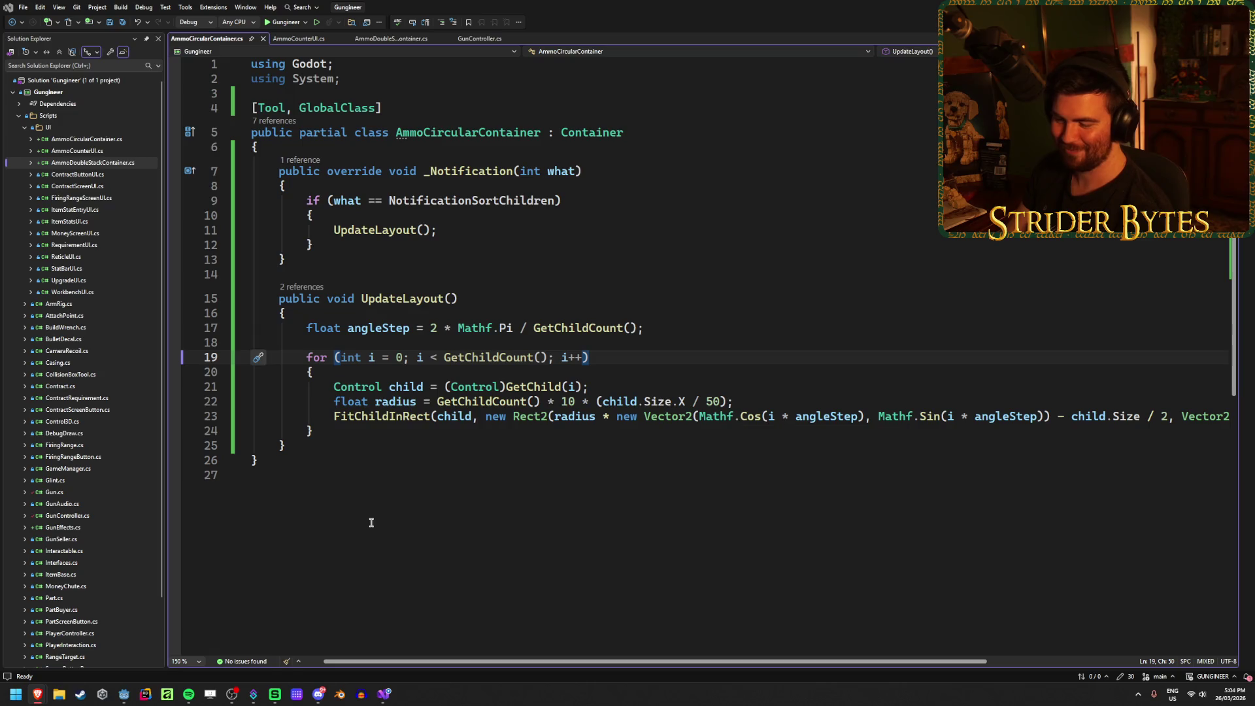
# Step: In Godot, make TextureRect28–30 visible again and hide the Circular ammo ring
pyautogui.click(123, 694)
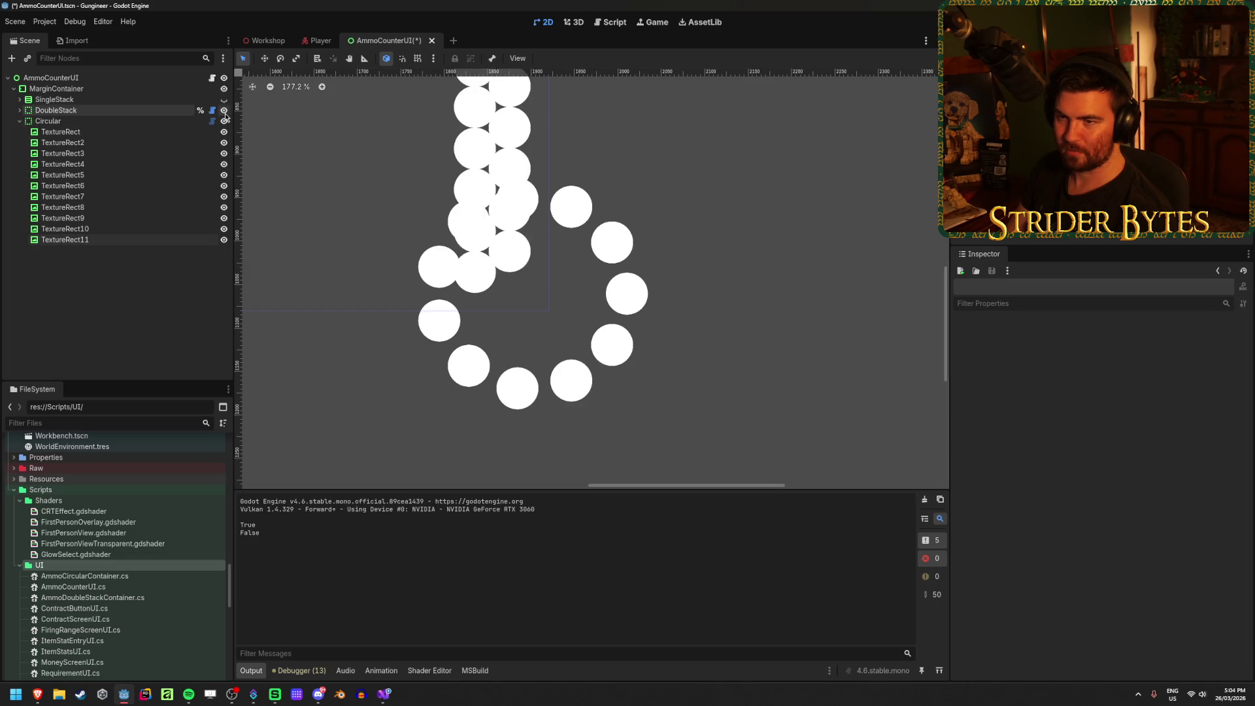
pyautogui.scroll(-2, 199, 301)
pyautogui.scroll(-4, 199, 300)
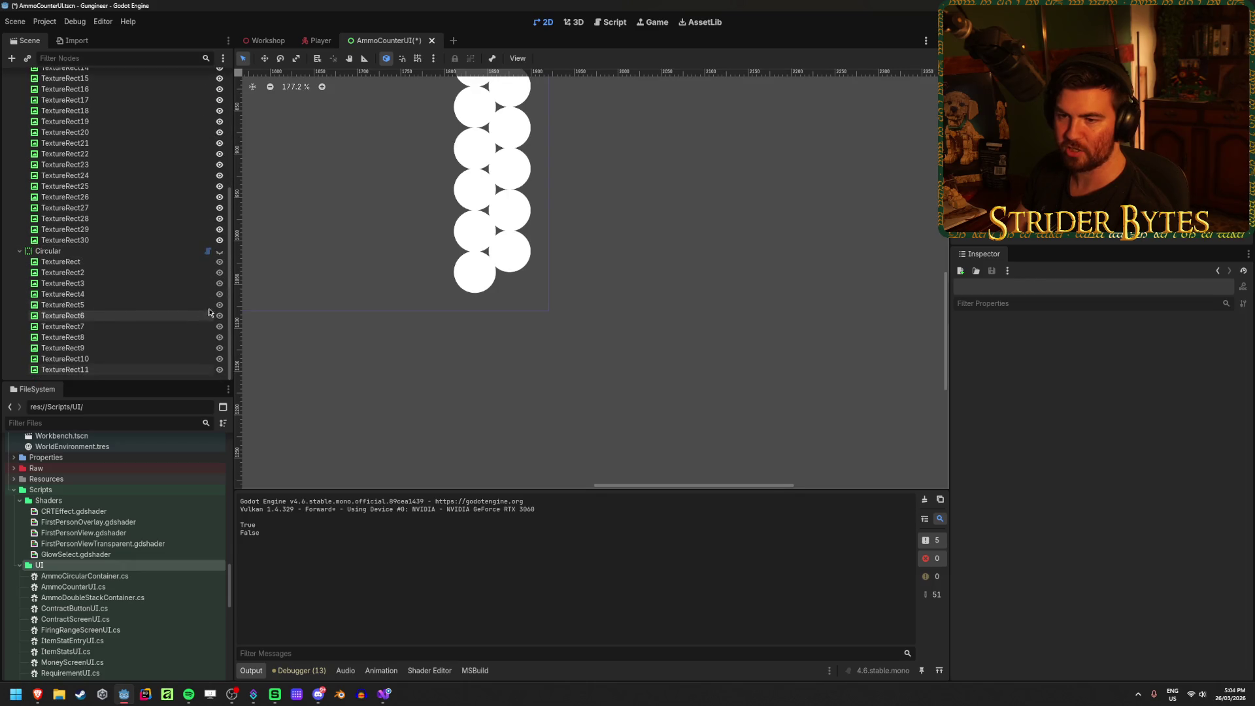
pyautogui.click(220, 219)
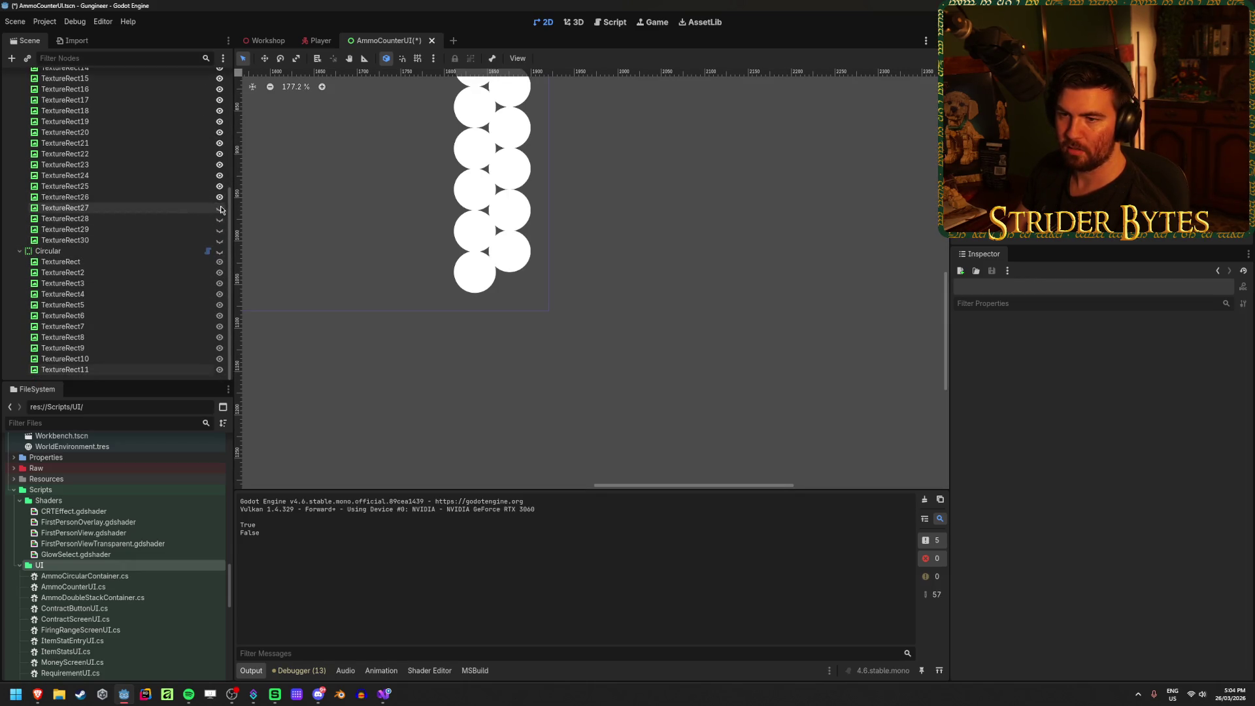
pyautogui.click(220, 219)
pyautogui.click(219, 230)
pyautogui.click(220, 240)
pyautogui.click(220, 251)
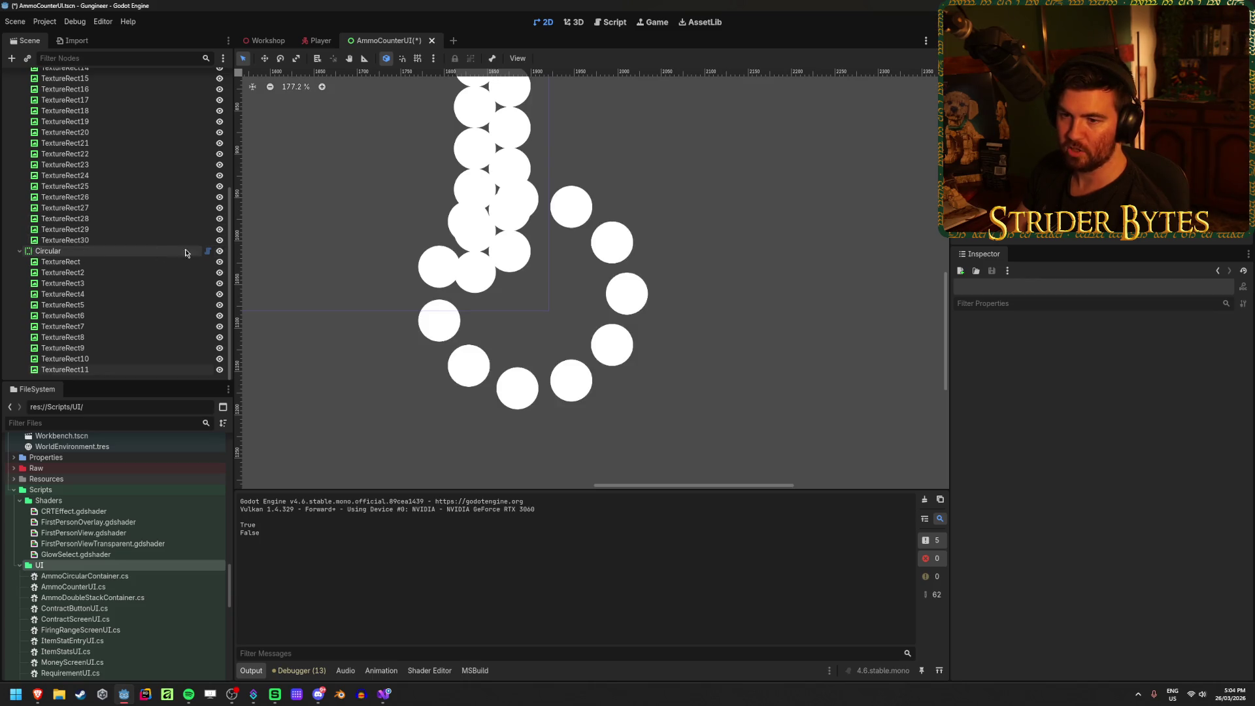
pyautogui.click(220, 251)
pyautogui.scroll(5, 220, 251)
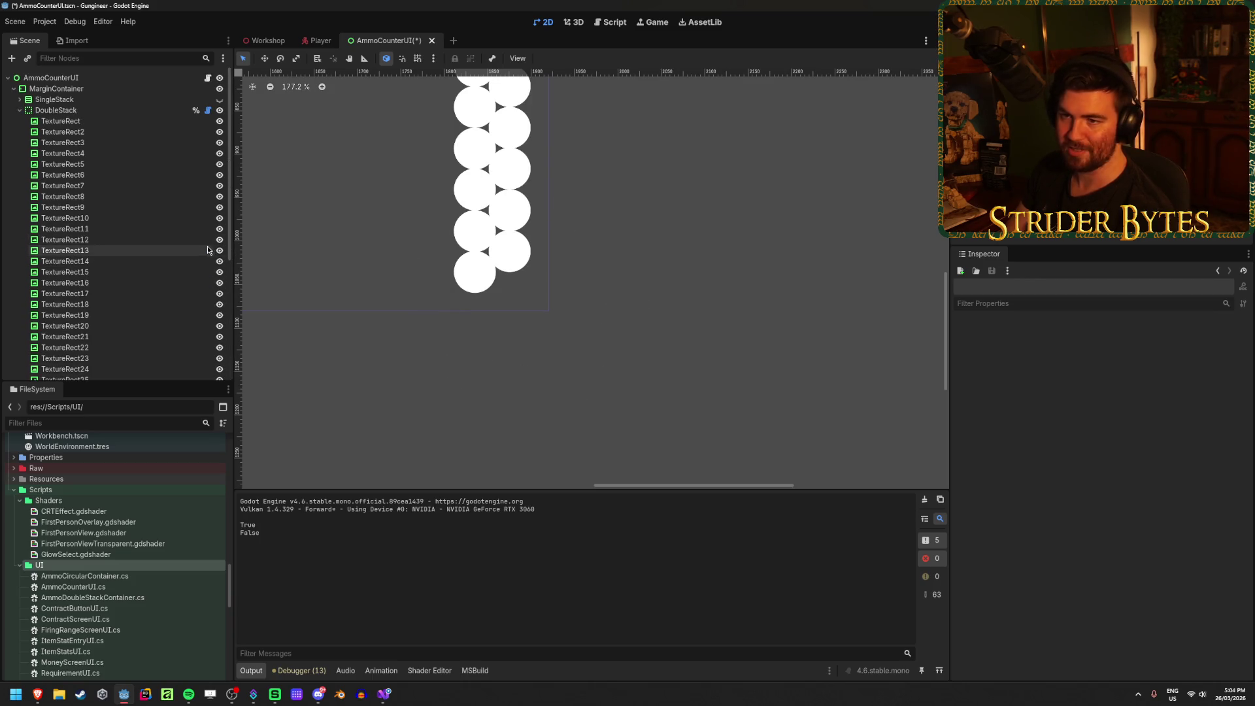
# Step: Hide and collapse the DoubleStack column, then go back to Visual Studio
pyautogui.click(219, 110)
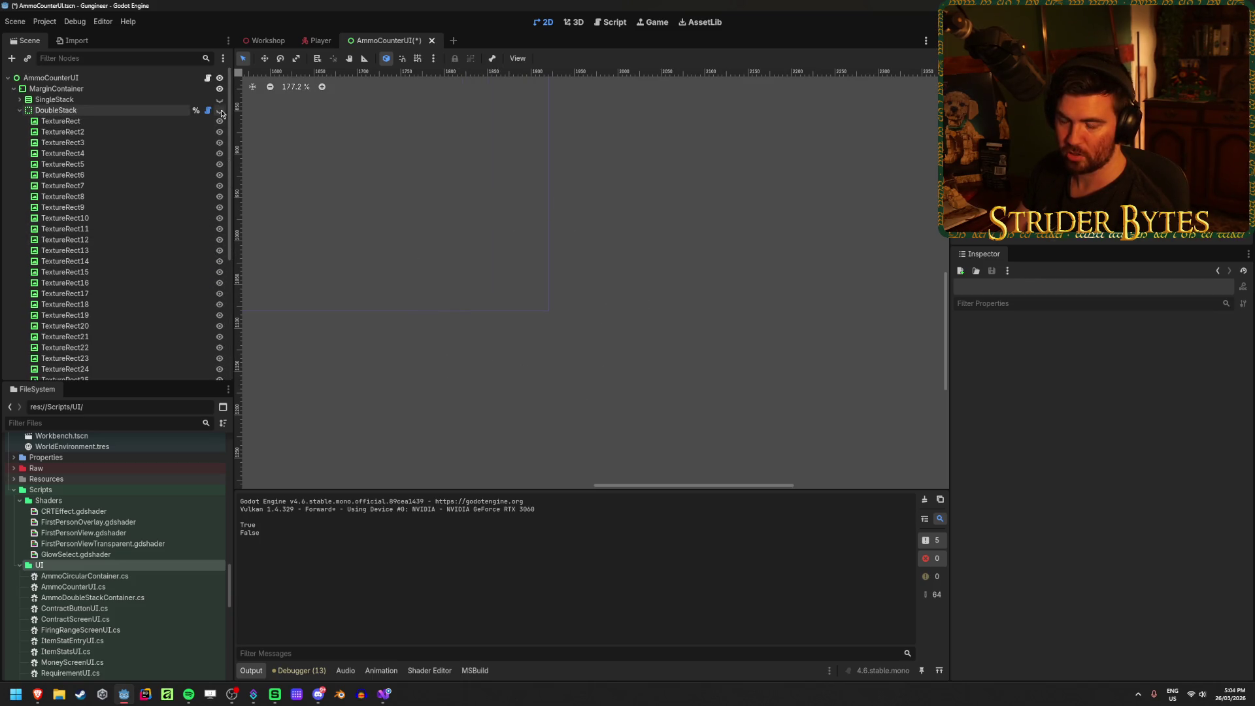
pyautogui.click(20, 111)
pyautogui.click(384, 694)
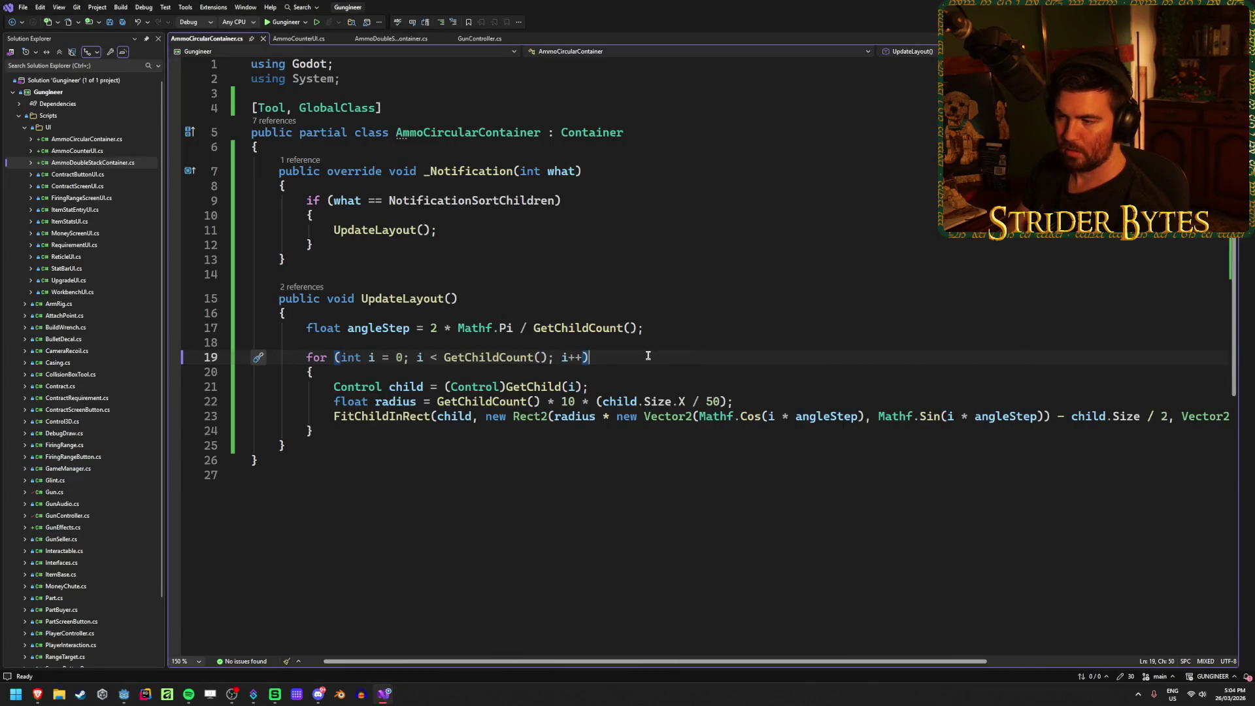
pyautogui.click(665, 329)
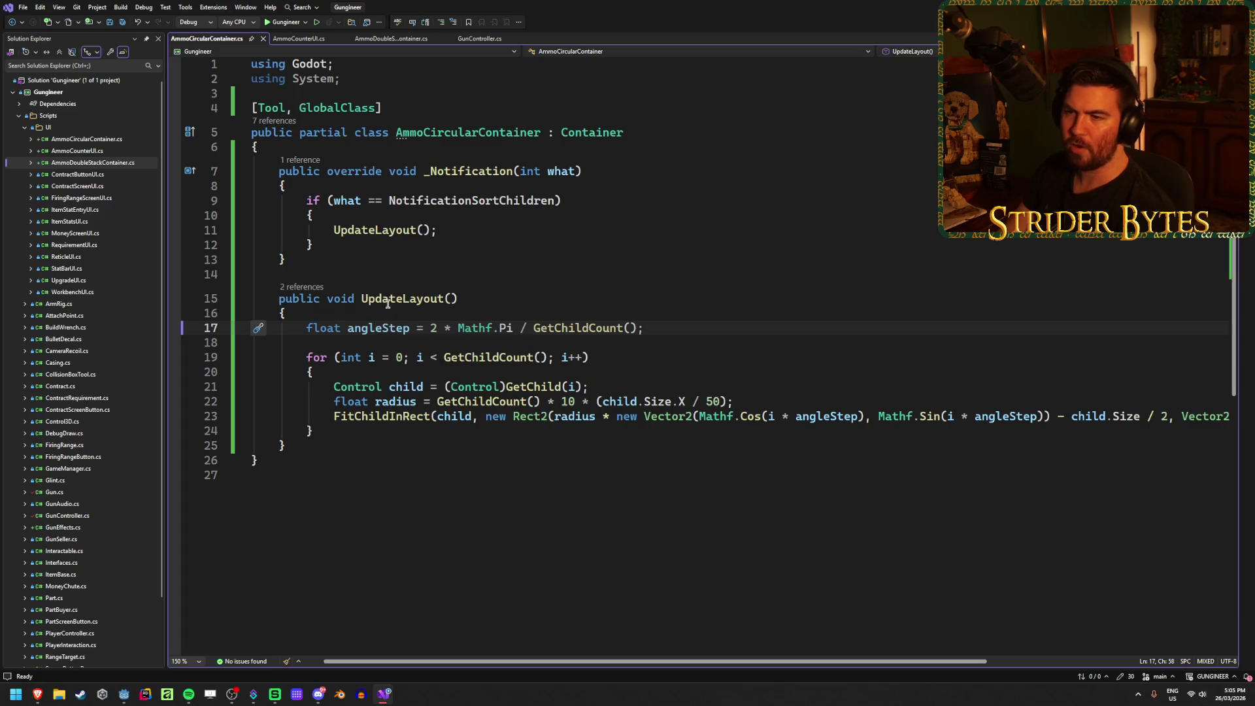
pyautogui.click(381, 318)
# Step: Declare List<Control> activeChildren = new List<Control>(); above the angleStep line and save
pyautogui.press('Return')
pyautogui.press('Return')
pyautogui.press('Up')
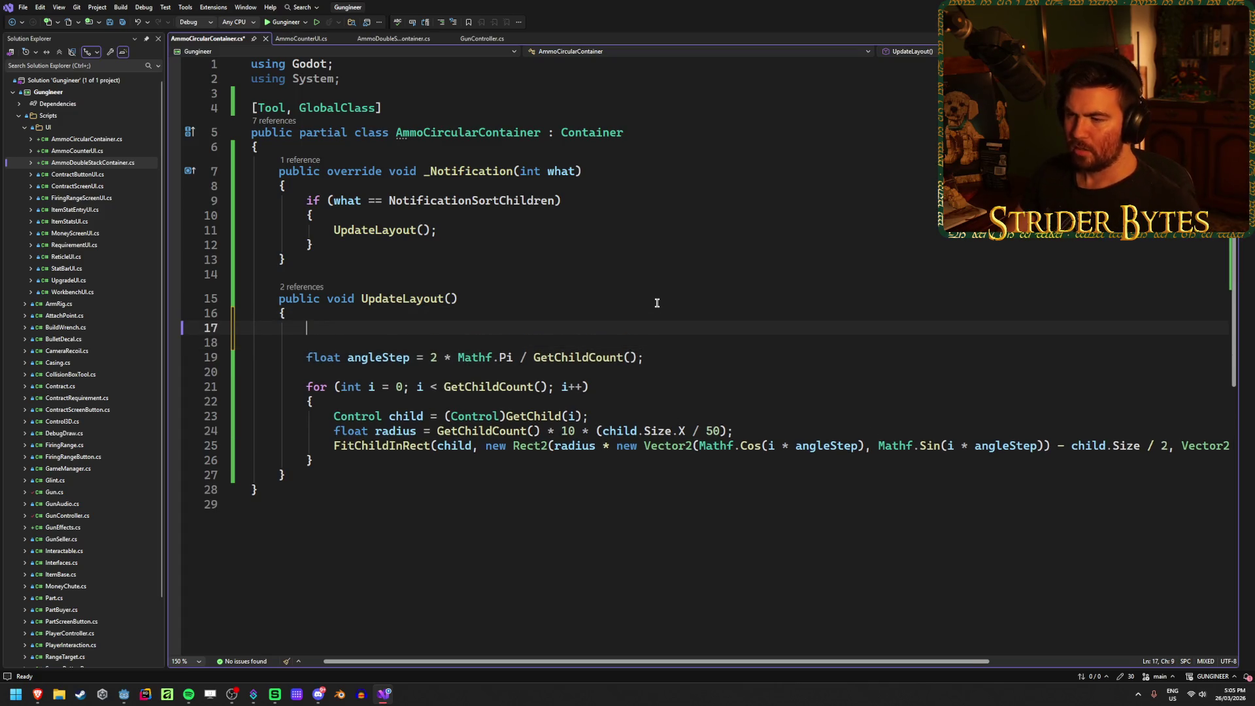
pyautogui.write('List<Control')
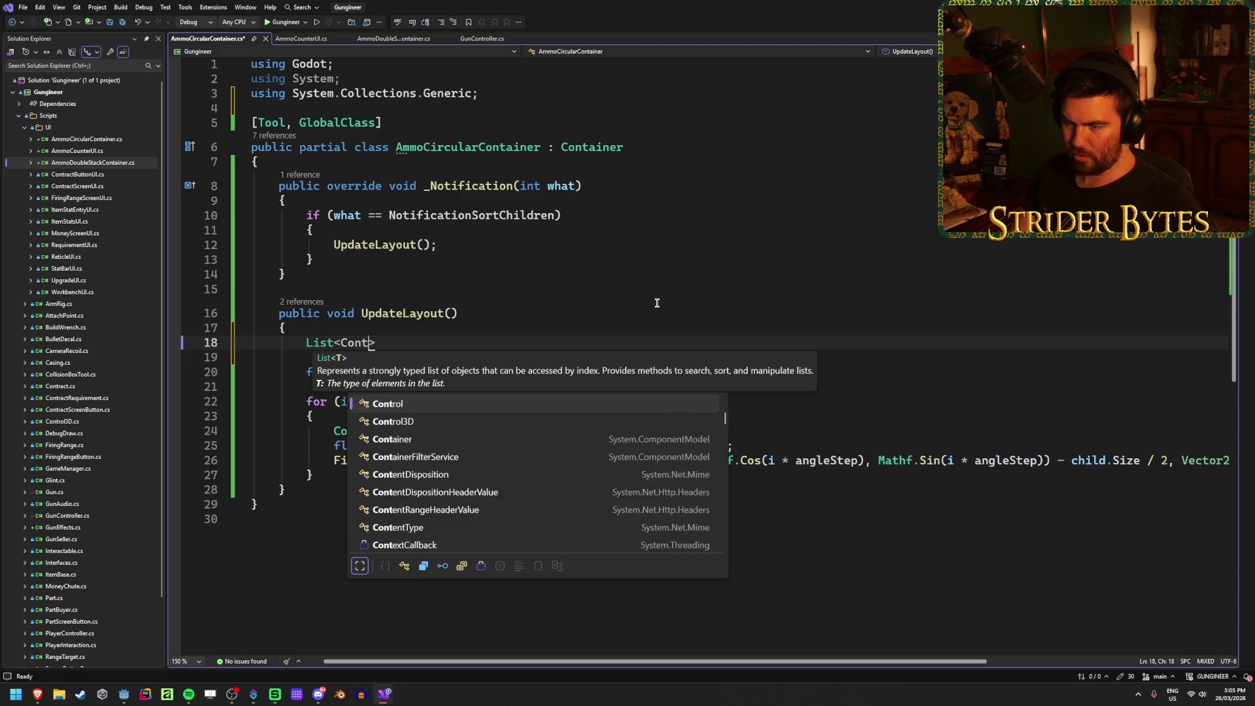
pyautogui.write('> ac')
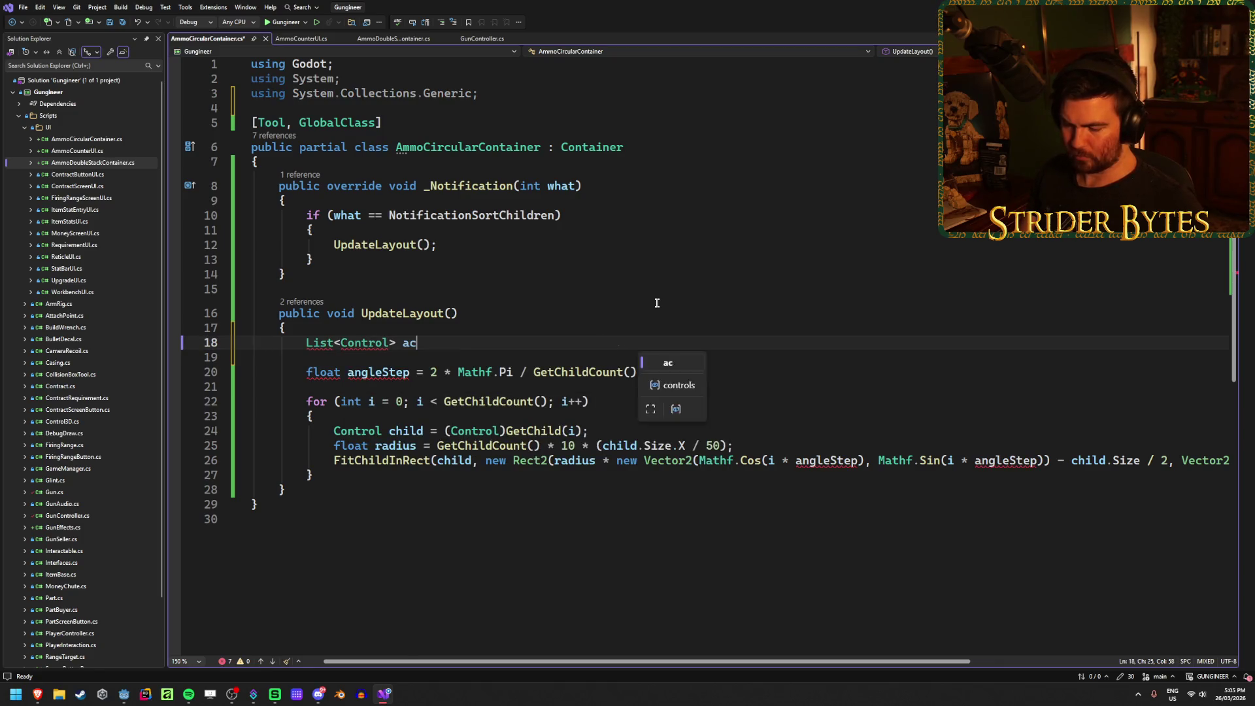
pyautogui.write('tiveChild')
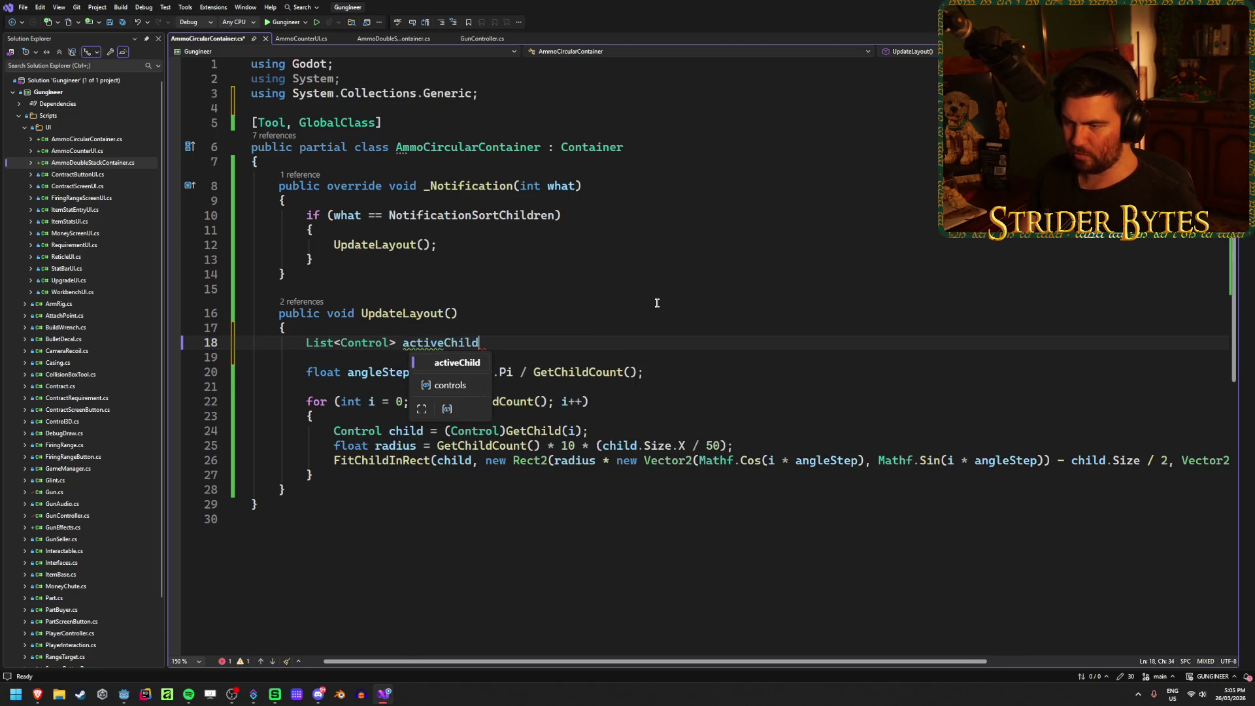
pyautogui.write('ren = ')
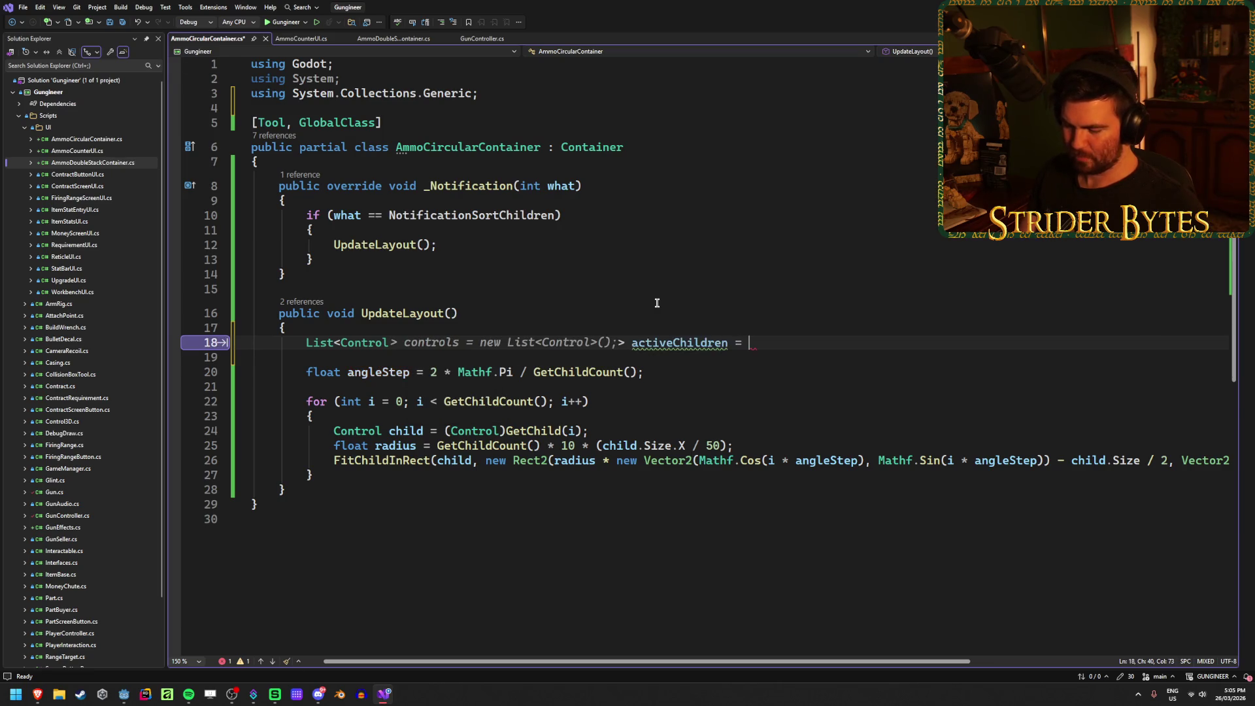
pyautogui.write('new ')
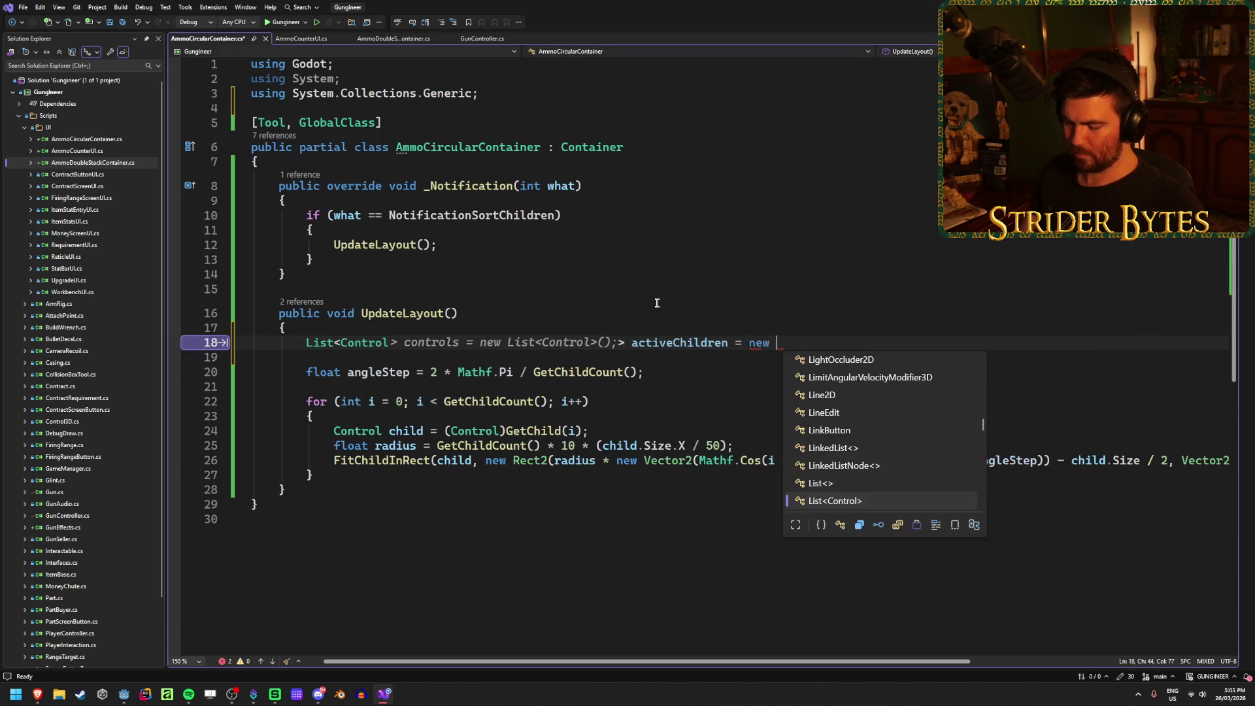
pyautogui.write('List<Control>();')
pyautogui.hotkey('ctrl', 's')
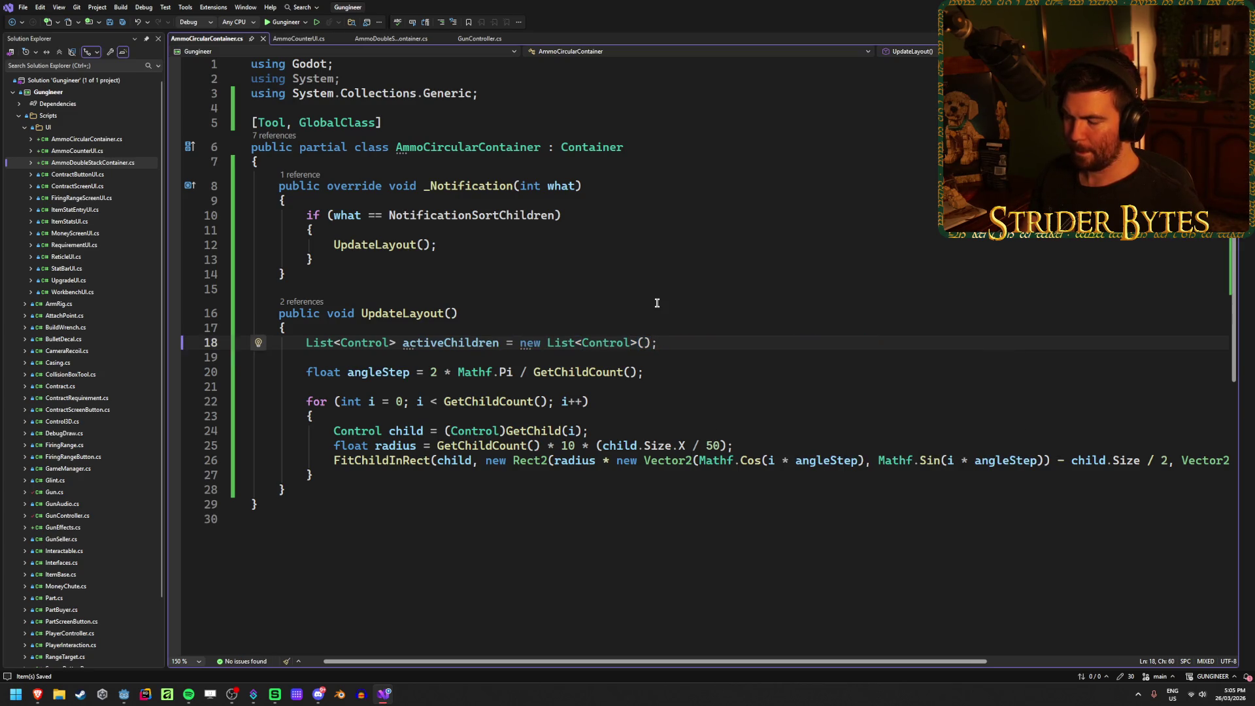
# Step: Write the loop header foreach(Control child in GetChildren())
pyautogui.press('Return')
pyautogui.press('Return')
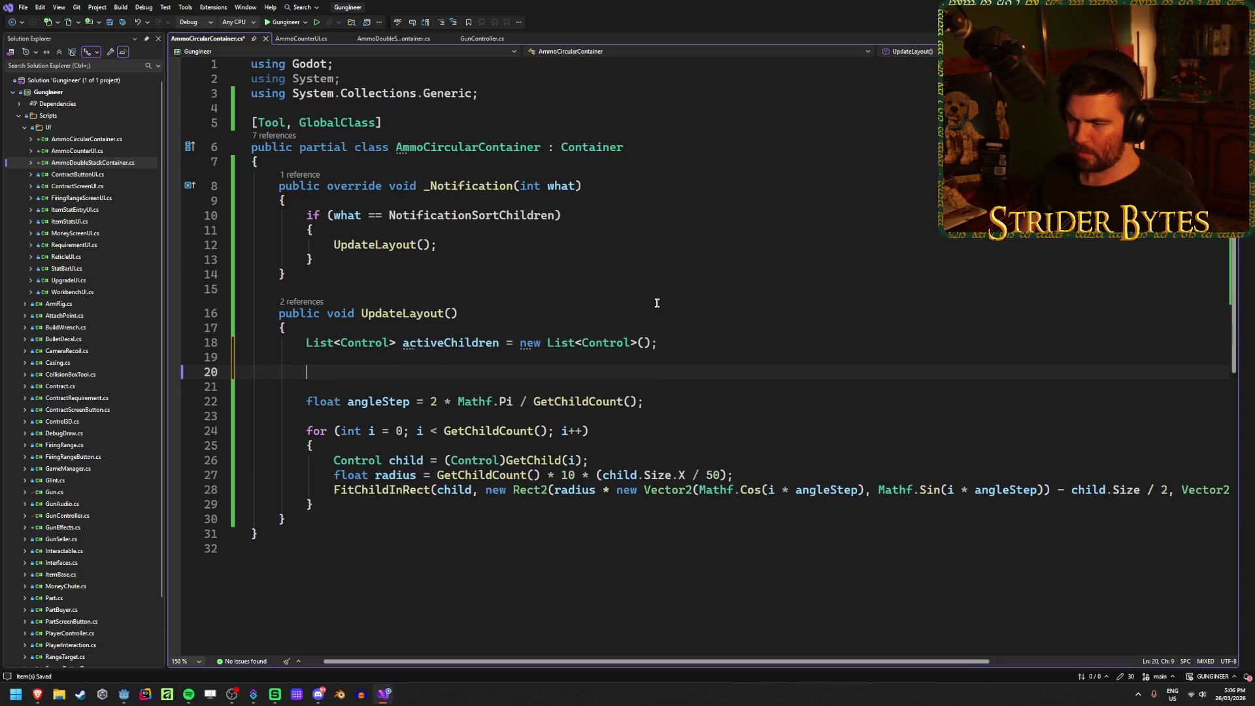
pyautogui.write('for')
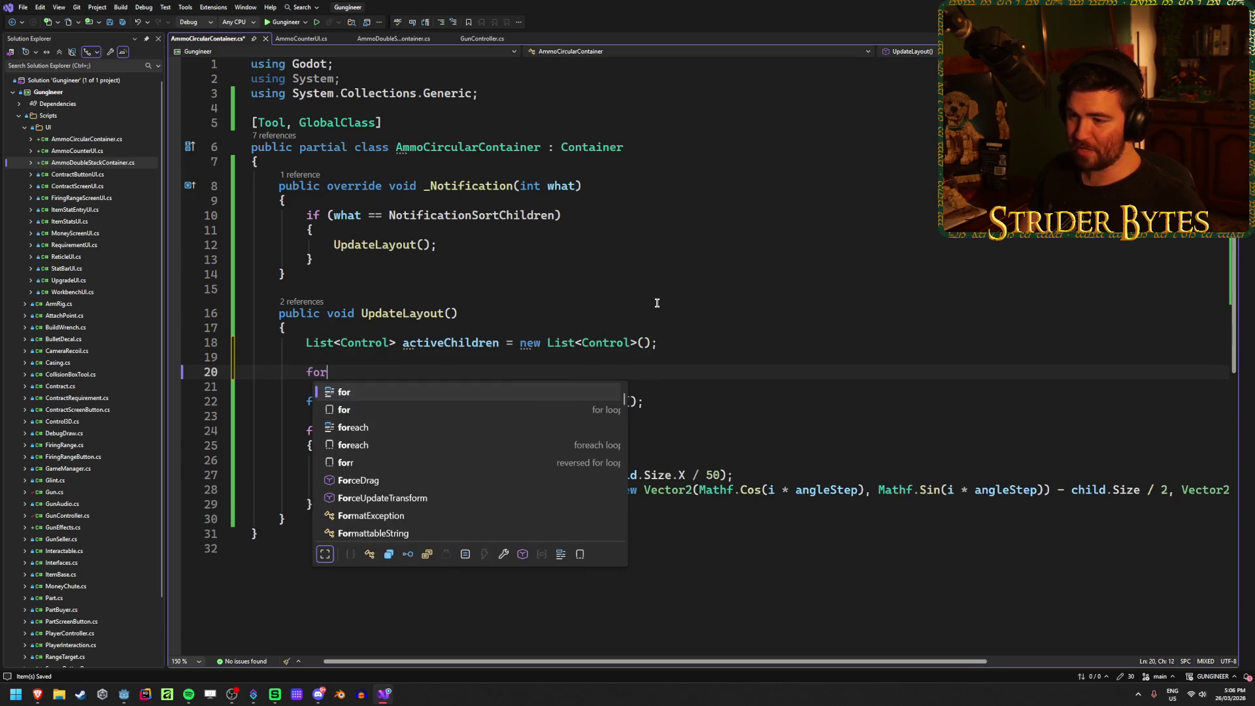
pyautogui.write('each(Contro')
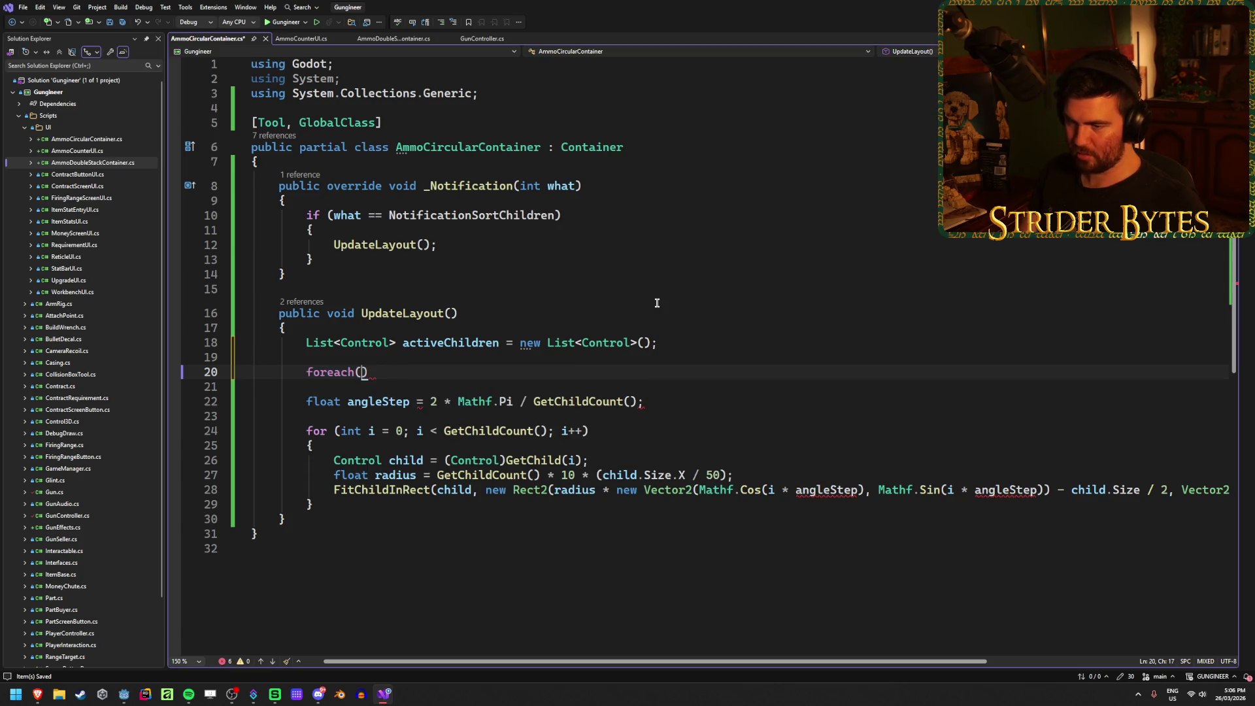
pyautogui.write('l chil')
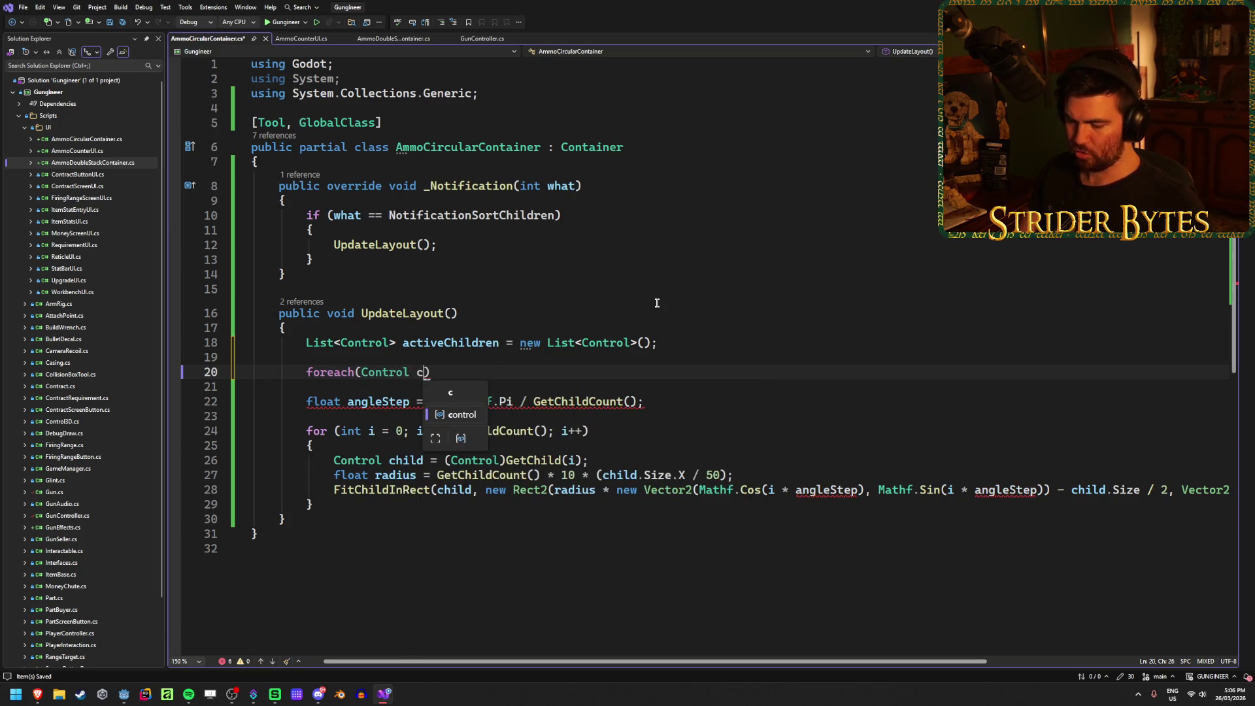
pyautogui.write('d in act')
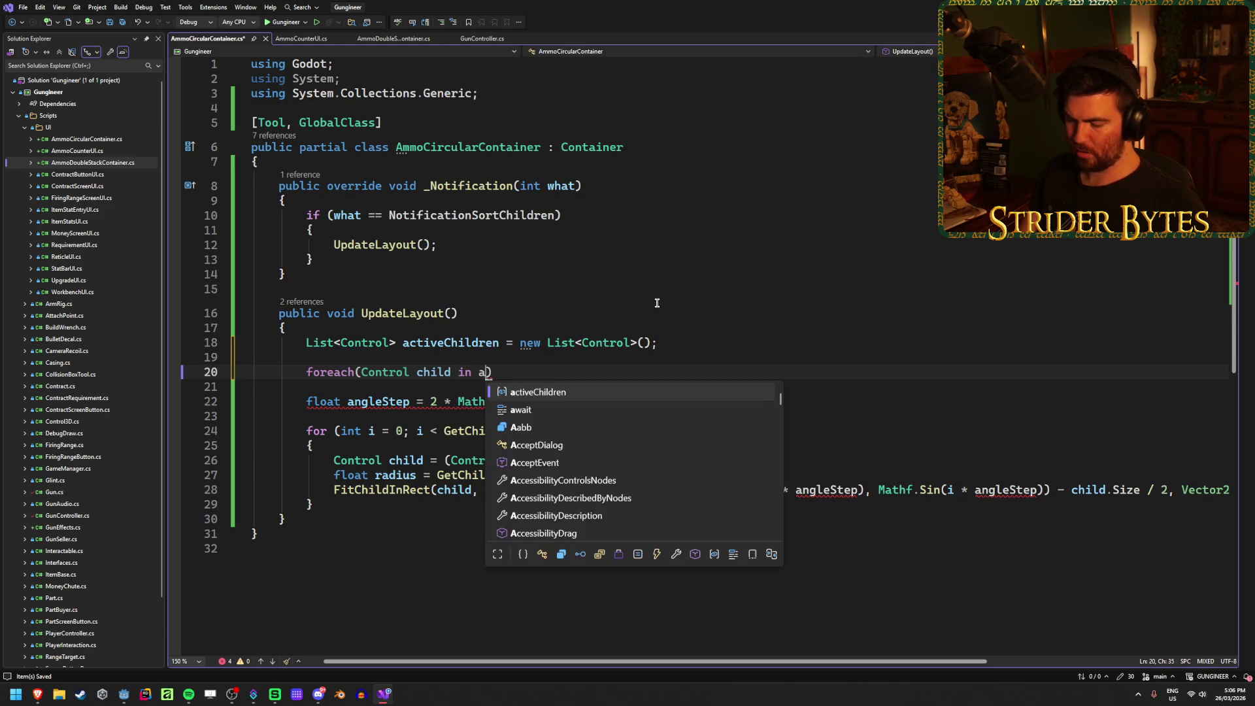
pyautogui.press('BackSpace')
pyautogui.press('BackSpace')
pyautogui.press('BackSpace')
pyautogui.write('Ge')
pyautogui.press('Escape')
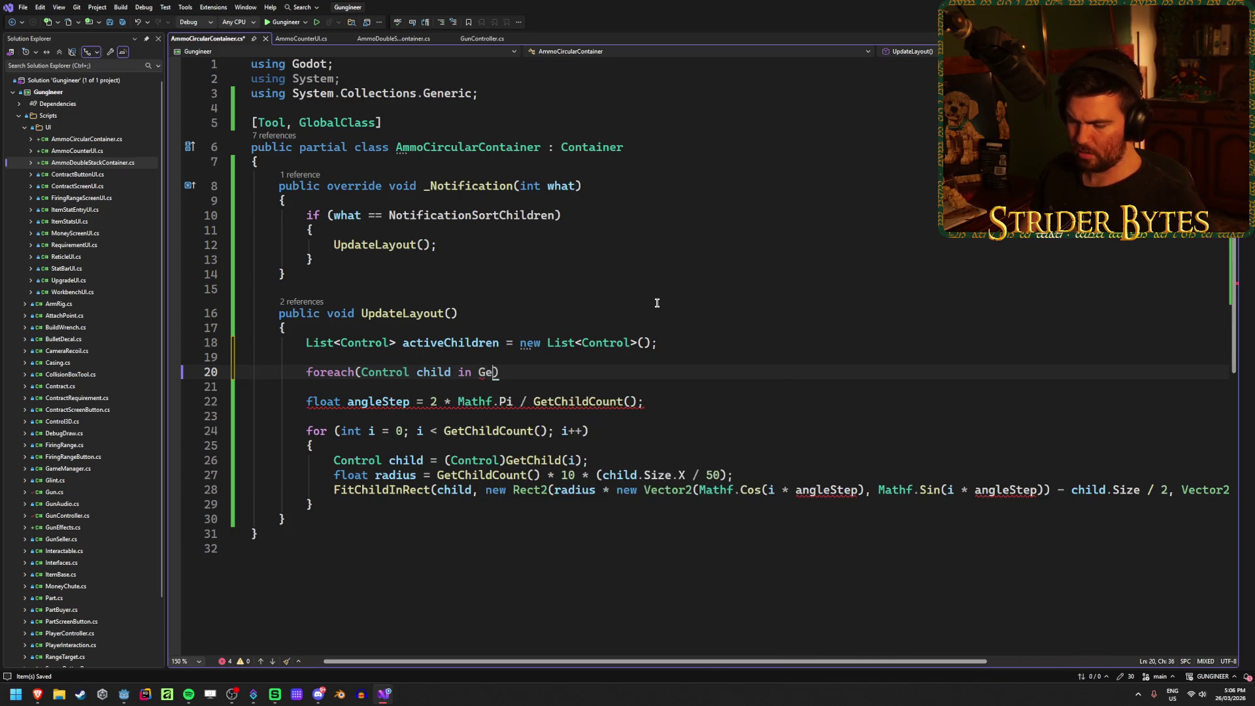
pyautogui.press('BackSpace')
pyautogui.press('BackSpace')
pyautogui.press('BackSpace')
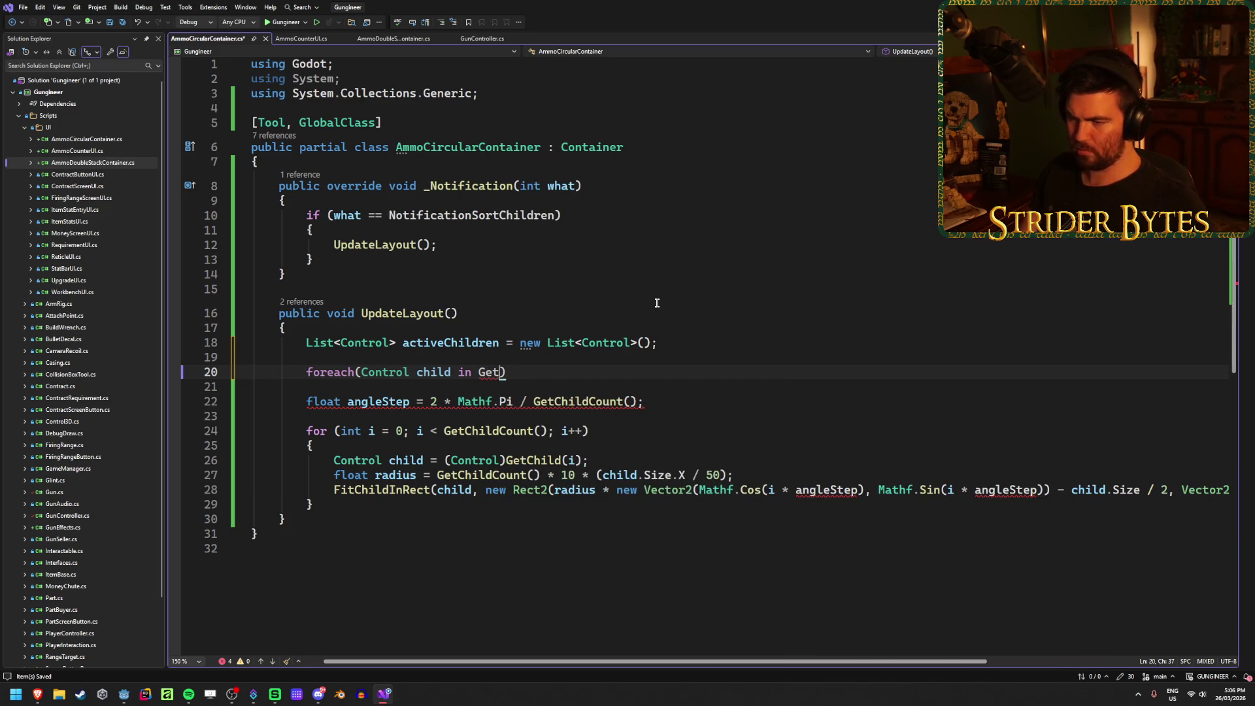
pyautogui.write('GetChil')
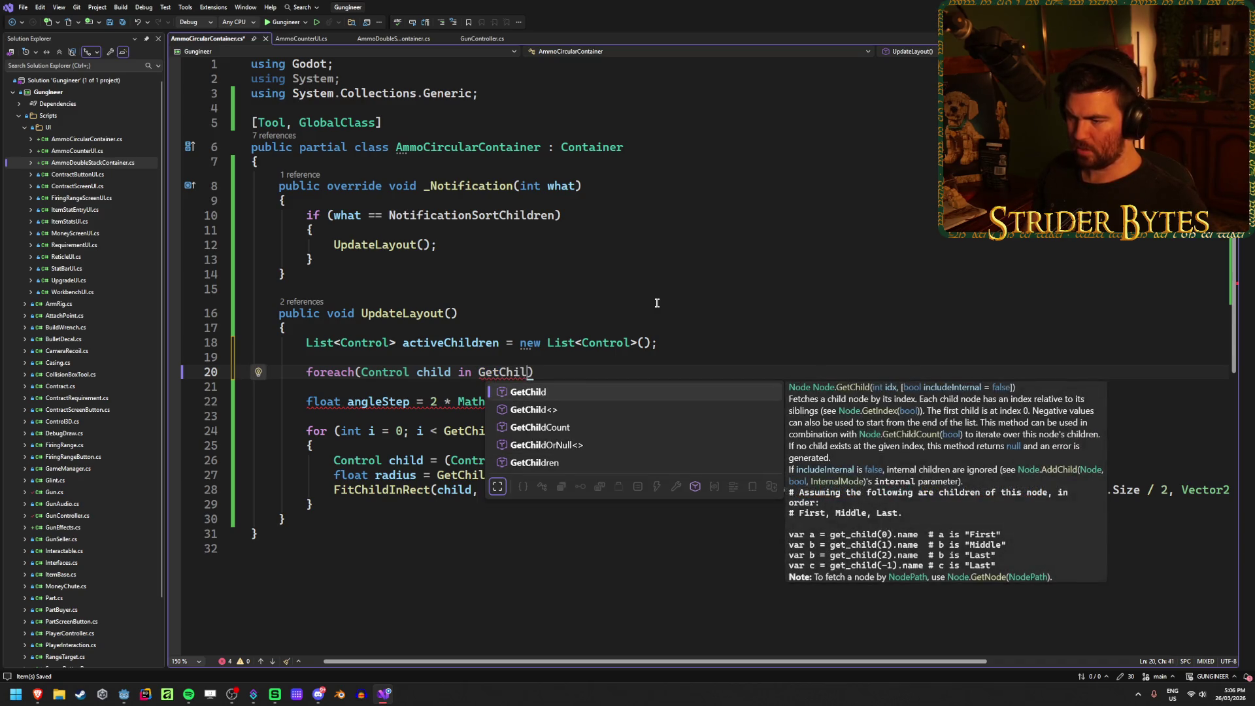
pyautogui.press('Down')
pyautogui.press('Down')
pyautogui.press('Down')
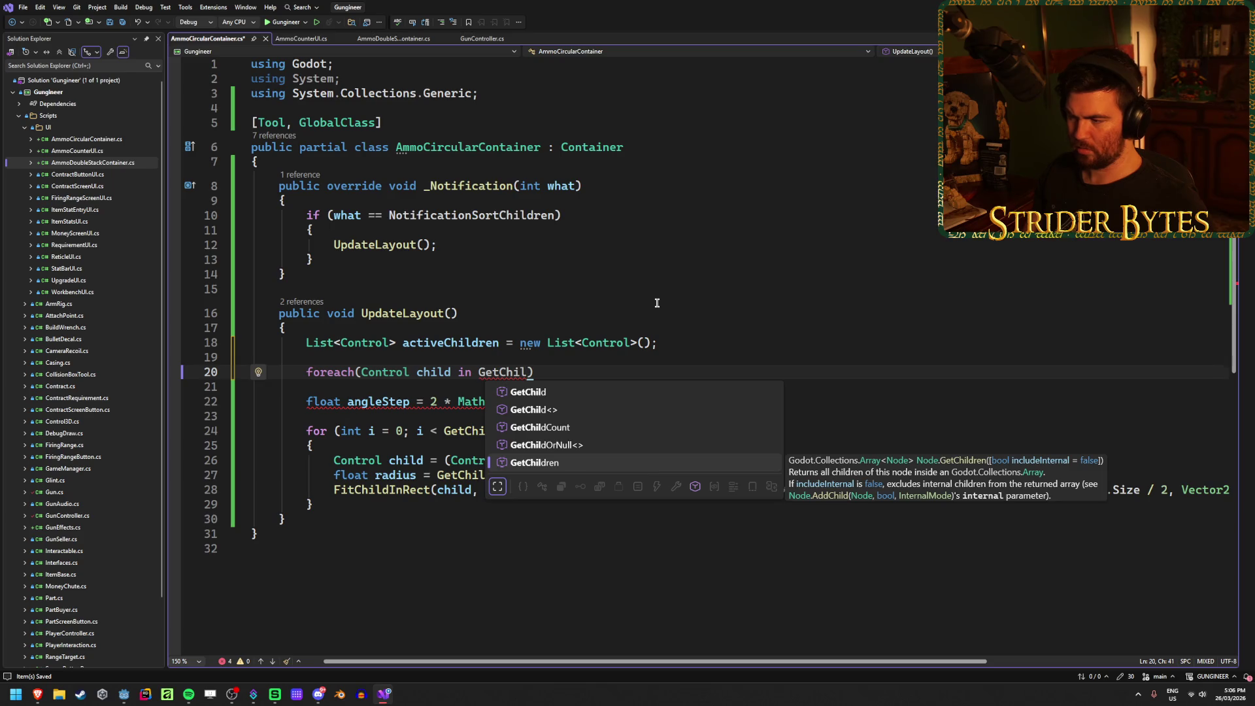
pyautogui.press('Tab')
pyautogui.write('()')
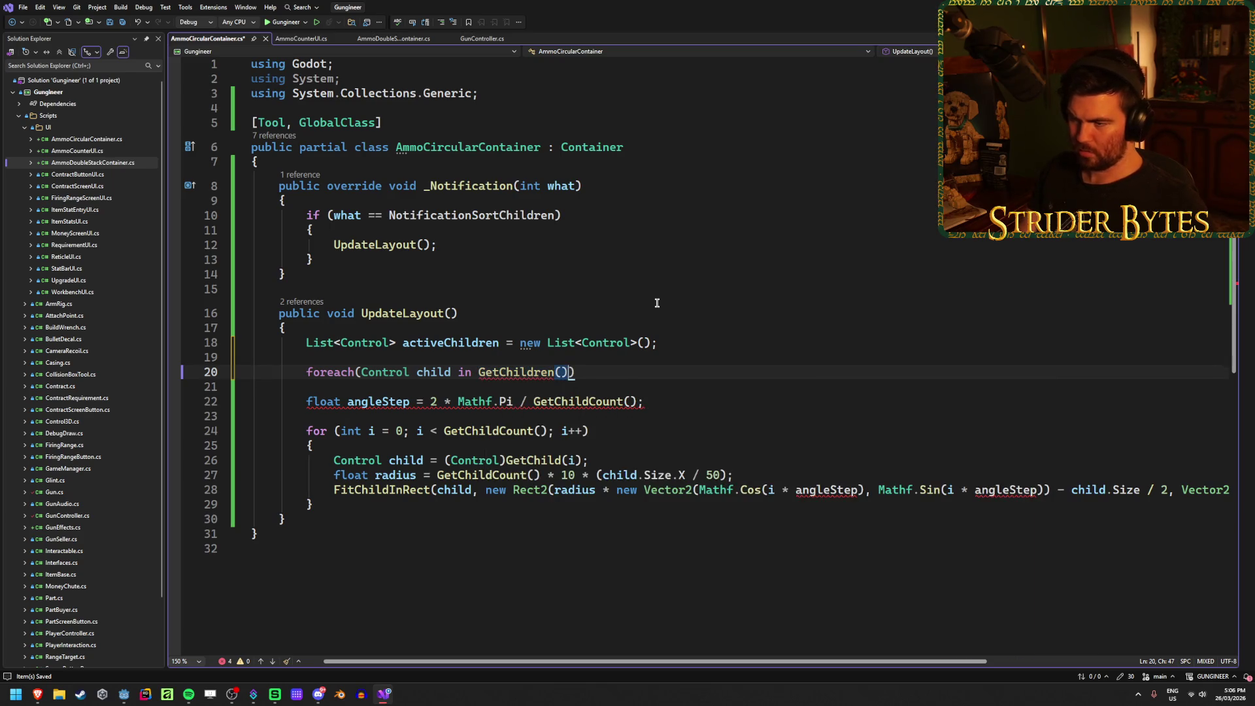
# Step: Open the loop body with { and begin an if condition on child
pyautogui.press('Right')
pyautogui.press('Return')
pyautogui.write('{')
pyautogui.press('Return')
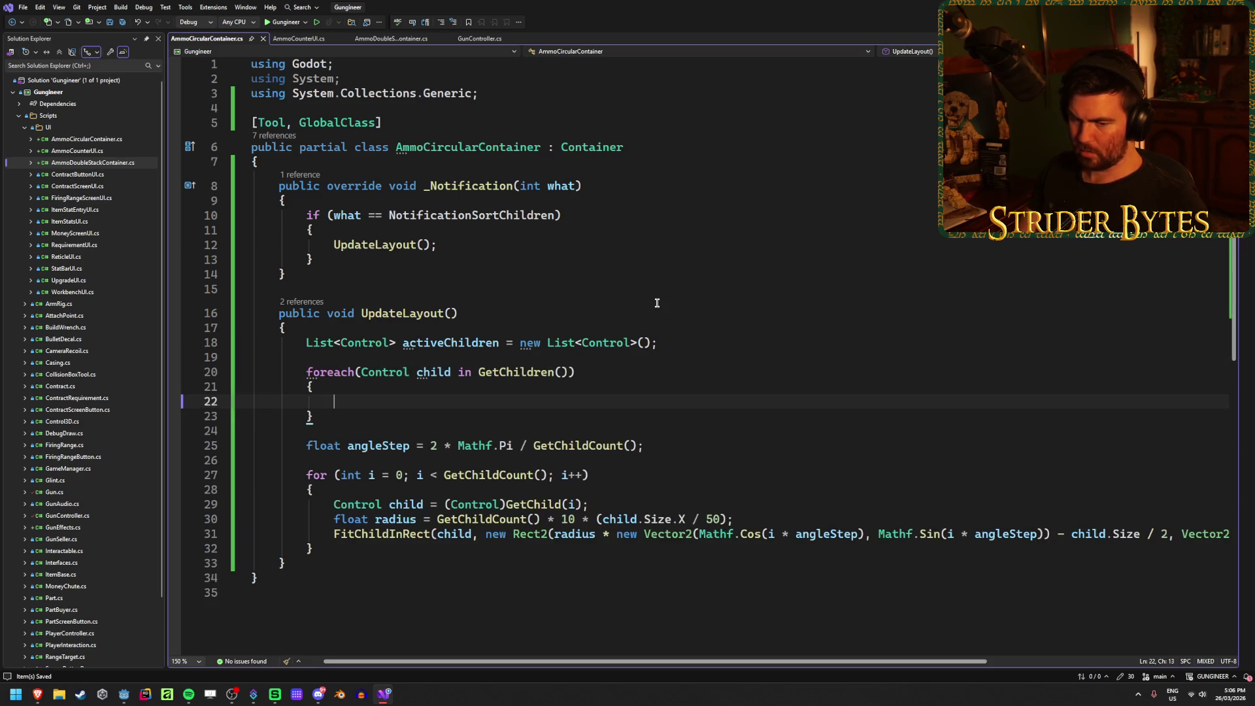
pyautogui.write('if ')
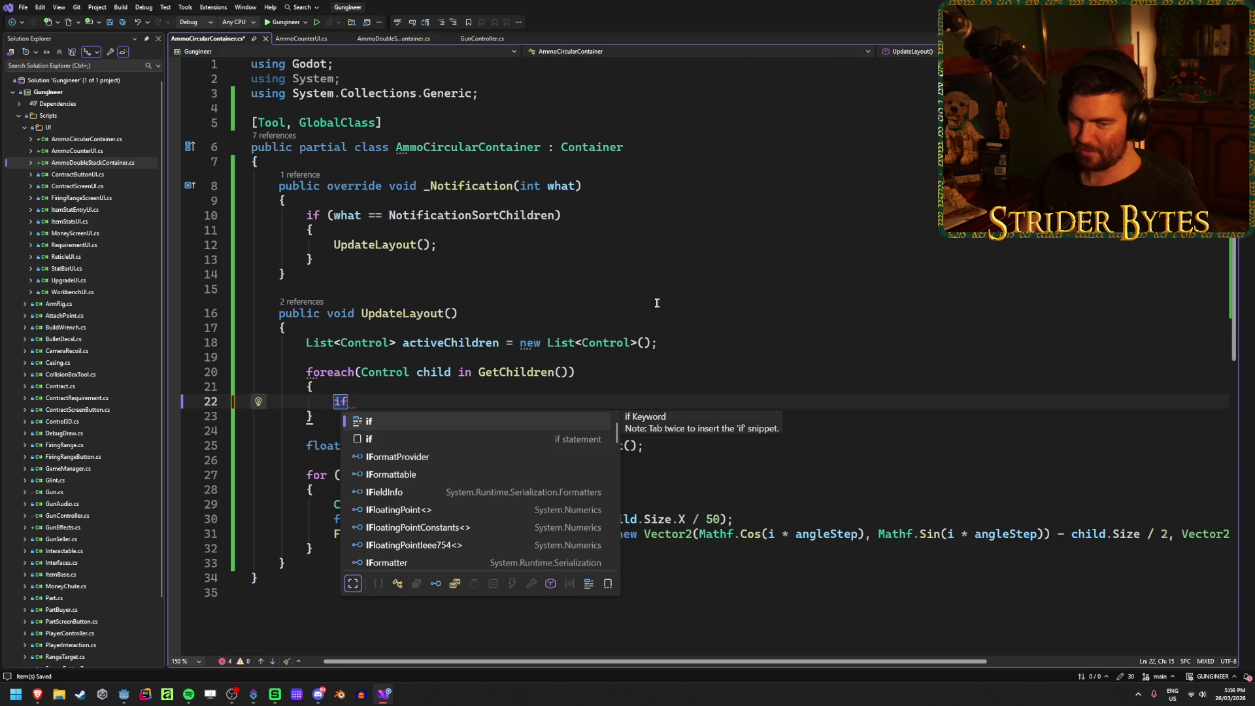
pyautogui.write('(')
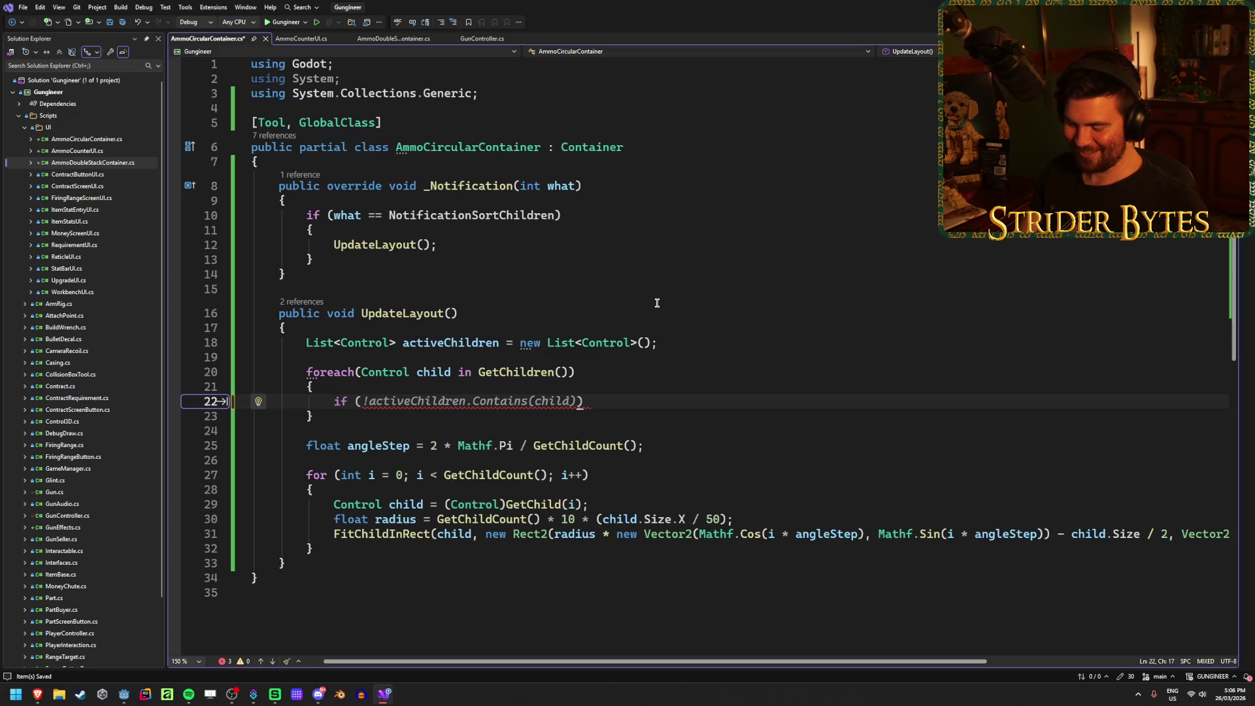
pyautogui.write('child.')
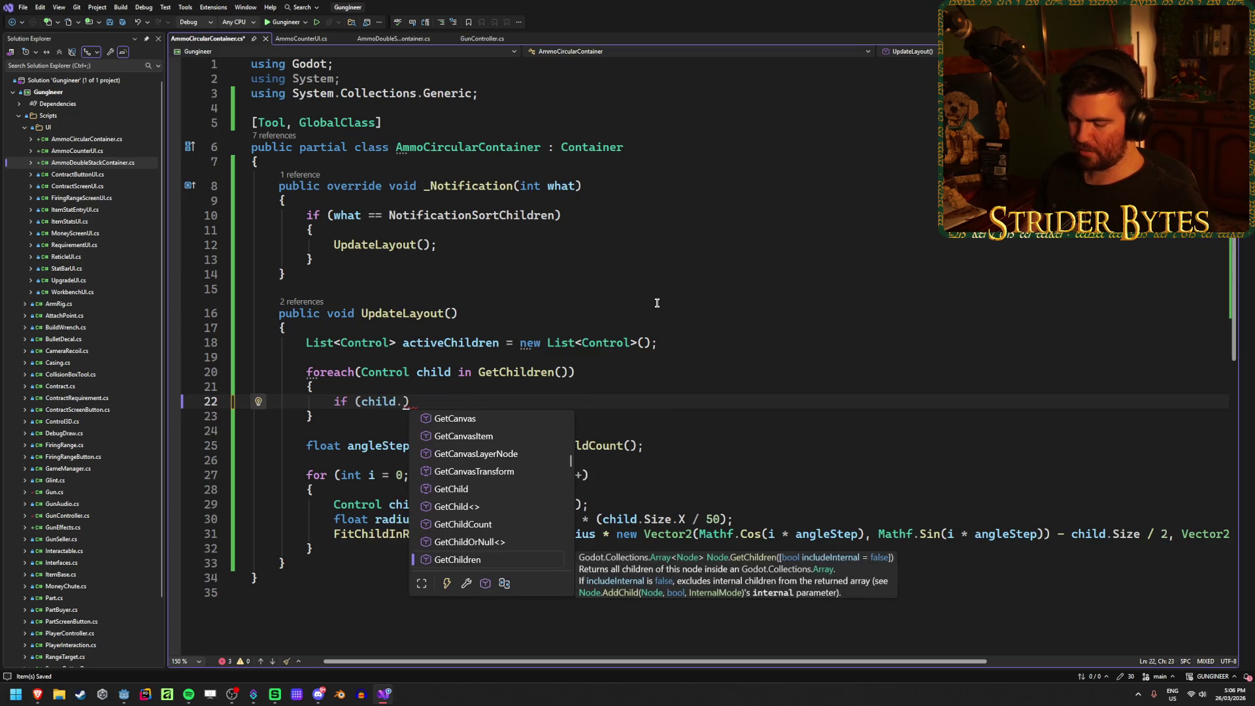
pyautogui.write('Ac')
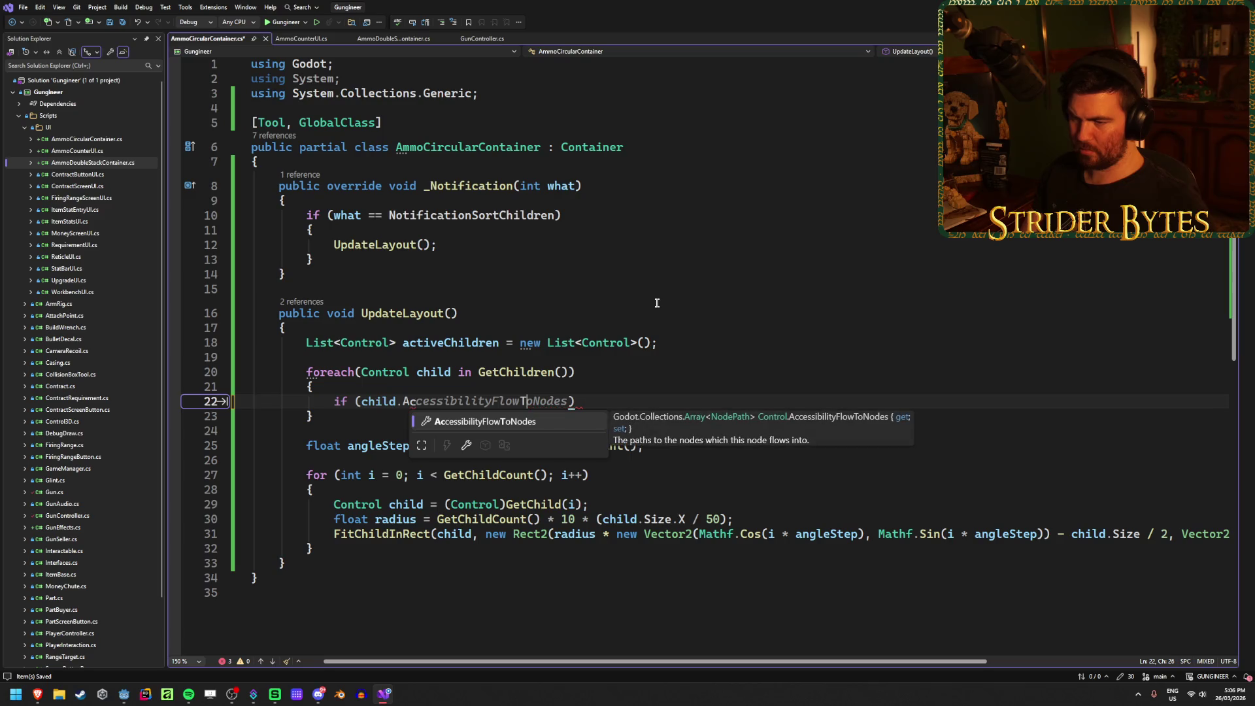
# Step: Try Is members after child. in the if condition, browse IntelliSense, then clear them
pyautogui.press('BackSpace')
pyautogui.press('BackSpace')
pyautogui.write('a')
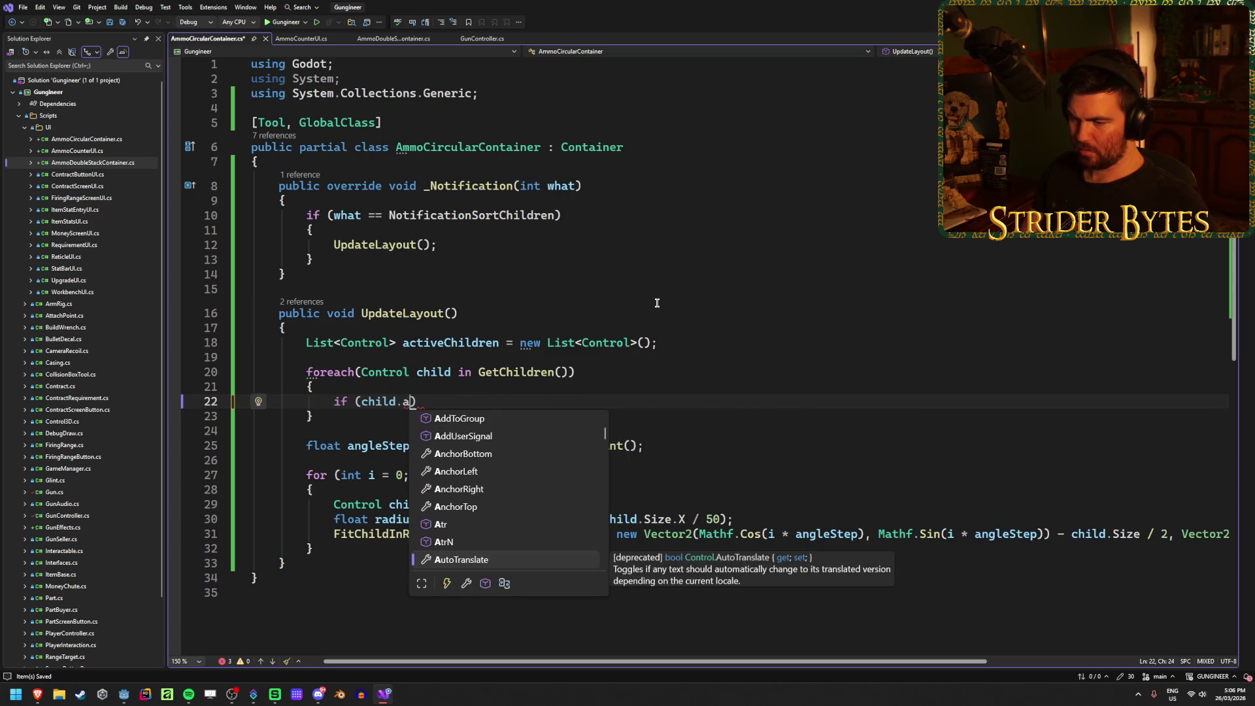
pyautogui.press('BackSpace')
pyautogui.write('Is')
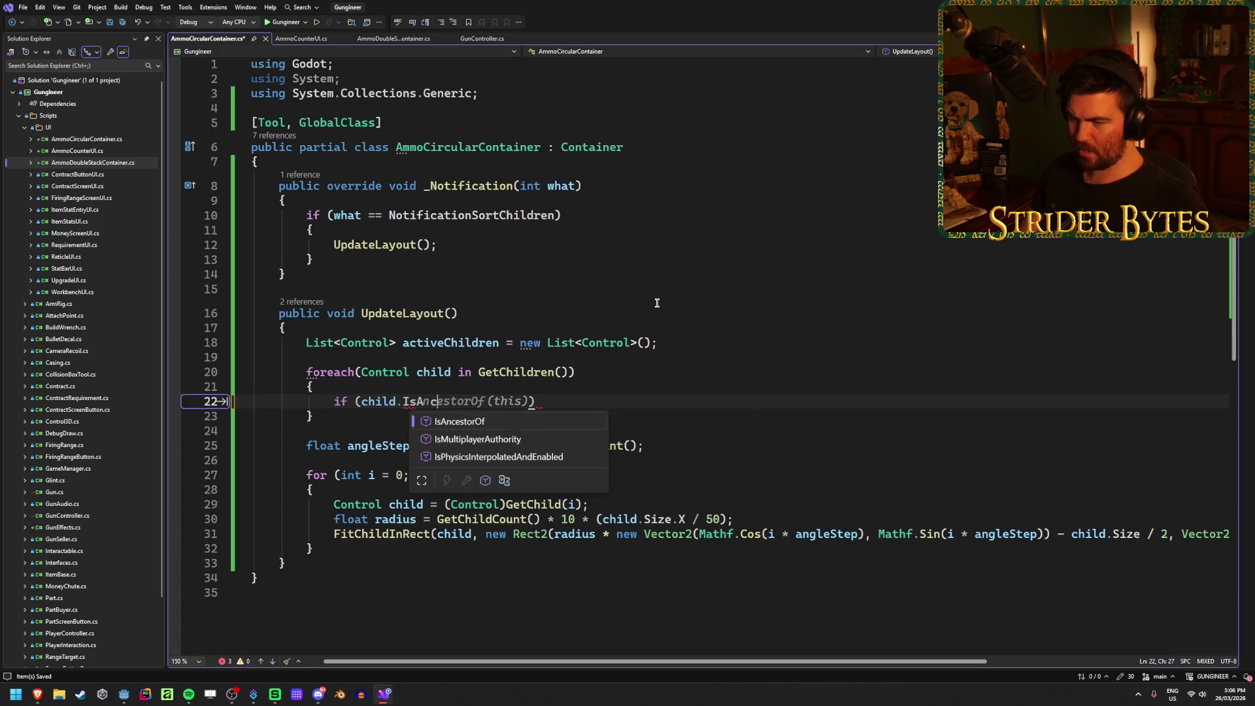
pyautogui.scroll(-6, 546, 473)
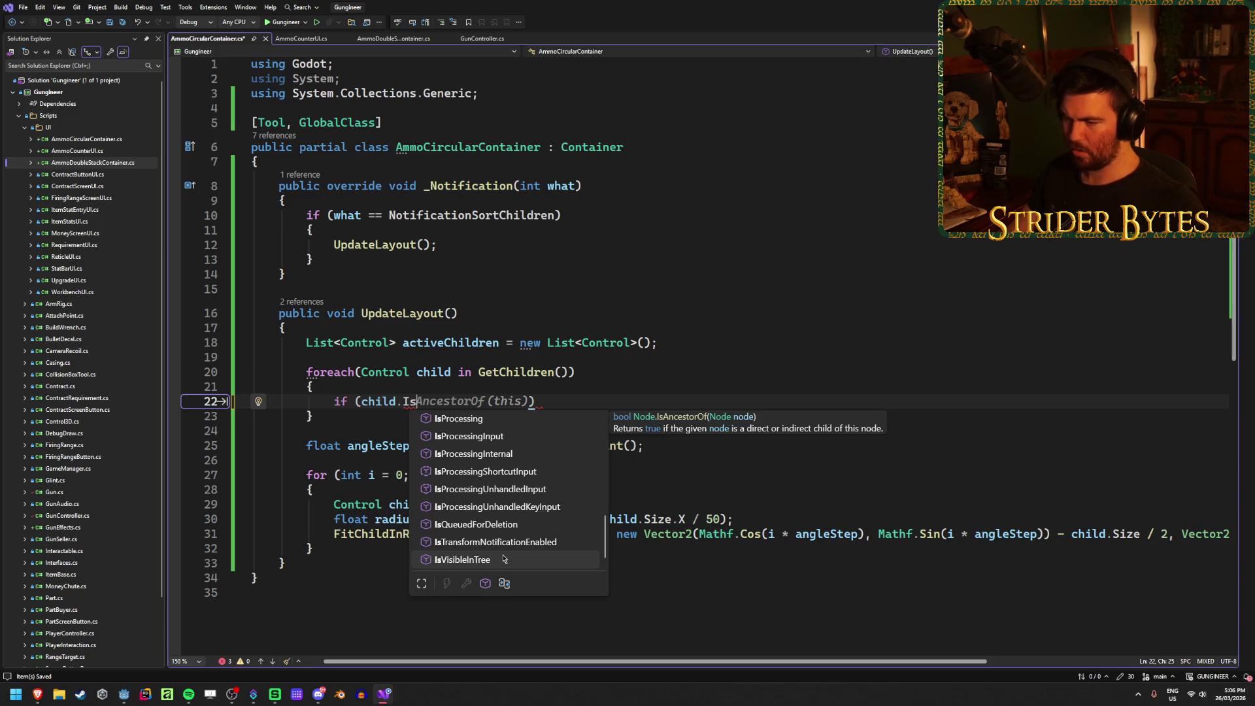
pyautogui.scroll(5, 498, 555)
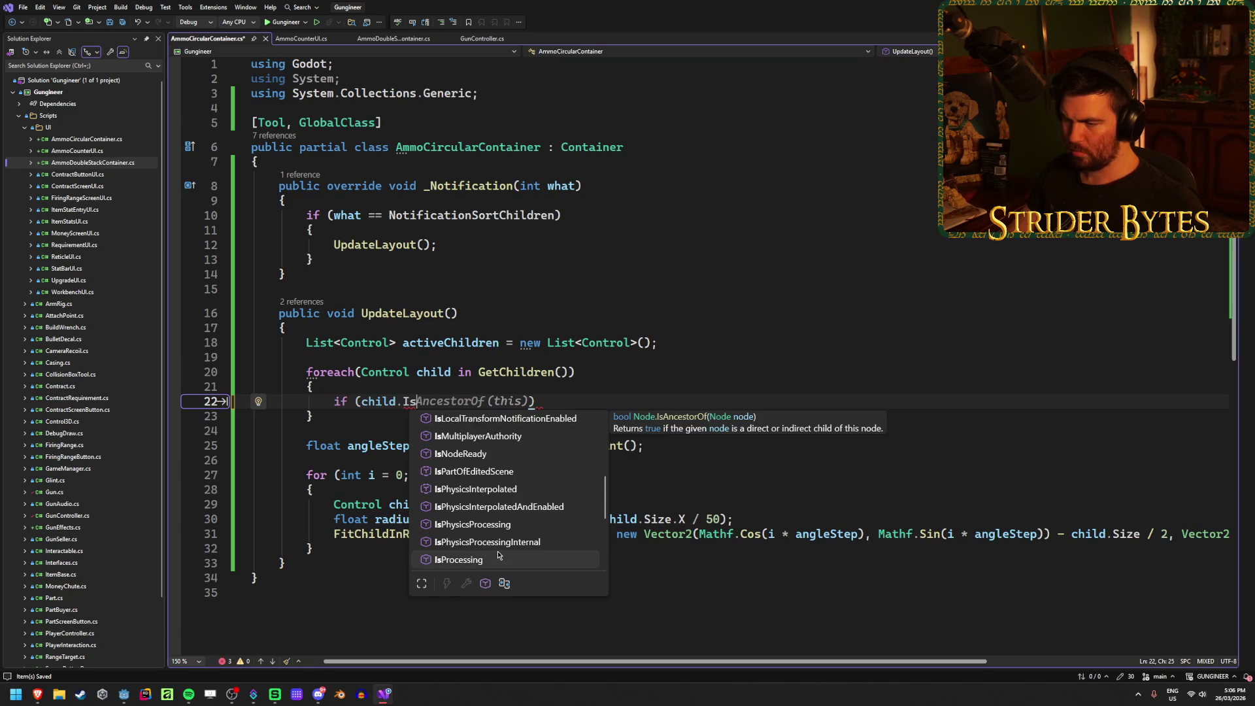
pyautogui.scroll(3, 498, 555)
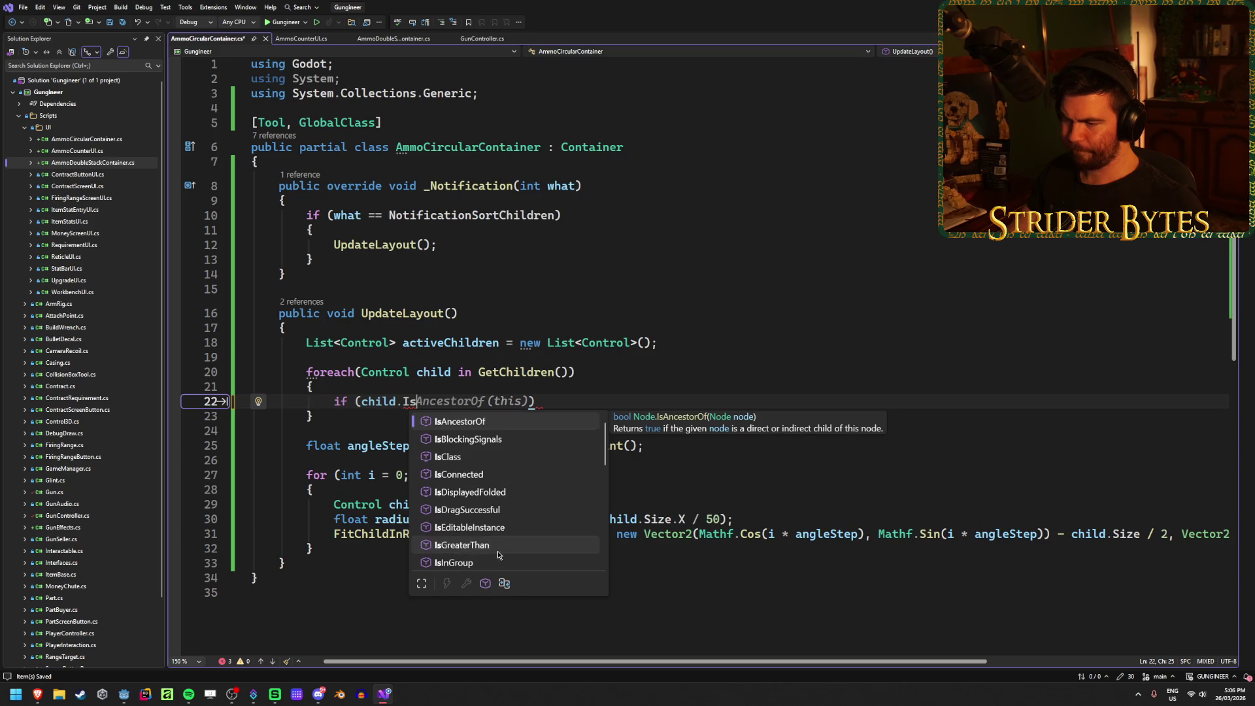
pyautogui.scroll(-5, 498, 555)
pyautogui.press('BackSpace')
pyautogui.press('BackSpace')
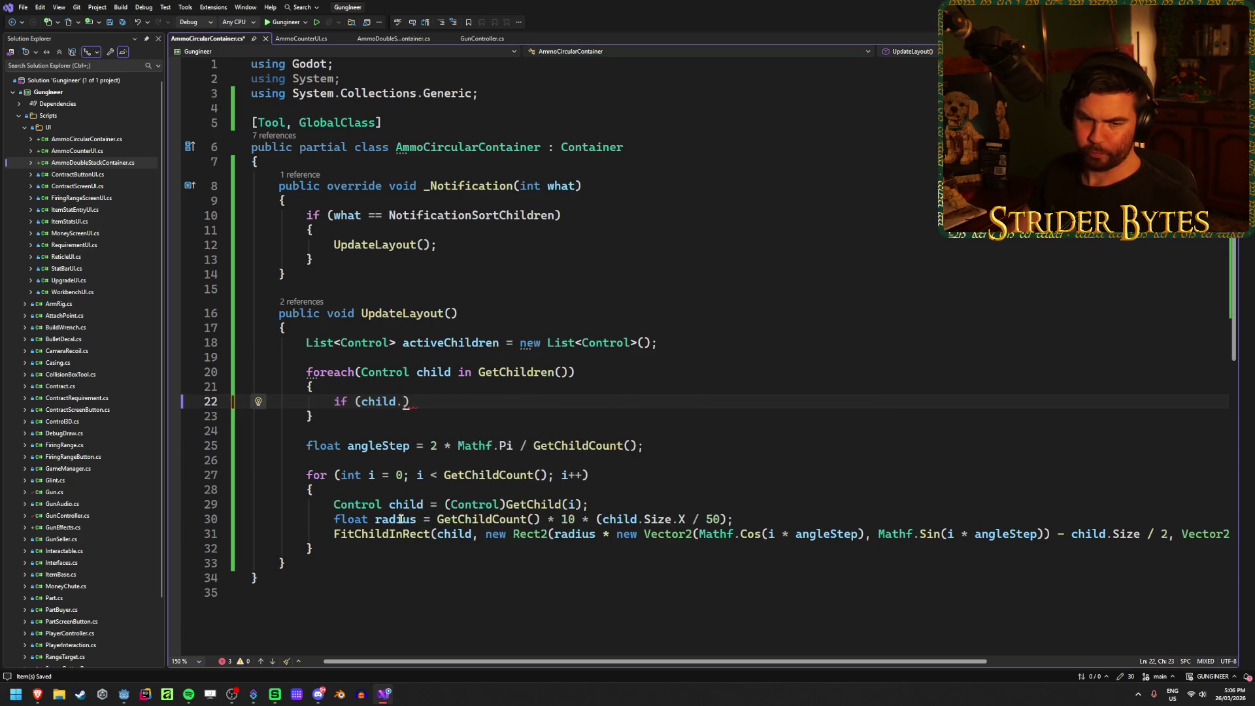
# Step: Check the ammo scene in Godot, then return to the script in Visual Studio
pyautogui.moveTo(132, 693)
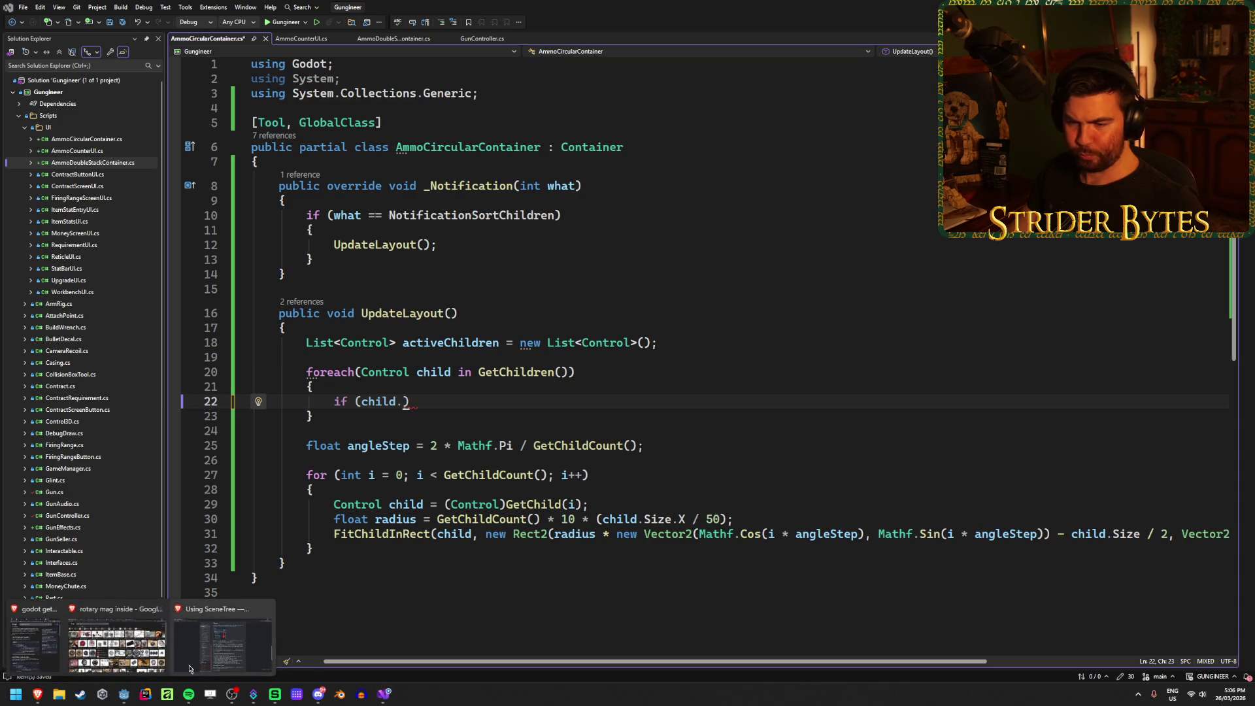
pyautogui.click(123, 693)
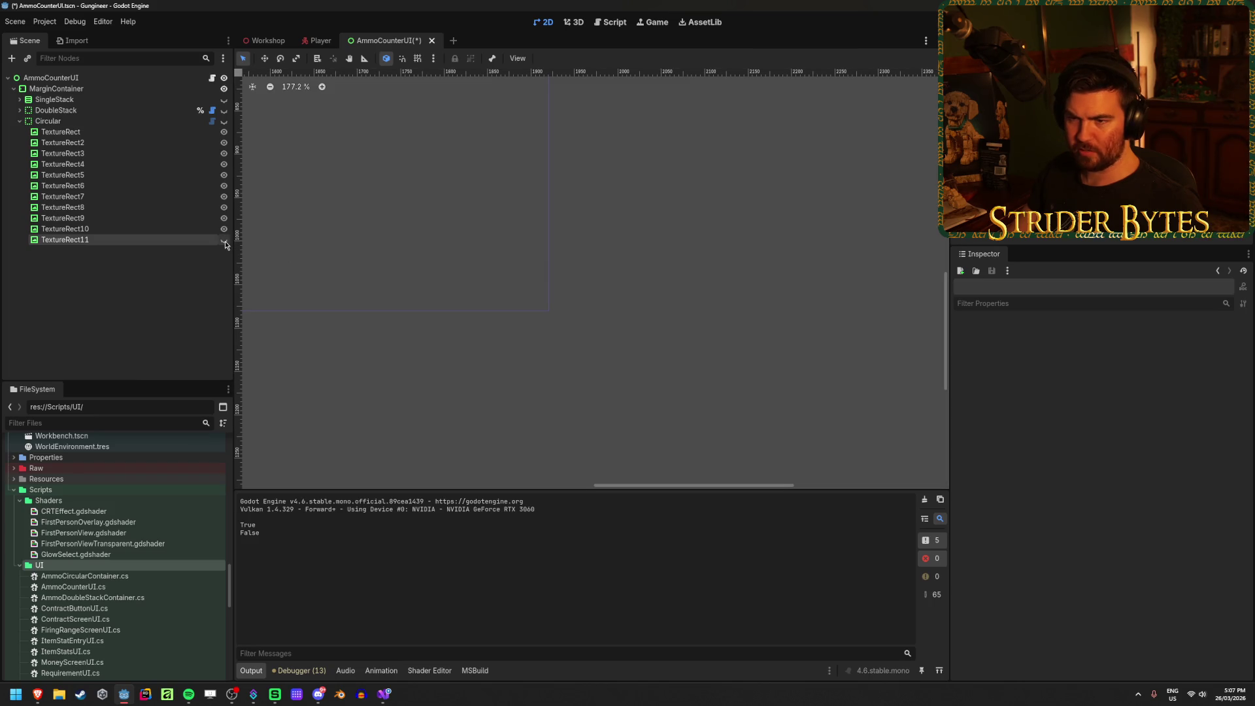
pyautogui.click(383, 693)
# Step: Complete the filter: if (child.Visible) activeChildren.Add(child);
pyautogui.write('Visi')
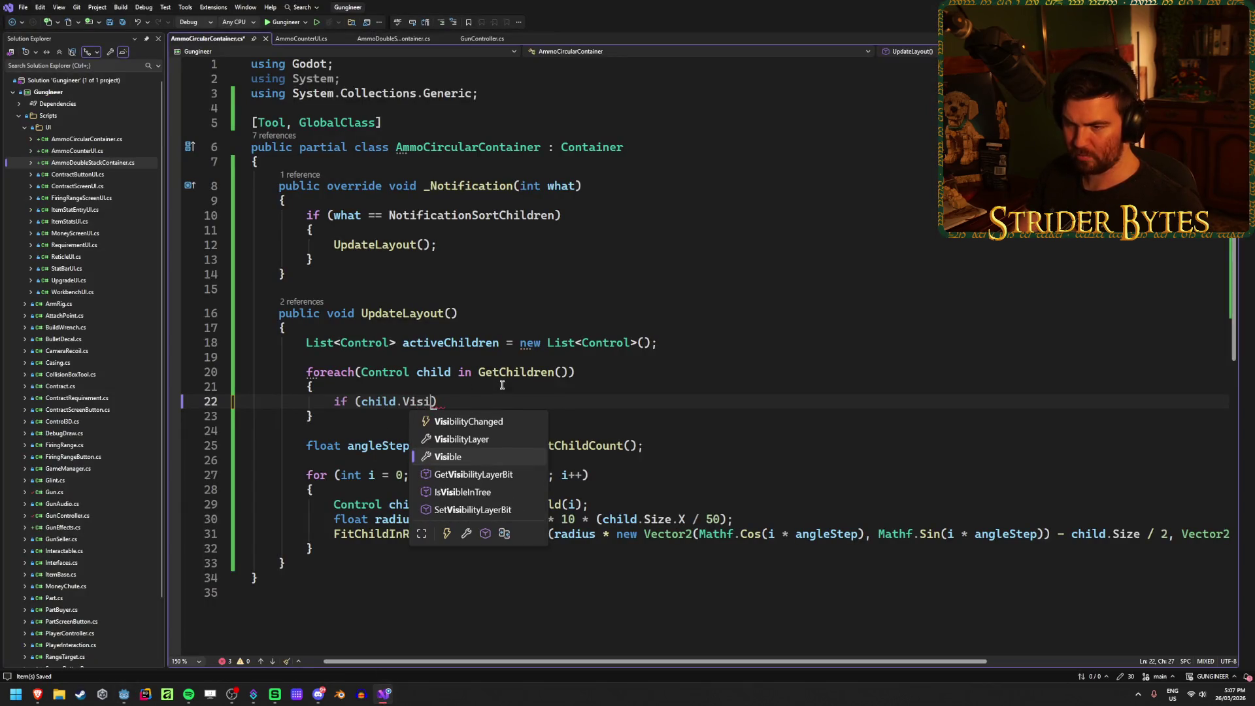
pyautogui.press('Tab')
pyautogui.press('End')
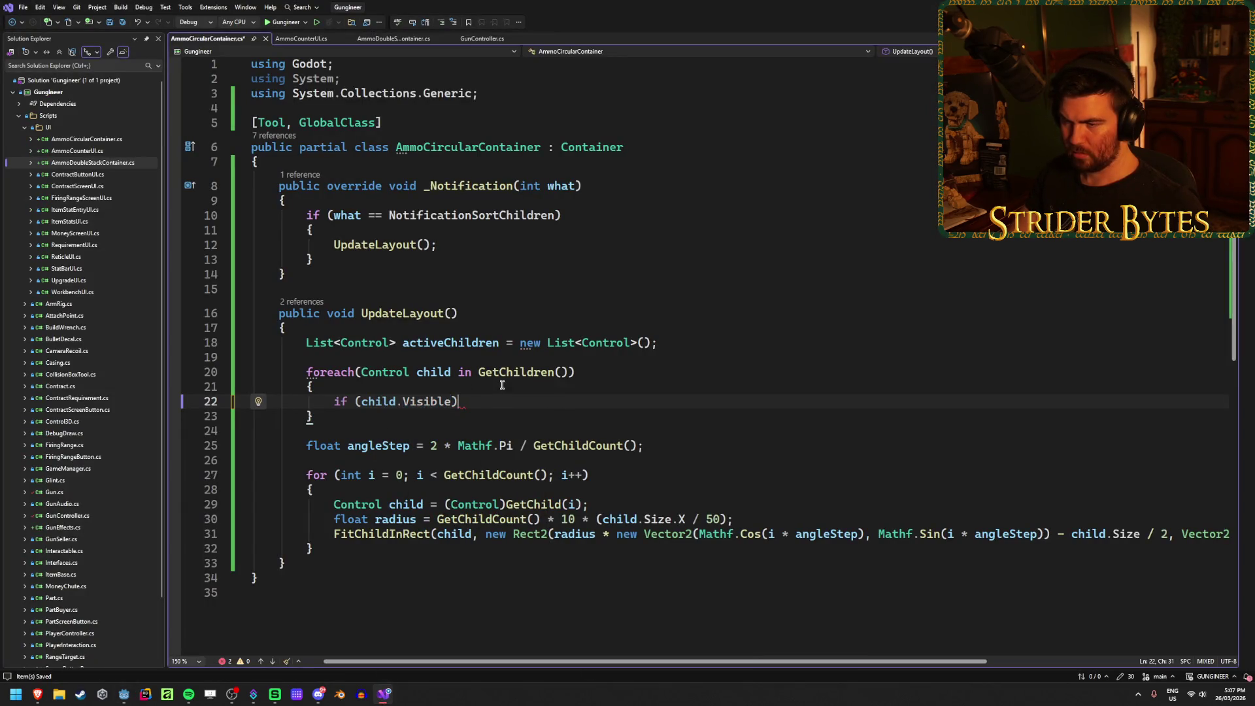
pyautogui.write(' ac')
pyautogui.press('Tab')
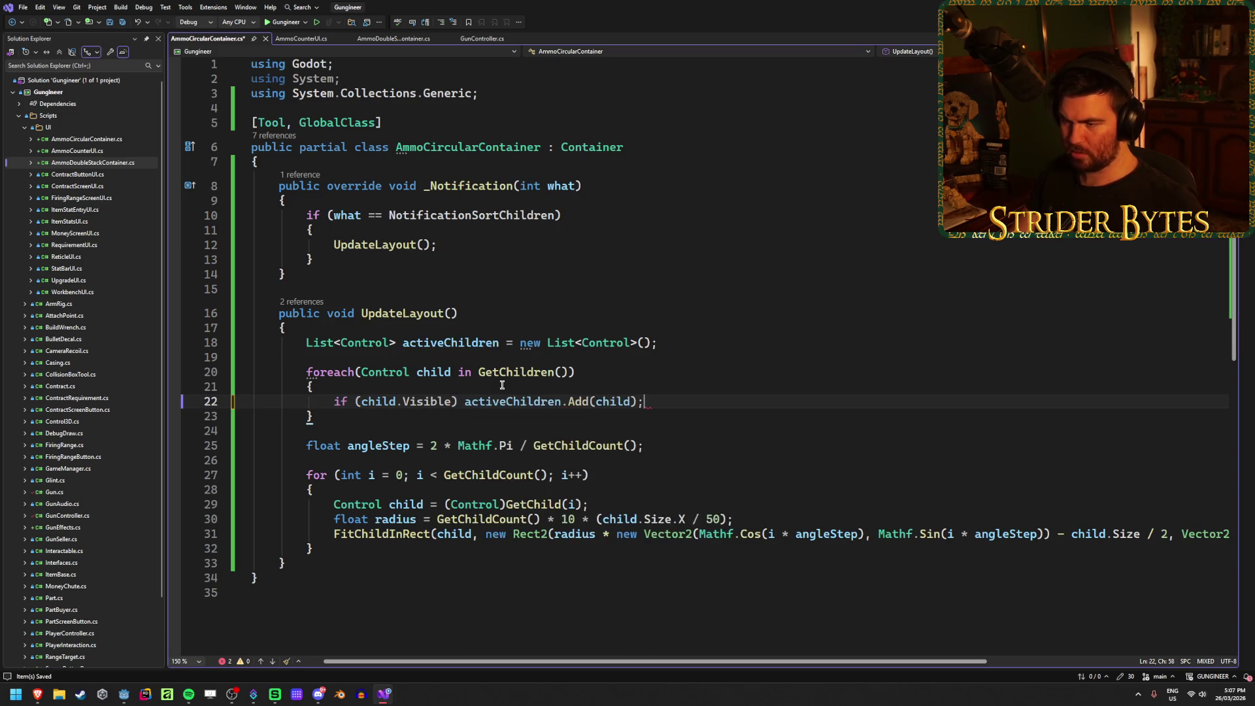
# Step: Replace GetChildCount() with activeChildren.Count in the angleStep line and the loop condition
pyautogui.moveTo(637, 446); pyautogui.dragTo(533, 446)
pyautogui.write('ac')
pyautogui.press('Tab')
pyautogui.write('.Count')
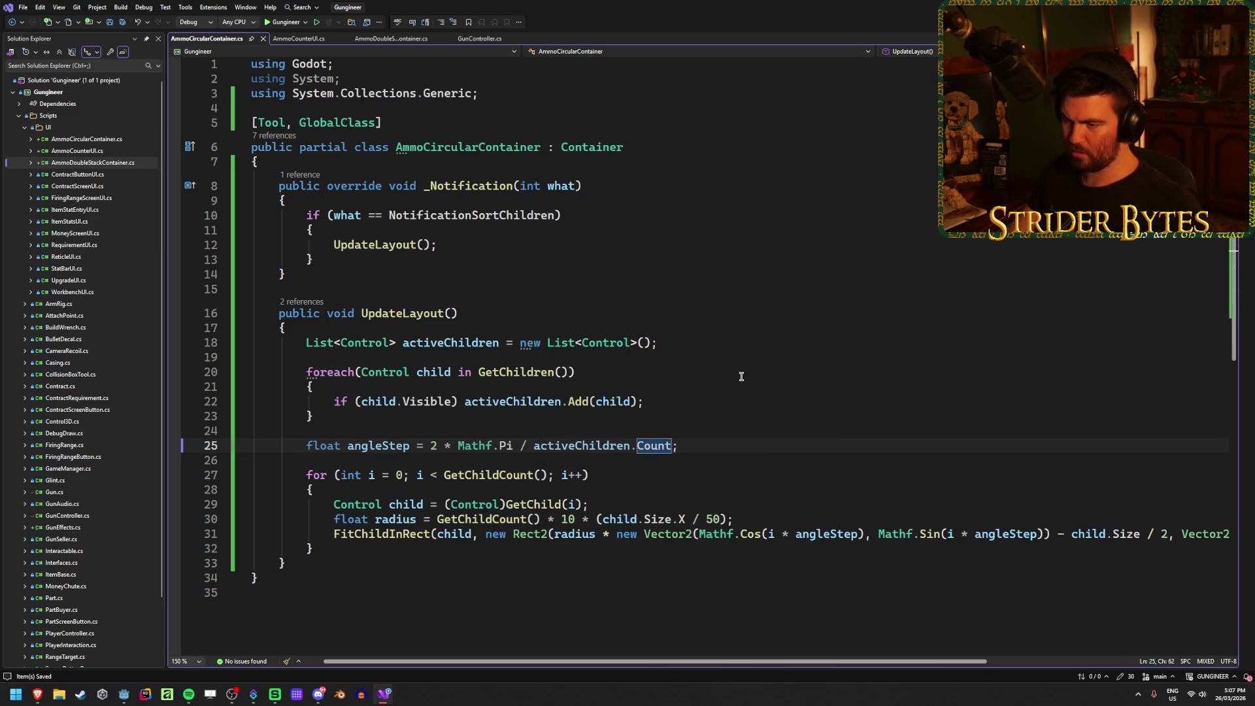
pyautogui.moveTo(549, 475); pyautogui.dragTo(444, 476)
pyautogui.write('ac')
pyautogui.press('Tab')
pyautogui.write('.Co')
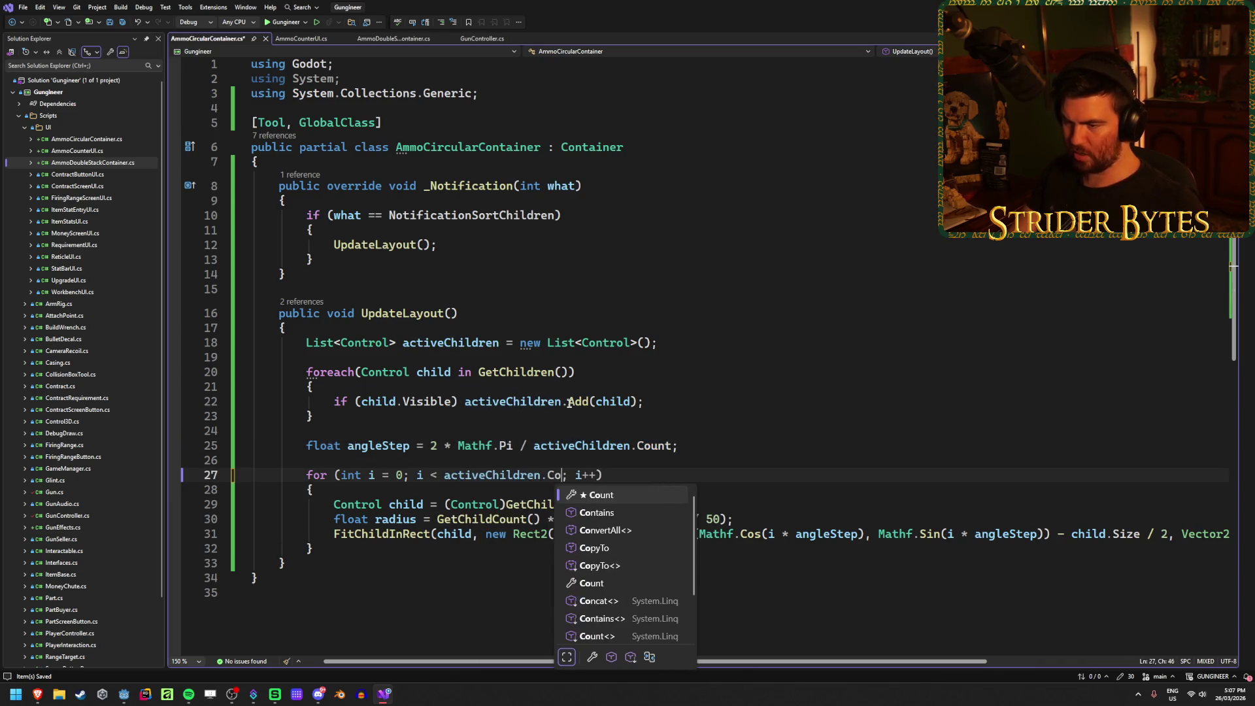
pyautogui.press('Tab')
# Step: Replace the GetChild(i) cast on line 29 with activeChildren[i]
pyautogui.moveTo(578, 505); pyautogui.dragTo(445, 504)
pyautogui.write('activ;')
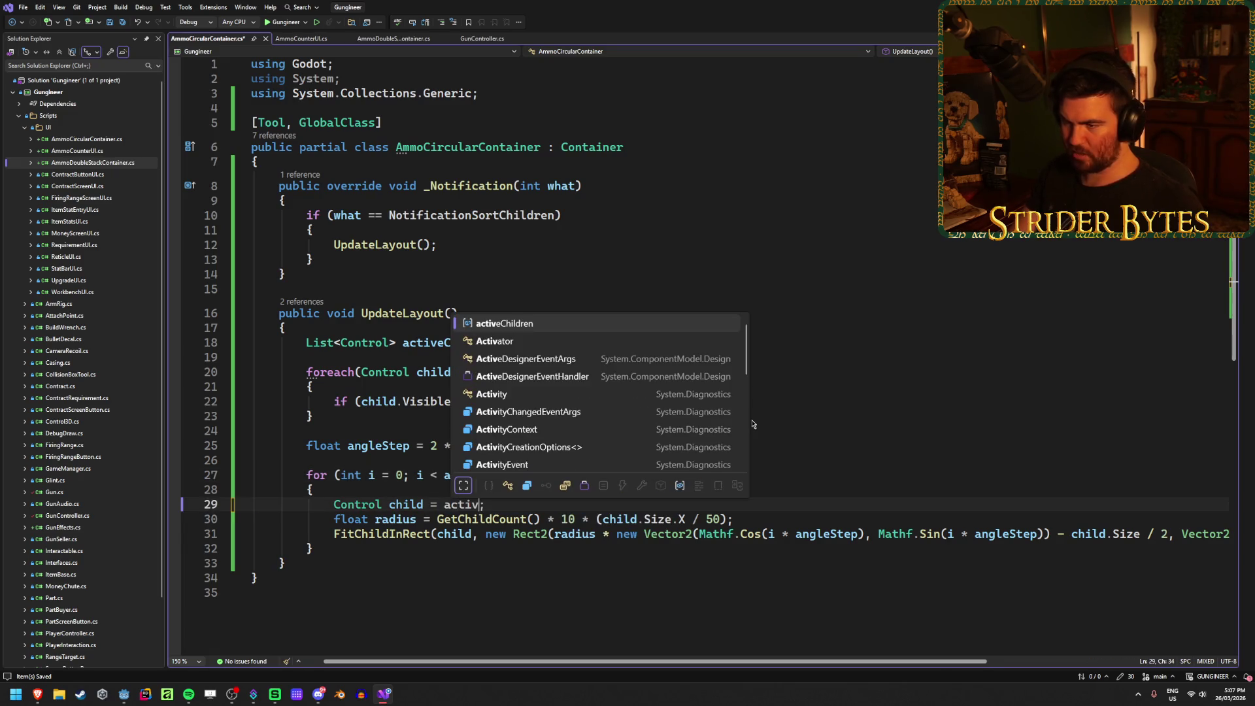
pyautogui.press('Tab')
pyautogui.write('.')
pyautogui.press('BackSpace')
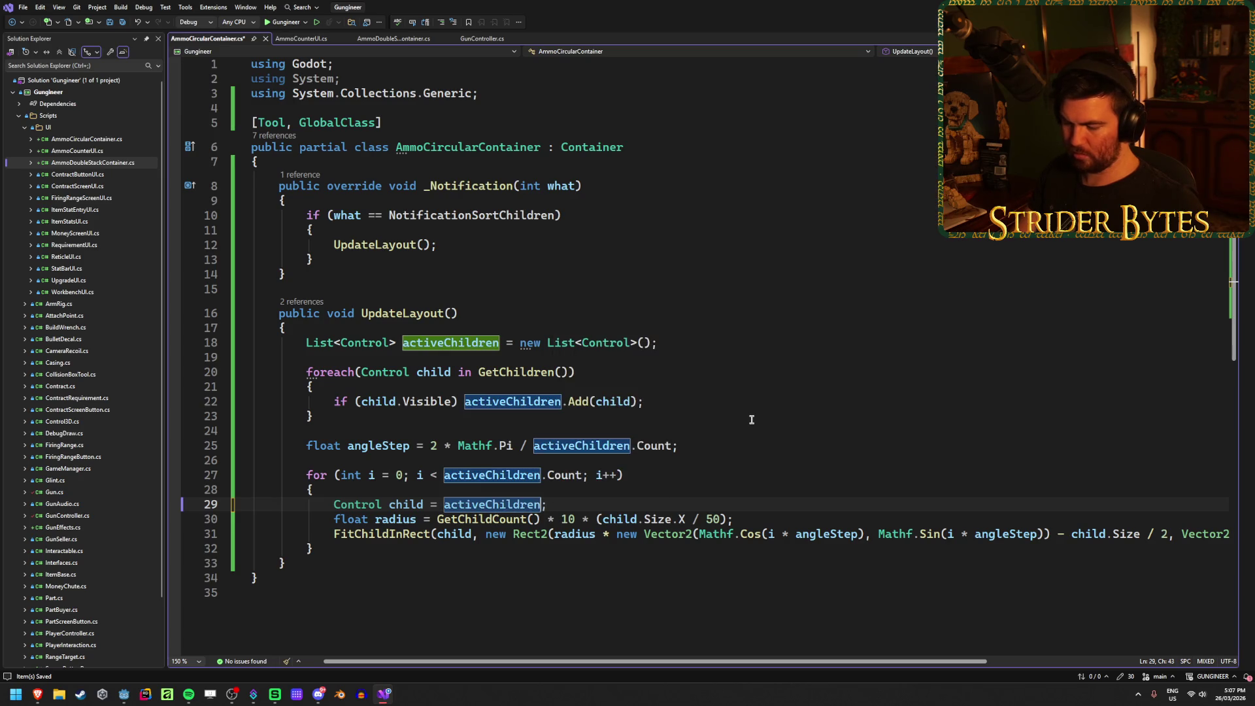
pyautogui.write('[i]')
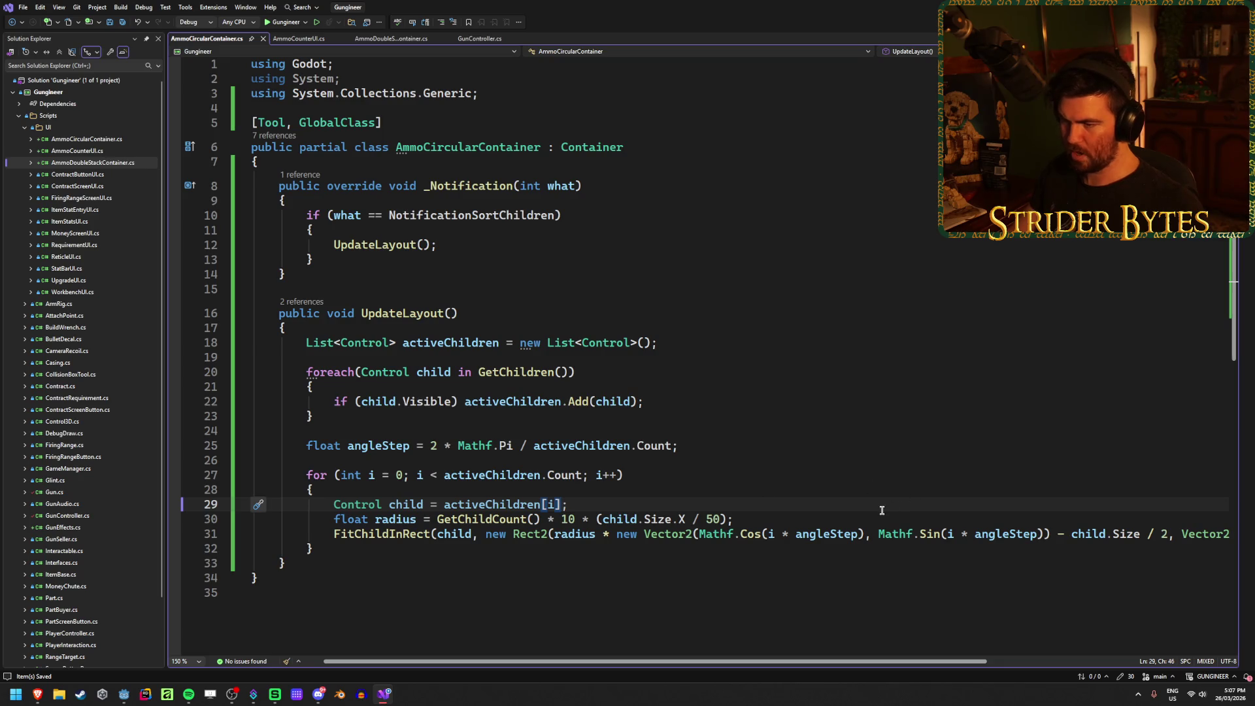
pyautogui.moveTo(822, 665)
pyautogui.mouseDown()
pyautogui.moveTo(908, 660)
pyautogui.moveTo(823, 657)
pyautogui.mouseUp()
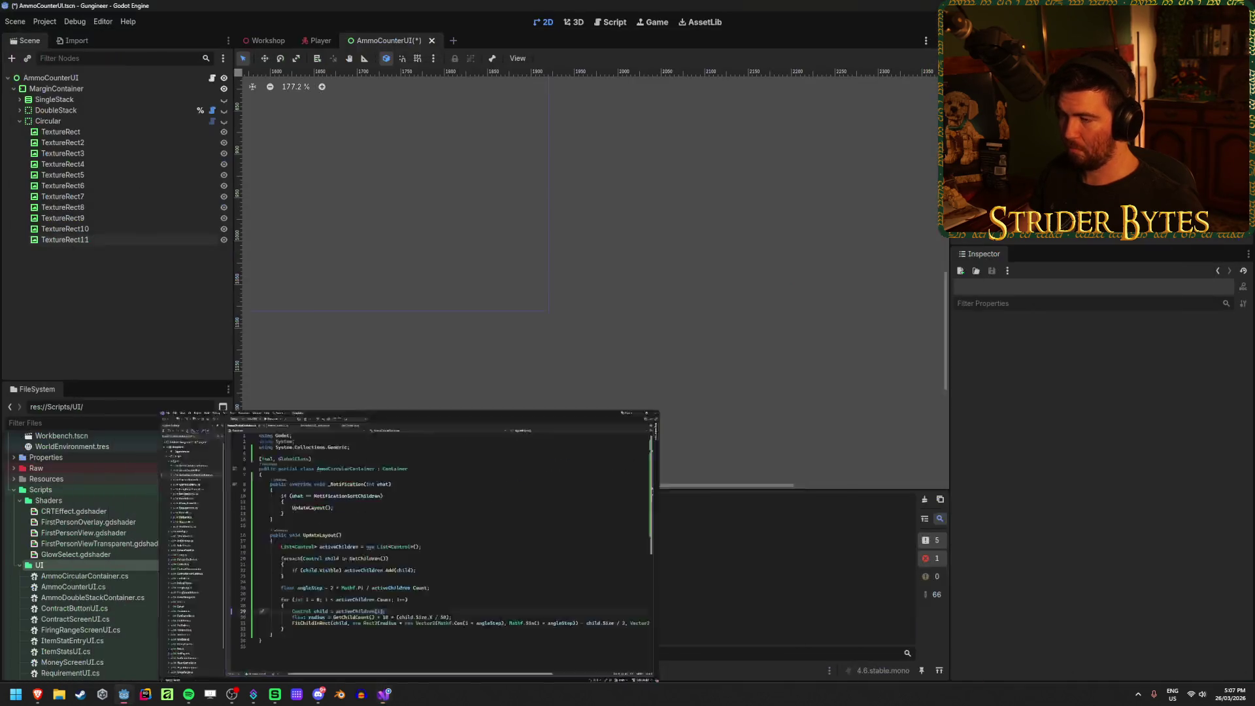
# Step: Rebuild the C# project in Godot with F5
pyautogui.click(224, 121)
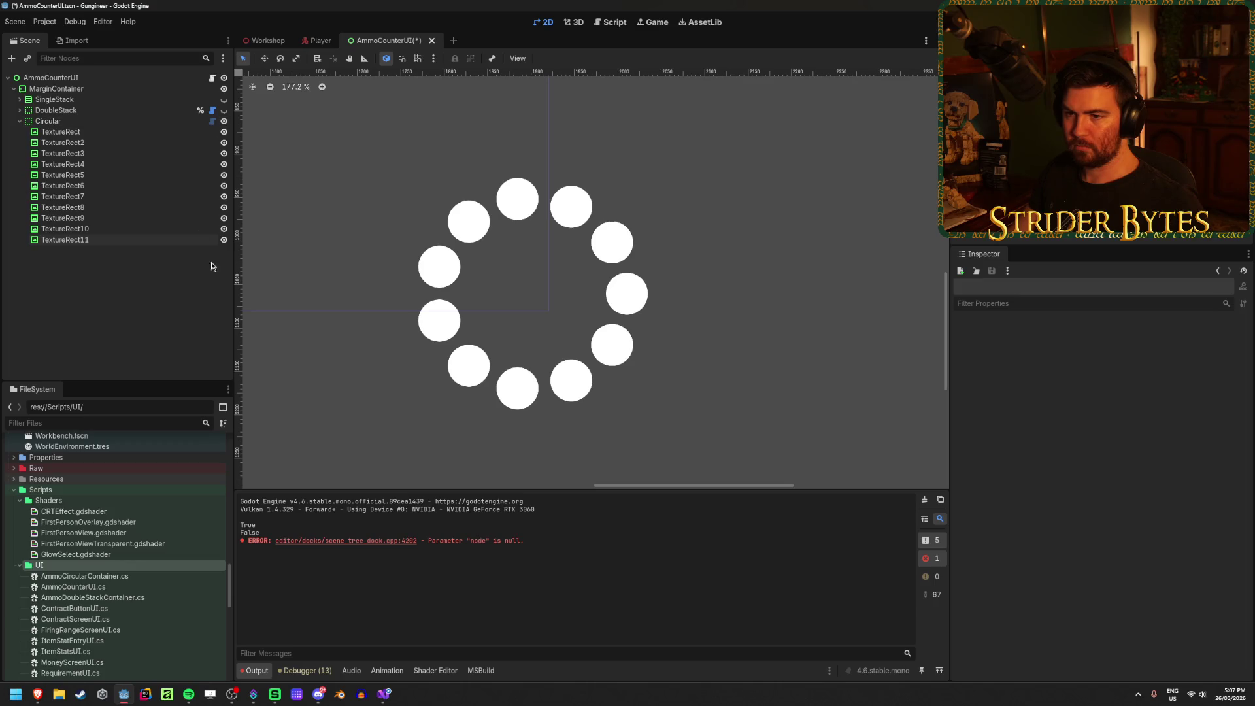
pyautogui.click(224, 240)
pyautogui.press('F5')
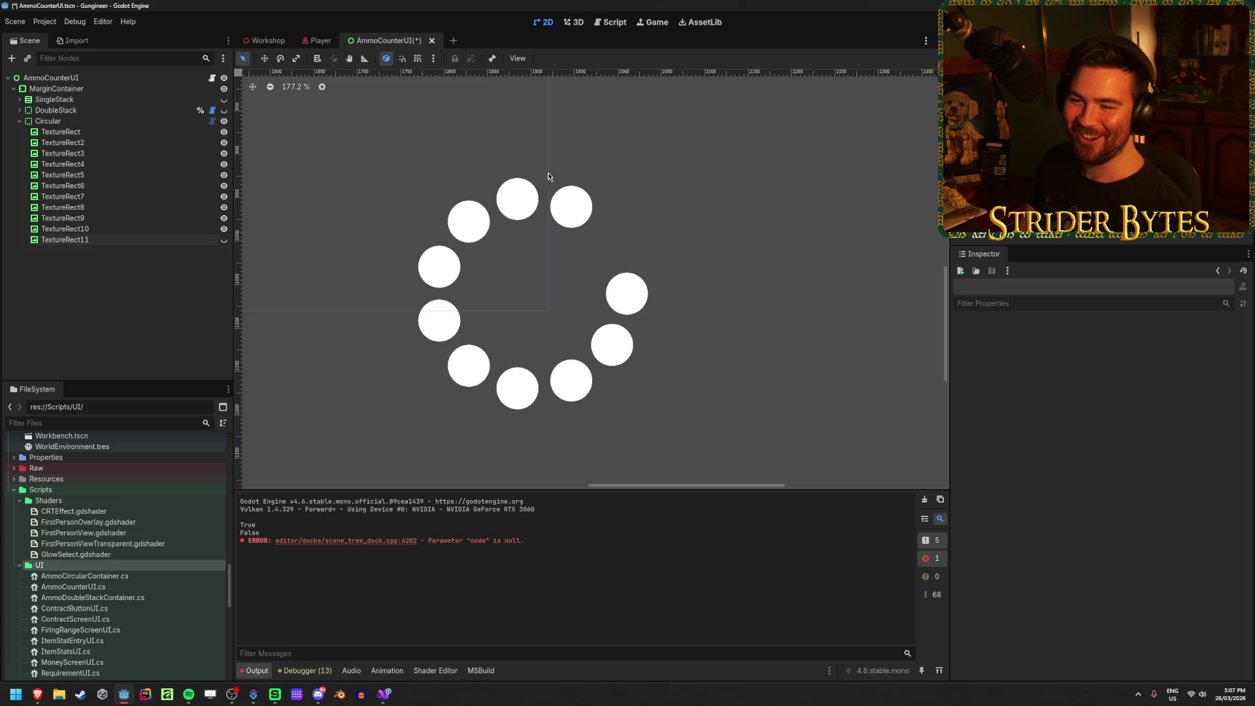
# Step: Hide TextureRect7 to TextureRect11 so six evenly spaced circles remain, then return to Visual Studio
pyautogui.click(223, 240)
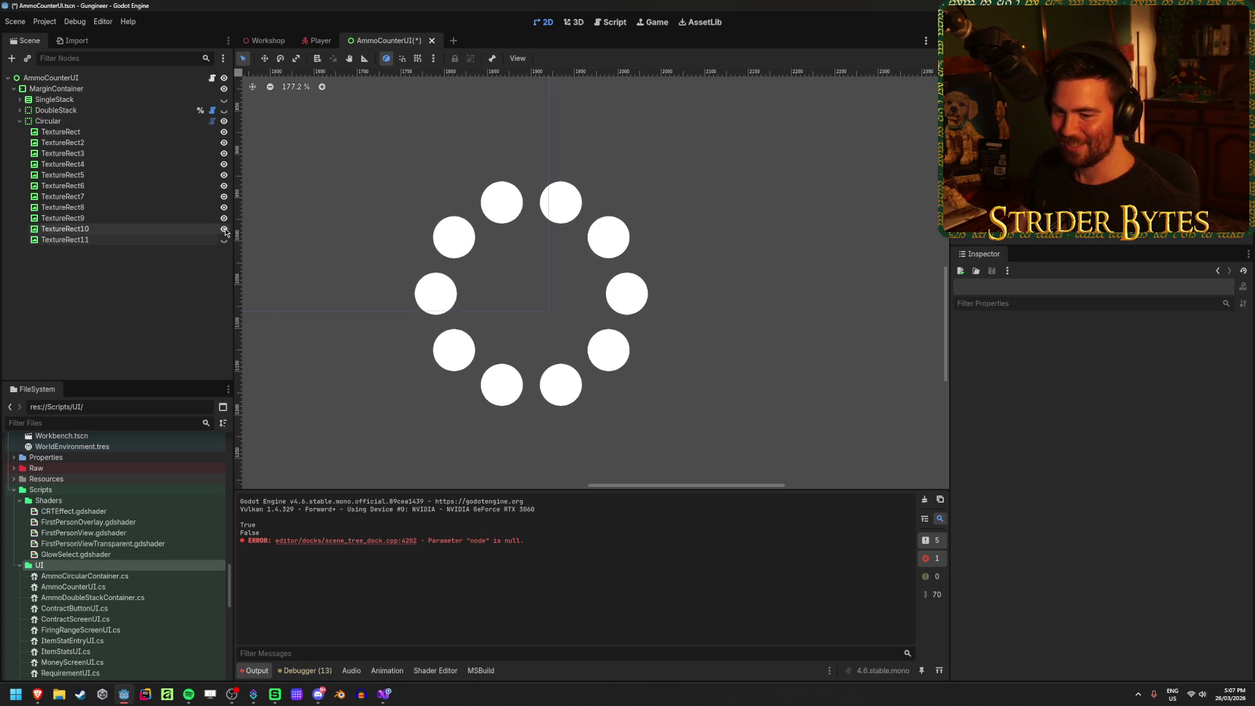
pyautogui.click(224, 229)
pyautogui.click(224, 218)
pyautogui.click(224, 207)
pyautogui.click(223, 196)
pyautogui.click(223, 185)
pyautogui.click(223, 175)
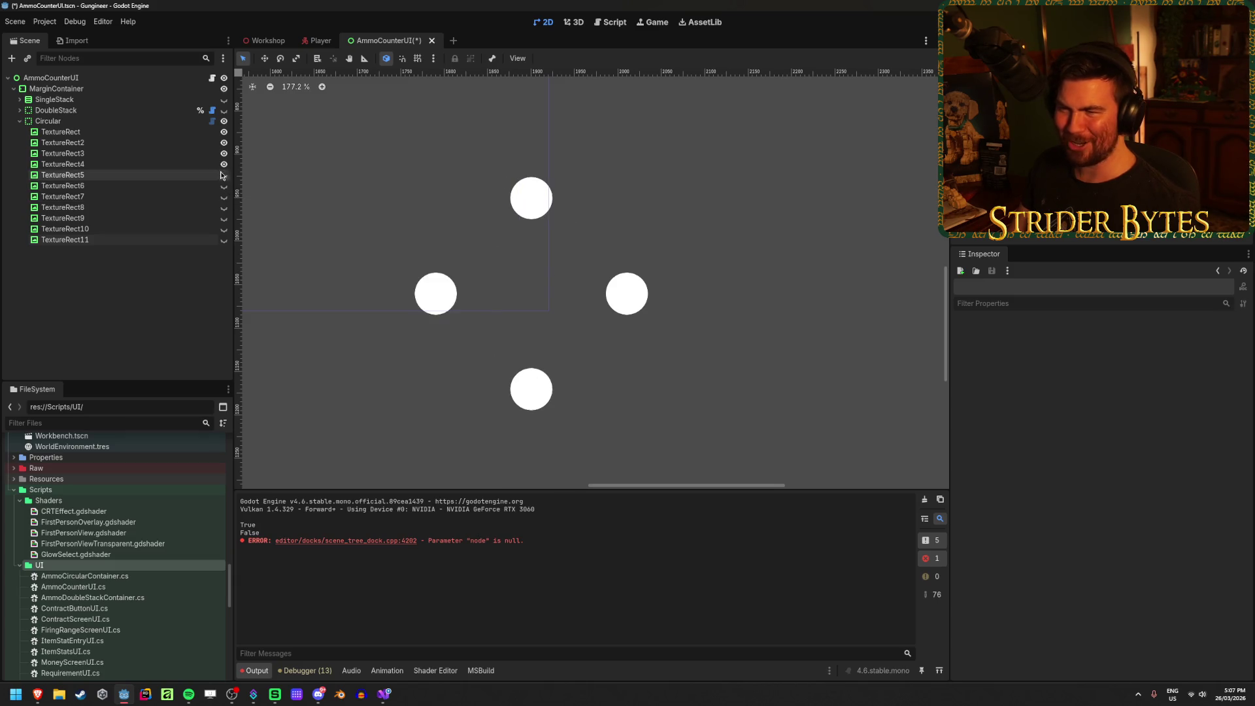
pyautogui.click(223, 175)
pyautogui.click(224, 186)
pyautogui.click(384, 694)
pyautogui.click(676, 398)
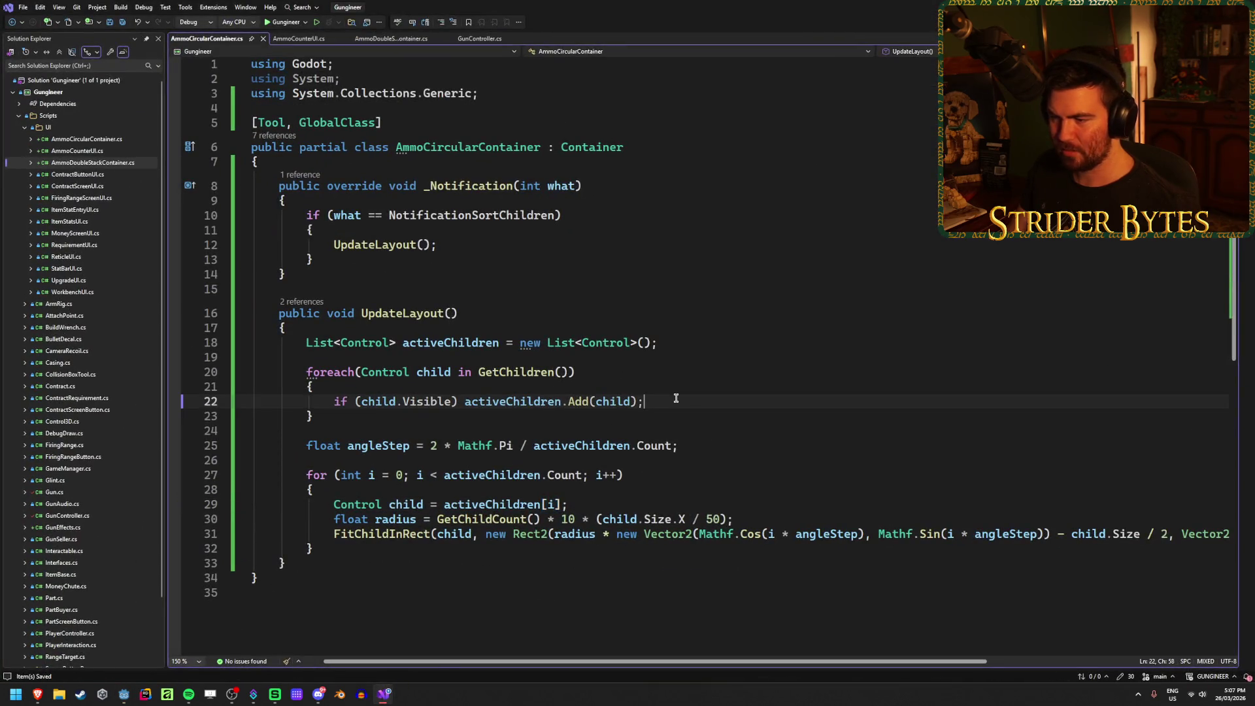
# Step: Replace GetChildCount() in the radius line with activeChildren.Count, then switch to Godot
pyautogui.click(680, 445)
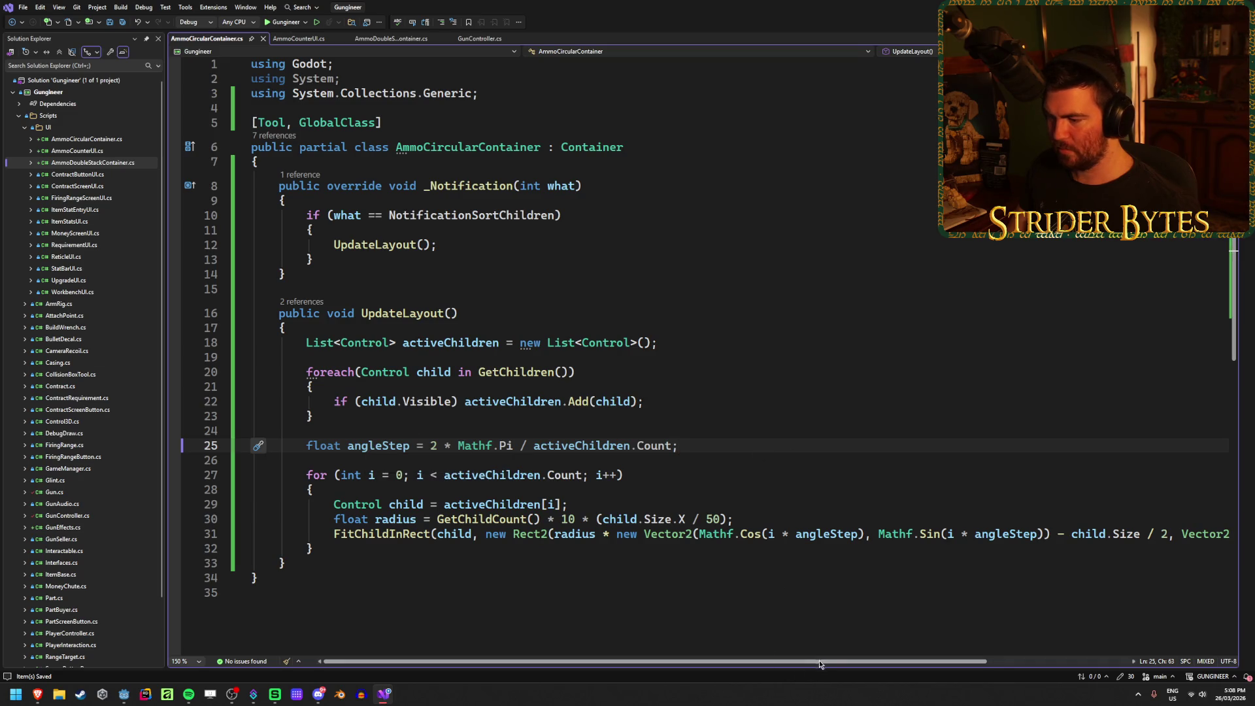
pyautogui.hscroll(2, 820, 664)
pyautogui.hscroll(-2, 821, 665)
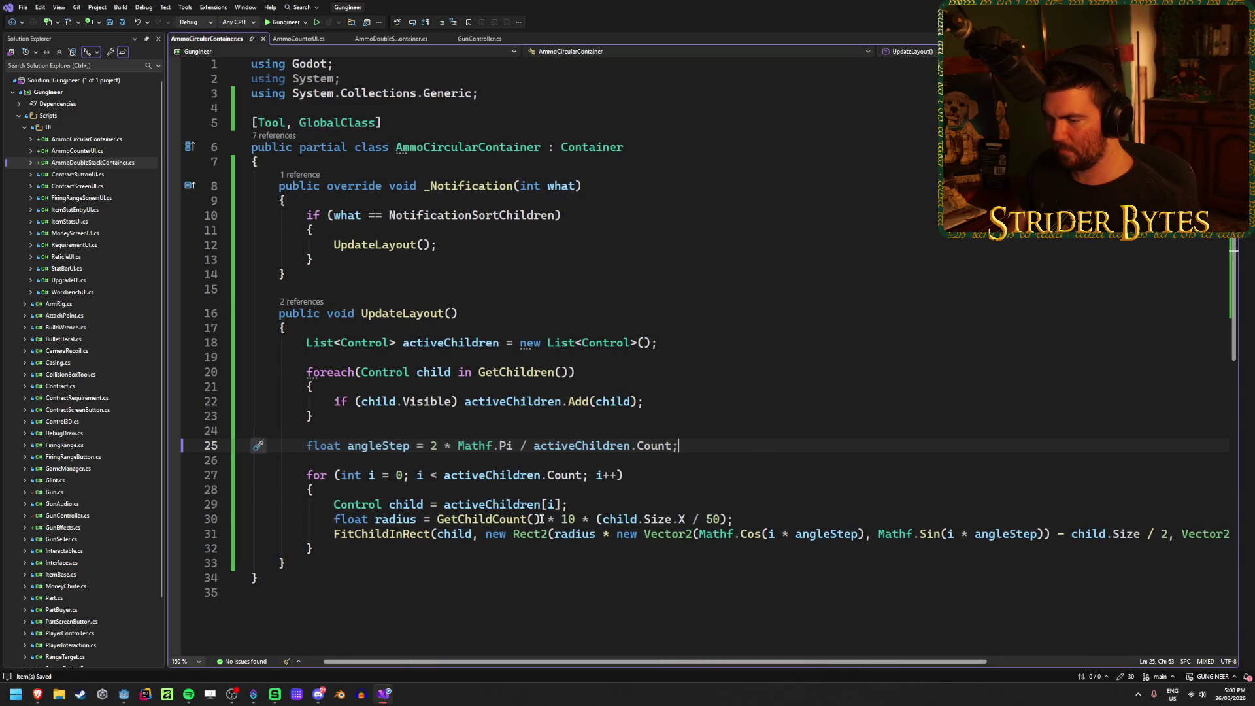
pyautogui.moveTo(540, 519); pyautogui.dragTo(437, 518)
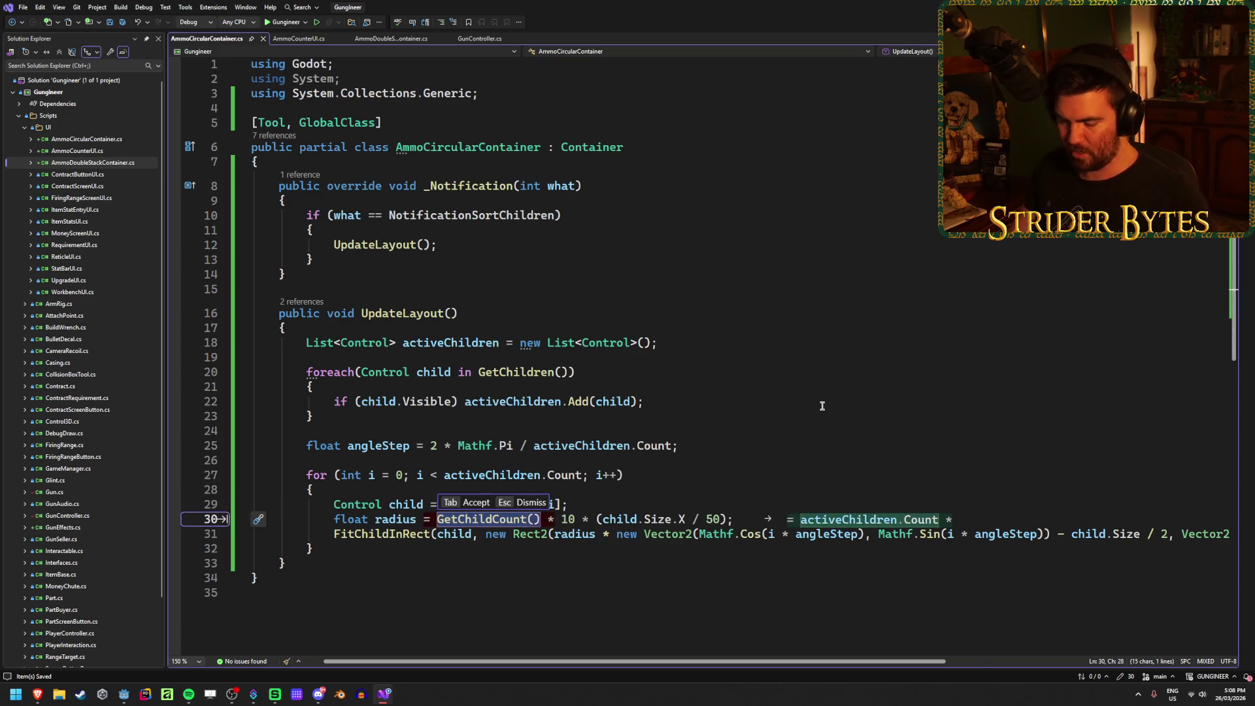
pyautogui.write('activeChildren.Co')
pyautogui.press('Tab')
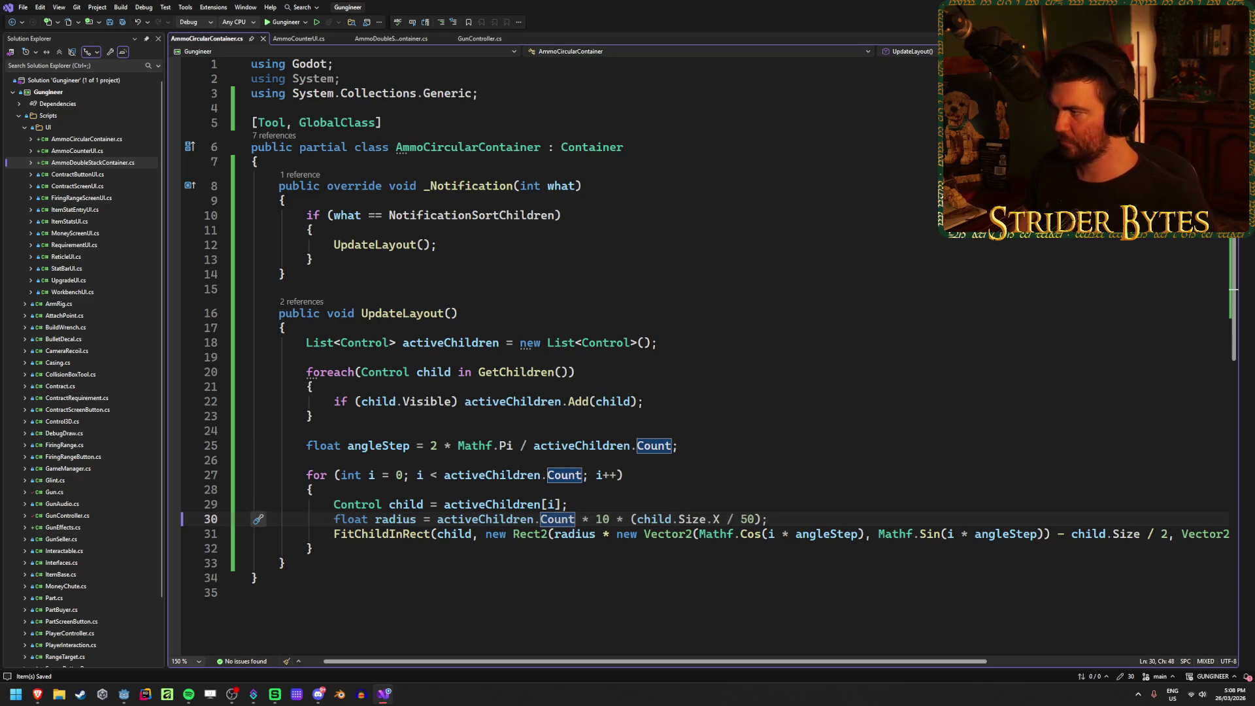
pyautogui.hotkey('alt', 'Tab')
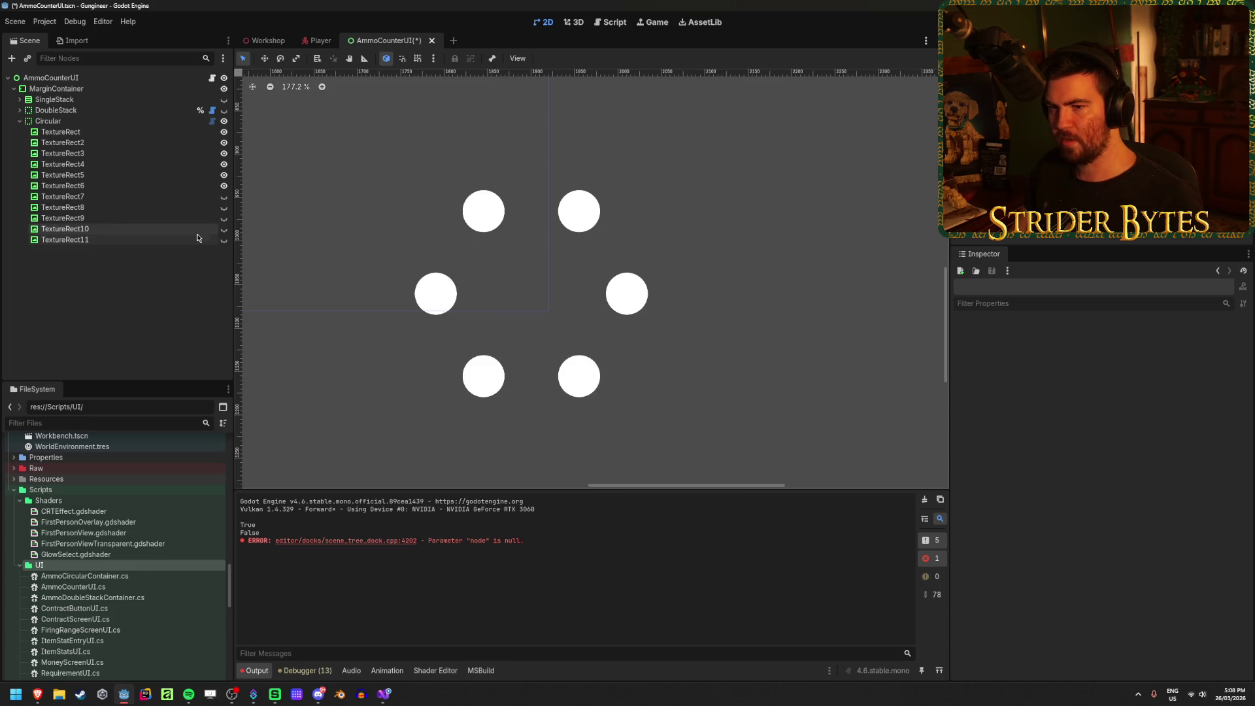
# Step: Show TextureRect7–11, then hide TextureRect5–11 so only four circles remain
pyautogui.click(225, 198)
pyautogui.click(223, 207)
pyautogui.click(223, 218)
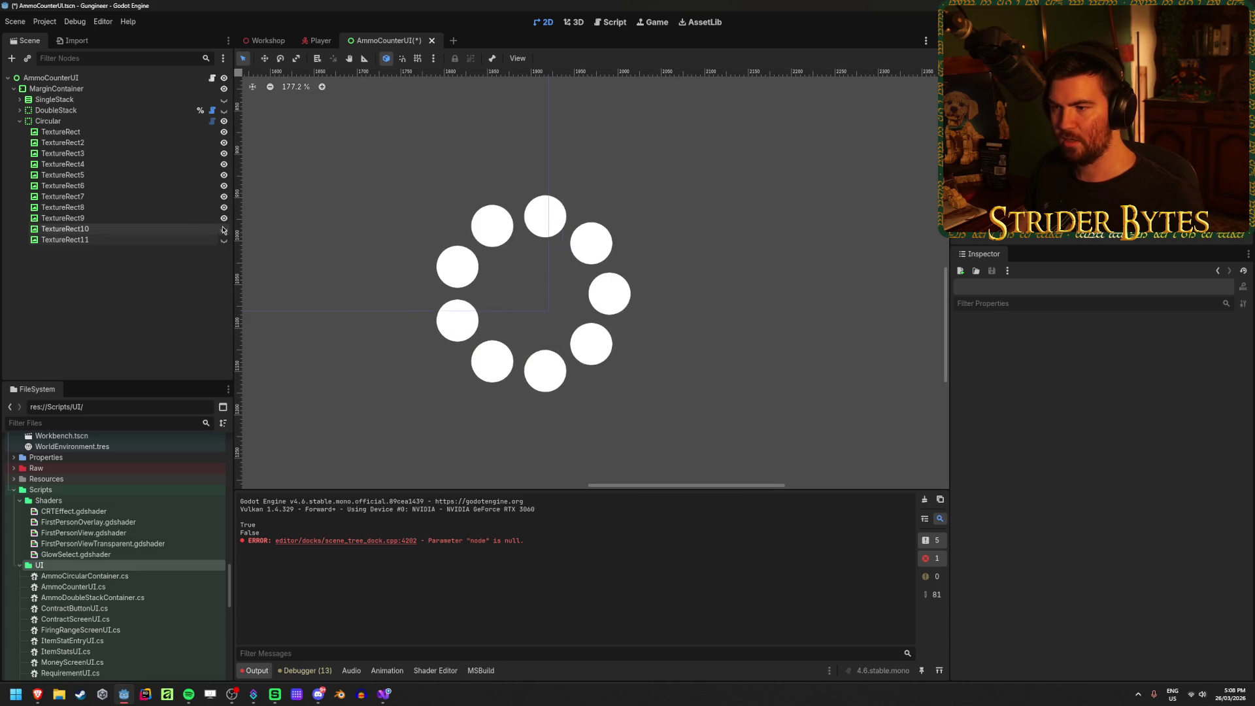
pyautogui.click(223, 229)
pyautogui.click(224, 239)
pyautogui.click(223, 240)
pyautogui.click(224, 229)
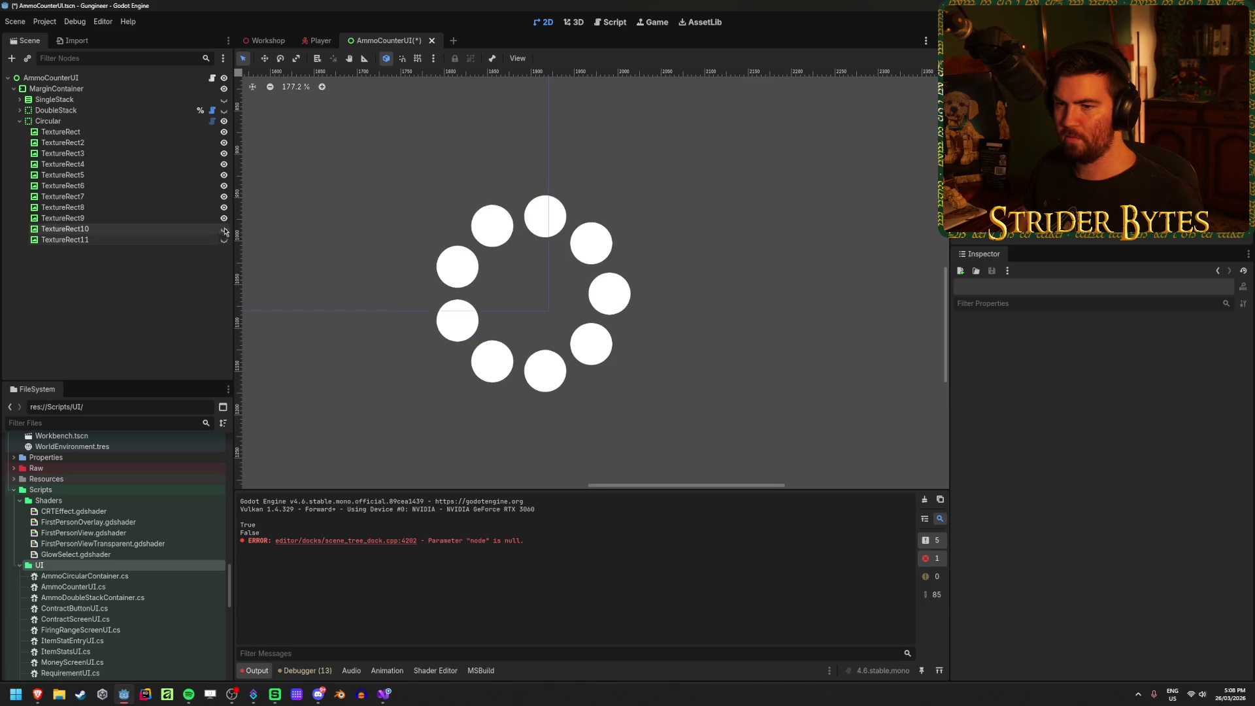
pyautogui.click(224, 218)
pyautogui.click(223, 207)
pyautogui.click(224, 197)
pyautogui.click(223, 185)
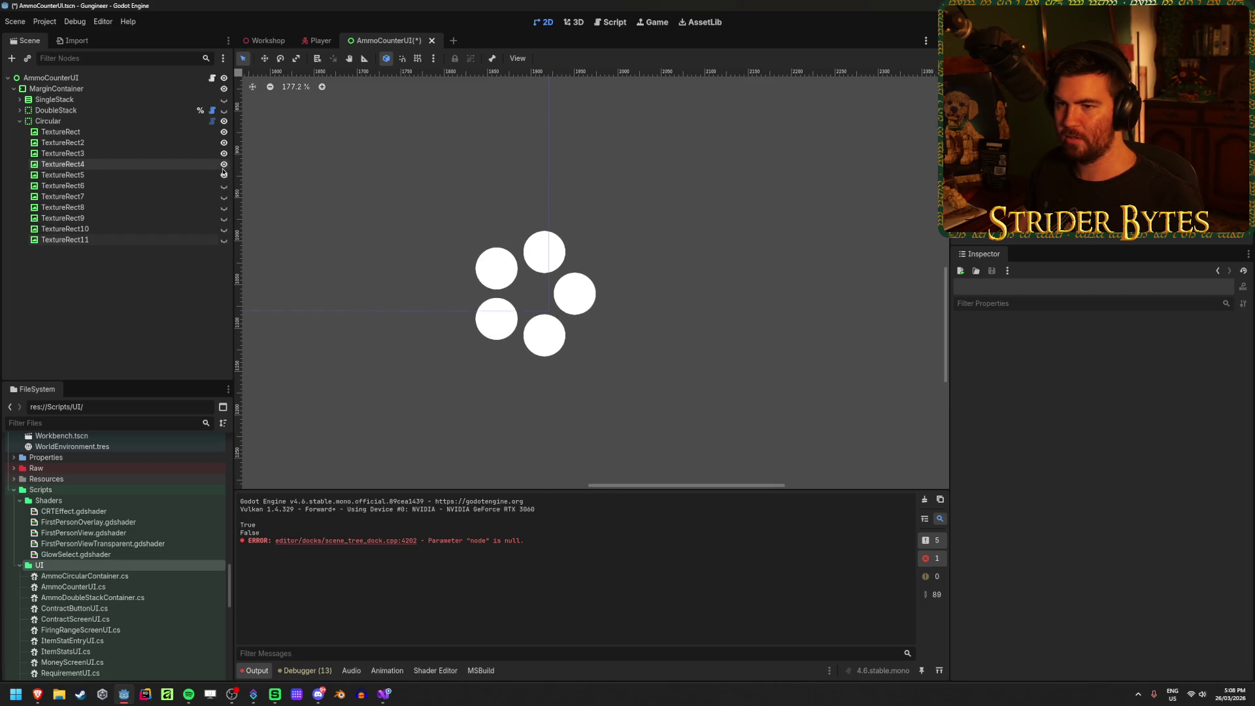
pyautogui.click(223, 174)
# Step: Show TextureRect5–11 again so all eleven circles appear evenly spaced
pyautogui.click(223, 175)
pyautogui.click(223, 186)
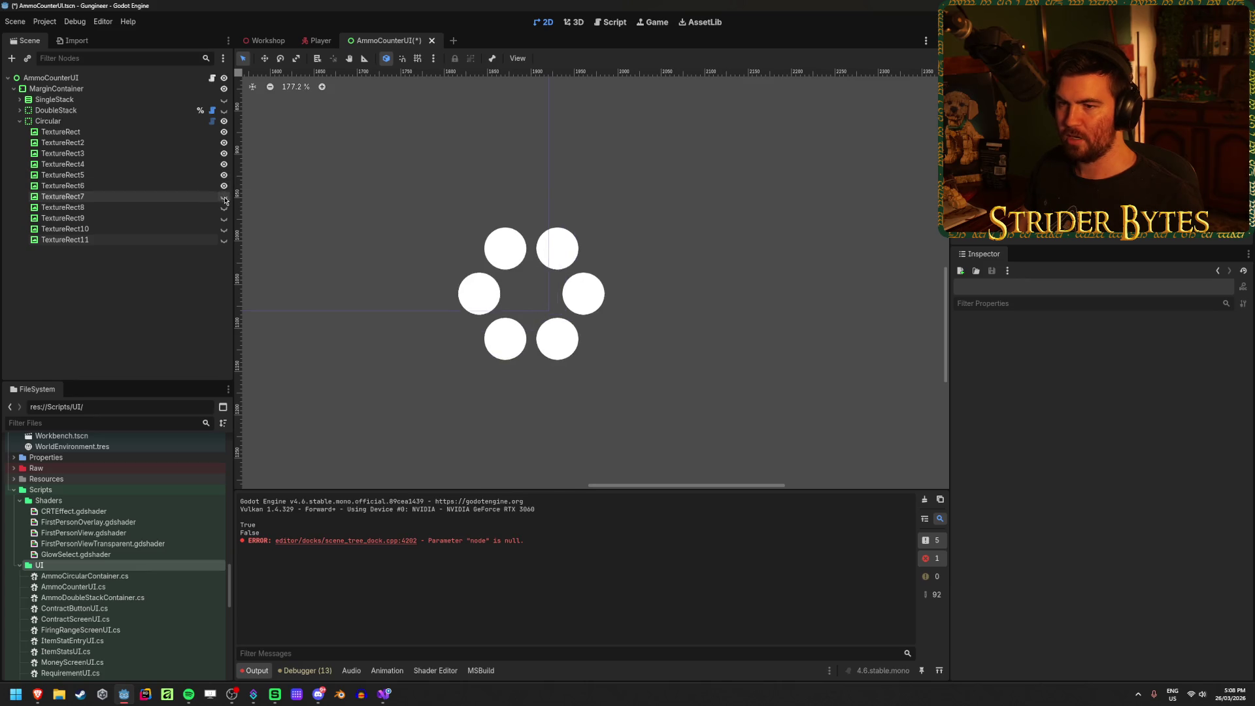
pyautogui.click(223, 196)
pyautogui.click(223, 207)
pyautogui.click(224, 218)
pyautogui.click(224, 228)
pyautogui.click(224, 239)
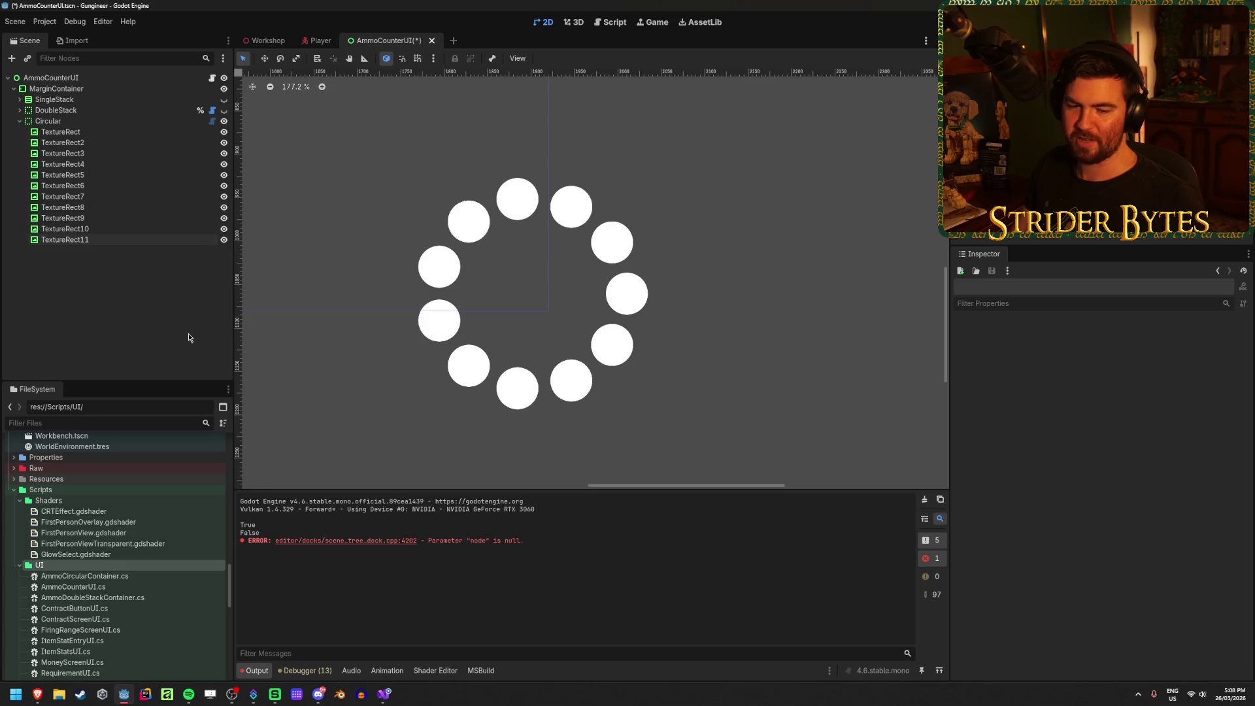
pyautogui.click(37, 694)
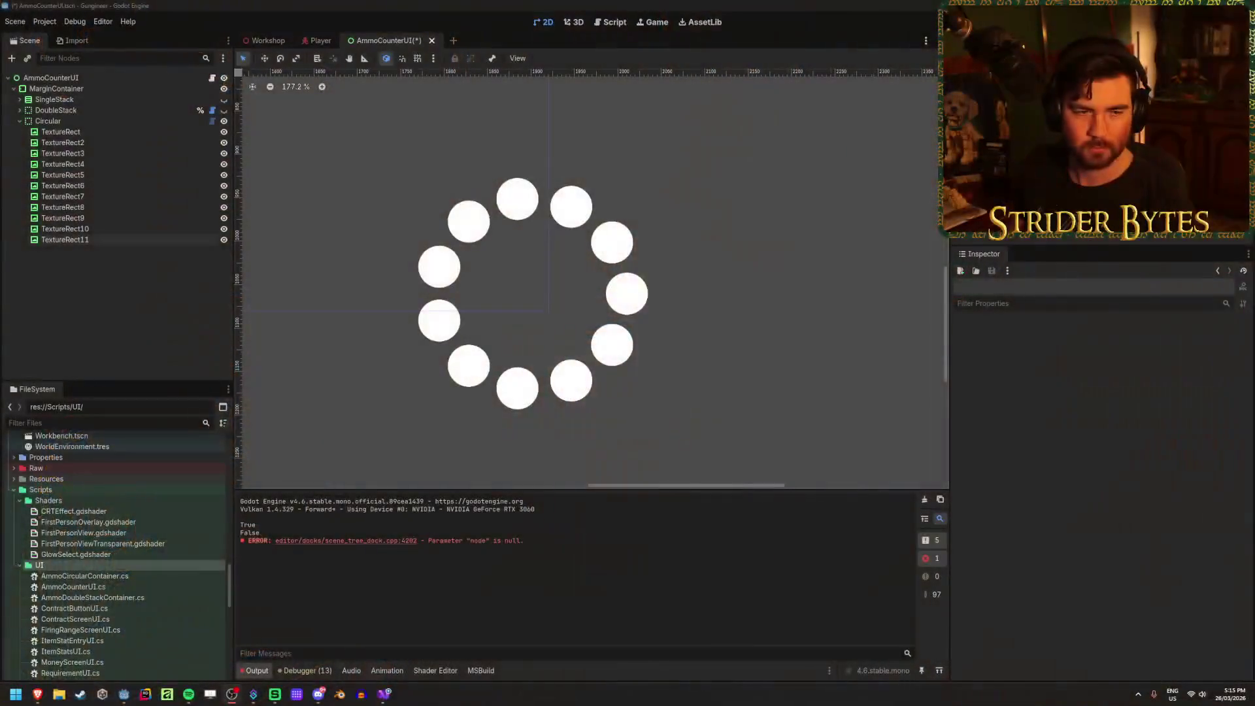
# Step: Inspect TextureRect11, then collapse the Circular node's eleven children in the scene tree
pyautogui.click(112, 239)
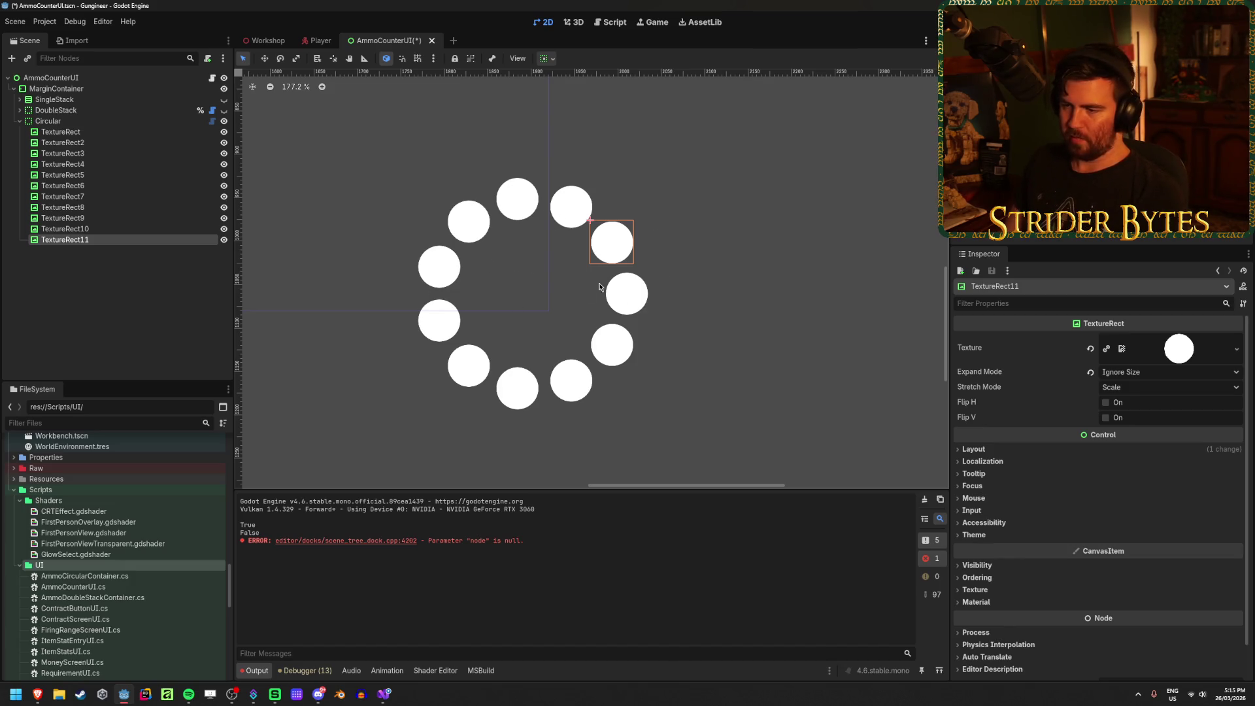
pyautogui.click(68, 123)
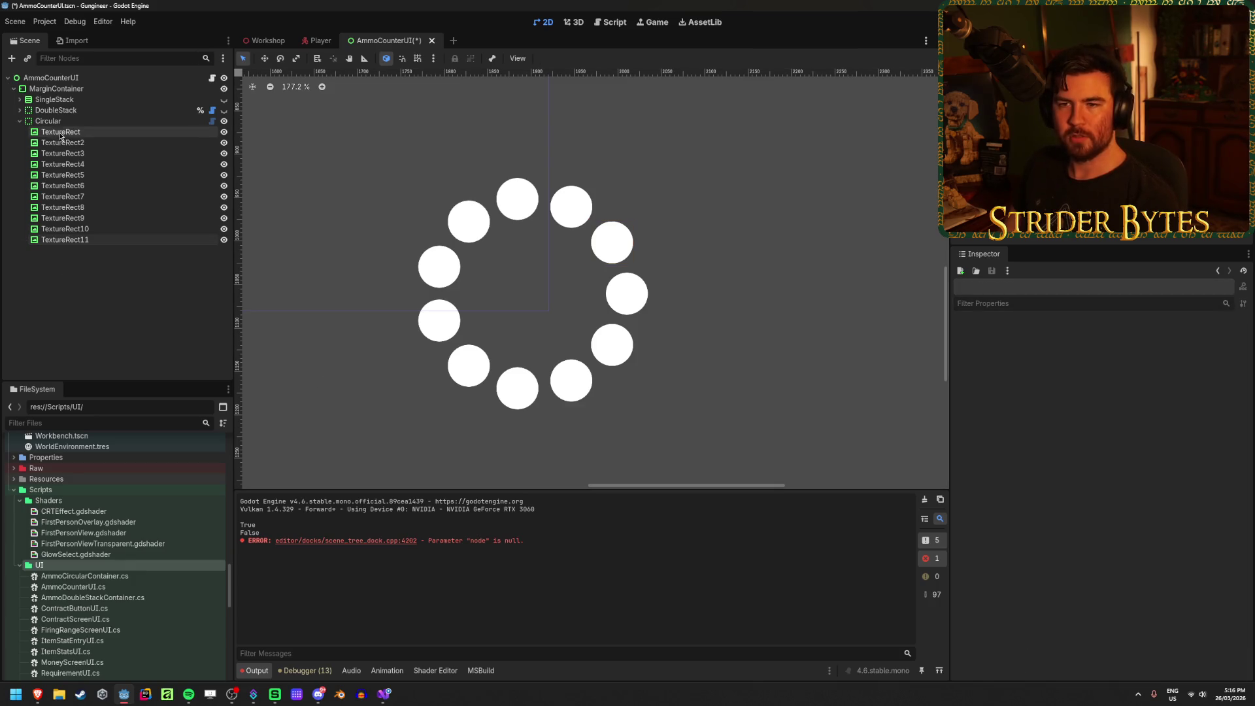
pyautogui.click(19, 121)
pyautogui.click(156, 241)
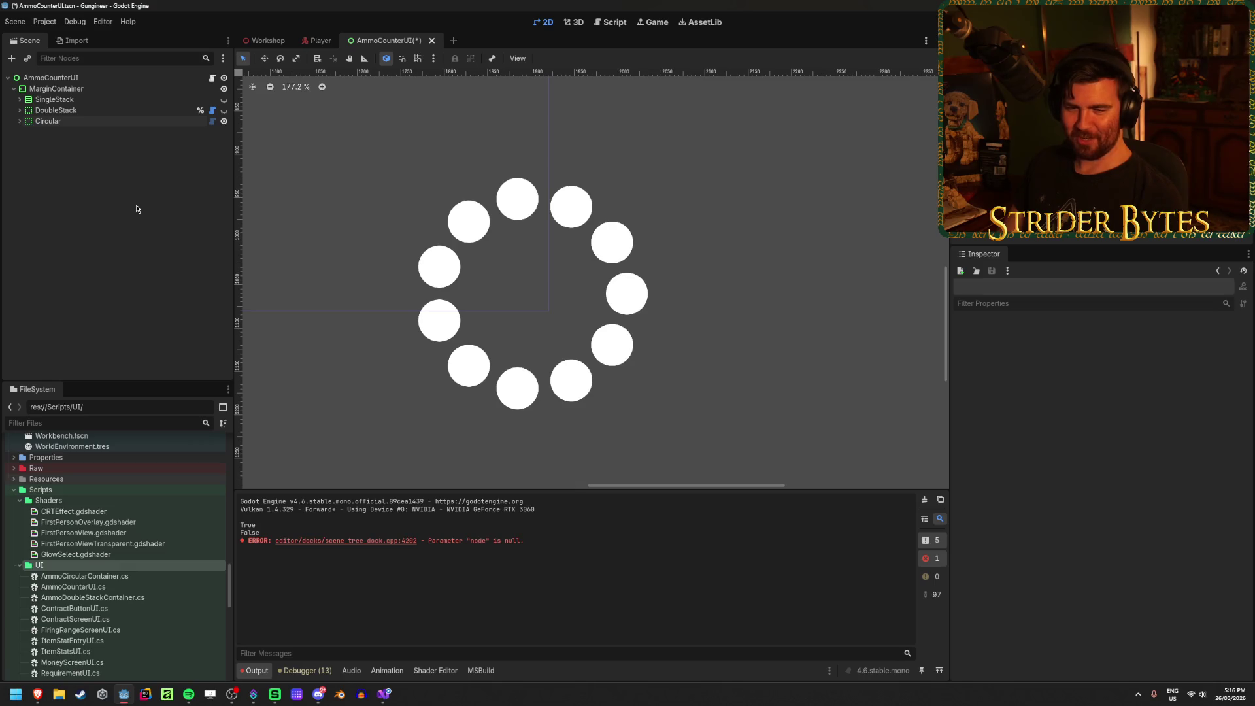
# Step: Start a new script in the UI folder from the FileSystem context menu (Create New > Script)
pyautogui.rightClick(95, 561)
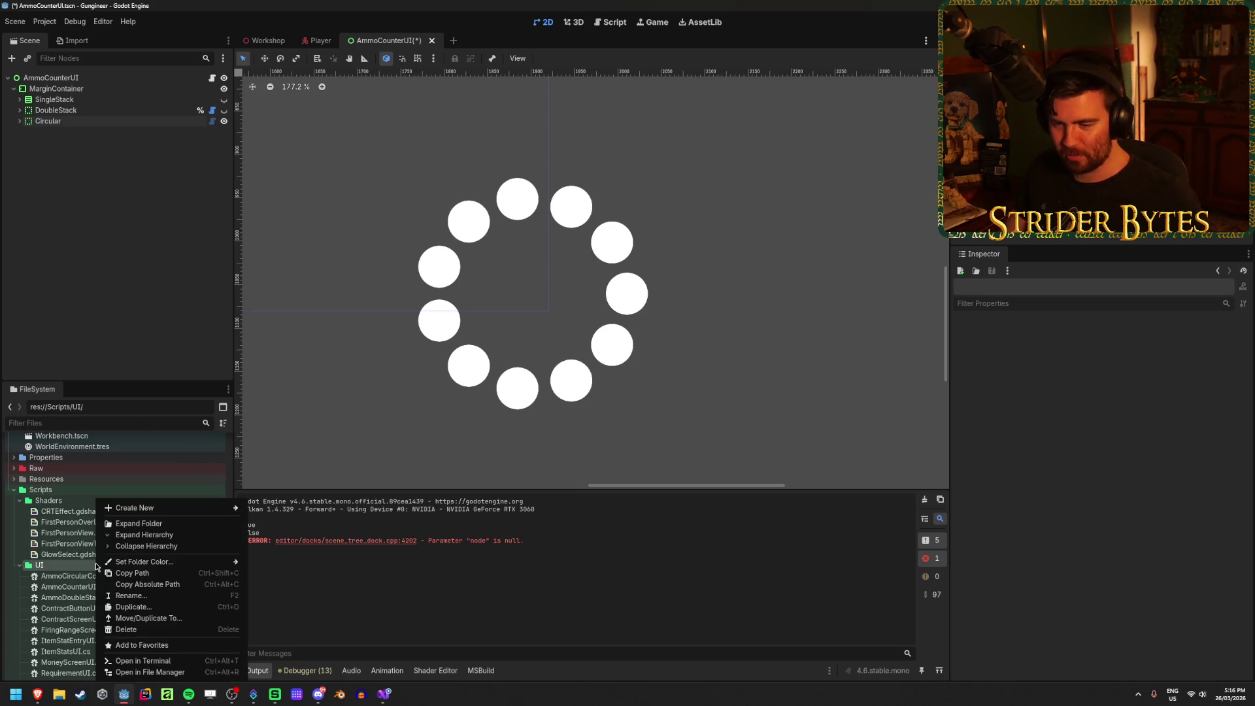
pyautogui.moveTo(144, 508)
pyautogui.click(281, 529)
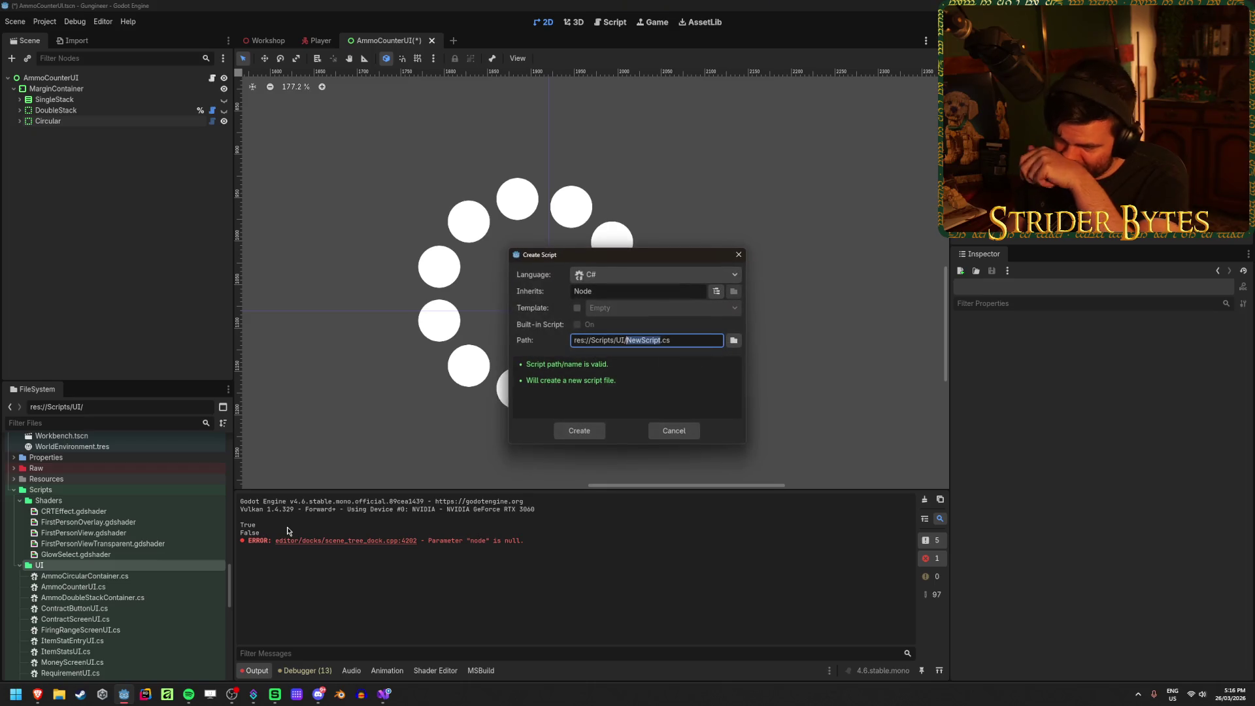
# Step: Name the C# script res://Scripts/UI/AmmoSpiralContainer.cs and create it
pyautogui.write('Ammo')
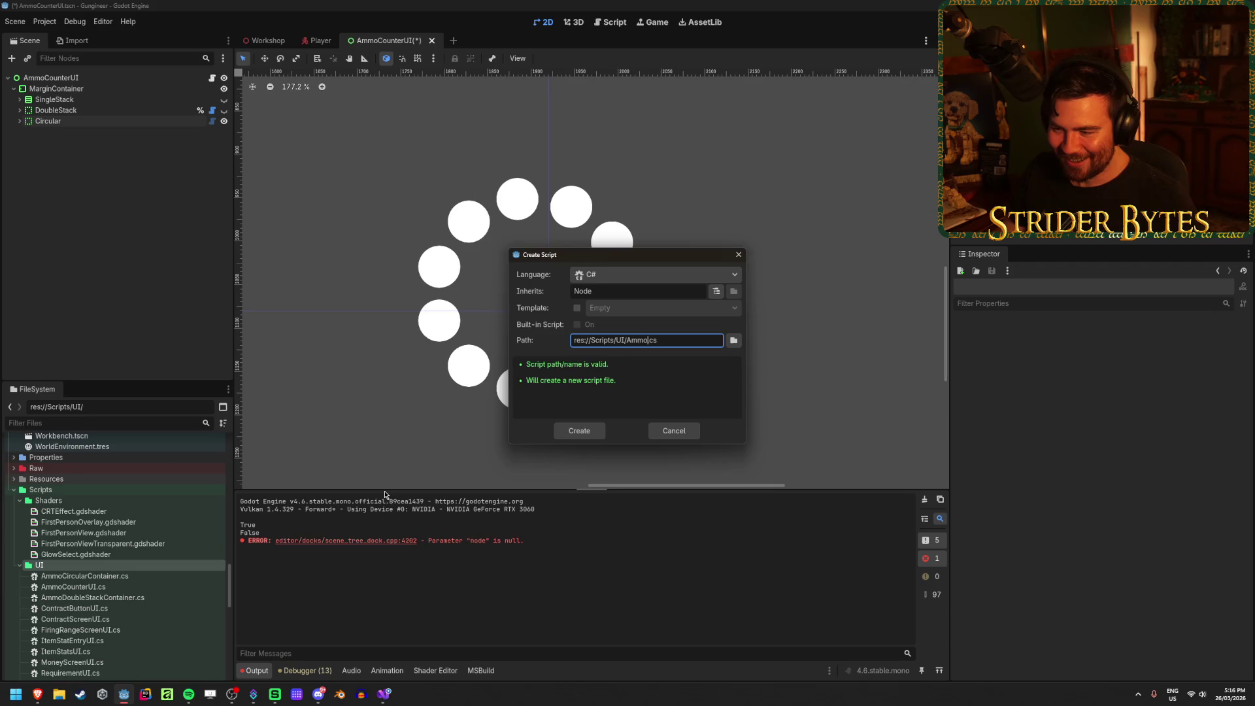
pyautogui.hotkey('alt', 'Tab')
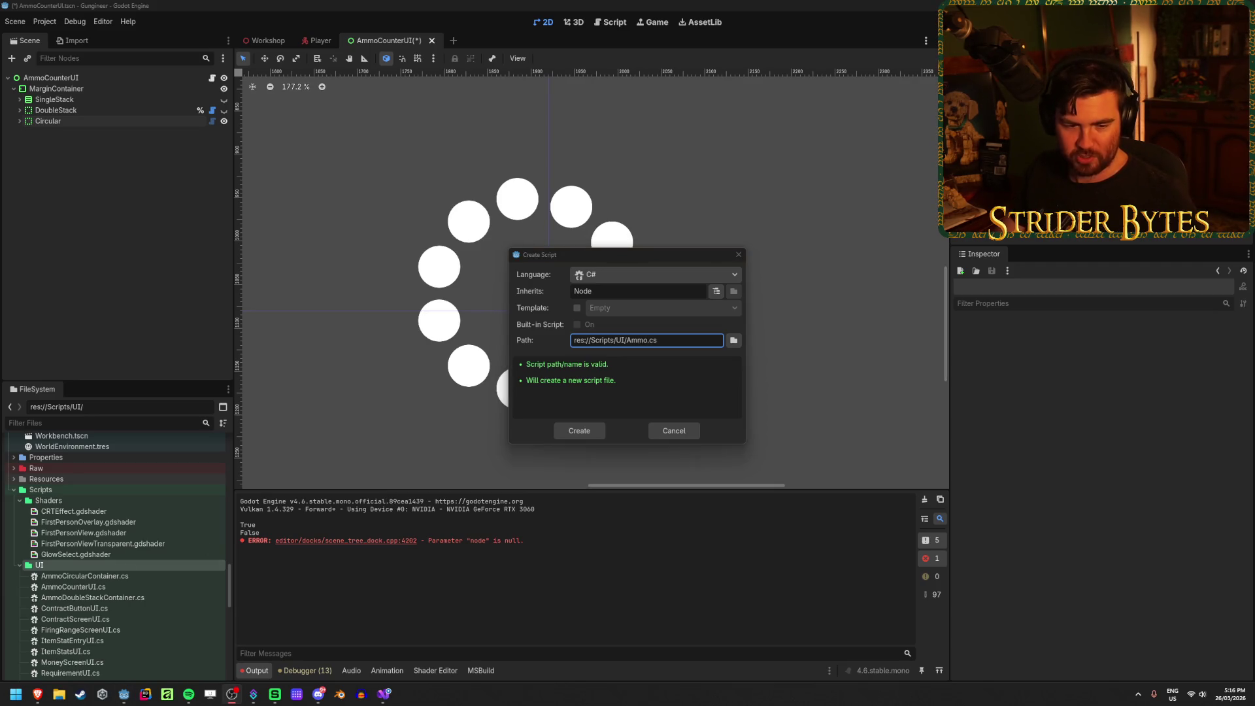
pyautogui.click(666, 327)
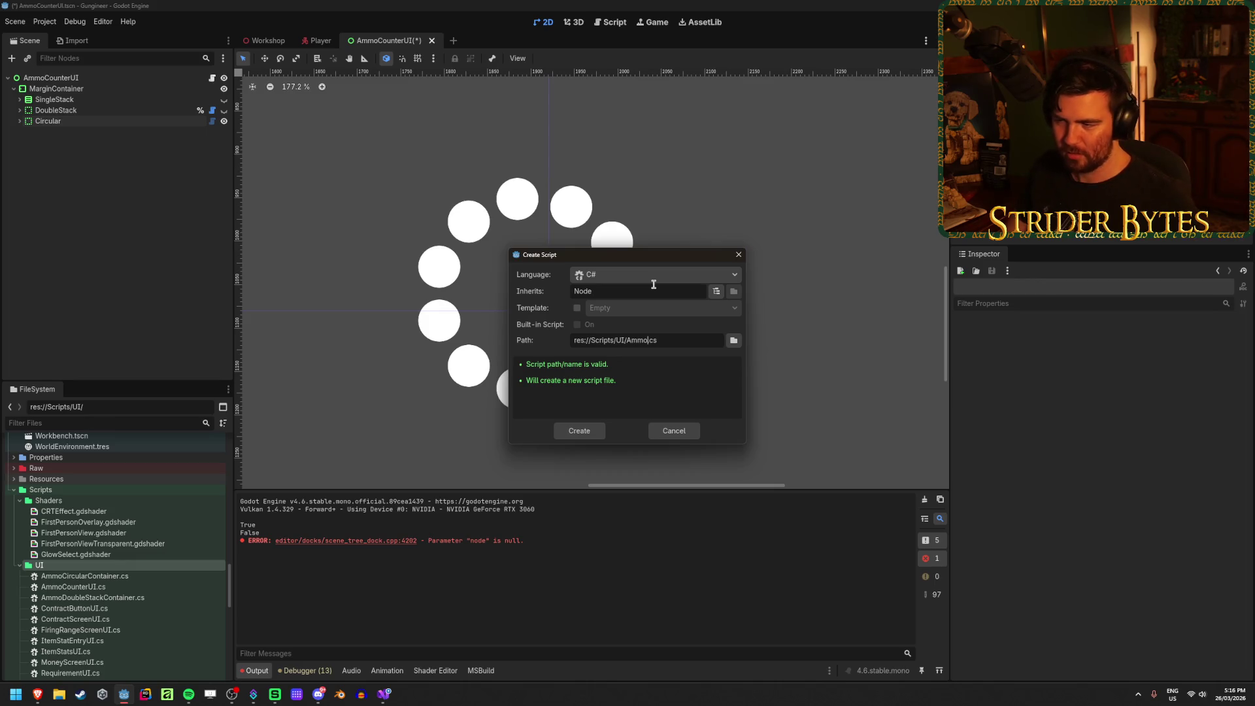
pyautogui.write('Spir')
pyautogui.write('alCont')
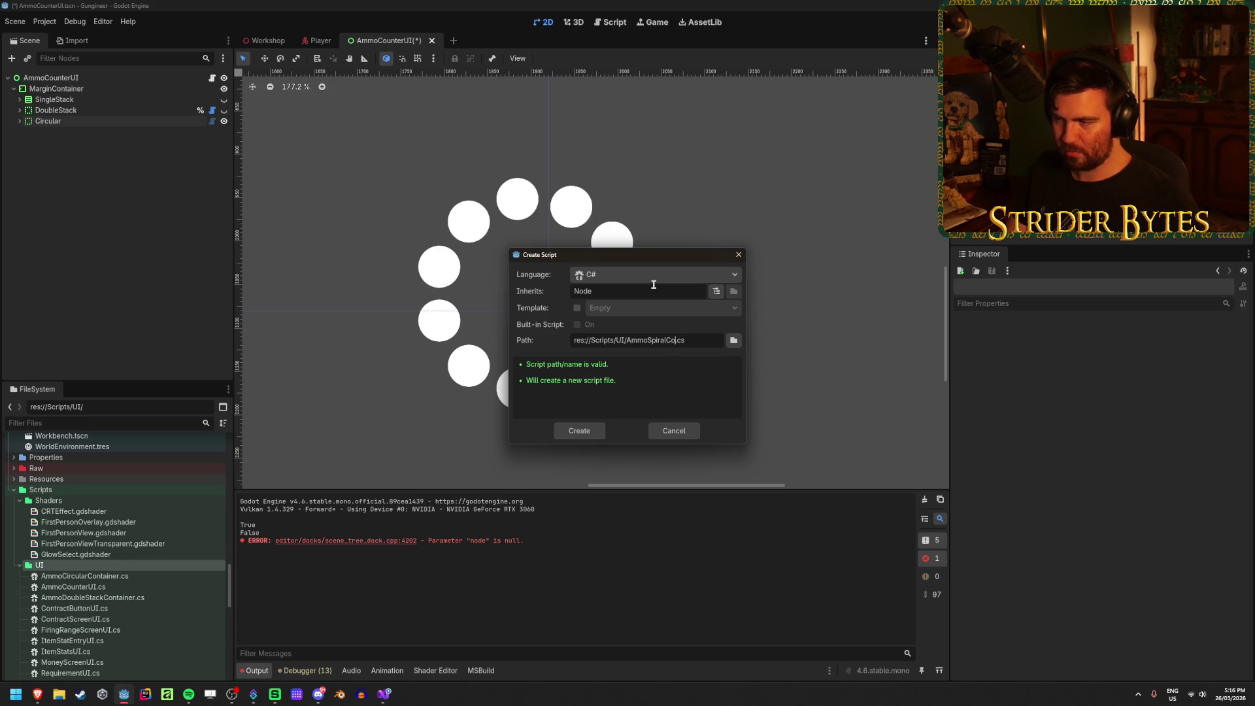
pyautogui.write('ainer')
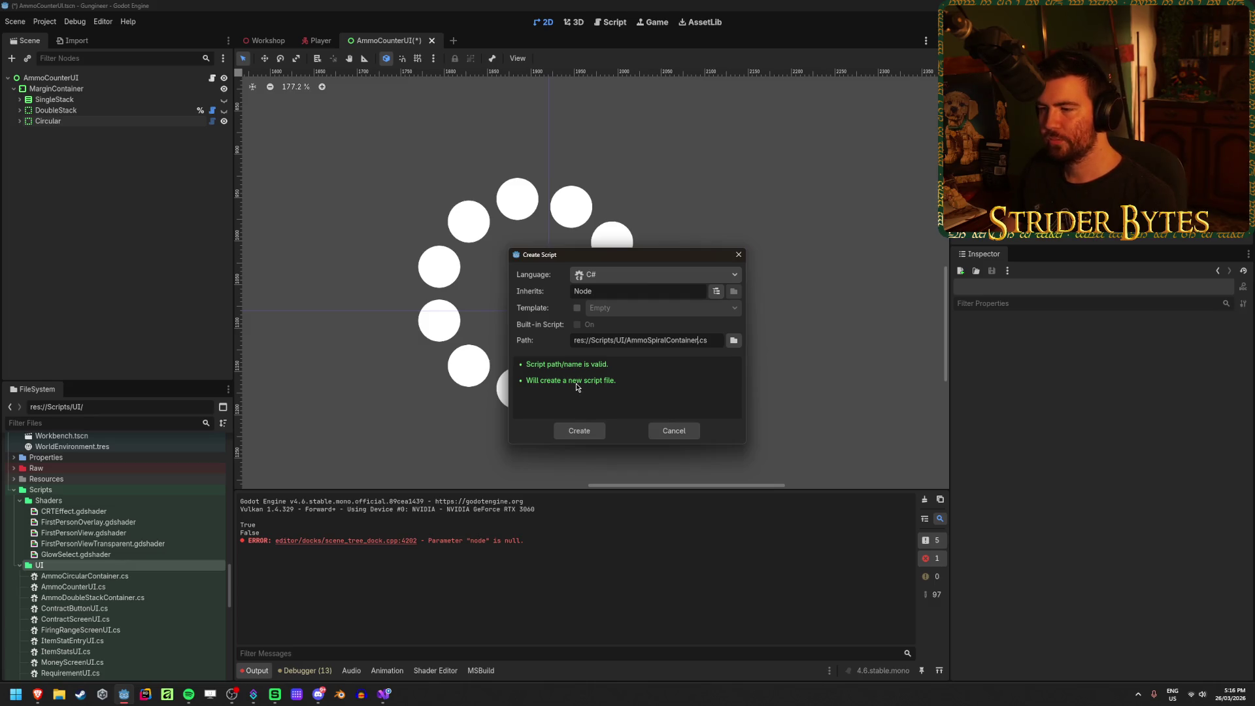
pyautogui.click(567, 430)
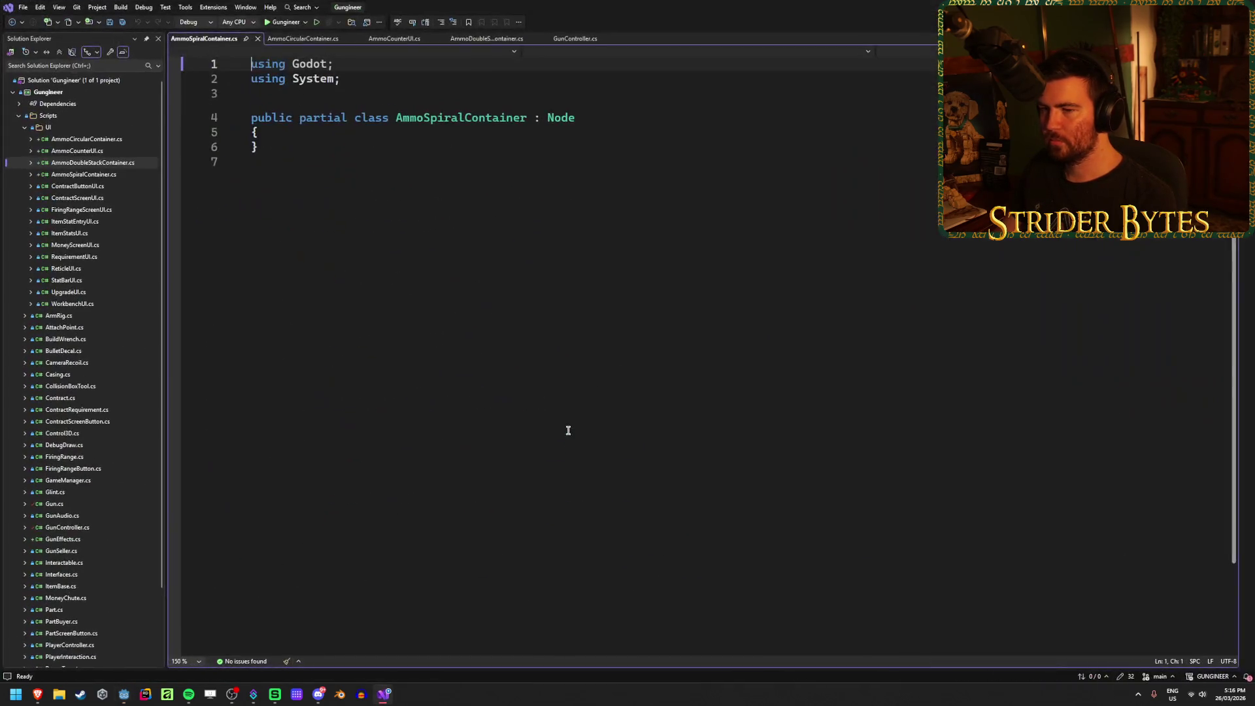
# Step: Add a blank indented line inside the empty AmmoSpiralContainer class, then bring up AmmoCircularContainer.cs
pyautogui.click(304, 137)
pyautogui.press('Return')
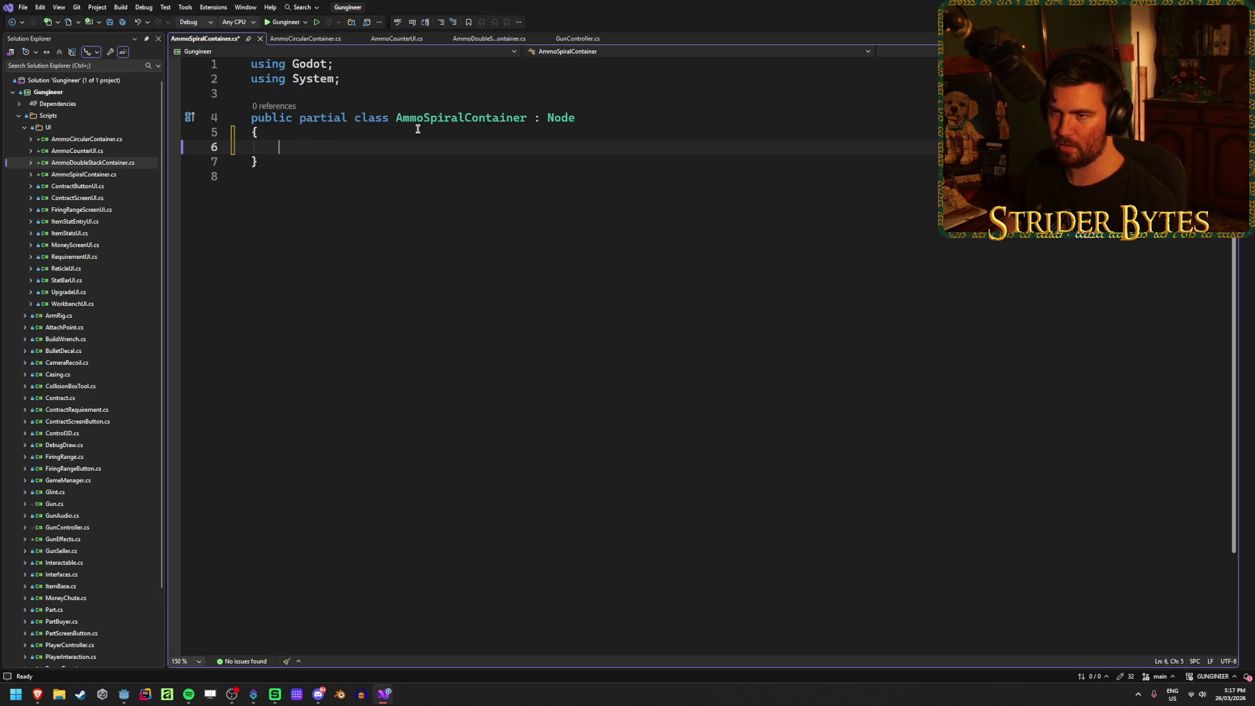
pyautogui.click(320, 38)
# Step: Copy the _Notification and UpdateLayout methods into AmmoSpiralContainer.cs and save it
pyautogui.moveTo(310, 564); pyautogui.dragTo(252, 185)
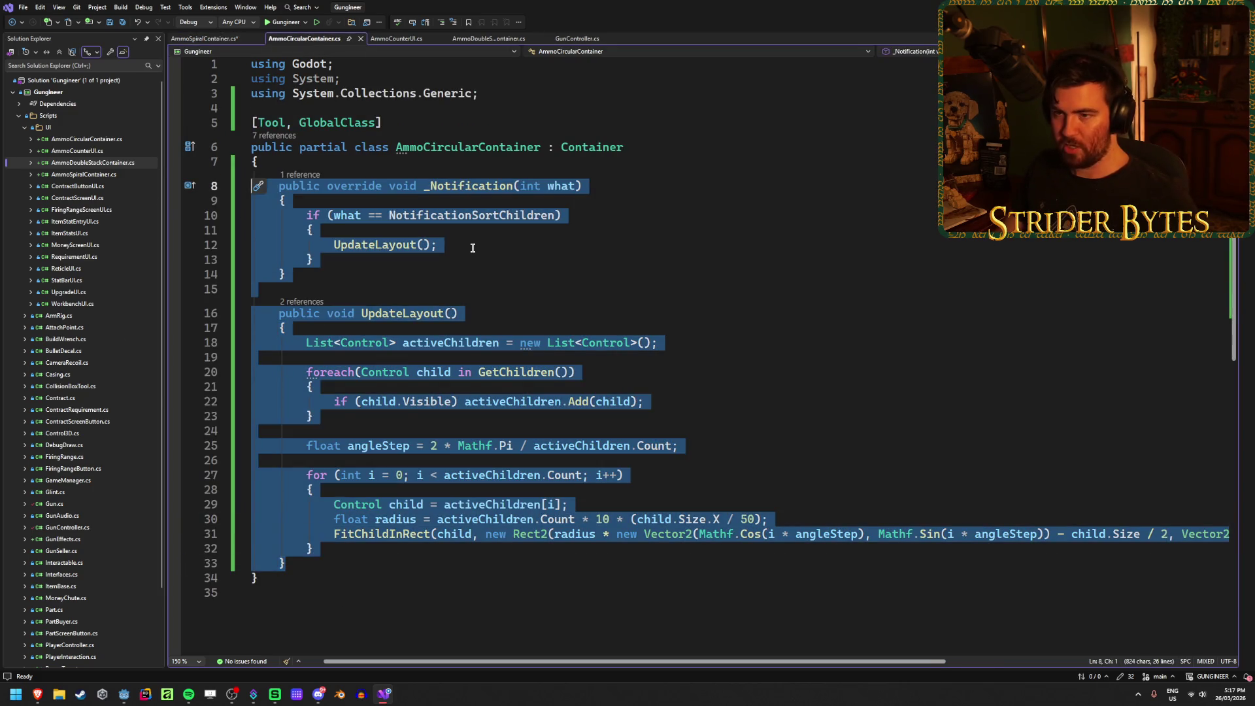
pyautogui.click(204, 39)
pyautogui.hotkey('ctrl', 'v')
pyautogui.hotkey('ctrl', 's')
# Step: Copy the [Tool, GlobalClass] attribute line above the AmmoSpiralContainer class and save
pyautogui.click(303, 39)
pyautogui.click(396, 121)
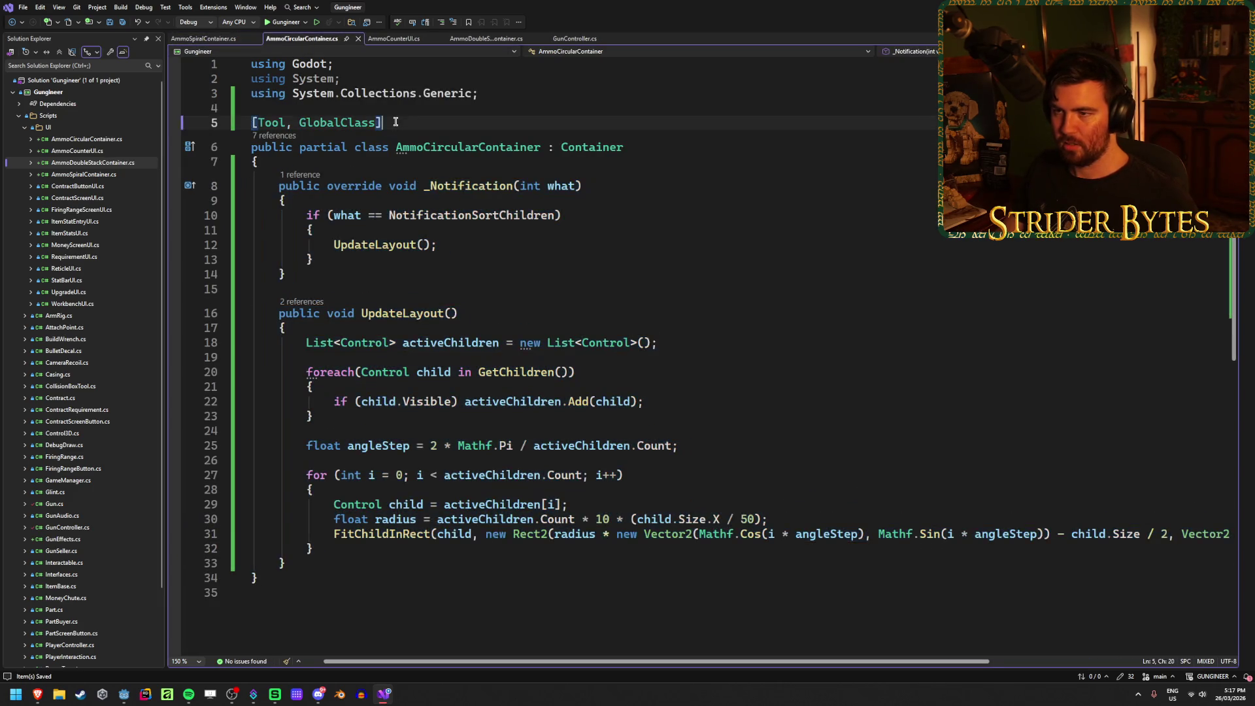
pyautogui.click(203, 38)
pyautogui.click(326, 108)
pyautogui.write('[Tool, GlobalClass]')
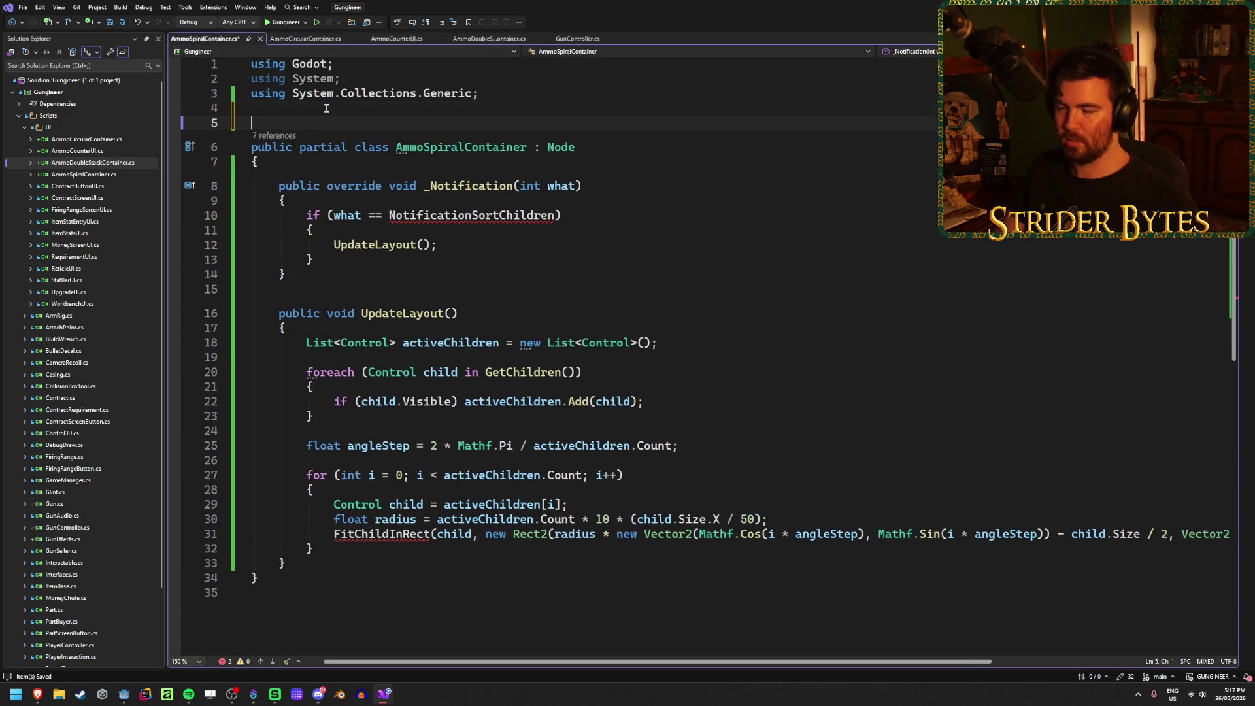
pyautogui.press('BackSpace')
pyautogui.press('BackSpace')
pyautogui.write('[Tool, GlobalClass')
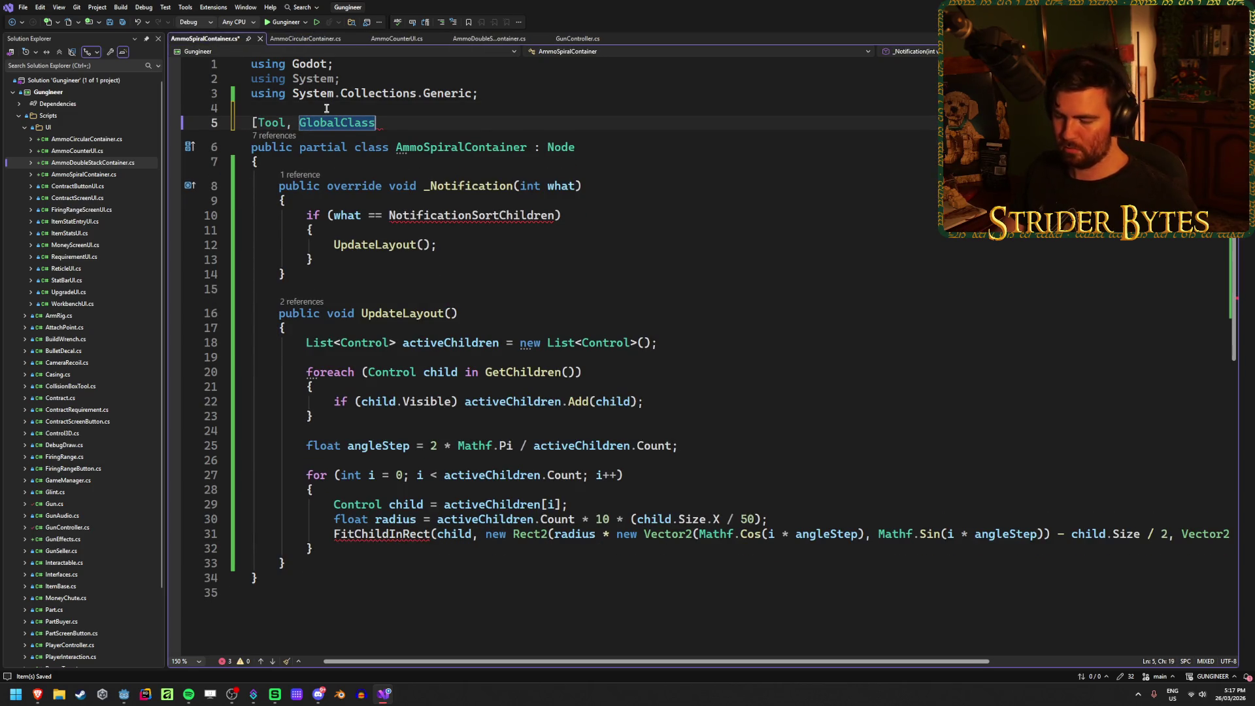
pyautogui.write(']')
pyautogui.hotkey('ctrl', 's')
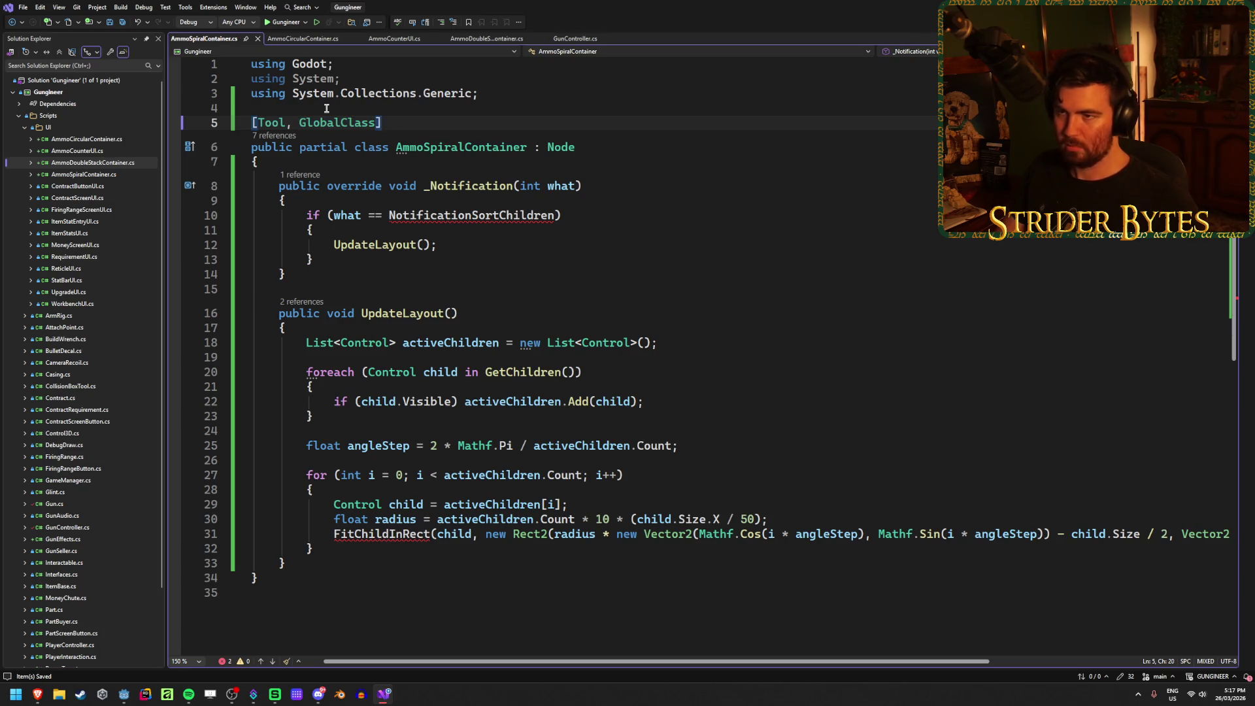
# Step: Change the base class from Node to Container to fix the NotificationSortChildren error
pyautogui.click(505, 214)
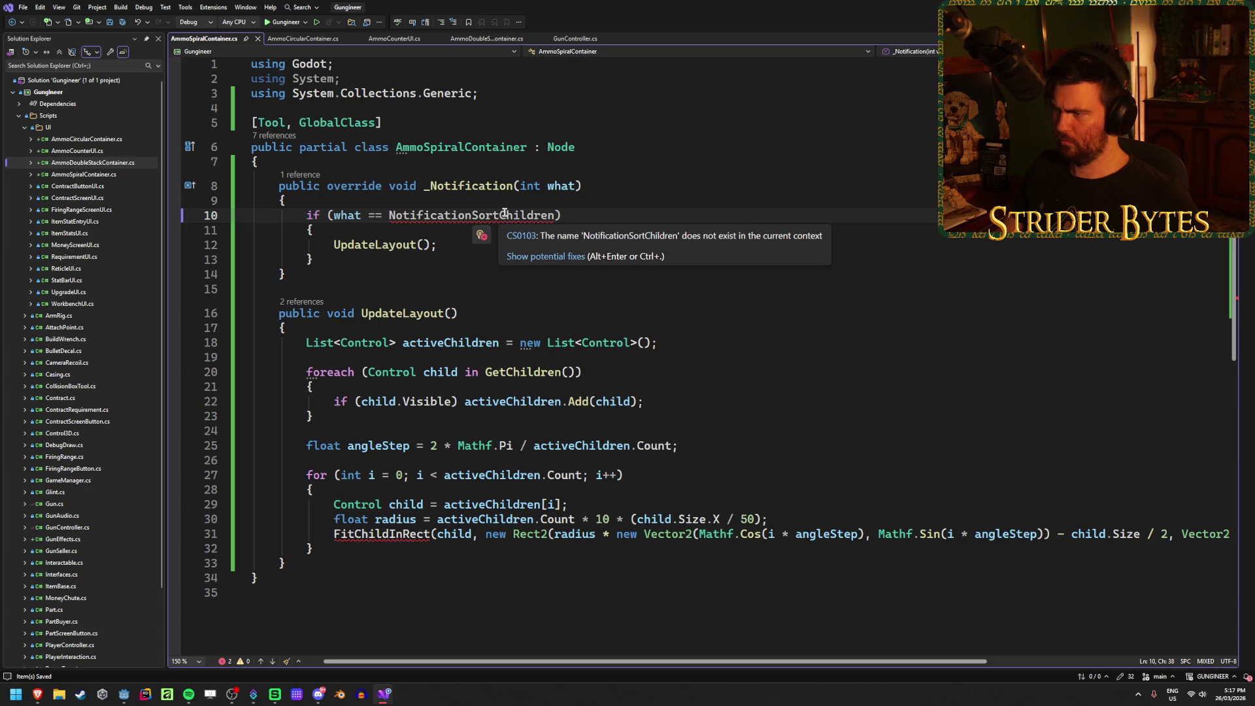
pyautogui.click(303, 39)
pyautogui.hotkey('ctrl', 'Tab')
pyautogui.doubleClick(560, 147)
pyautogui.write('Contai')
pyautogui.press('Tab')
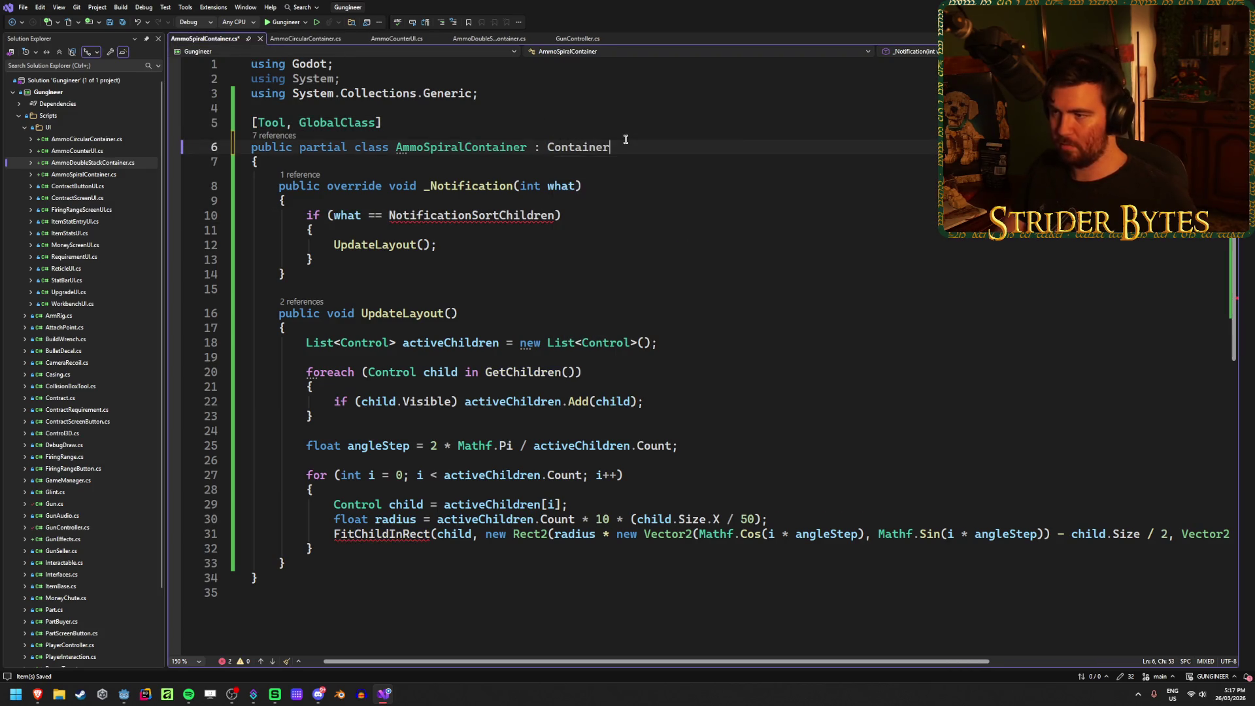
pyautogui.click(633, 184)
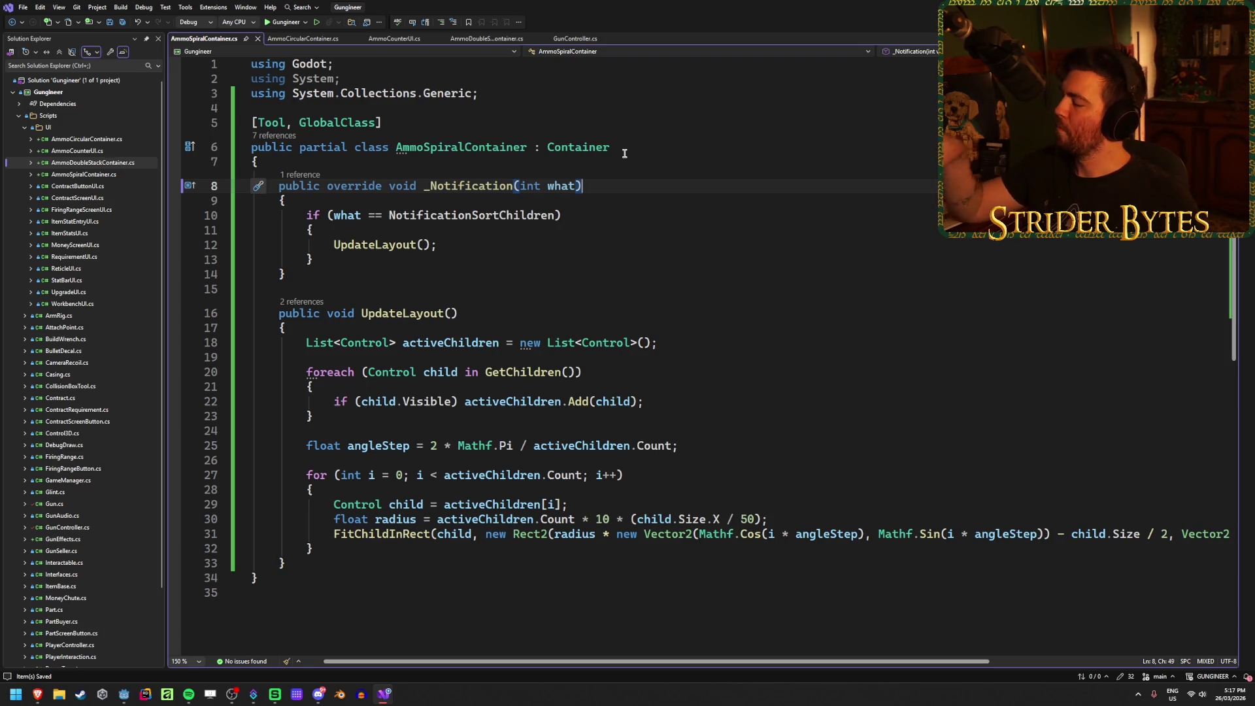
pyautogui.click(670, 349)
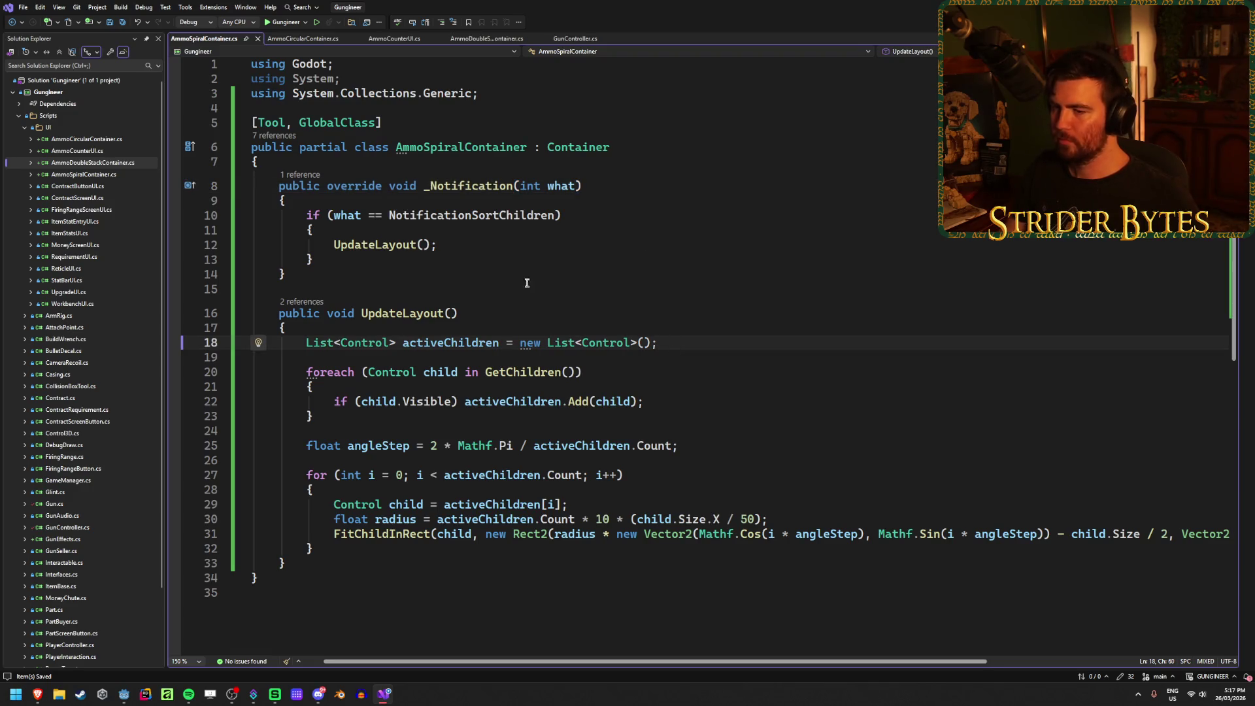
pyautogui.hotkey('ctrl', 'Tab')
pyautogui.hotkey('ctrl', 'Tab')
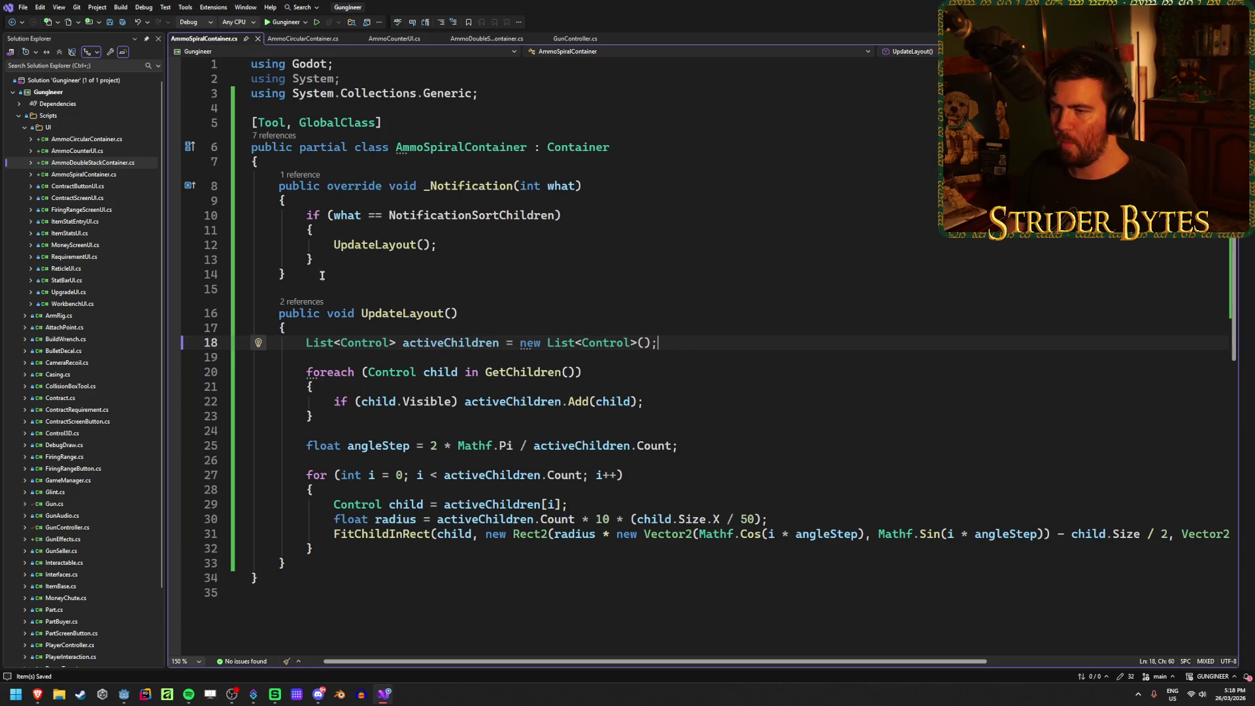
pyautogui.click(308, 164)
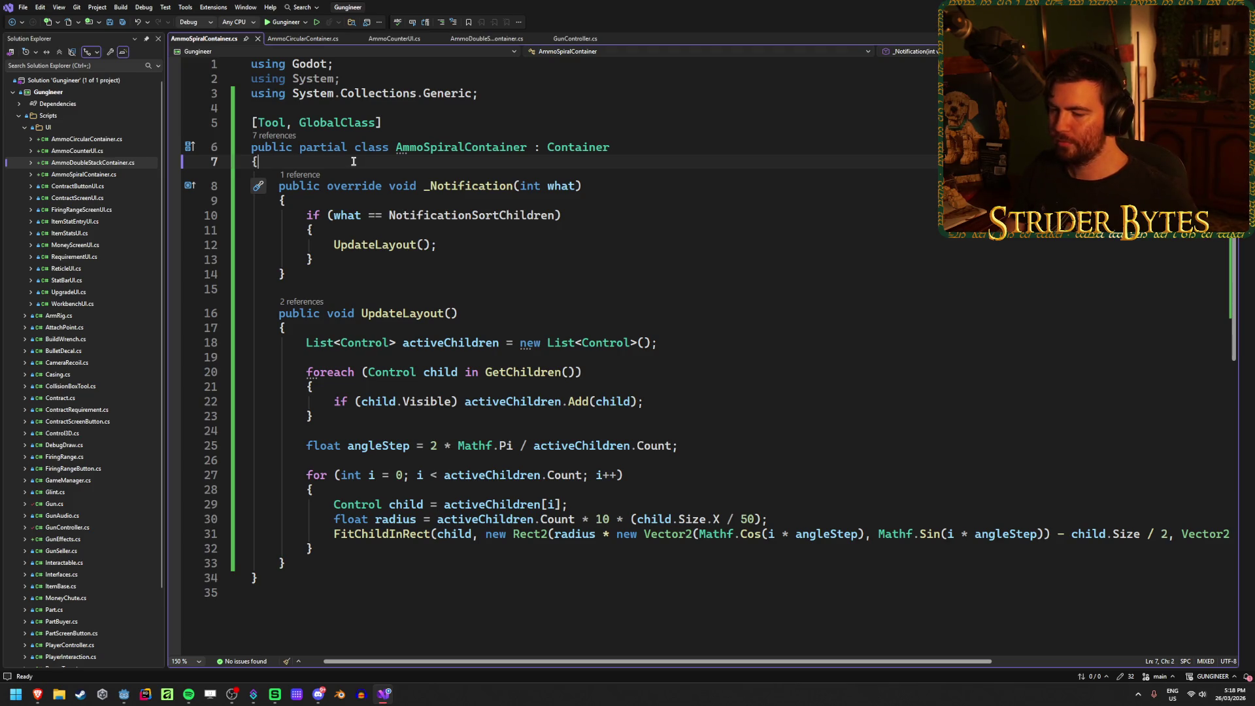
pyautogui.click(124, 694)
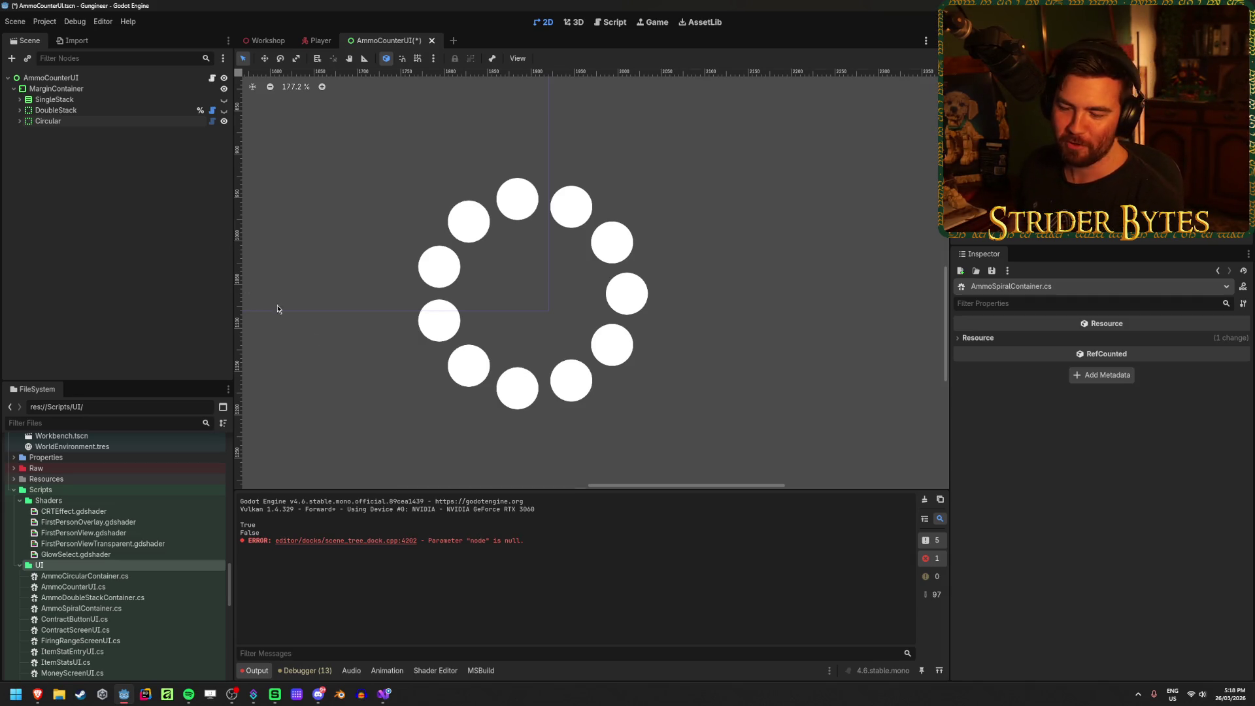
# Step: Review the AmmoSpiralContainer and AmmoCounterUI scripts in Visual Studio against the Godot scene
pyautogui.click(386, 694)
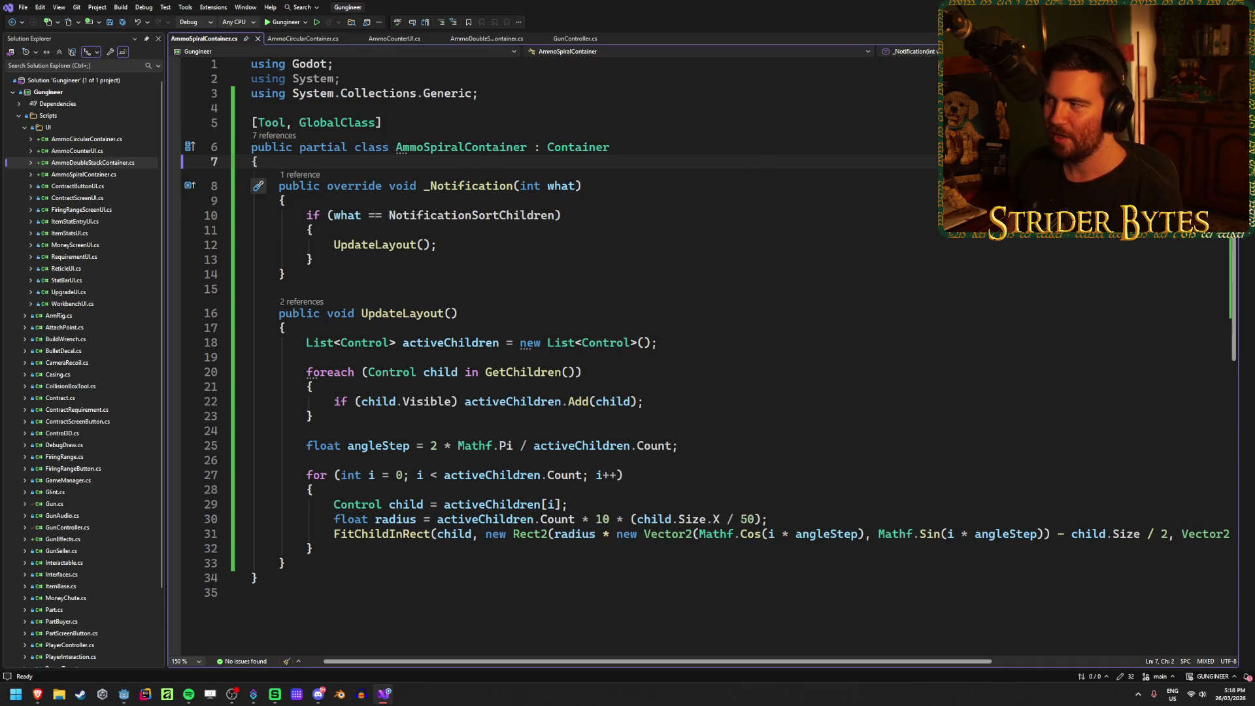
pyautogui.click(123, 693)
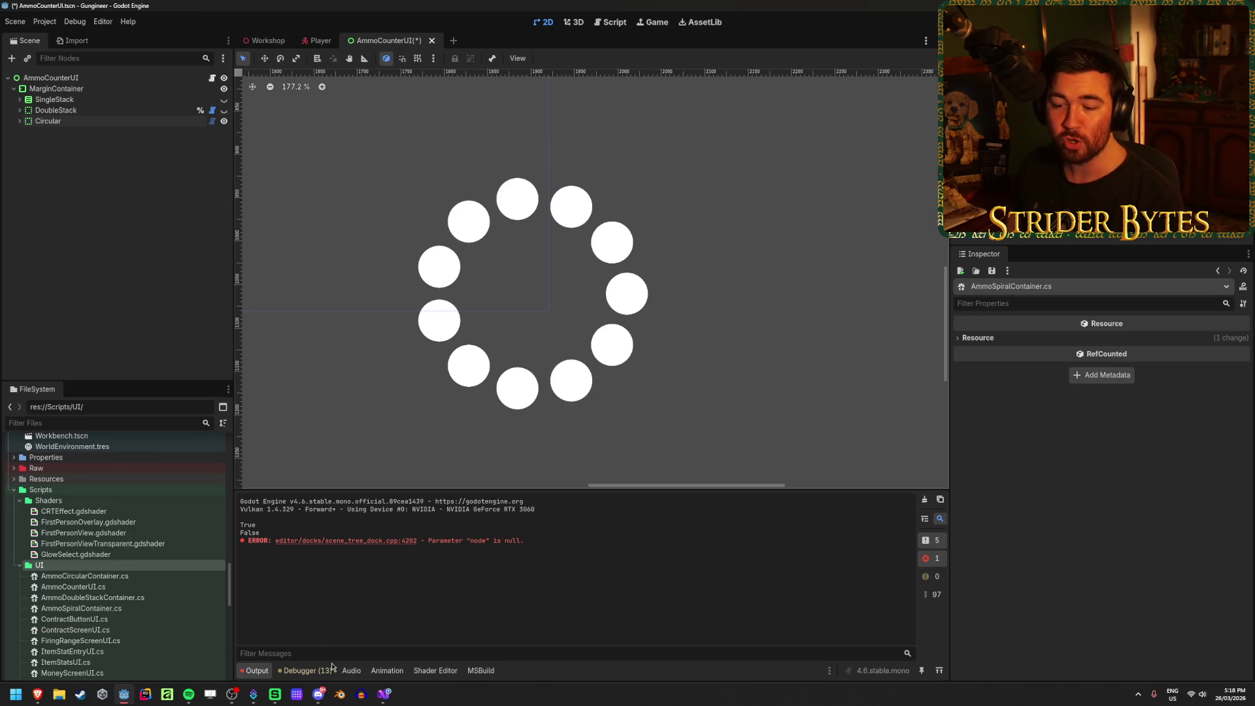
pyautogui.click(384, 693)
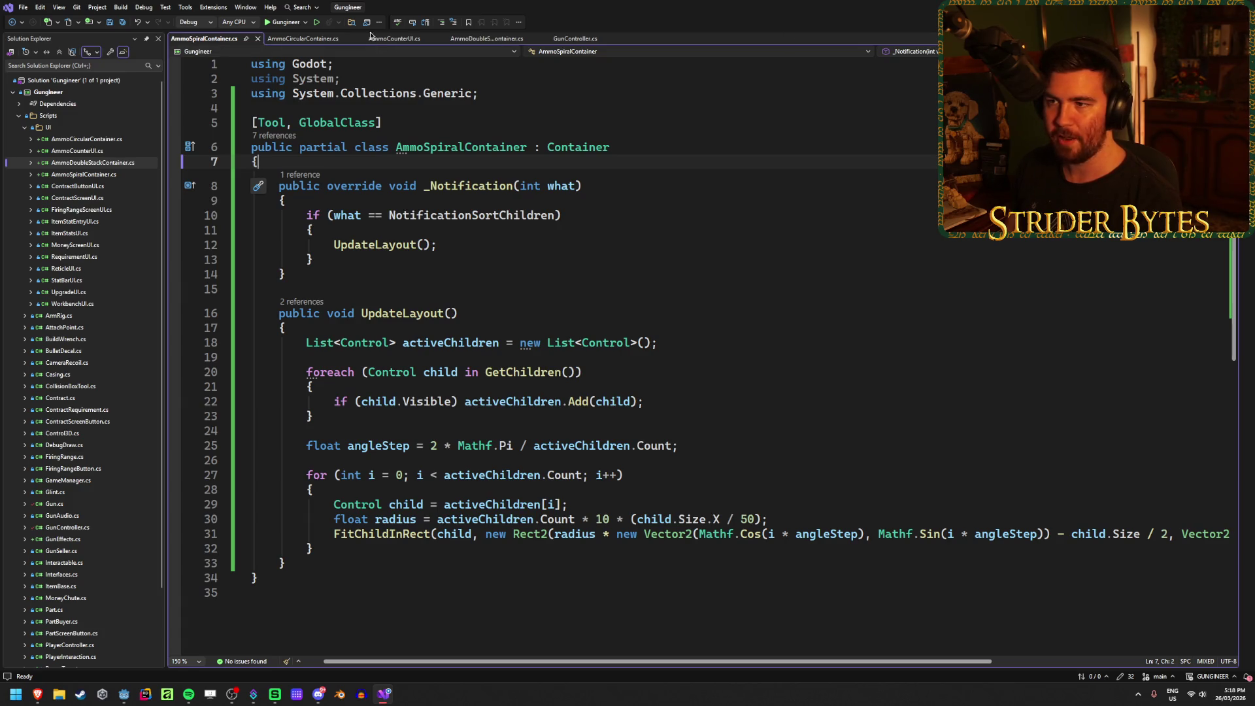
pyautogui.click(394, 38)
# Step: In Godot, hide AmmoCounterUI's Circular ammo ring and run the game with F5
pyautogui.hotkey('alt', 'Tab')
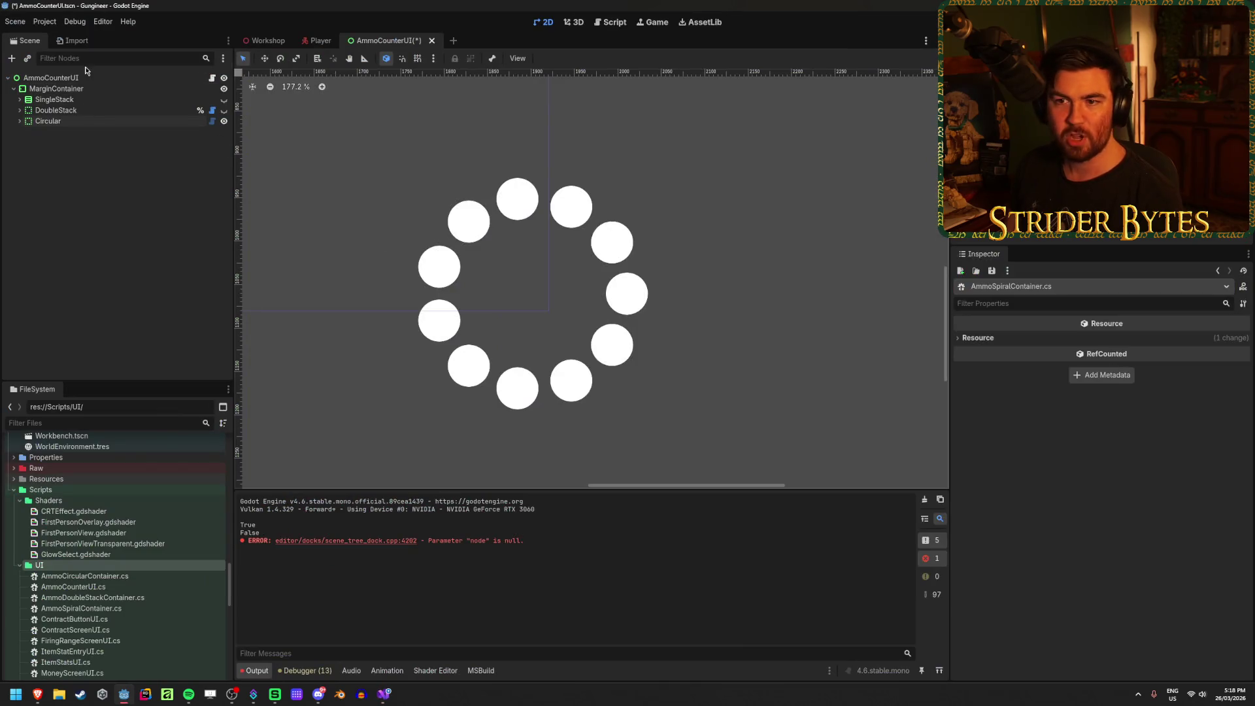
pyautogui.click(375, 207)
pyautogui.click(223, 121)
pyautogui.scroll(-7, 578, 262)
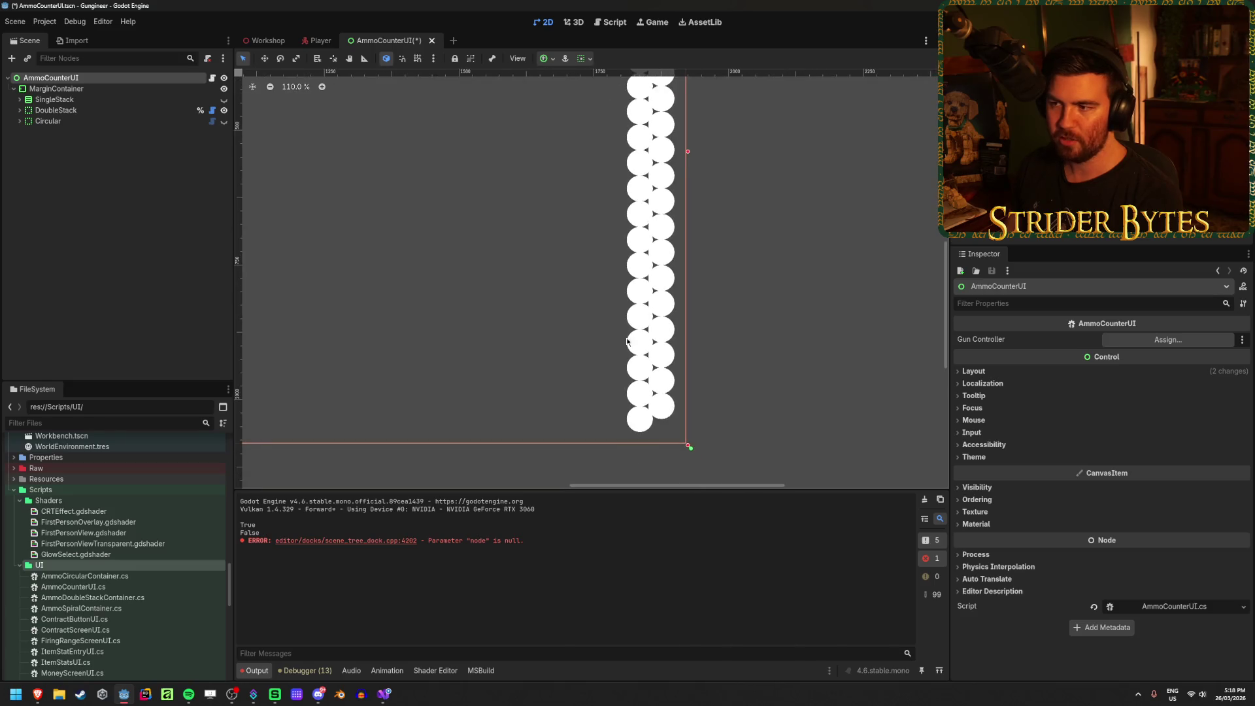
pyautogui.press('F5')
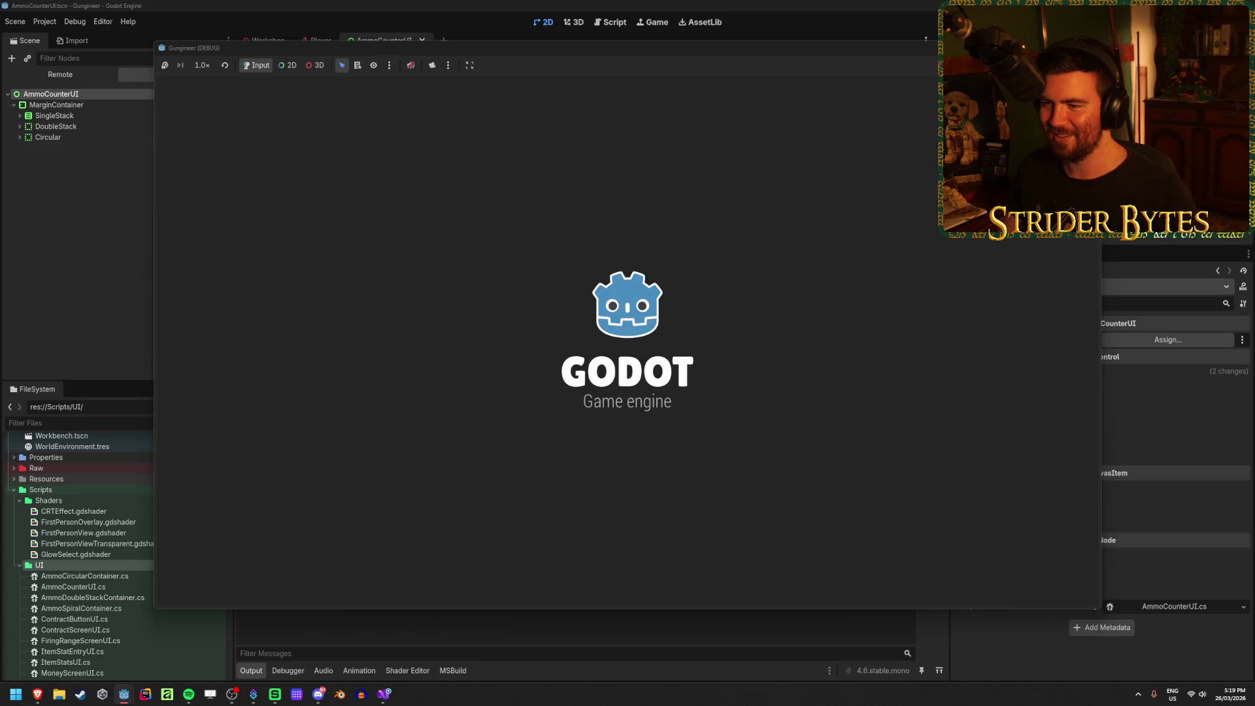
# Step: Close the running game, hide the DoubleStack column, and rerun it with F6
pyautogui.press('w')
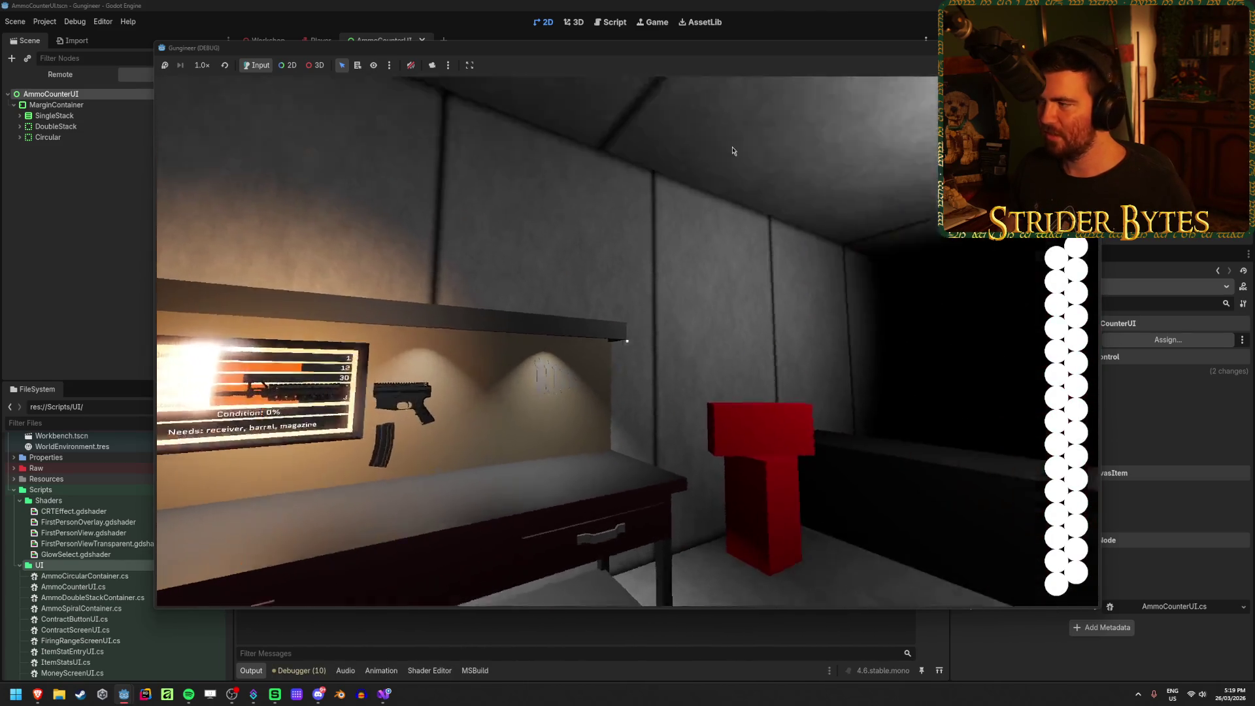
pyautogui.press('Escape')
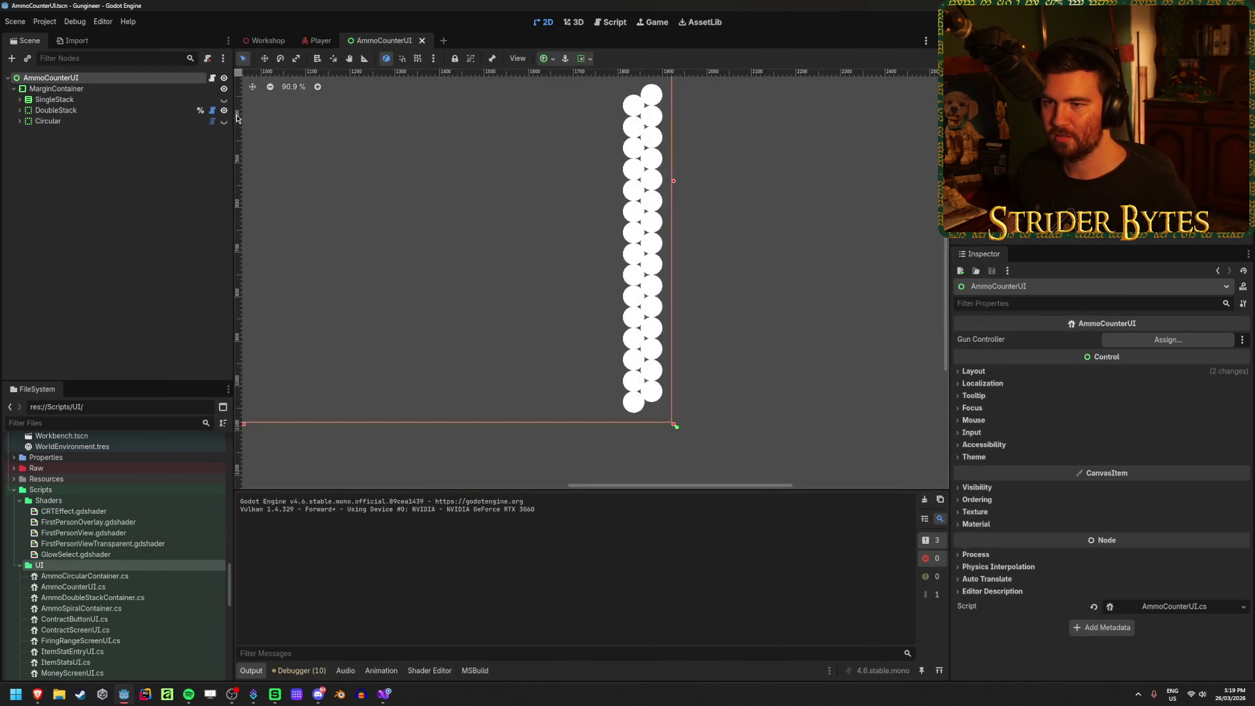
pyautogui.click(224, 110)
pyautogui.press('F6')
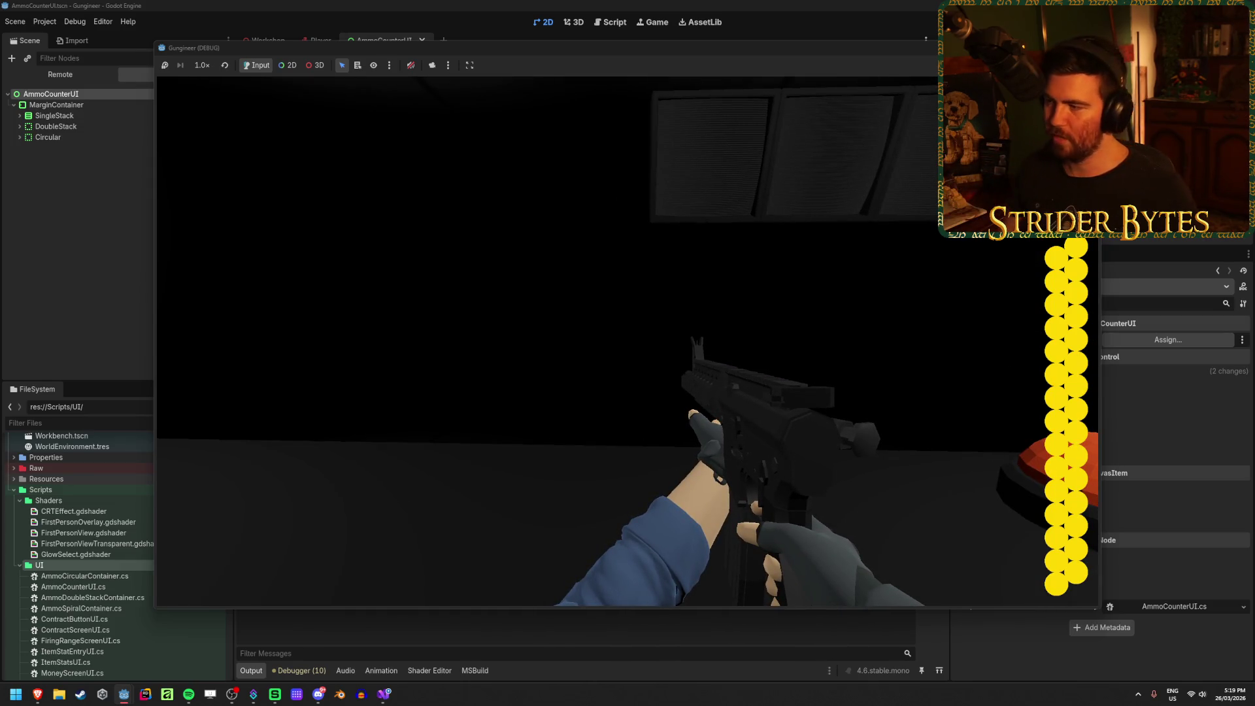
# Step: Fire nine shots to grey out the ammo bubbles, see them refill, then stop the game
pyautogui.click(628, 341)
pyautogui.click(627, 341)
pyautogui.click(627, 341)
pyautogui.click(628, 341)
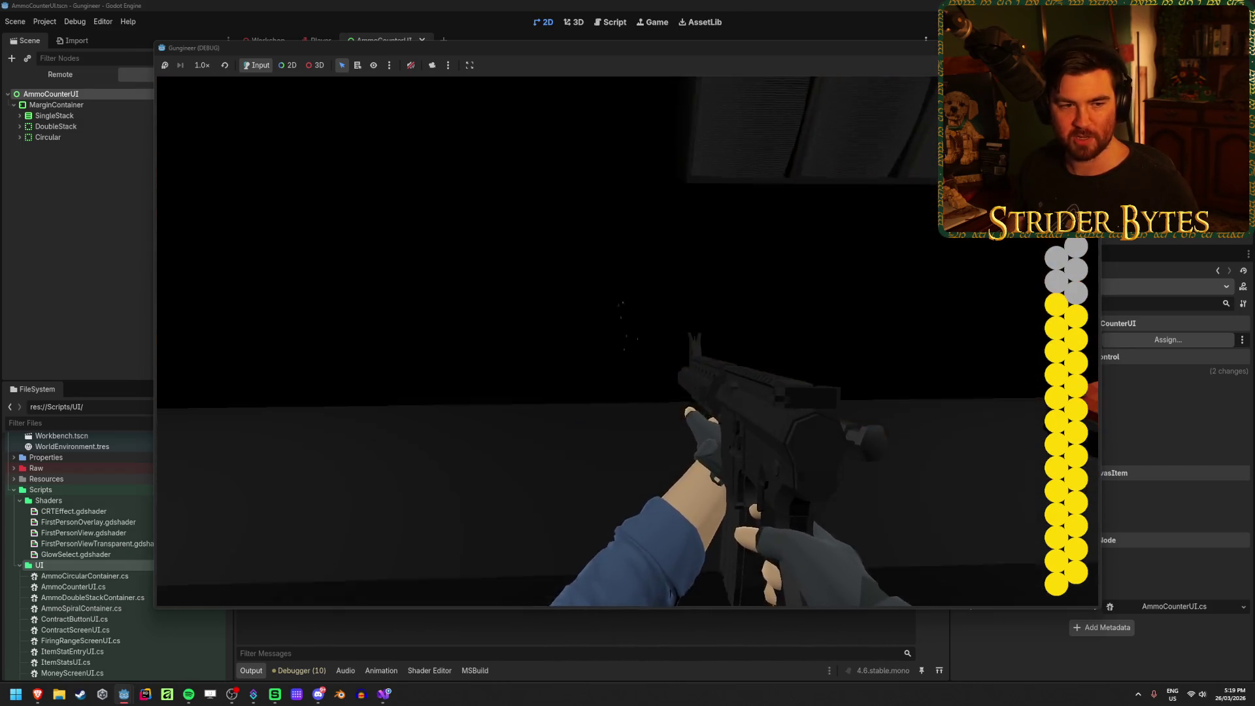
pyautogui.click(627, 341)
pyautogui.click(627, 341)
pyautogui.click(627, 341)
pyautogui.click(627, 341)
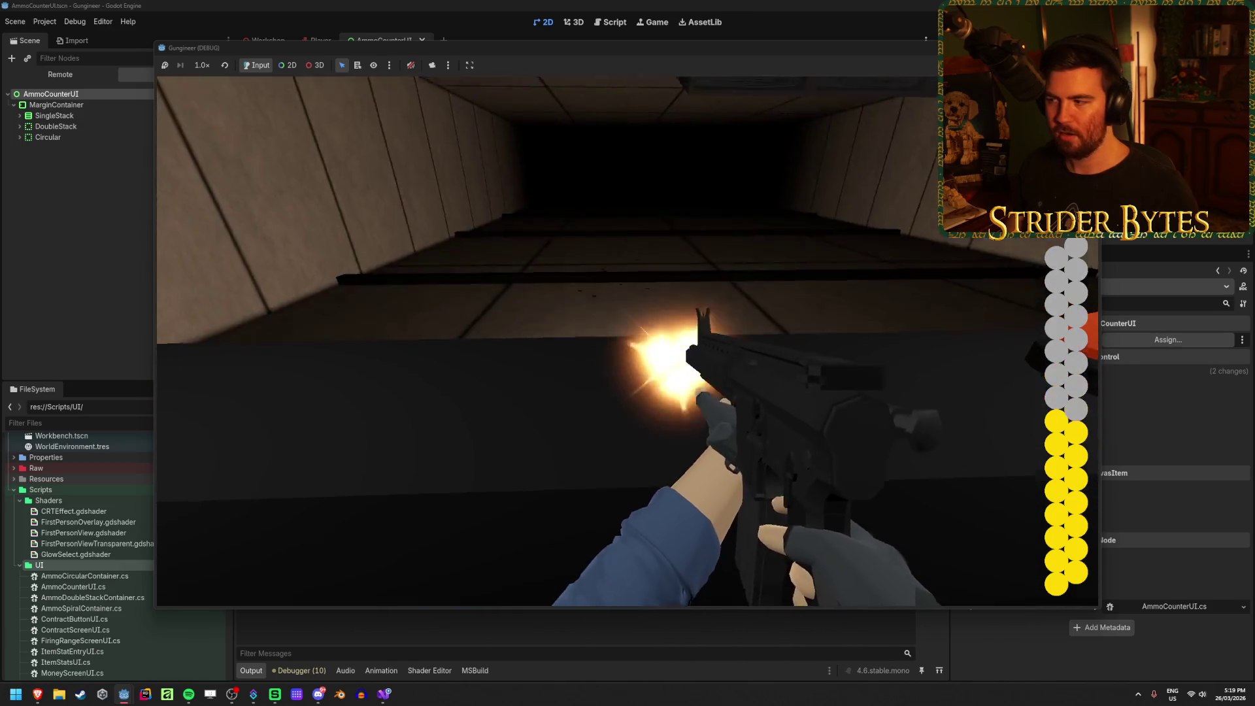
pyautogui.click(627, 341)
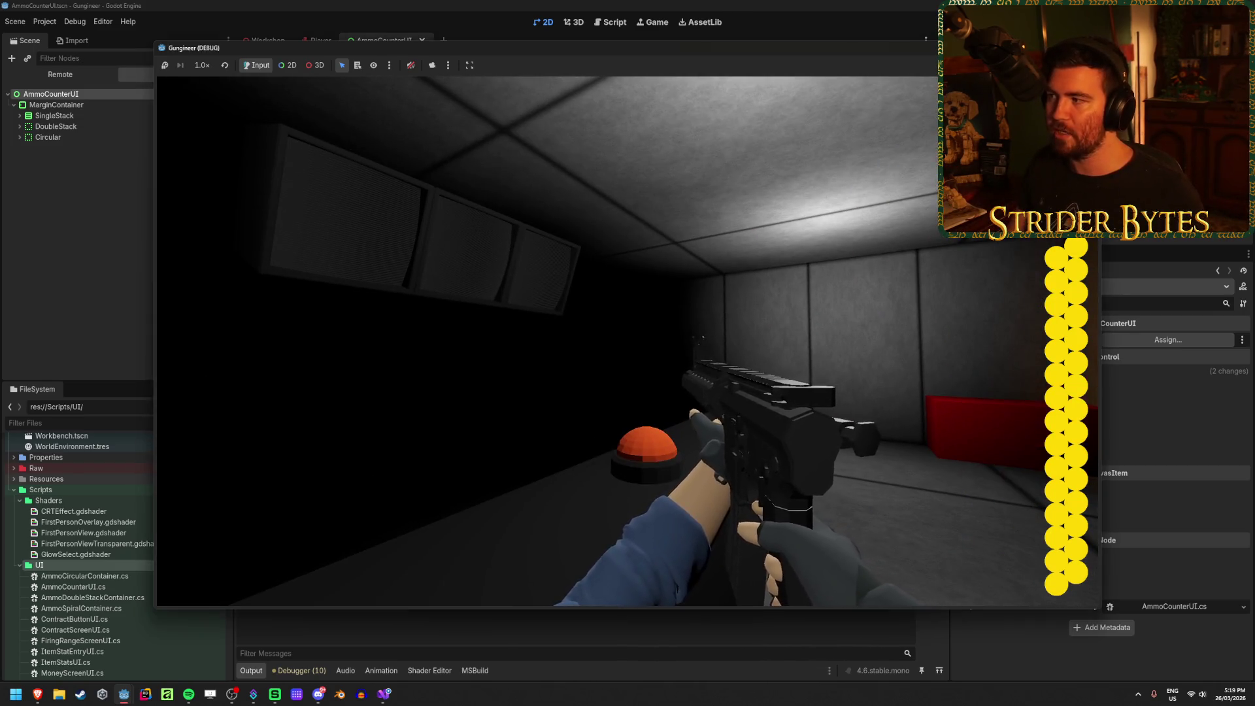
pyautogui.press('F8')
pyautogui.click(313, 40)
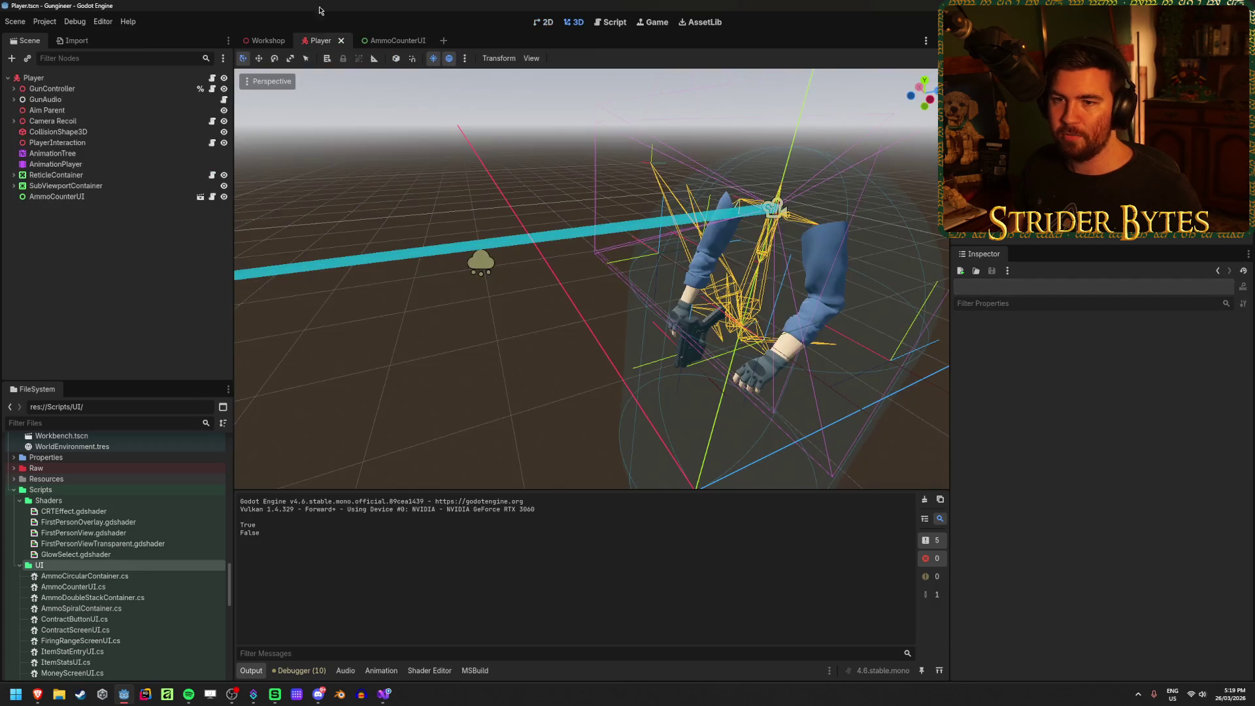
# Step: Select AmmoCounterUI, check its exported GunController field in the script, then click Assign on Gun Controller
pyautogui.click(131, 196)
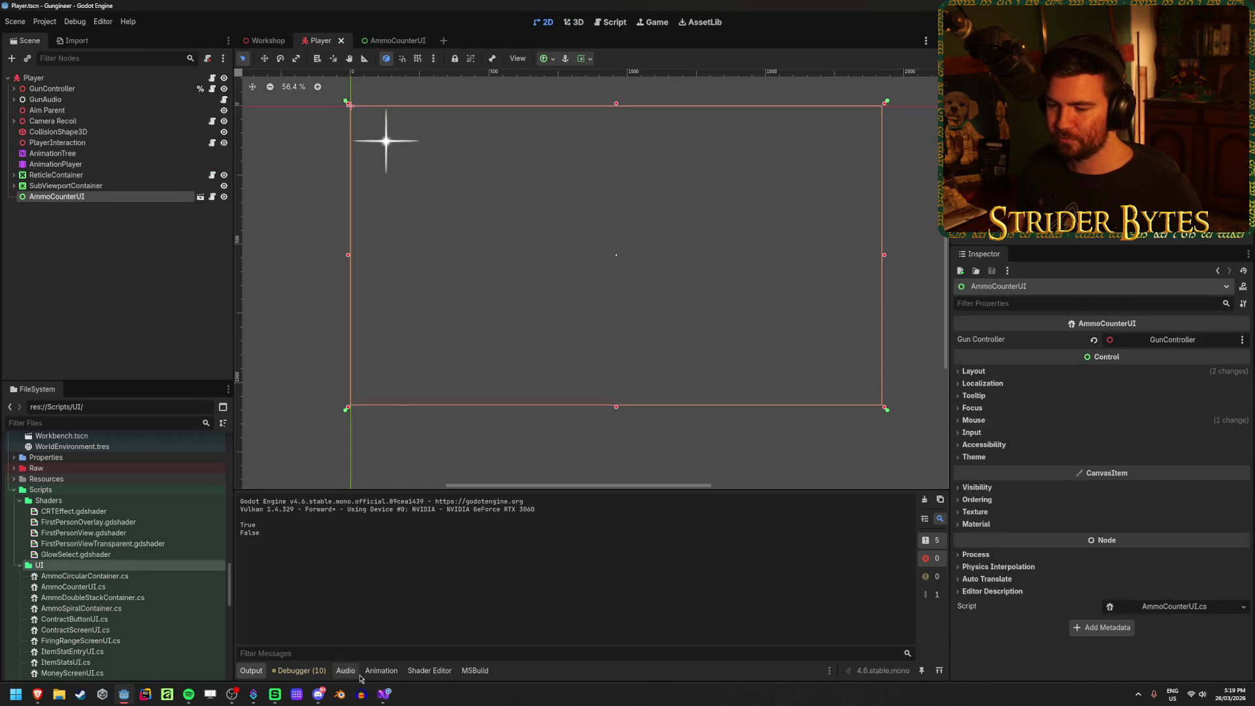
pyautogui.click(211, 197)
pyautogui.scroll(1, 412, 62)
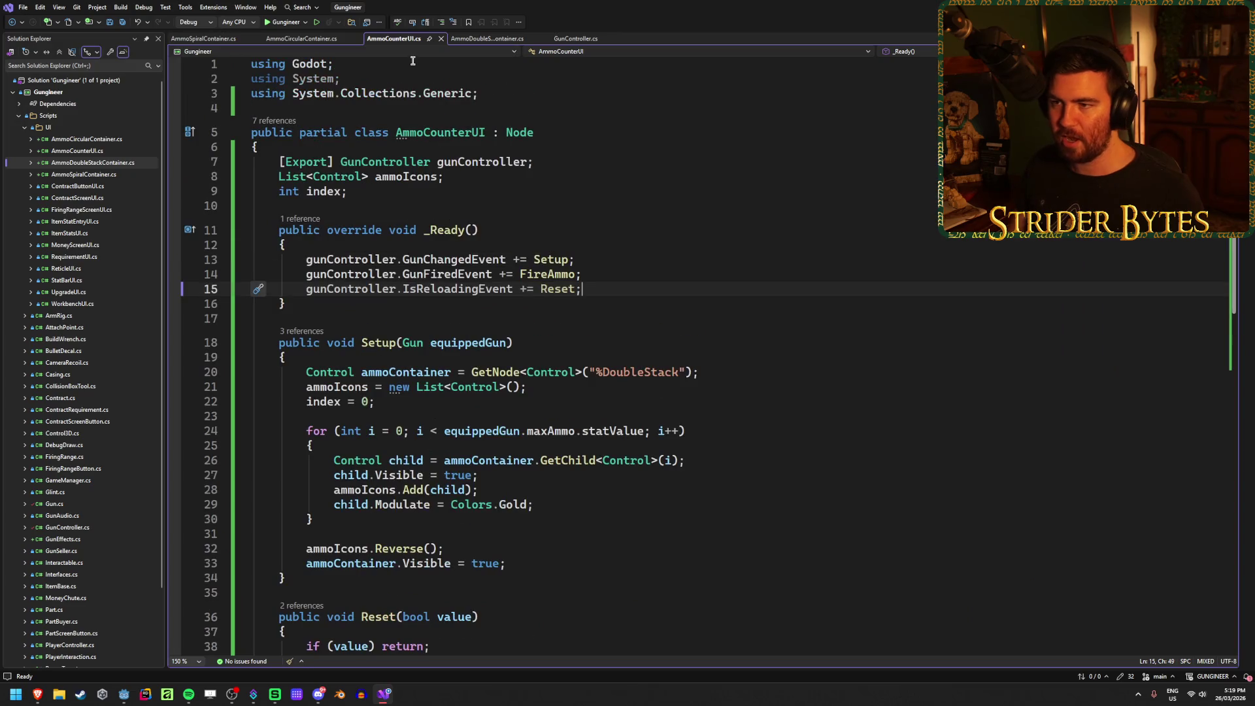
pyautogui.moveTo(534, 161); pyautogui.dragTo(279, 162)
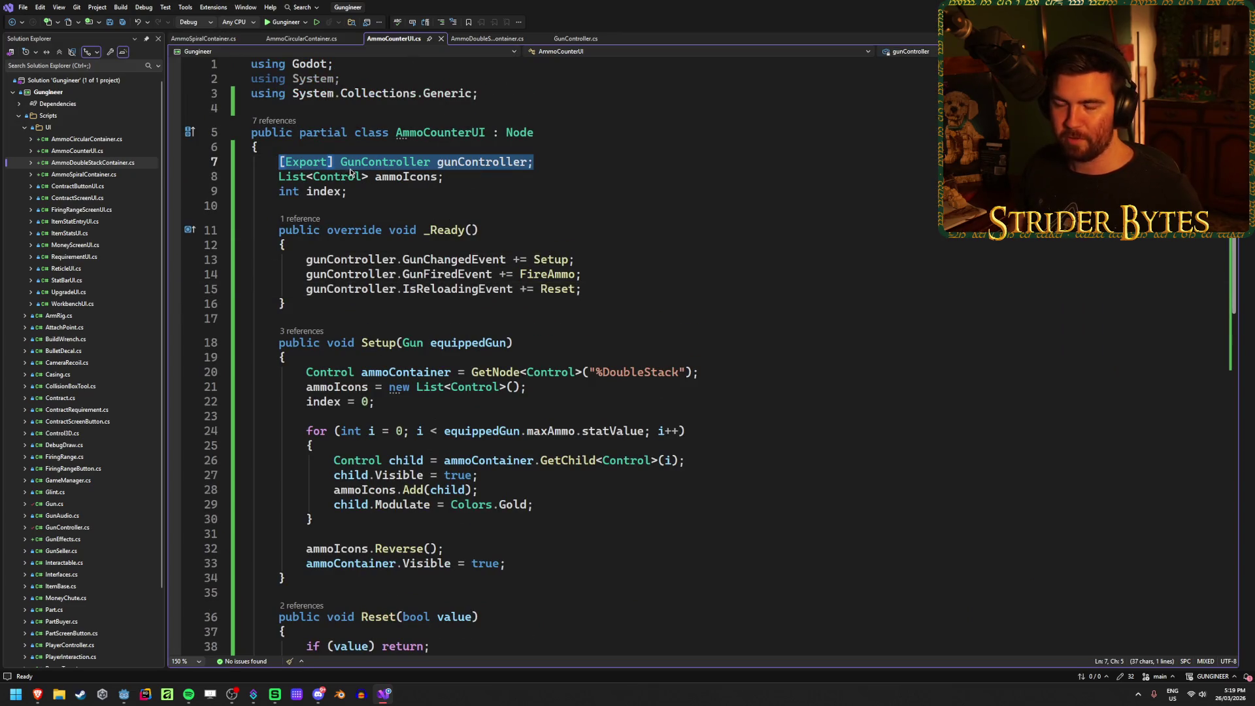
pyautogui.click(384, 163)
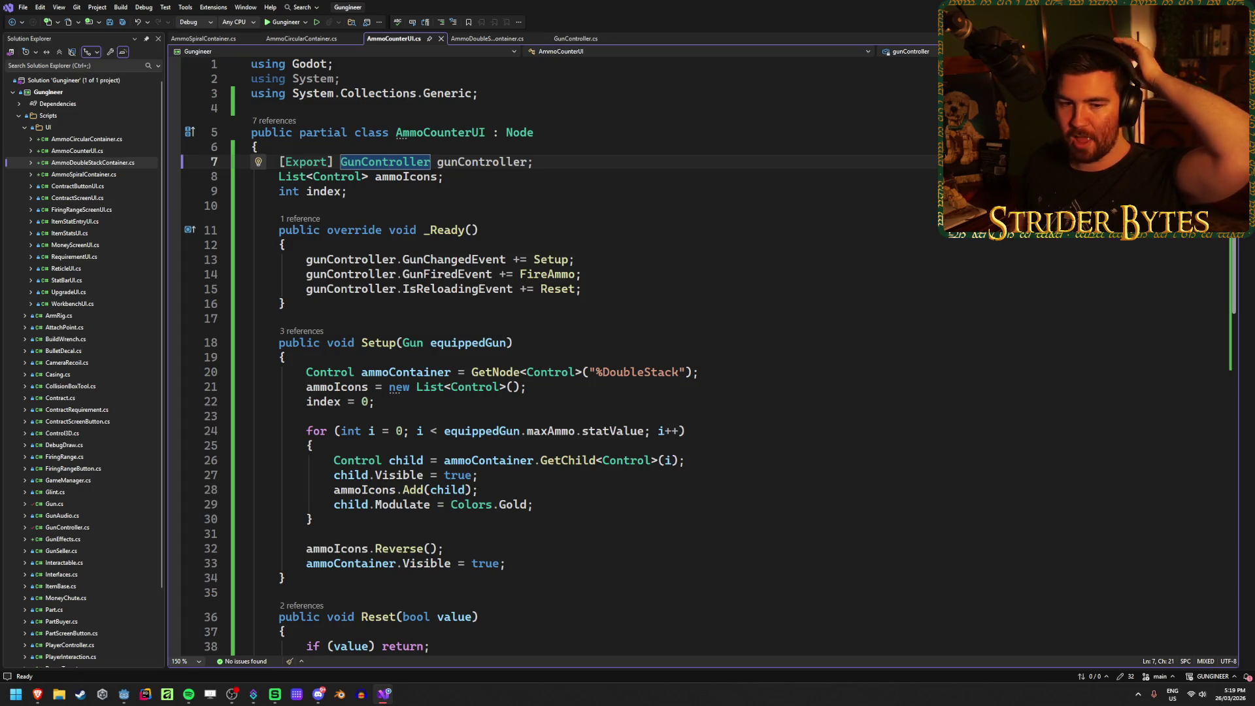
pyautogui.hotkey('alt', 'Tab')
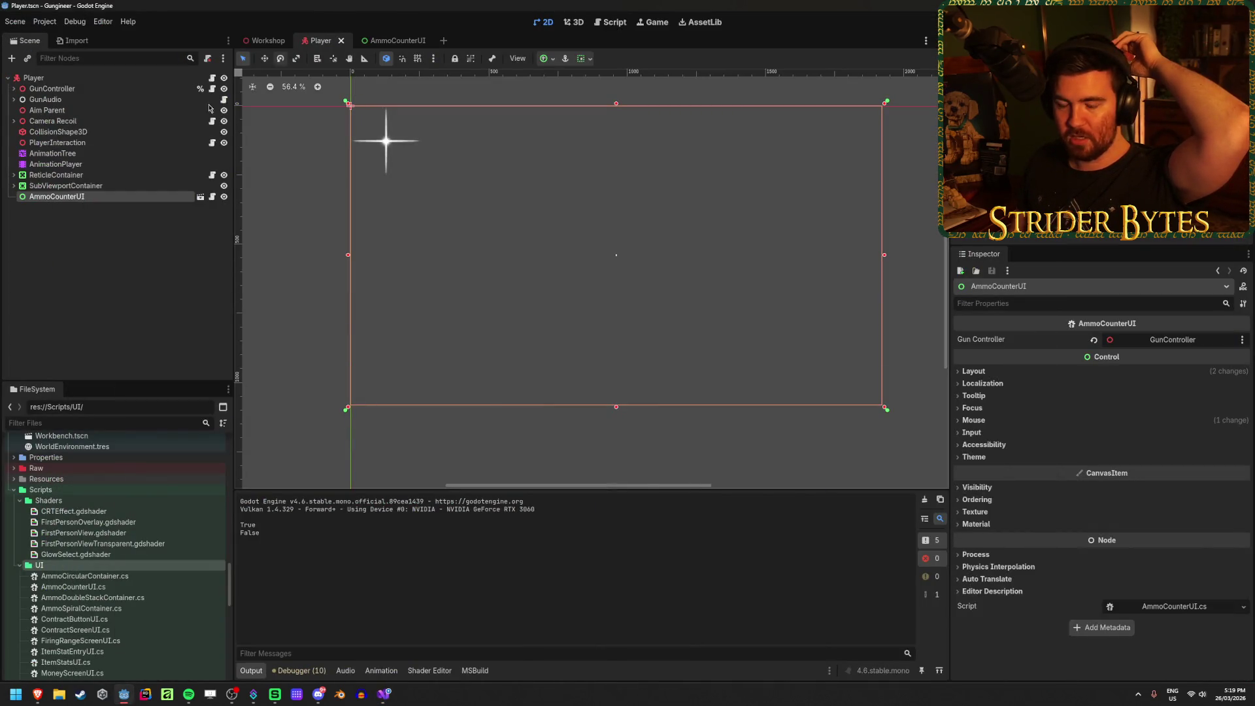
pyautogui.click(1176, 340)
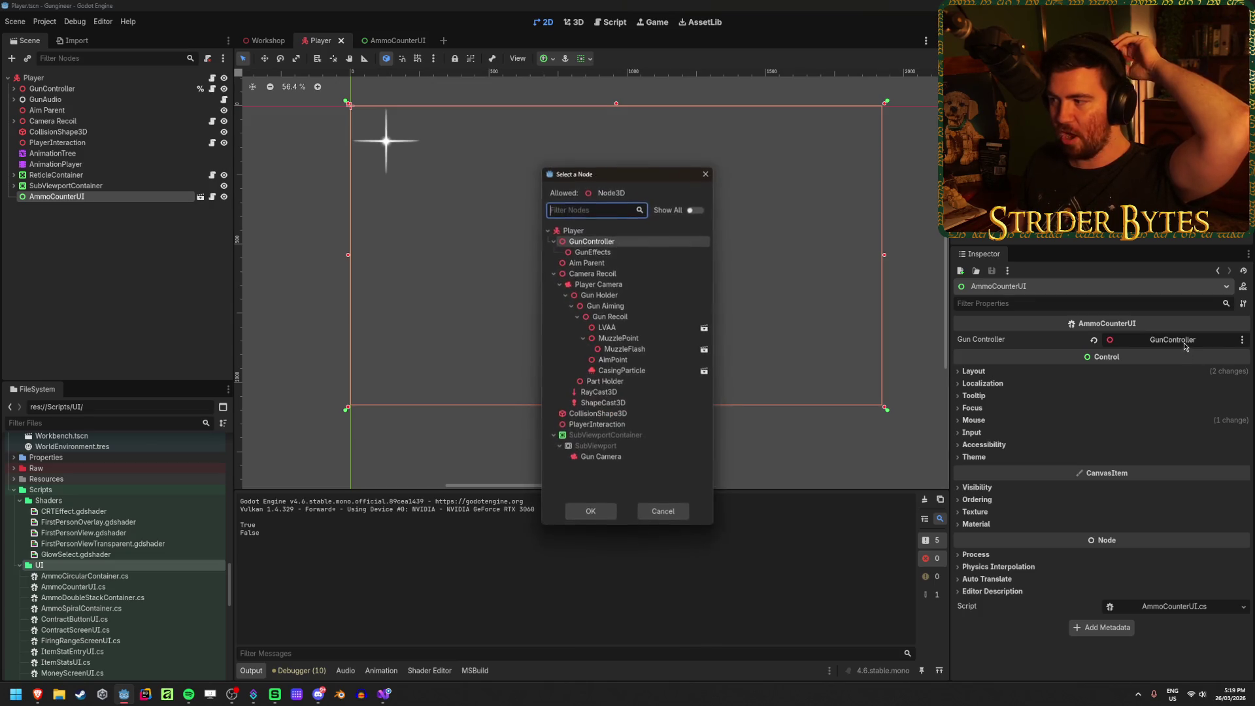
# Step: Confirm GunController as the node, then review the gunController event subscriptions in _Ready
pyautogui.click(590, 511)
pyautogui.click(383, 693)
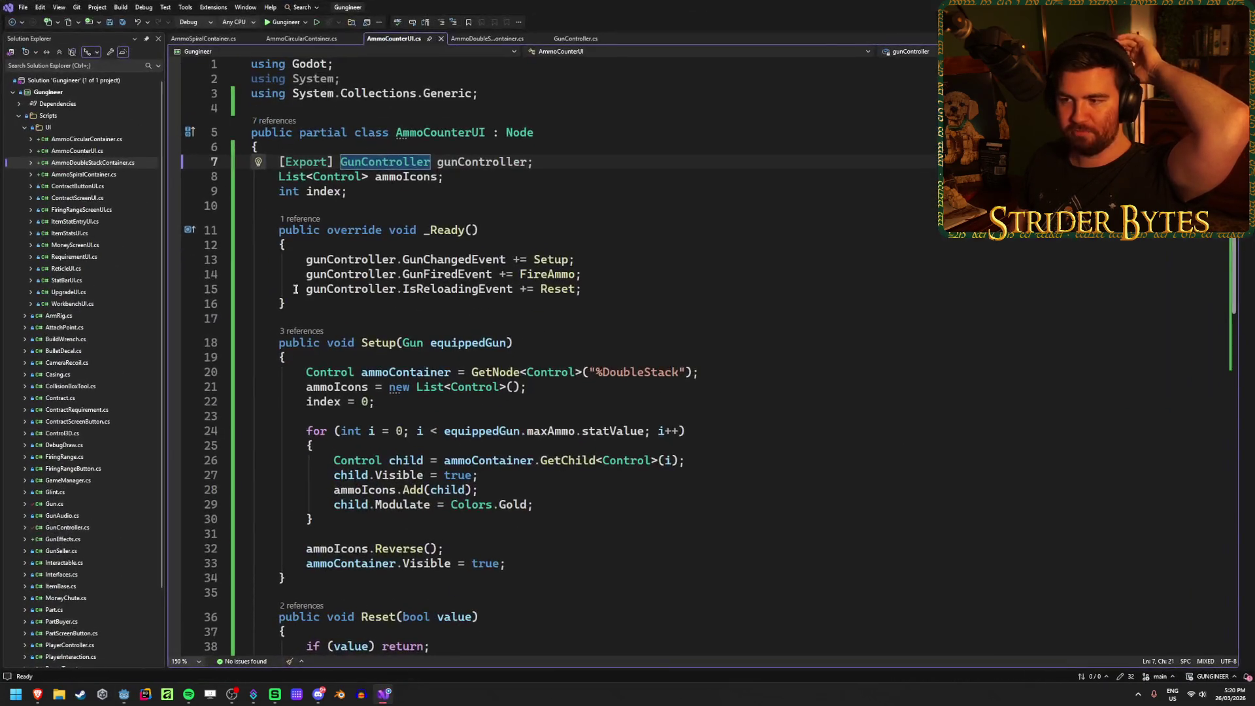
pyautogui.doubleClick(425, 261)
pyautogui.click(547, 260)
pyautogui.click(609, 257)
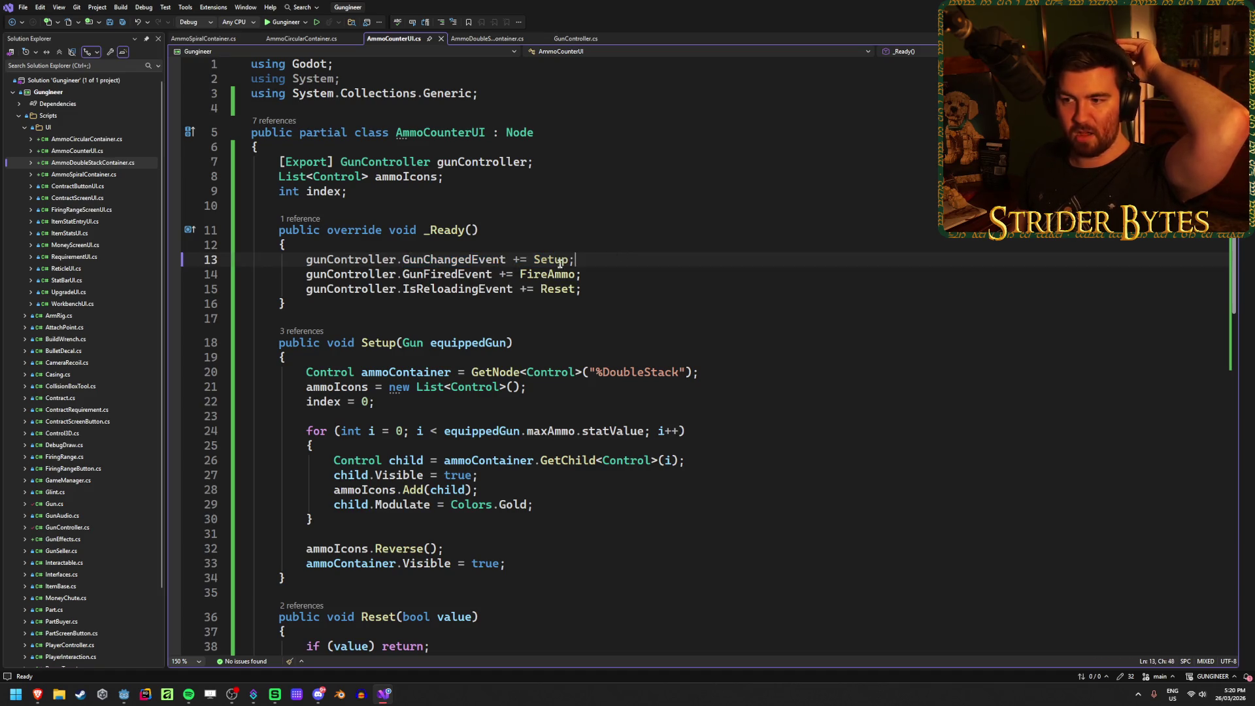
pyautogui.doubleClick(416, 274)
pyautogui.click(581, 275)
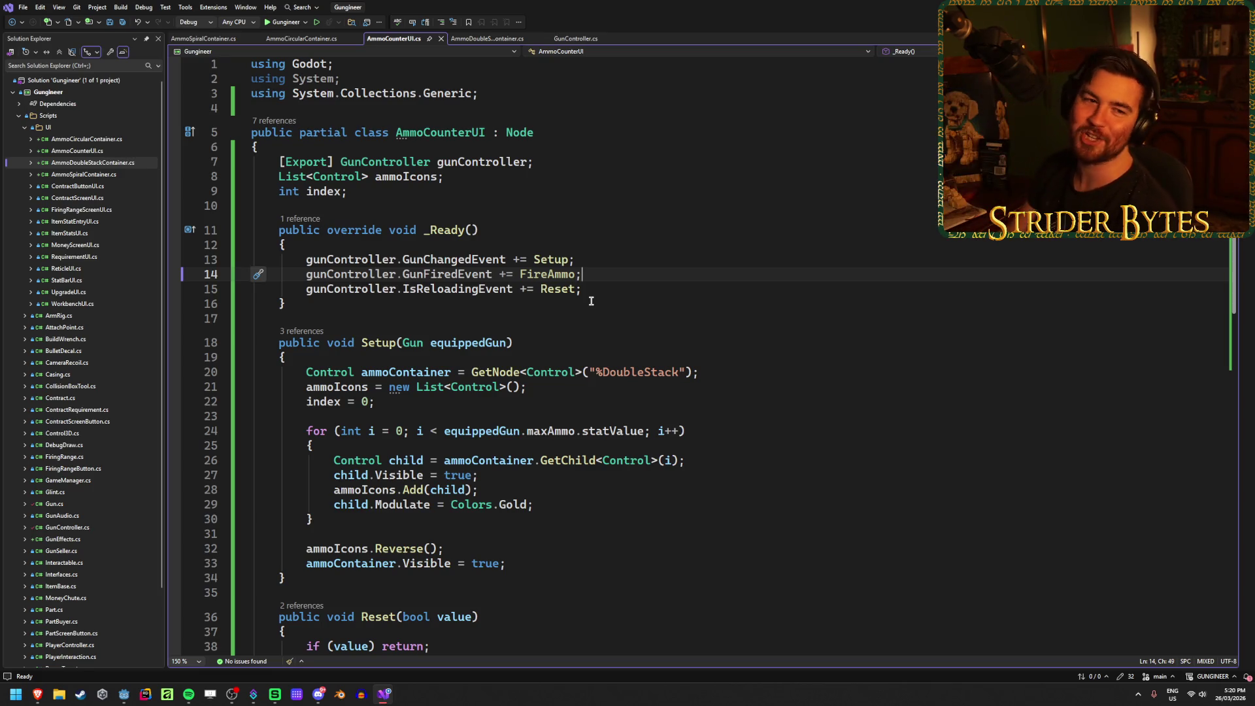
pyautogui.click(615, 290)
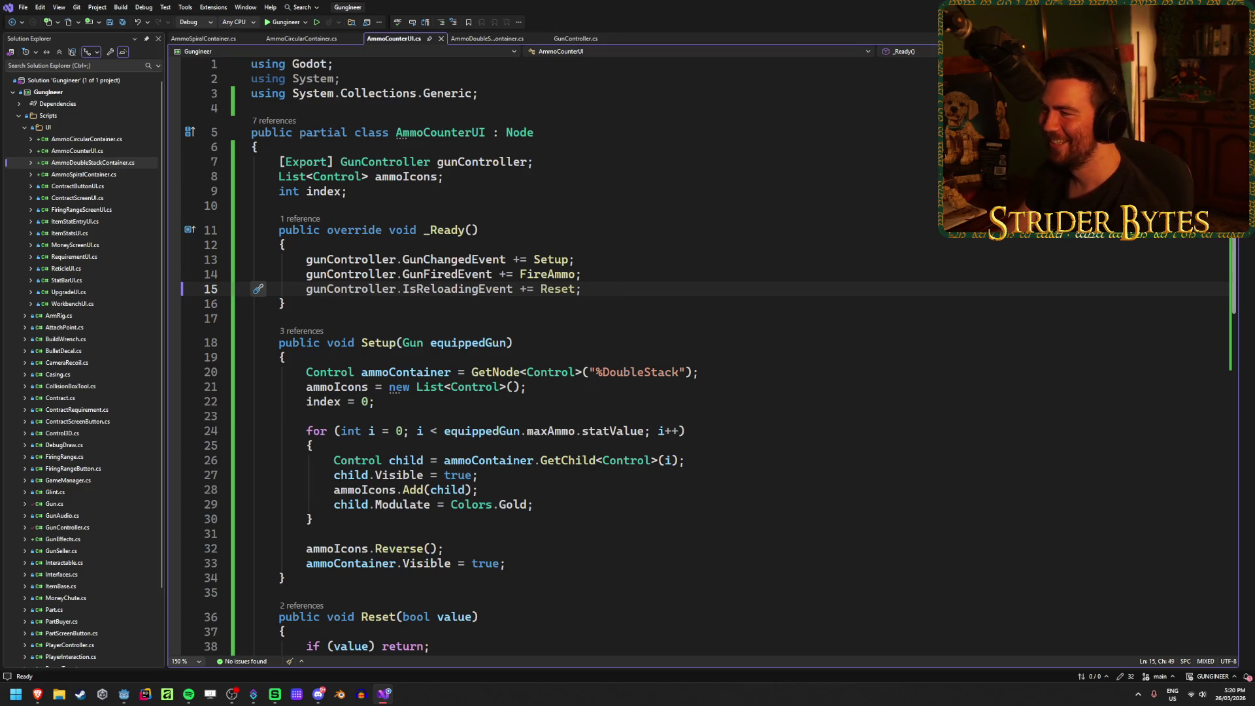
# Step: Alt+Tab from AmmoCounterUI.cs back to the Godot editor's Player scene
pyautogui.hotkey('alt', 'Tab')
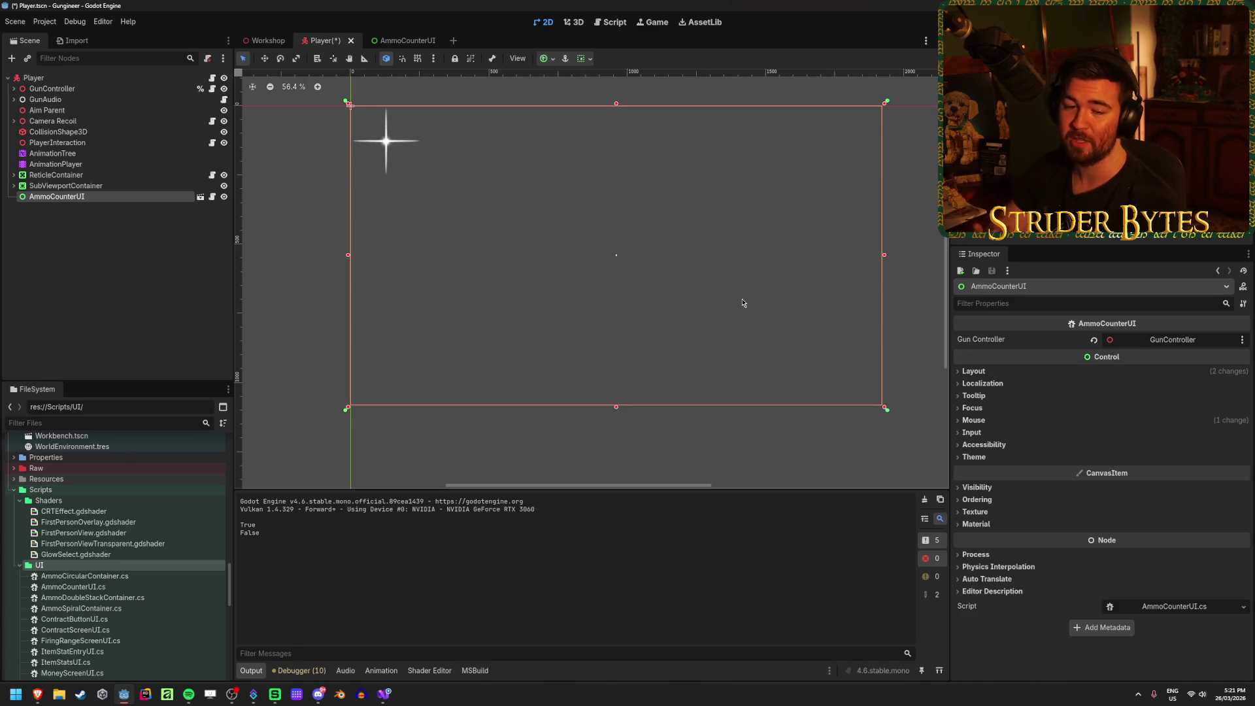
# Step: Click through the Player and AmmoCounterUI nodes in the Scene tree to review them
pyautogui.click(90, 249)
pyautogui.click(108, 197)
pyautogui.click(62, 77)
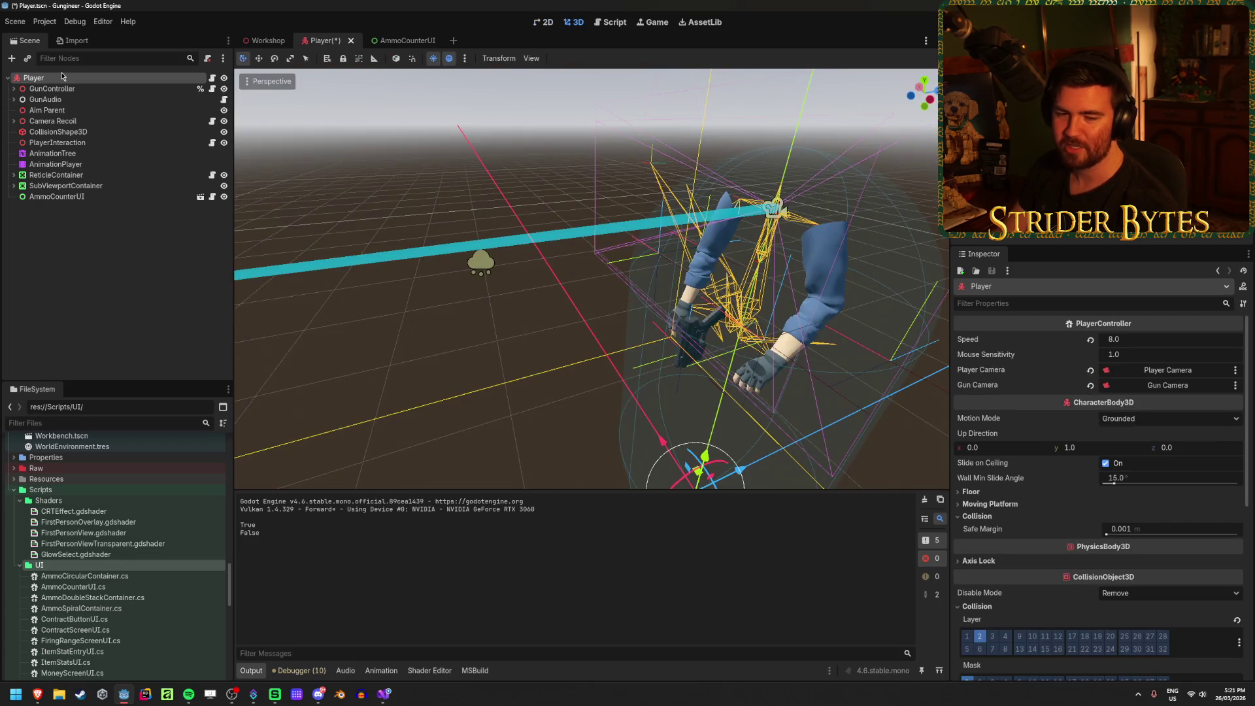
pyautogui.click(89, 272)
pyautogui.click(100, 197)
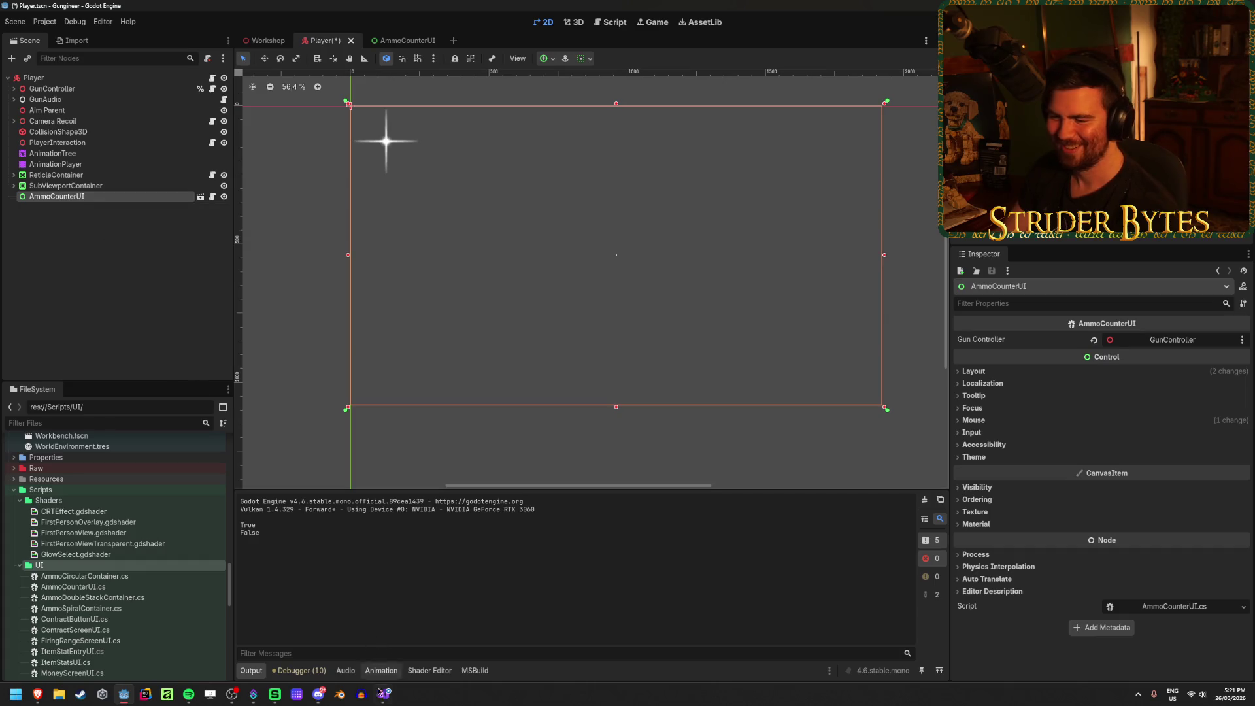
# Step: In Visual Studio, save the script and bring up AmmoSpiralContainer.cs
pyautogui.click(380, 696)
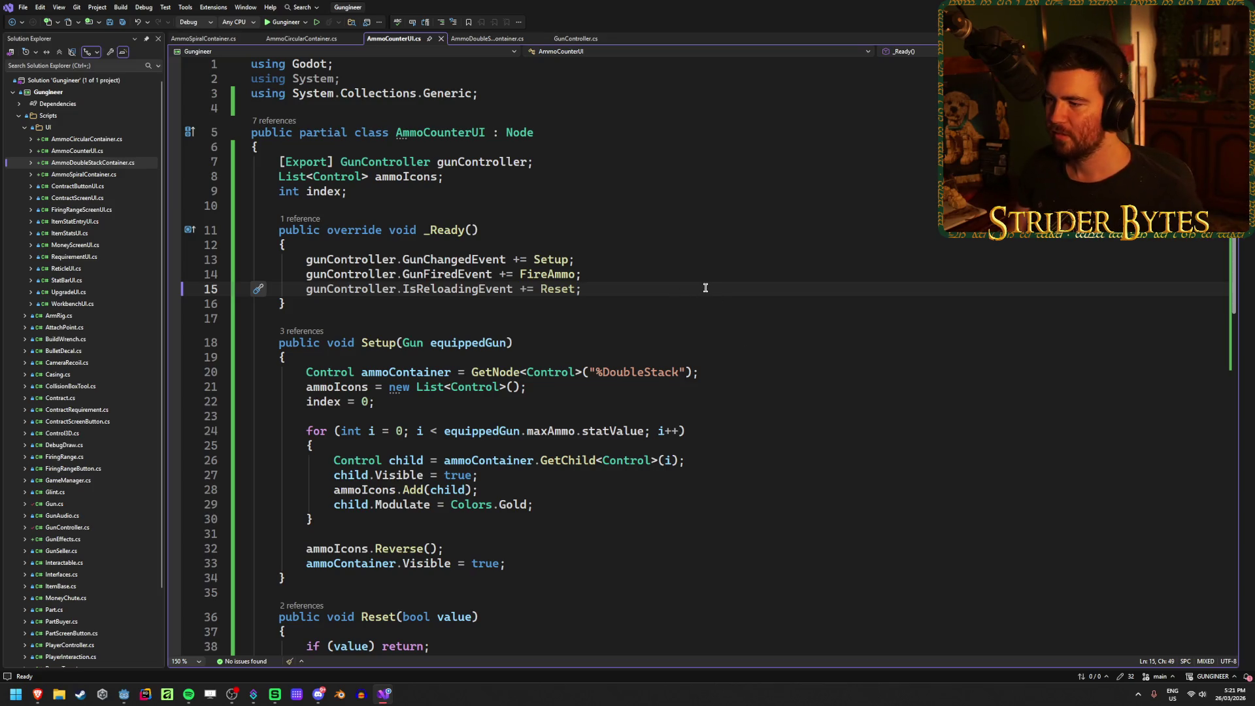
pyautogui.hotkey('ctrl', 's')
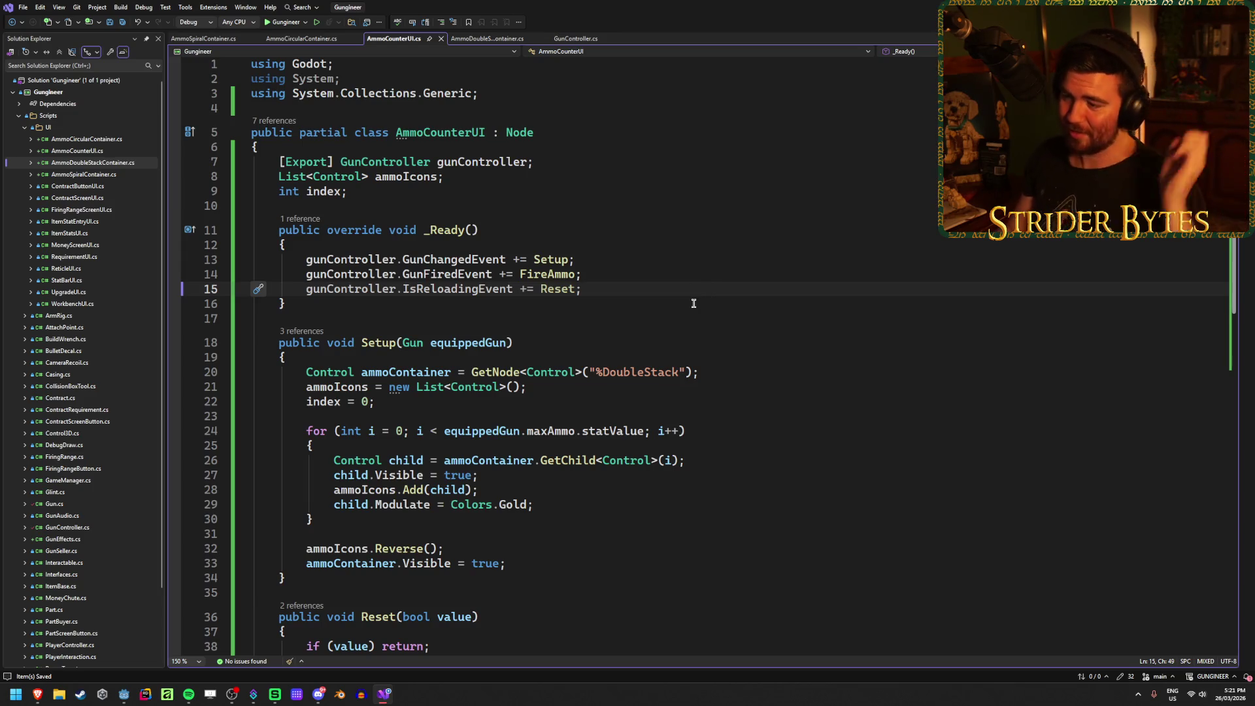
pyautogui.click(204, 38)
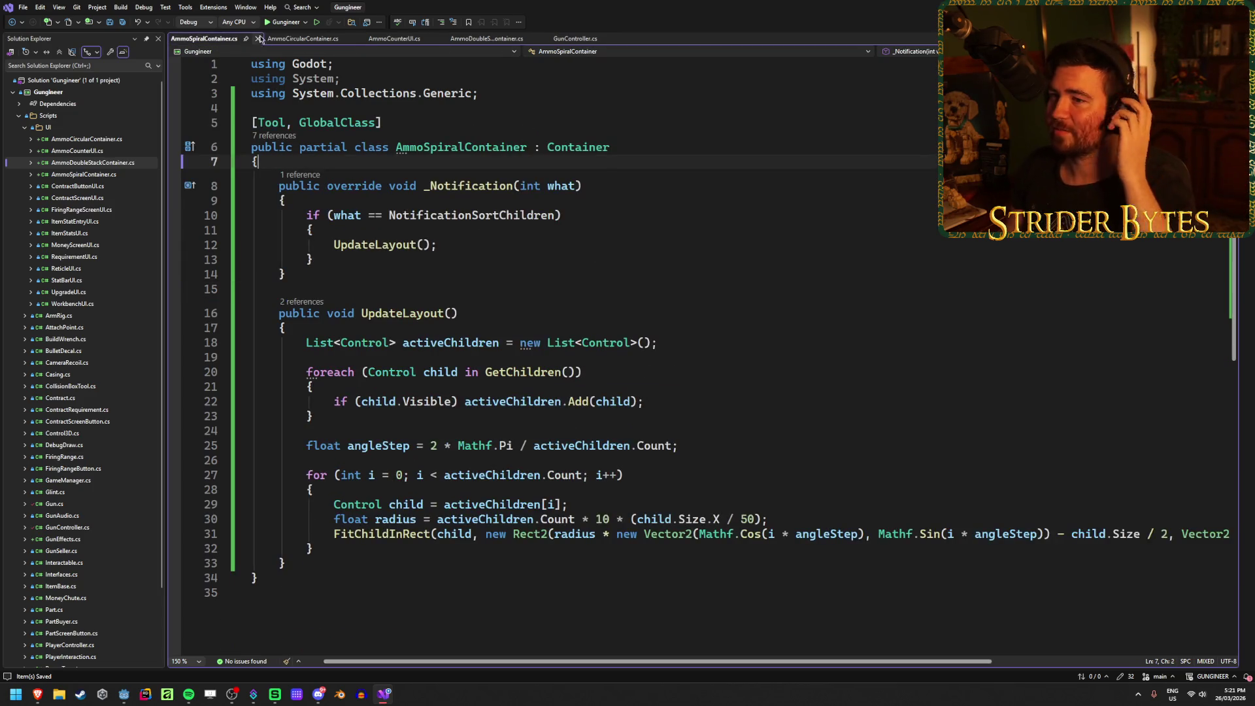
pyautogui.middleClick(297, 40)
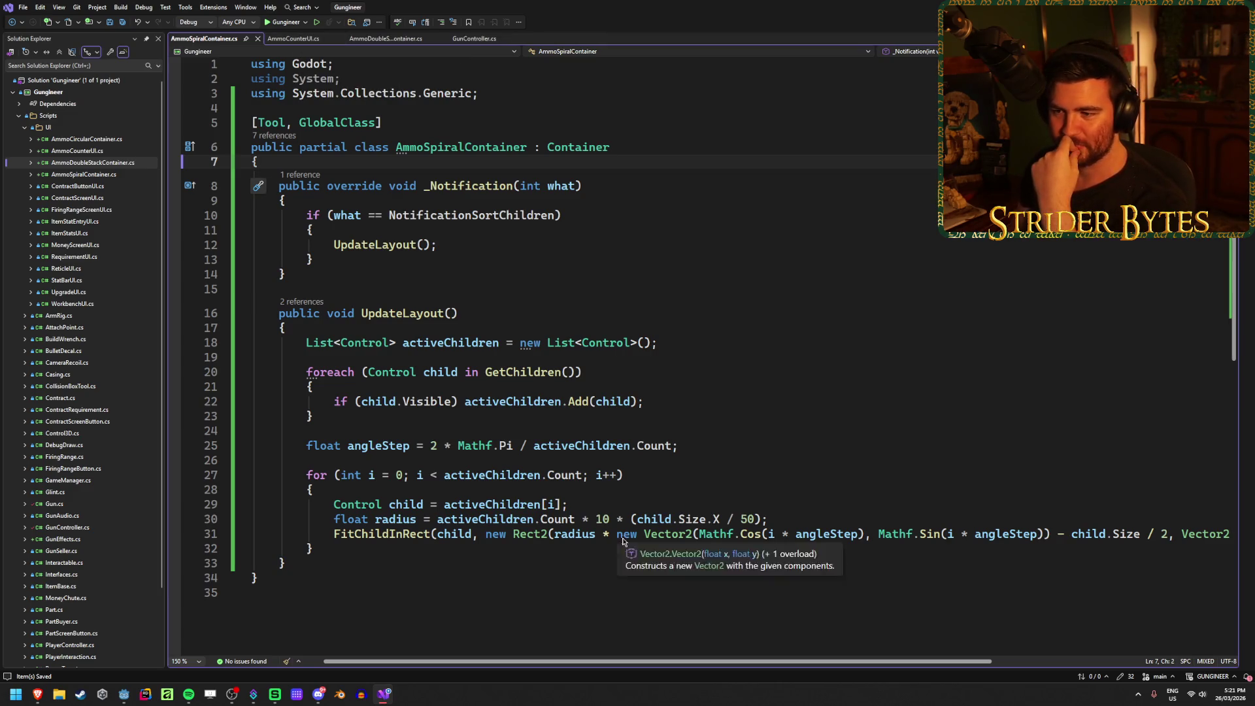
pyautogui.click(456, 260)
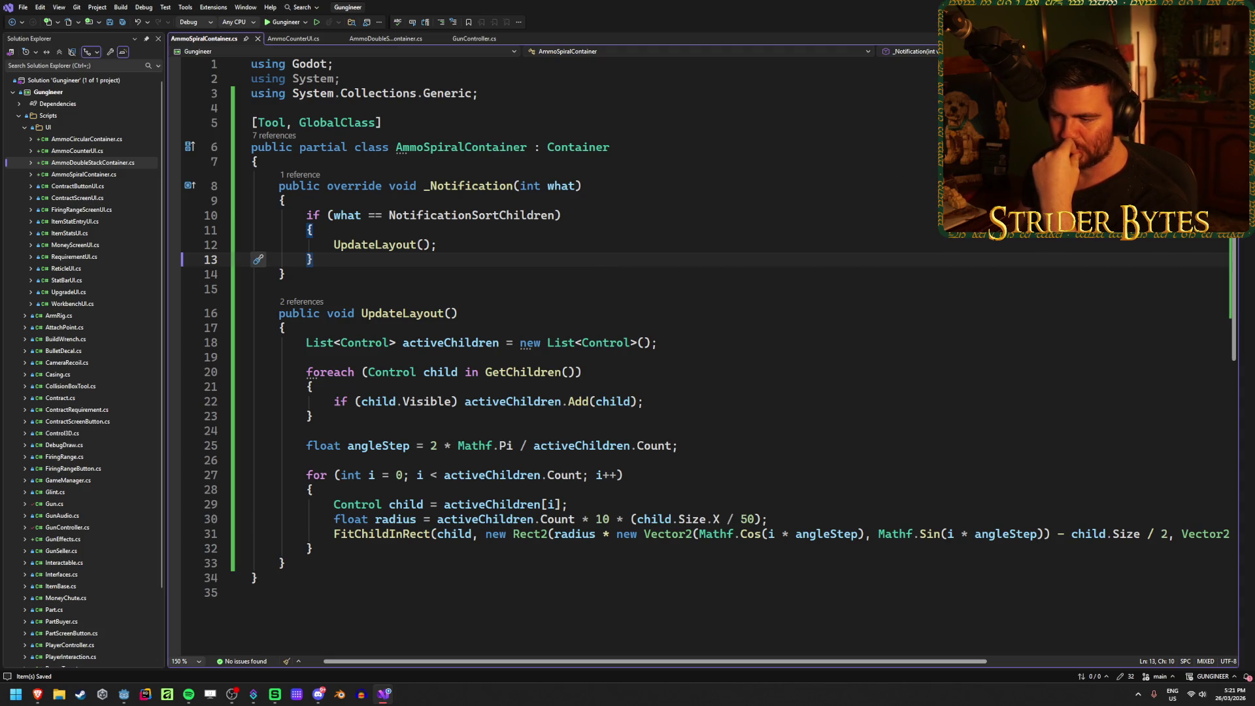
pyautogui.hotkey('alt', 'Tab')
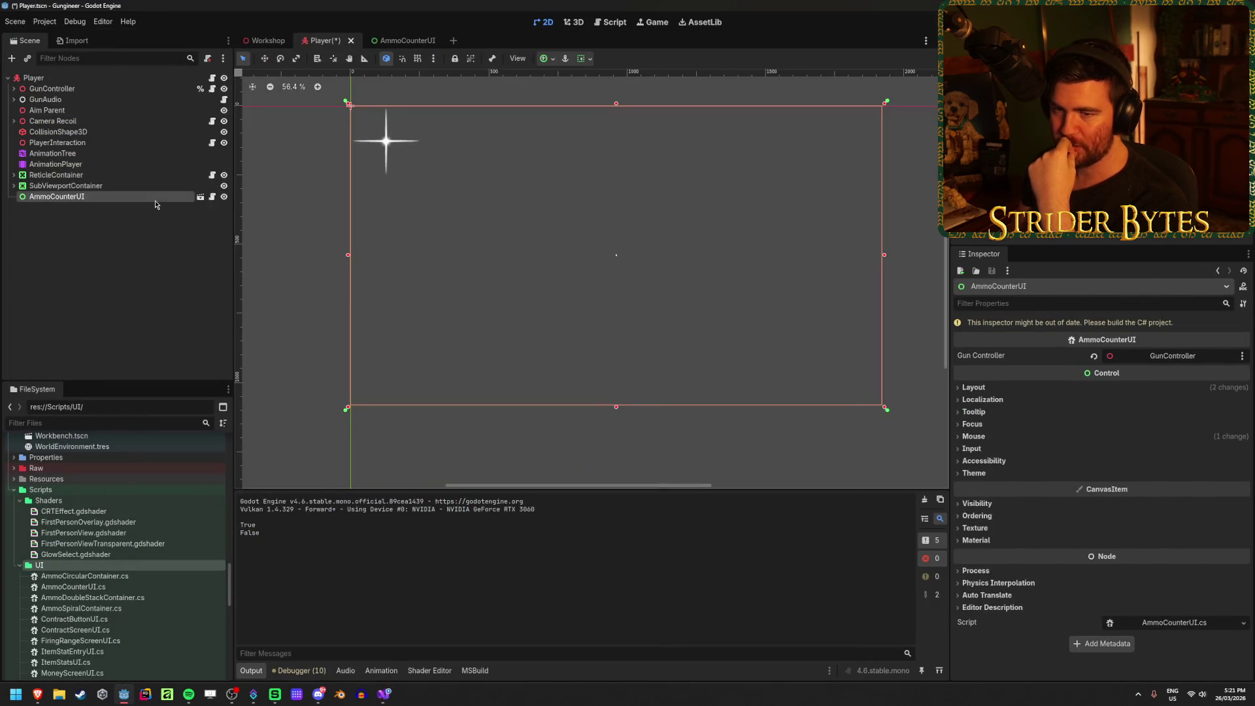
pyautogui.click(200, 197)
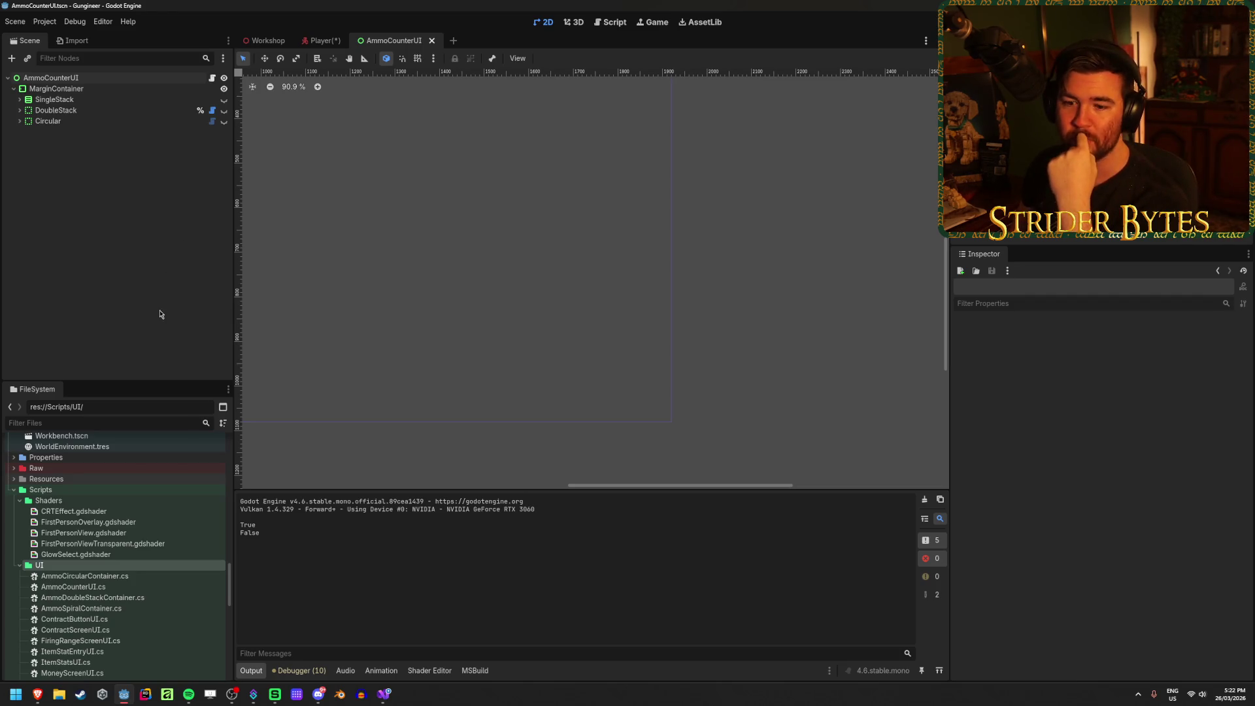
pyautogui.hotkey('alt', 'Tab')
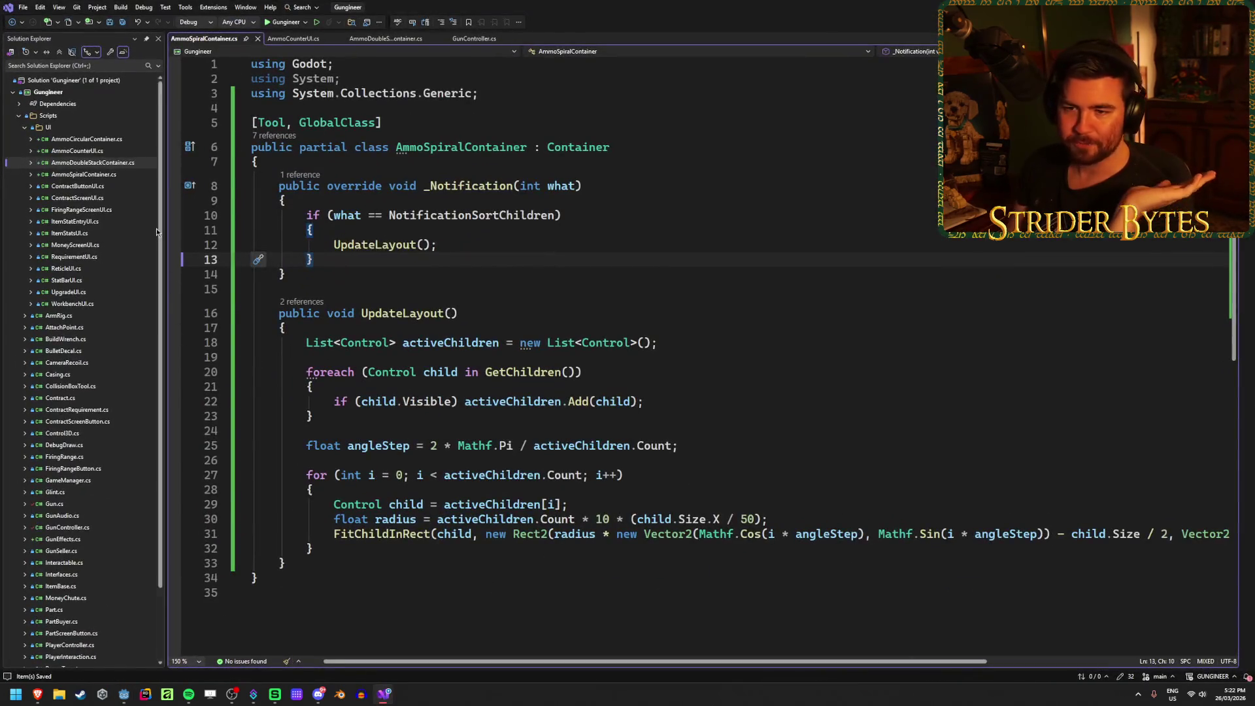
pyautogui.scroll(-3, 159, 234)
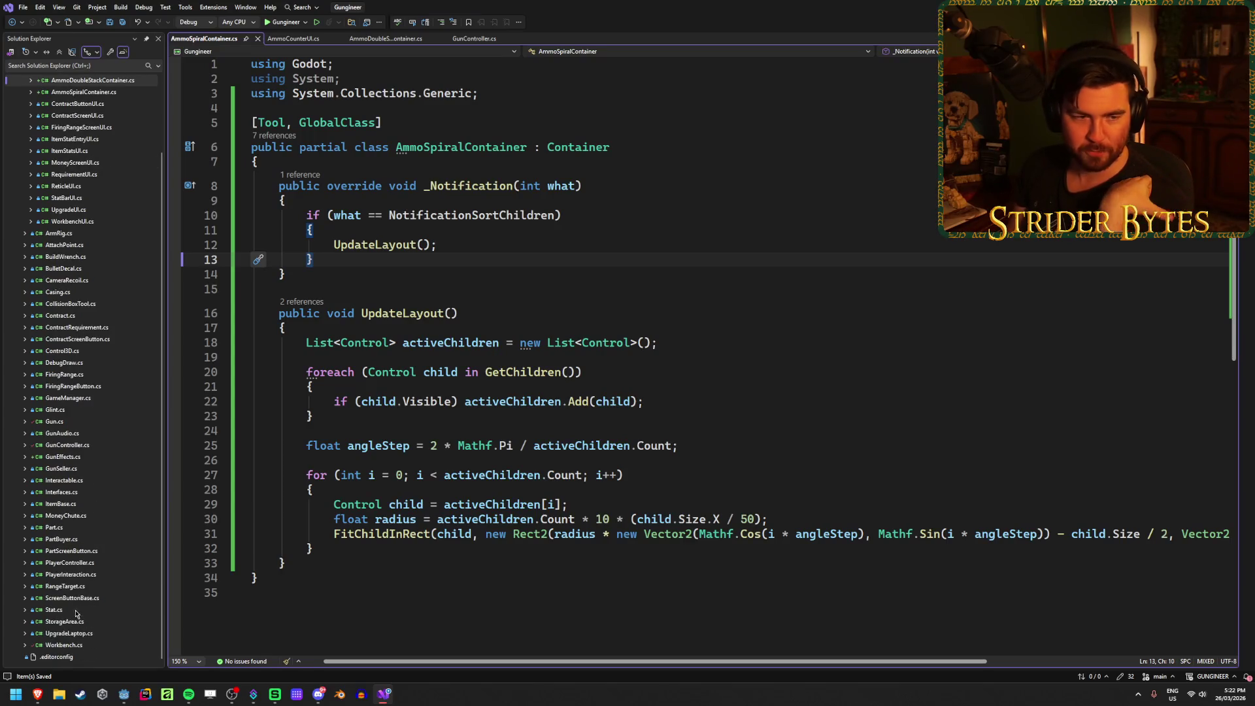
pyautogui.scroll(3, 72, 152)
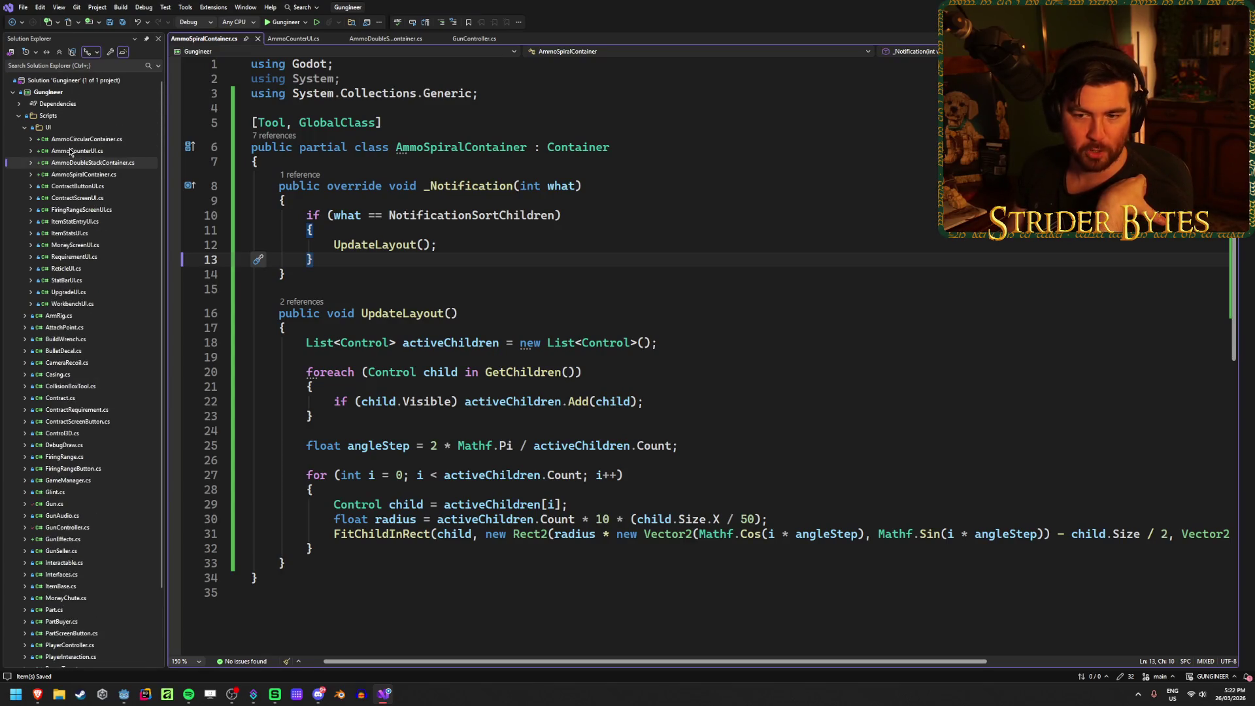
pyautogui.scroll(-3, 72, 151)
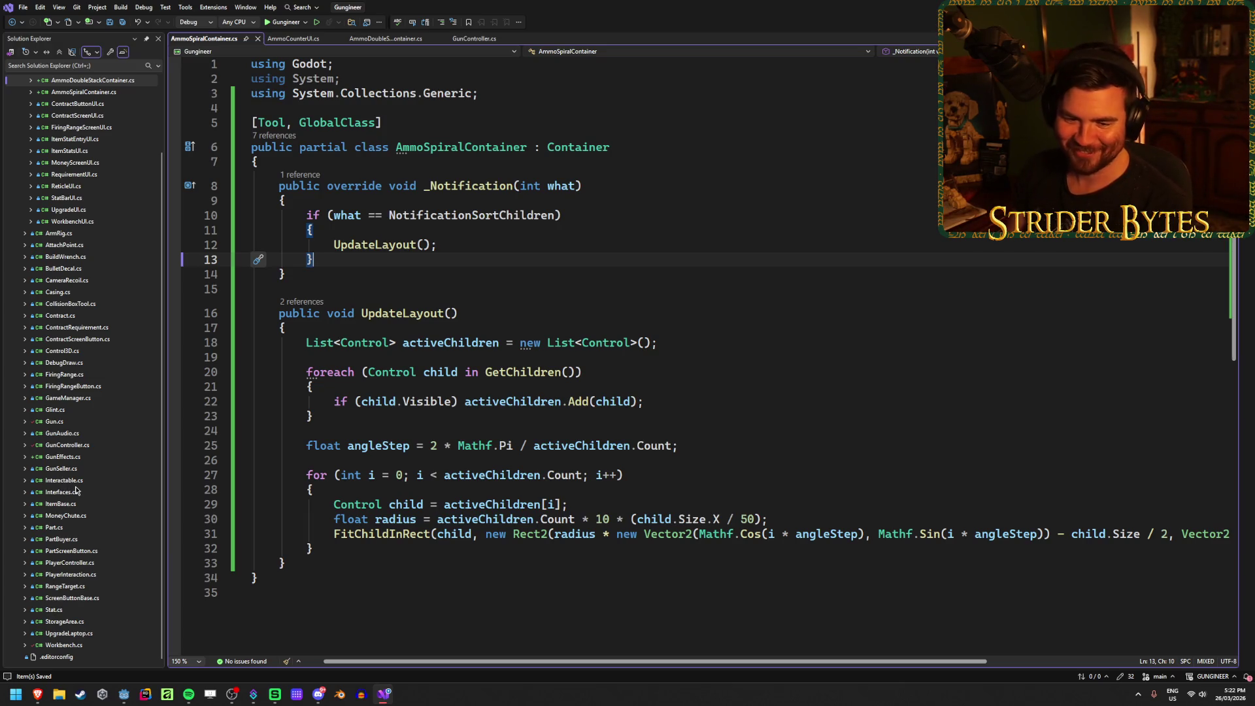
pyautogui.scroll(3, 77, 488)
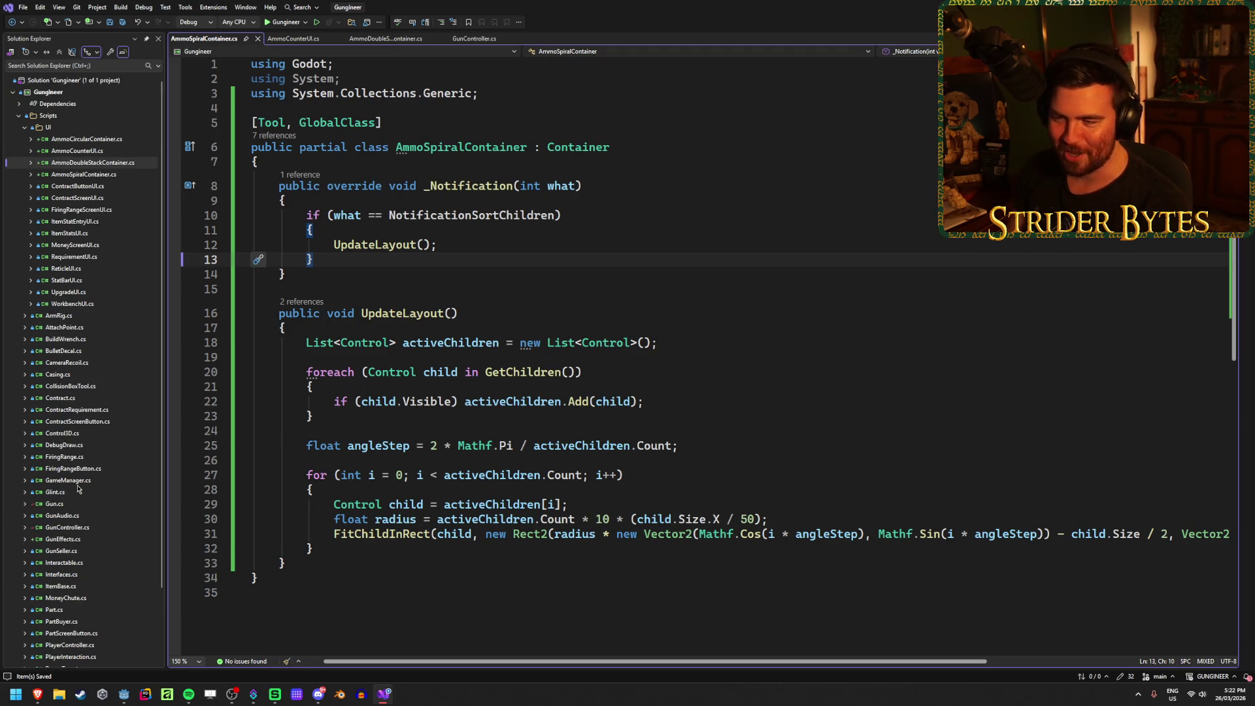
pyautogui.scroll(-3, 78, 488)
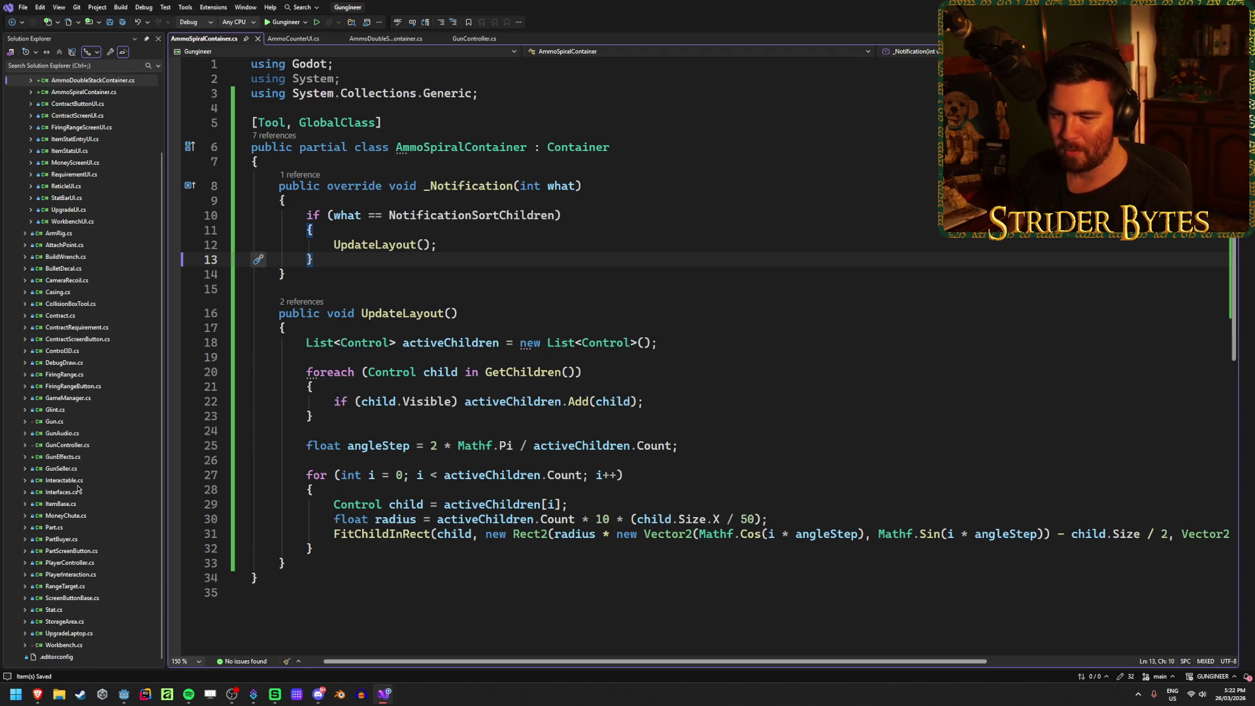
pyautogui.scroll(3, 83, 495)
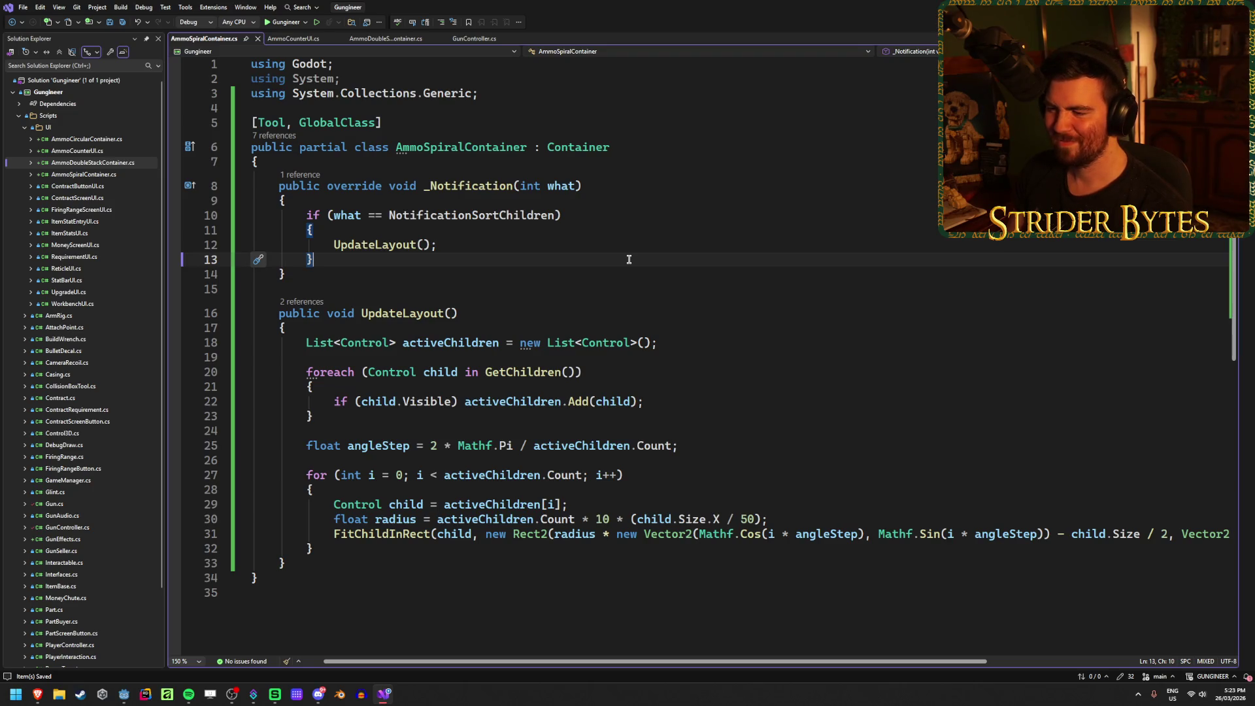
pyautogui.hotkey('alt', 'Tab')
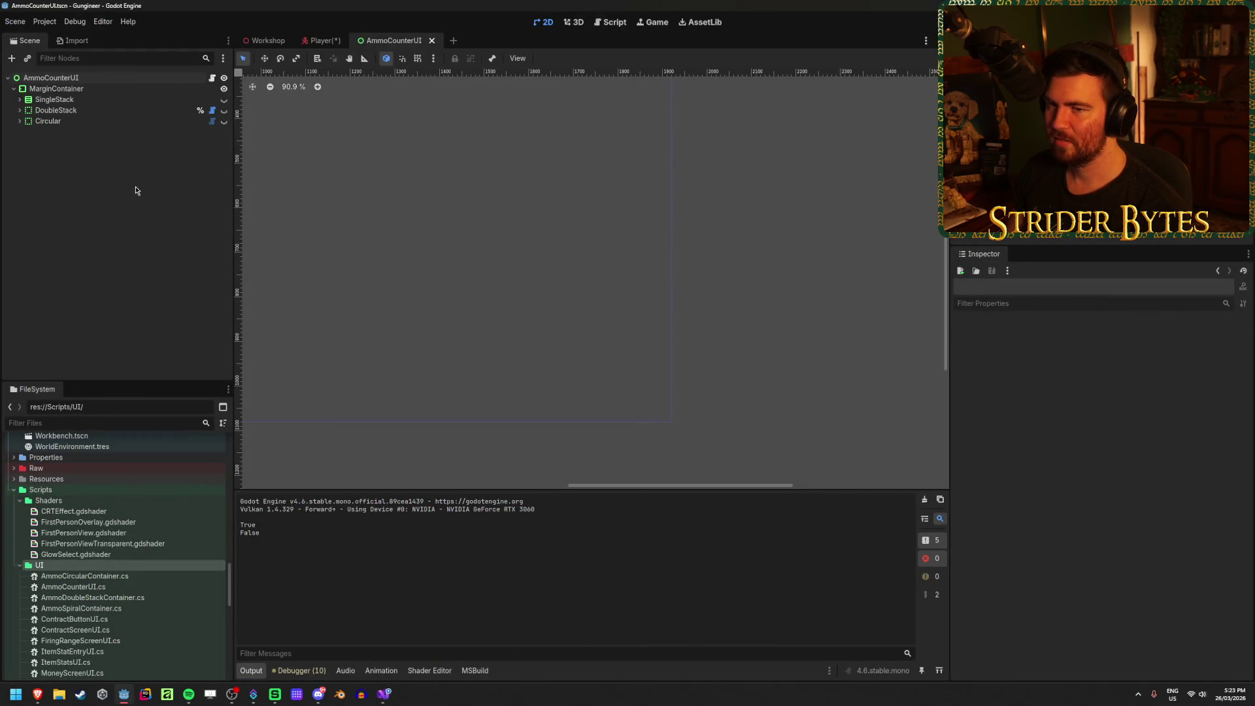
pyautogui.click(386, 693)
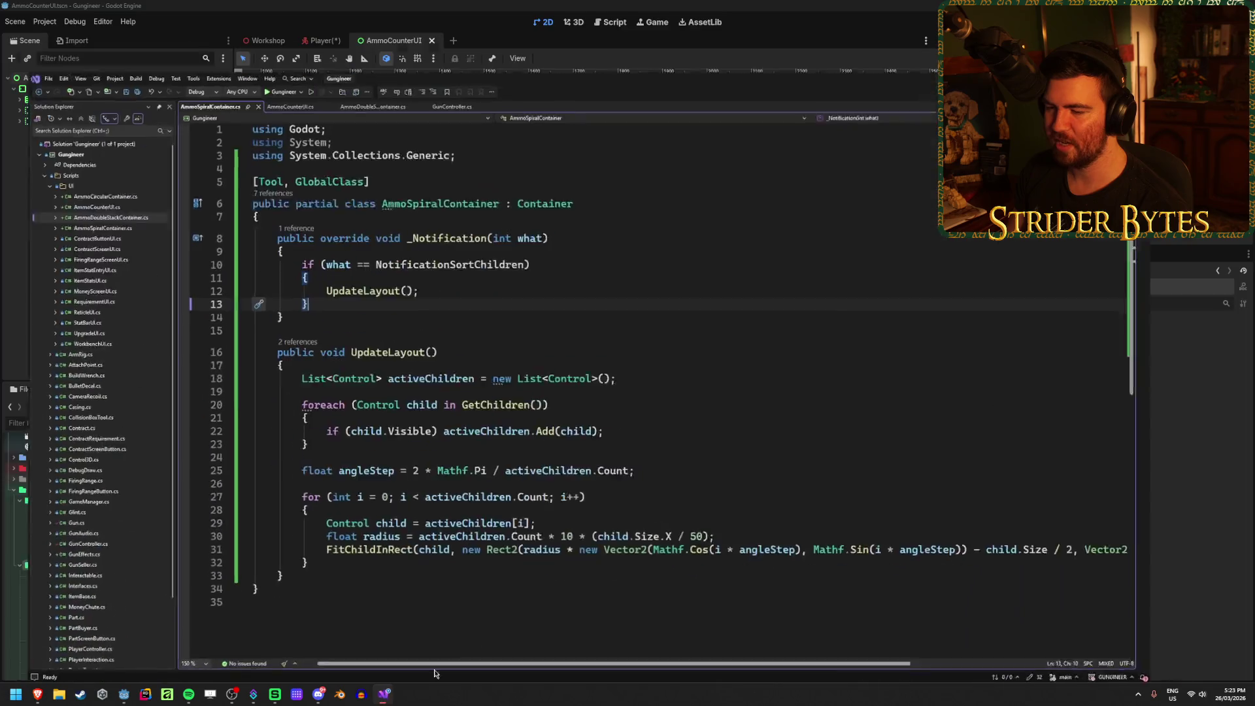
pyautogui.moveTo(625, 662)
pyautogui.mouseDown()
pyautogui.moveTo(683, 667)
pyautogui.moveTo(578, 666)
pyautogui.moveTo(629, 666)
pyautogui.mouseUp()
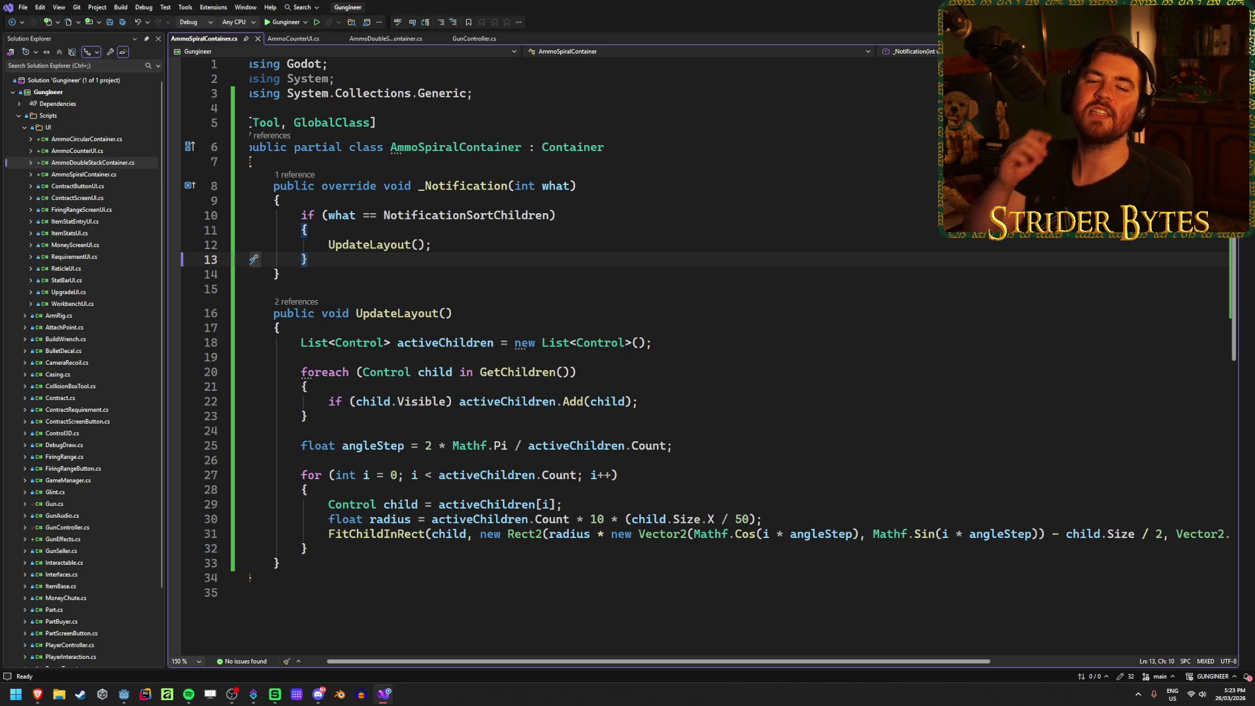
pyautogui.hotkey('alt', 'Tab')
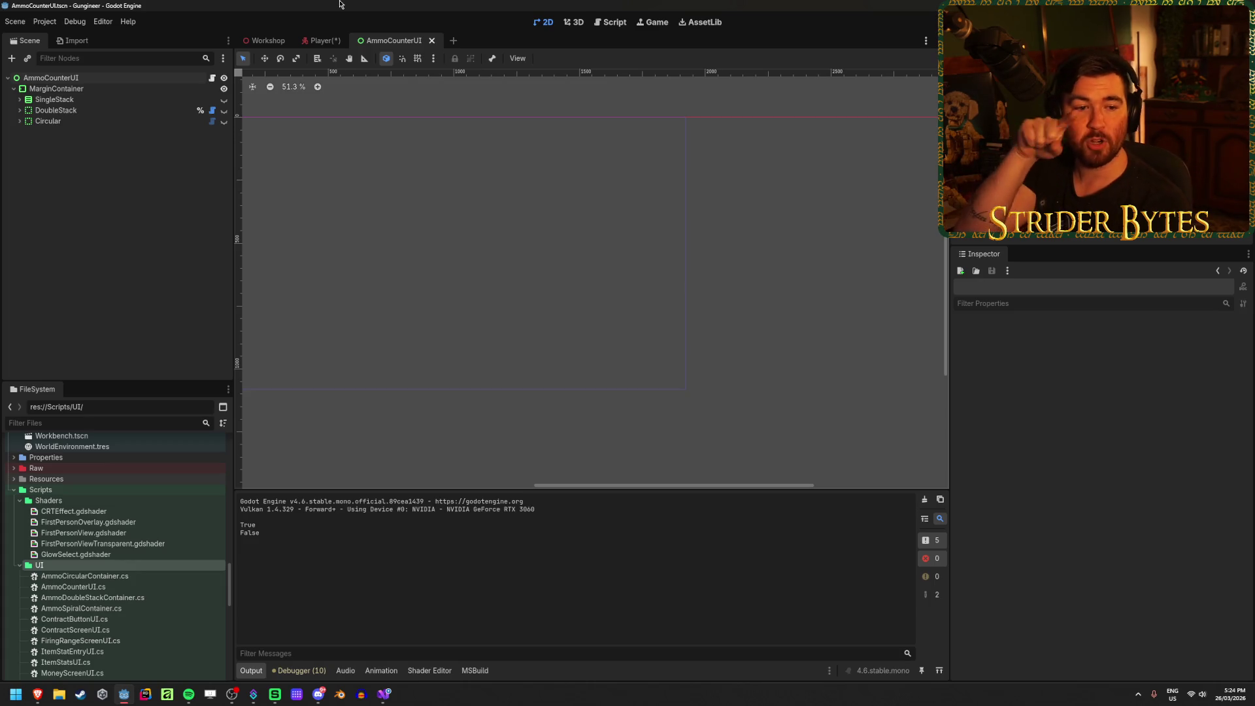
# Step: Flip between the Player and AmmoCounterUI scene tabs, ending on AmmoCounterUI
pyautogui.click(325, 40)
pyautogui.click(392, 41)
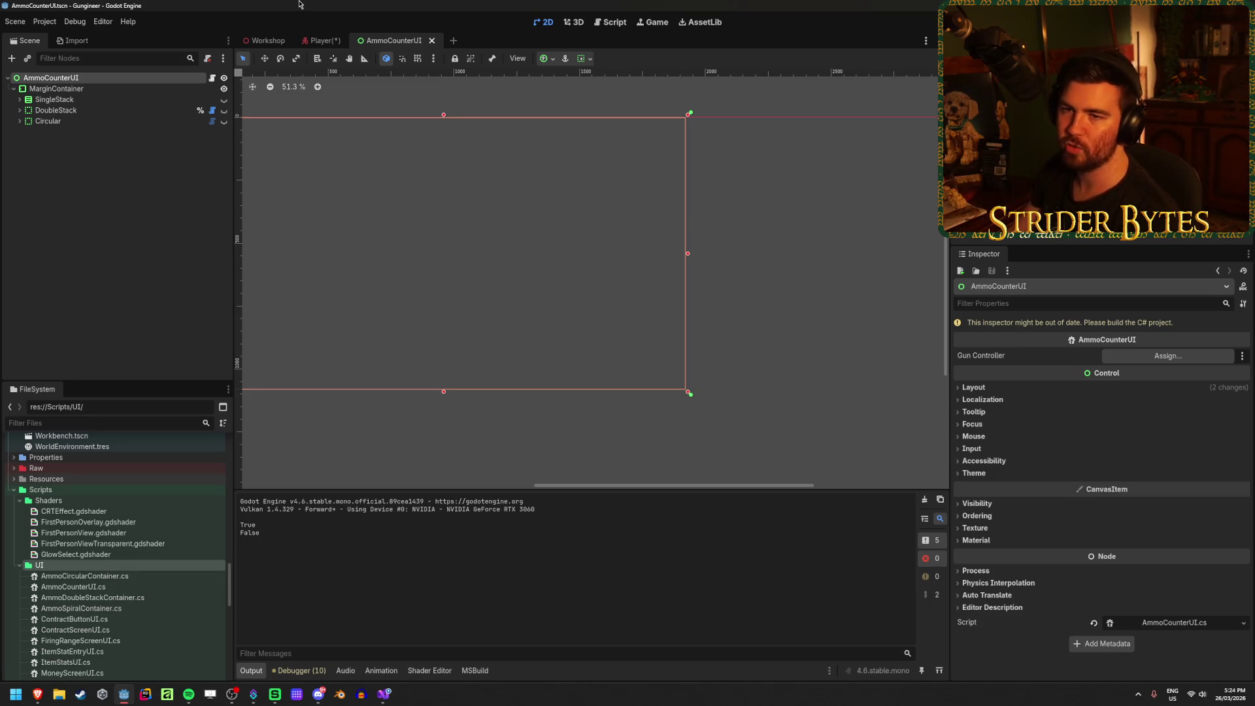
pyautogui.click(322, 41)
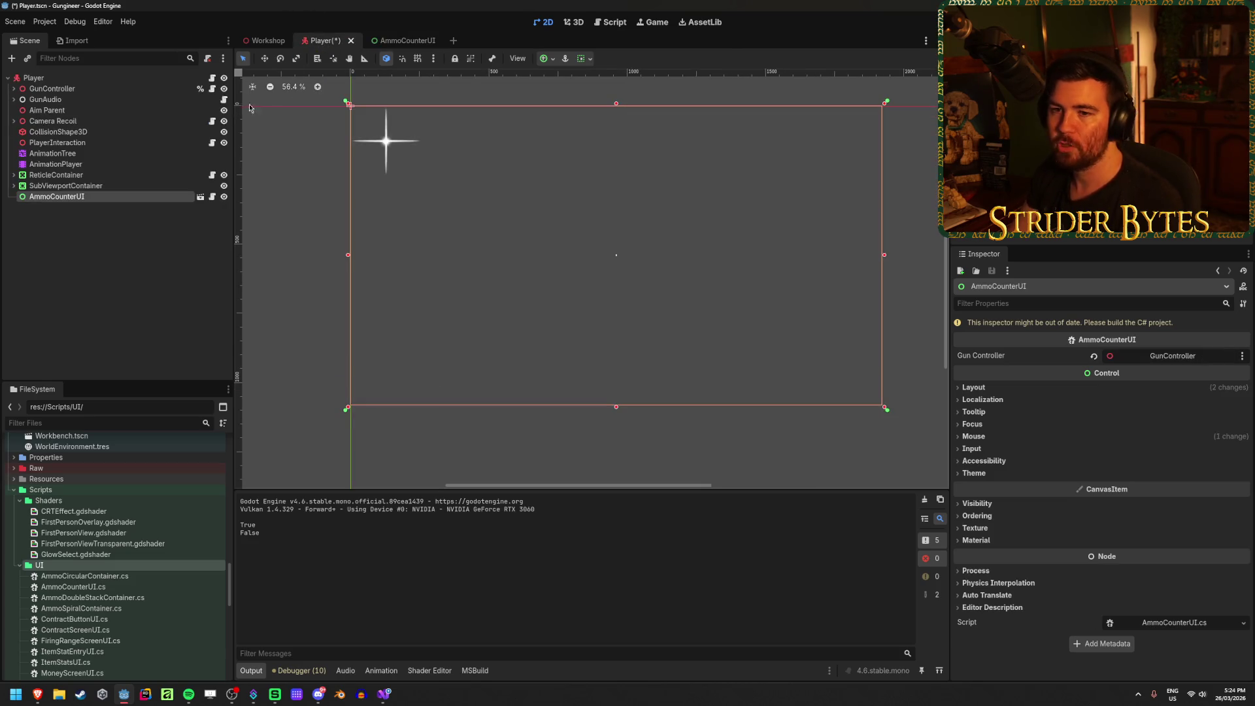
pyautogui.click(134, 233)
pyautogui.click(391, 41)
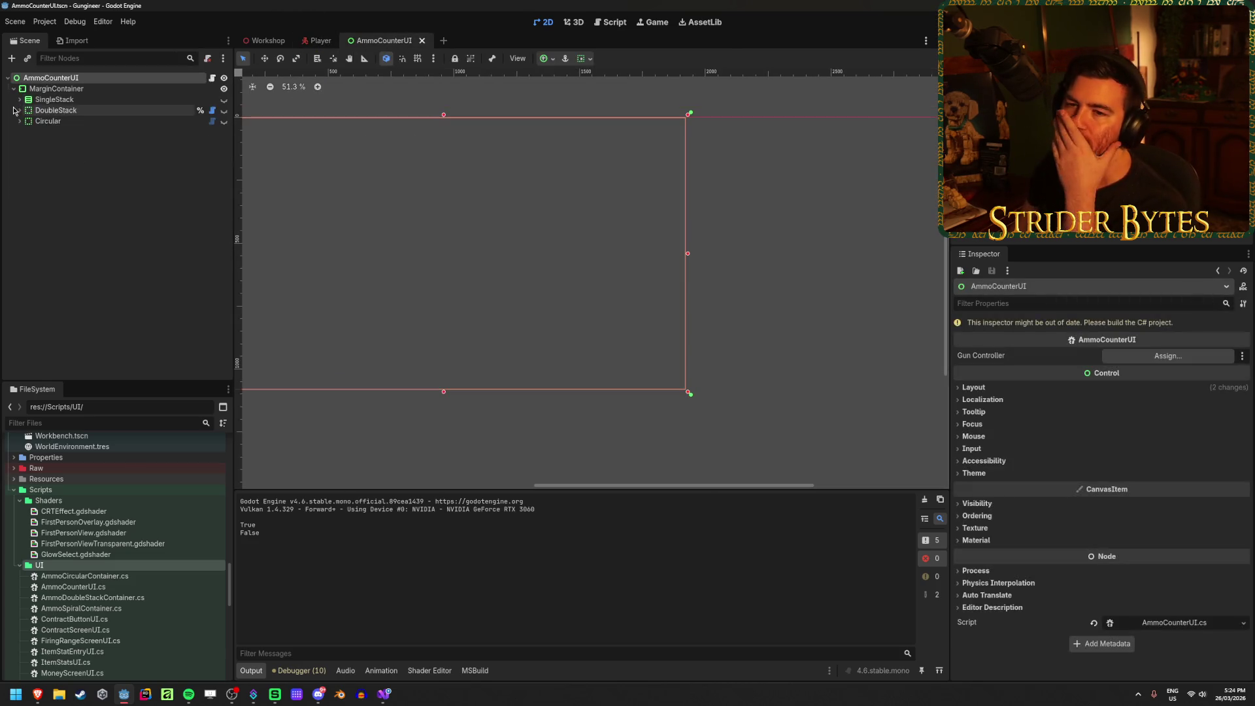
pyautogui.click(83, 137)
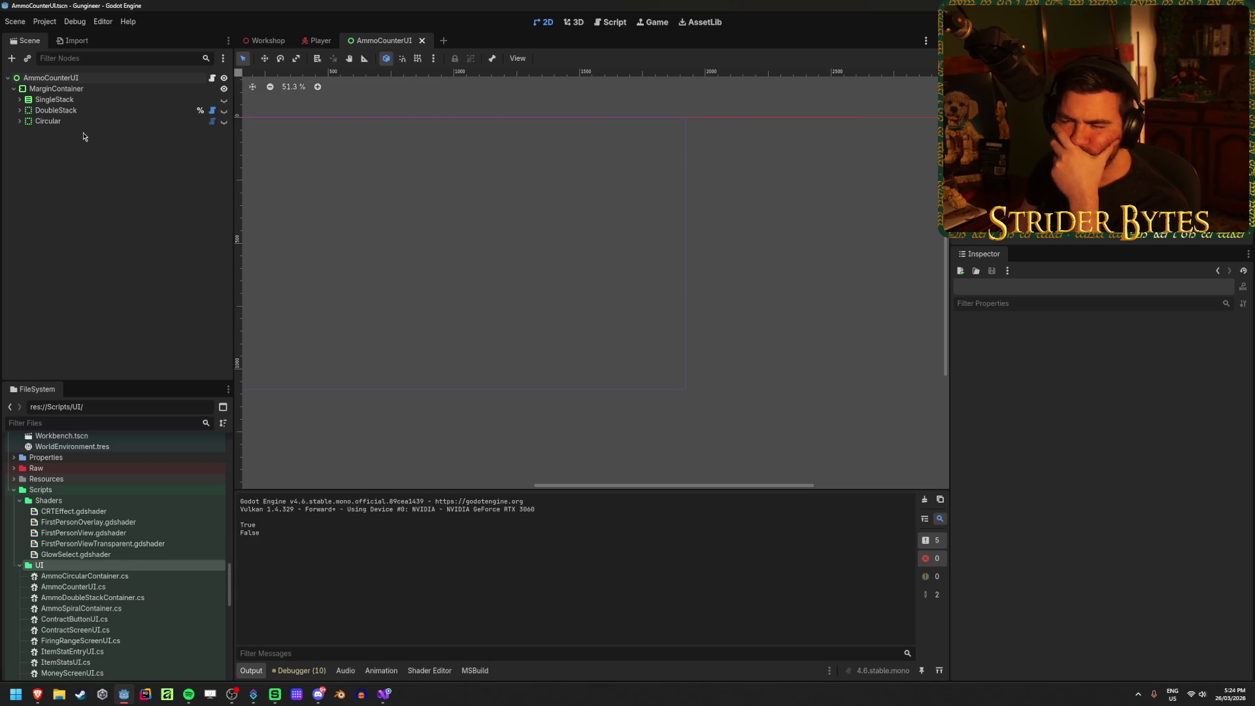
# Step: Right-click MarginContainer in the Scene dock and choose Add Child Node
pyautogui.rightClick(84, 79)
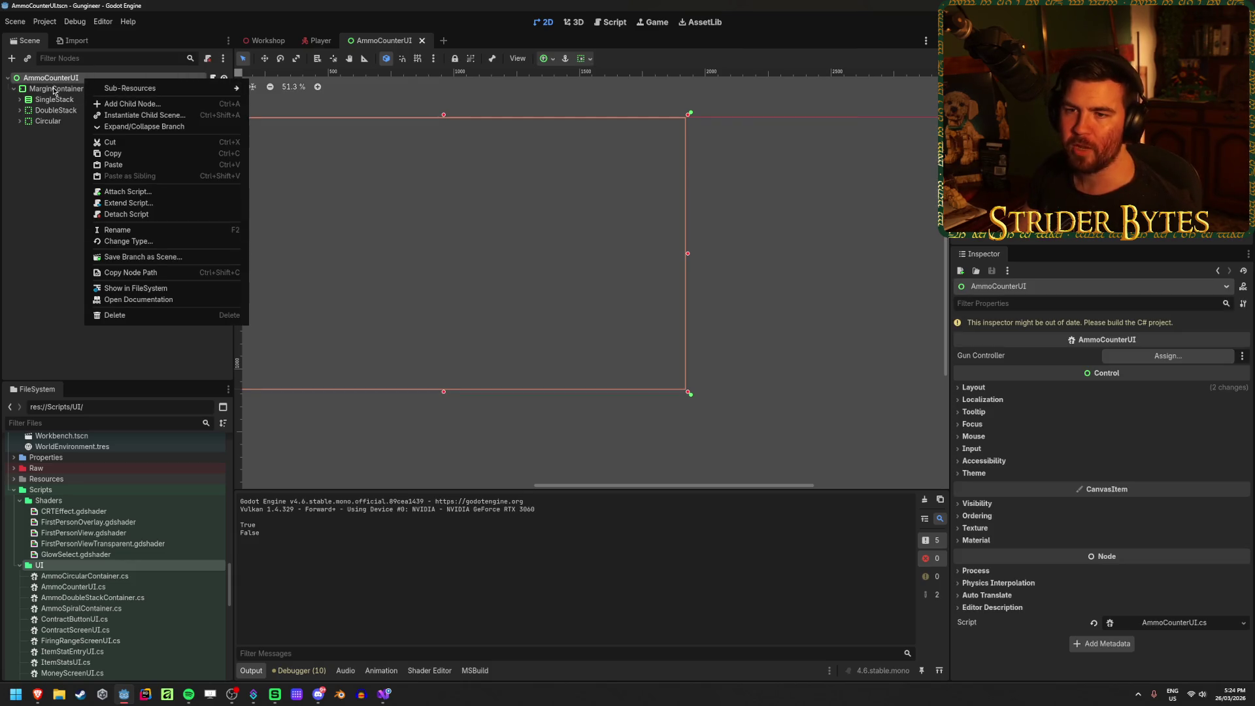
pyautogui.click(55, 90)
pyautogui.rightClick(72, 91)
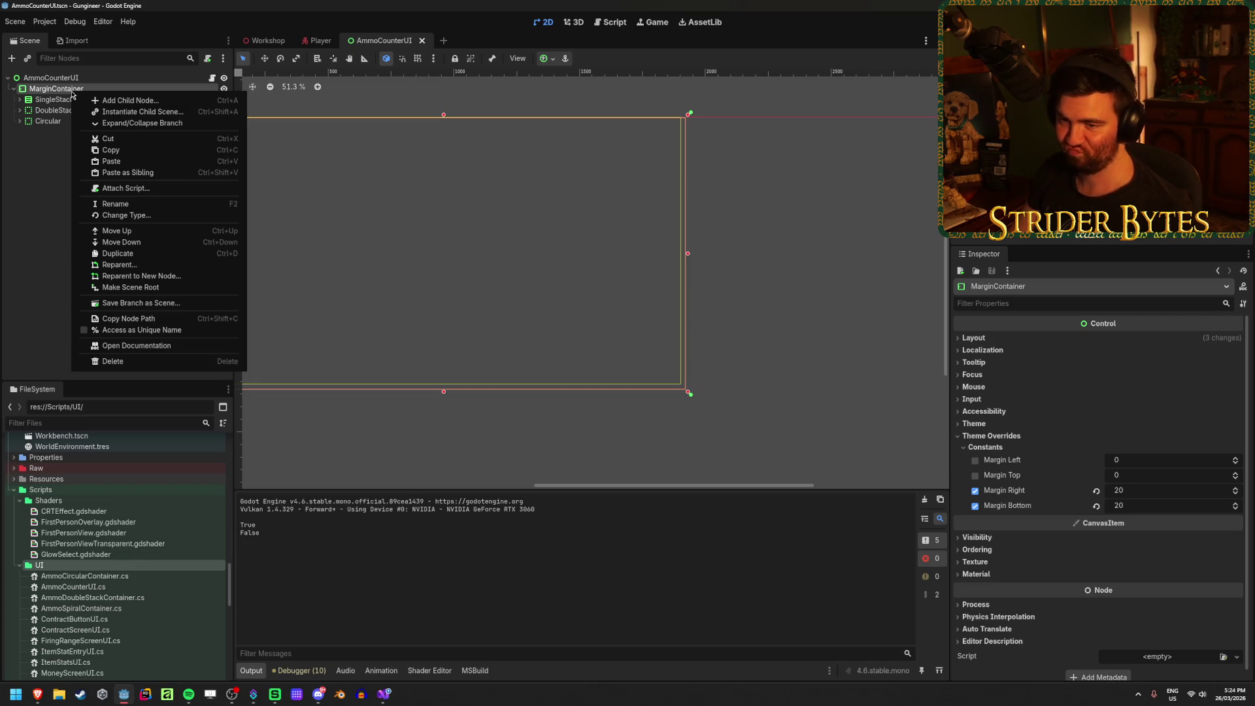
pyautogui.click(128, 100)
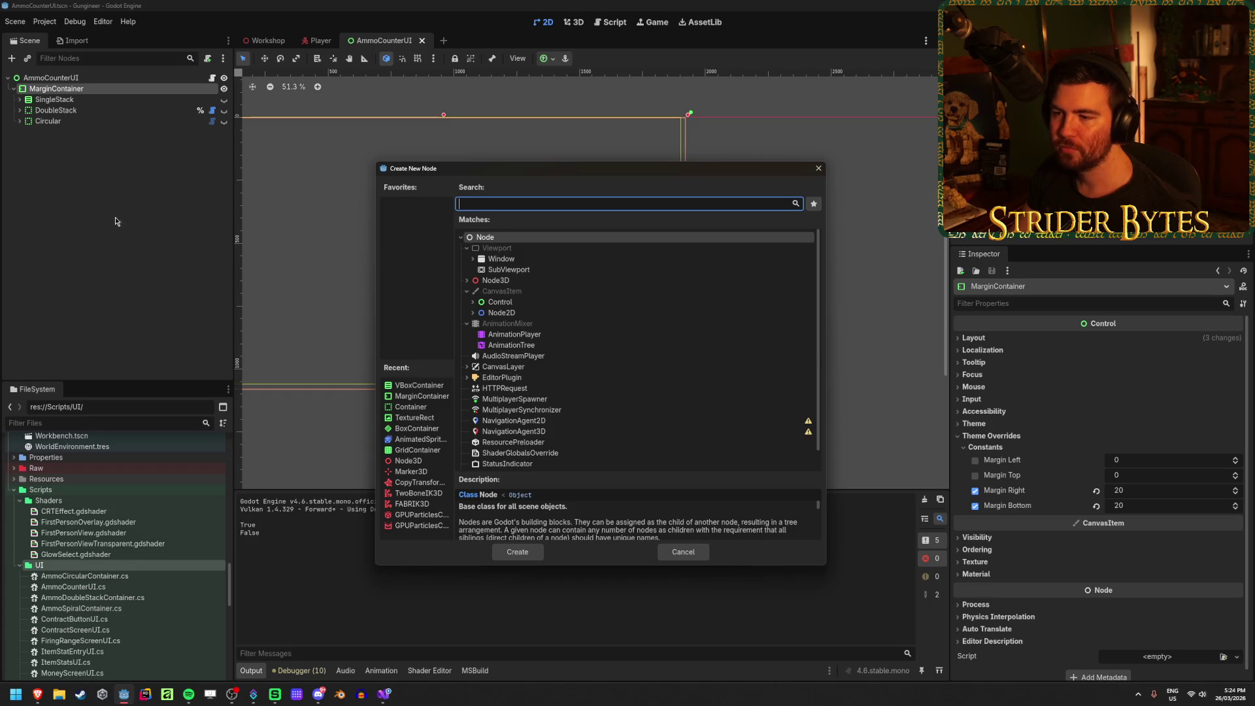
# Step: Create a Control > Container node under MarginContainer
pyautogui.click(473, 302)
pyautogui.click(484, 312)
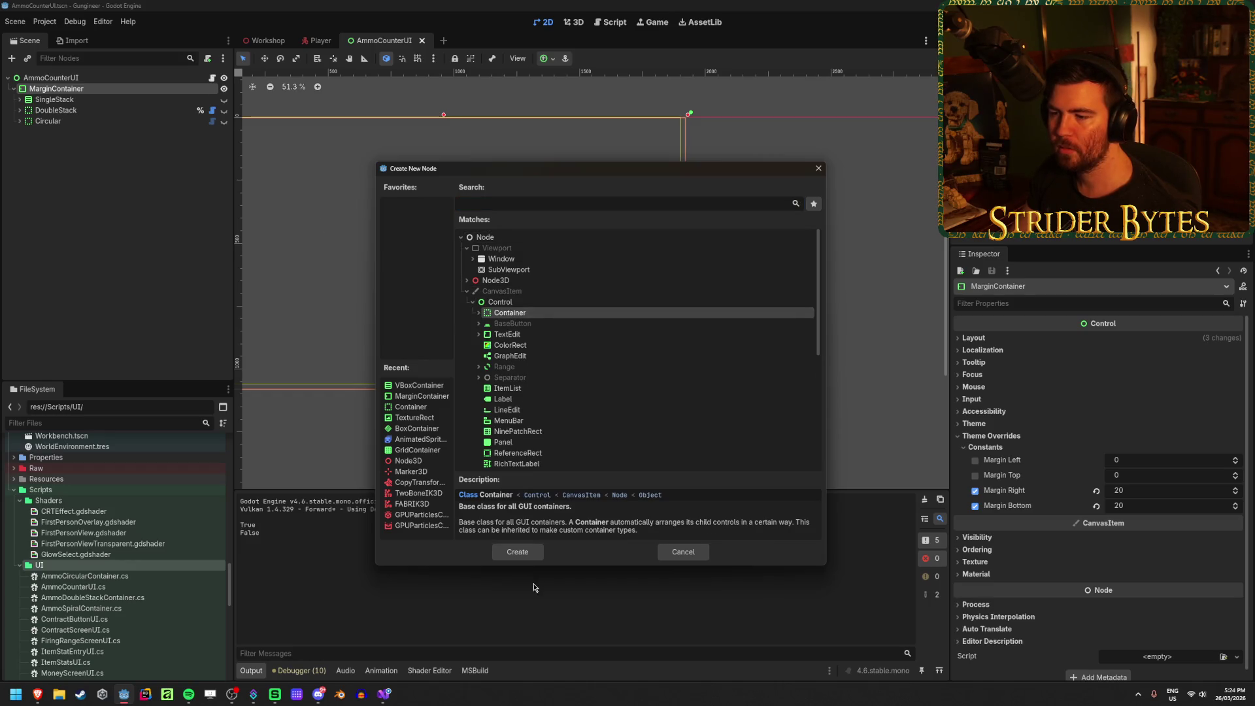
pyautogui.click(517, 552)
# Step: Drag the first TextureRect circle from Circular into the new Container
pyautogui.rightClick(99, 135)
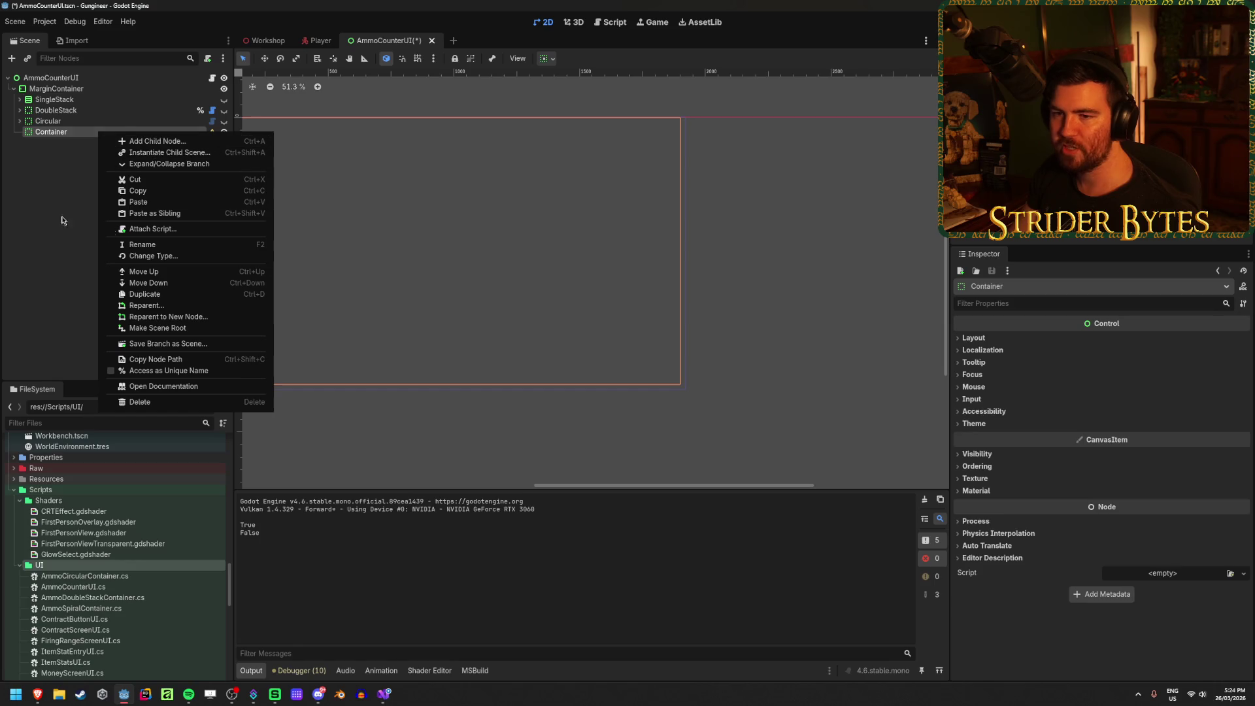
pyautogui.click(20, 120)
pyautogui.click(87, 131)
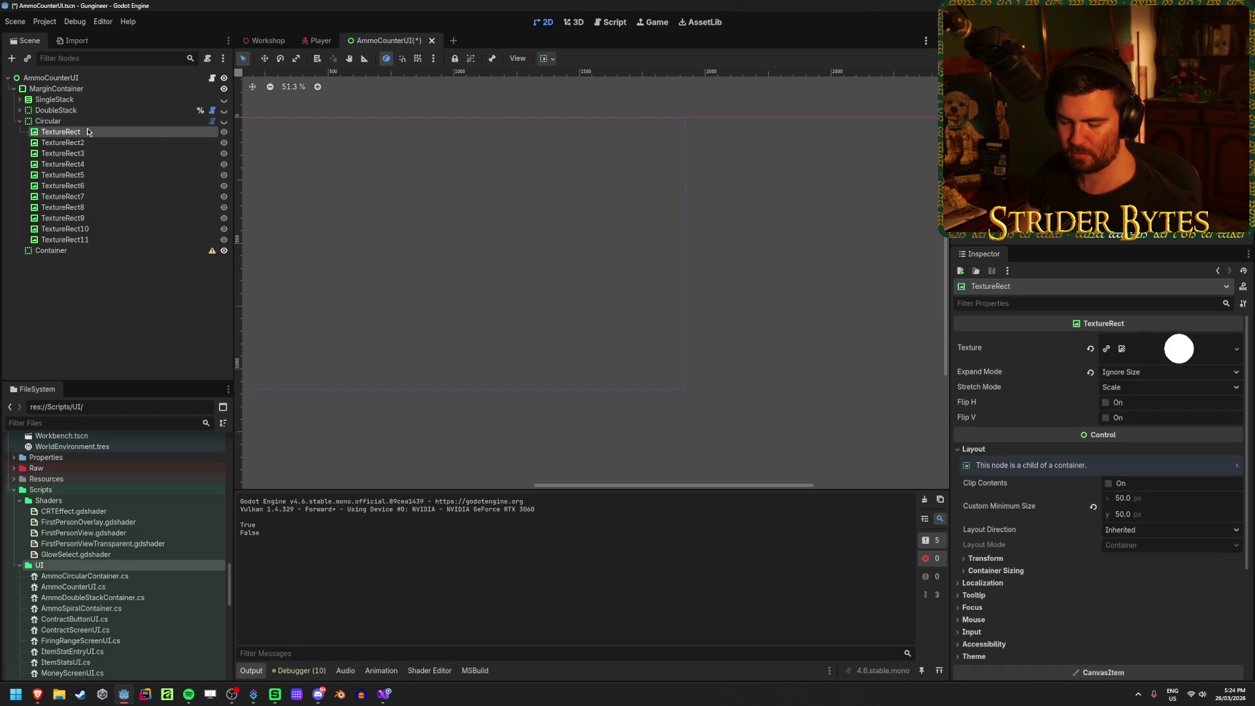
pyautogui.moveTo(88, 131); pyautogui.dragTo(70, 265)
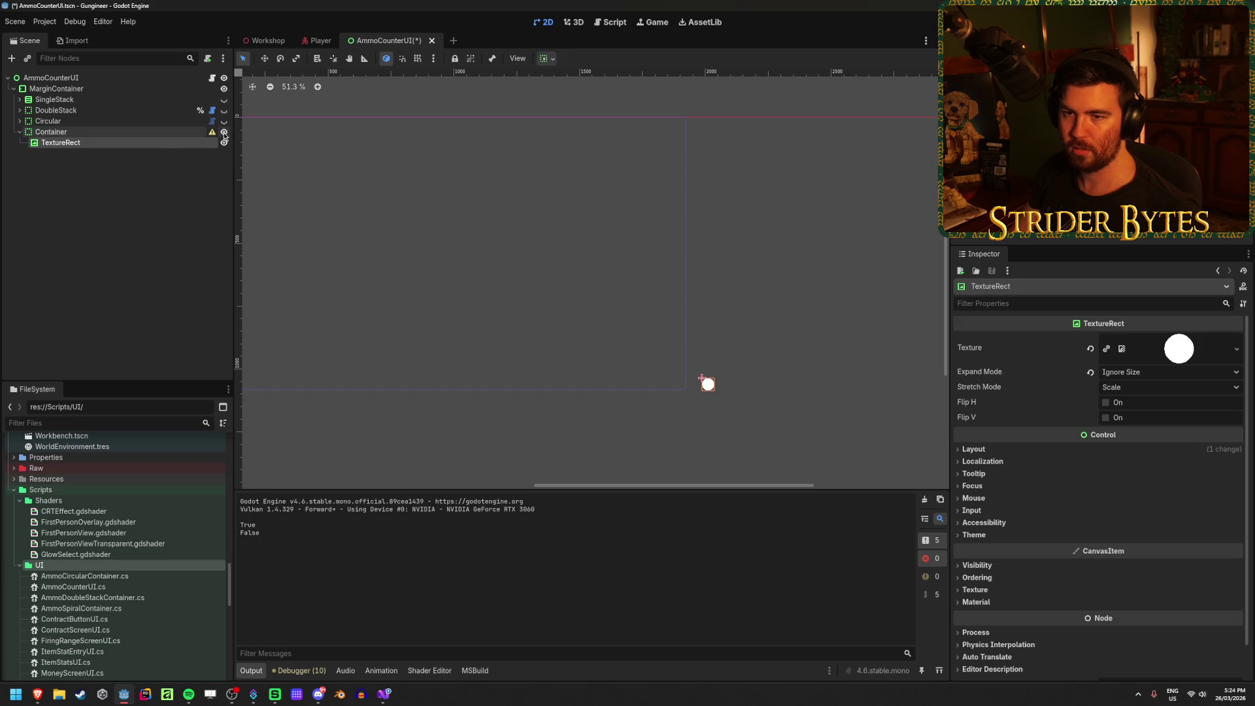
# Step: Change the Container's horizontal alignment from the toolbar's sizing popup
pyautogui.click(136, 135)
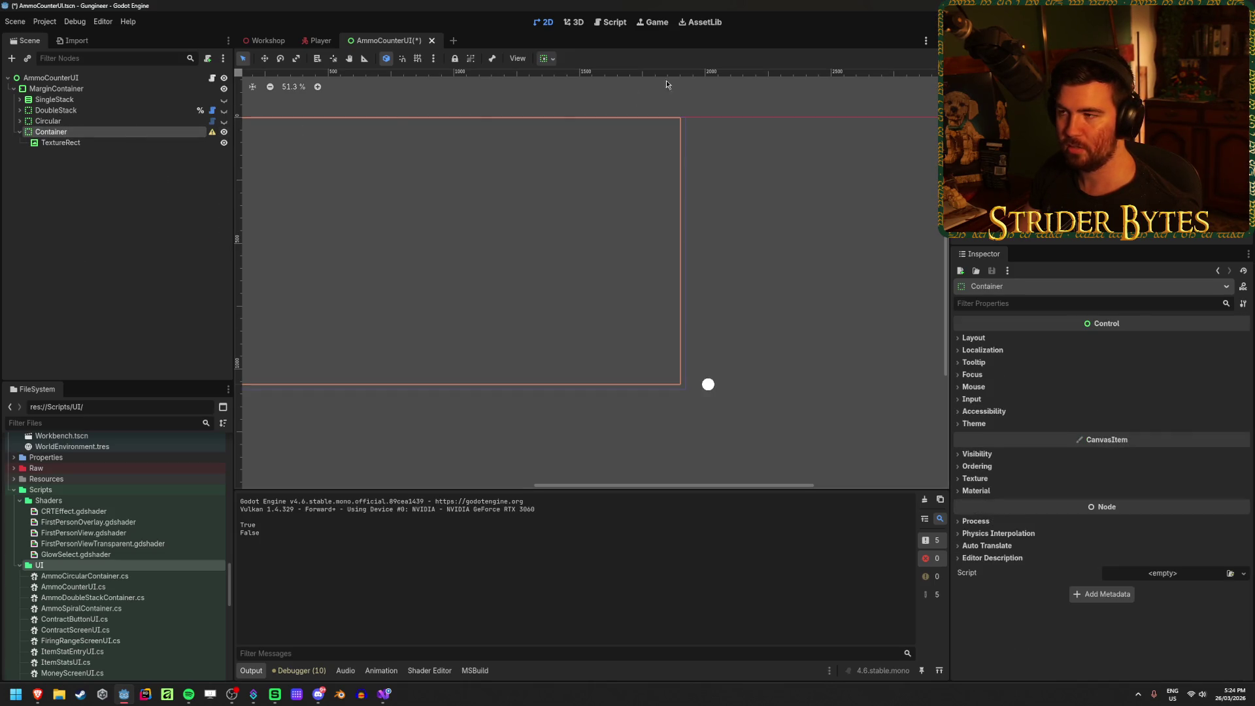
pyautogui.click(547, 58)
pyautogui.click(586, 95)
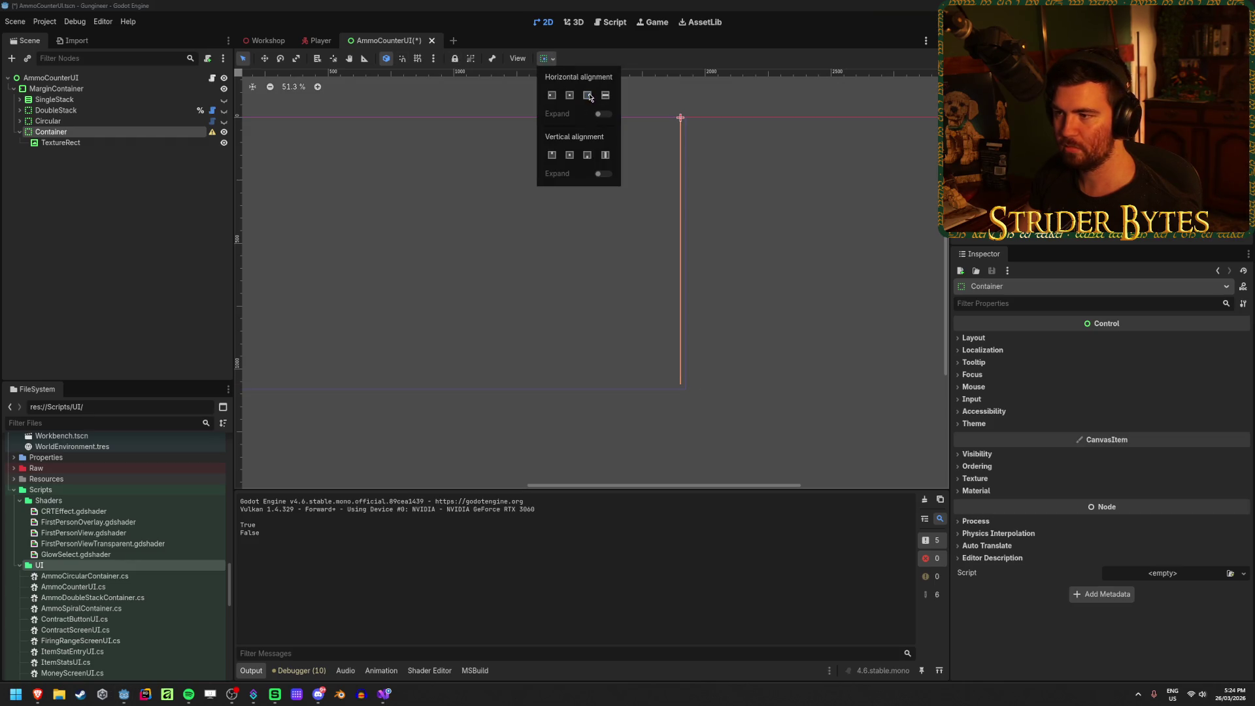
pyautogui.click(133, 143)
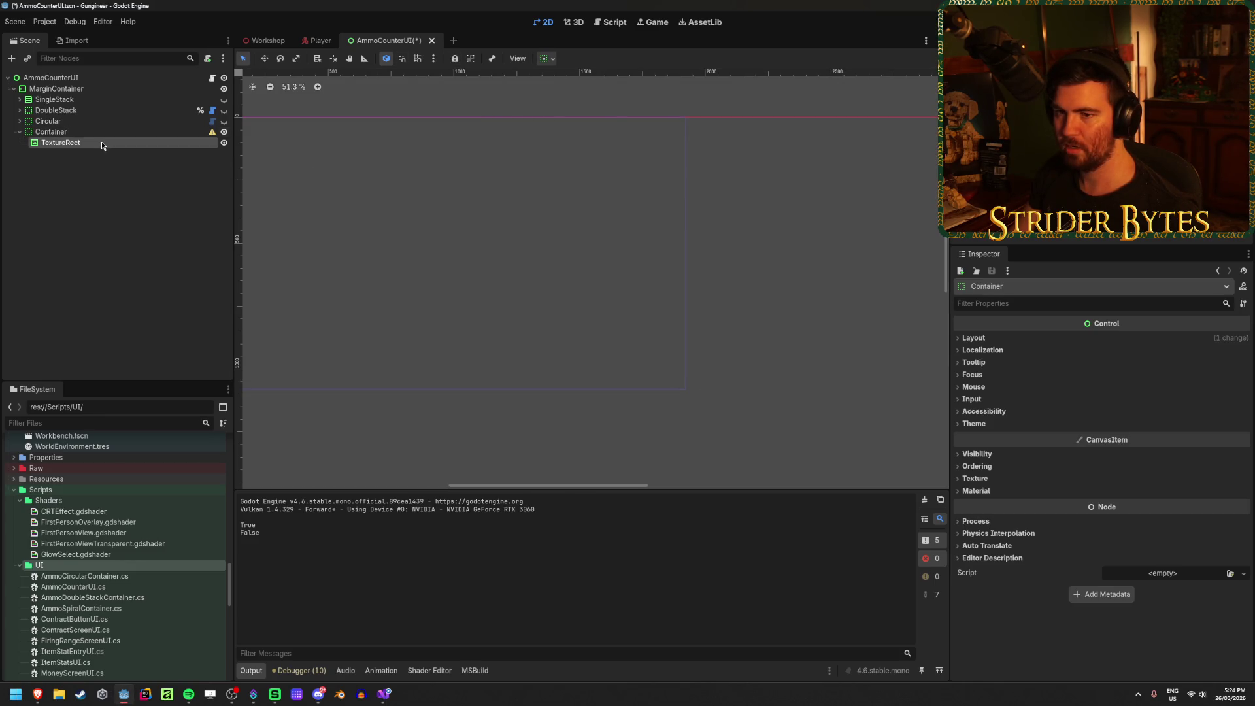
pyautogui.scroll(-5, 572, 341)
pyautogui.scroll(1, 571, 349)
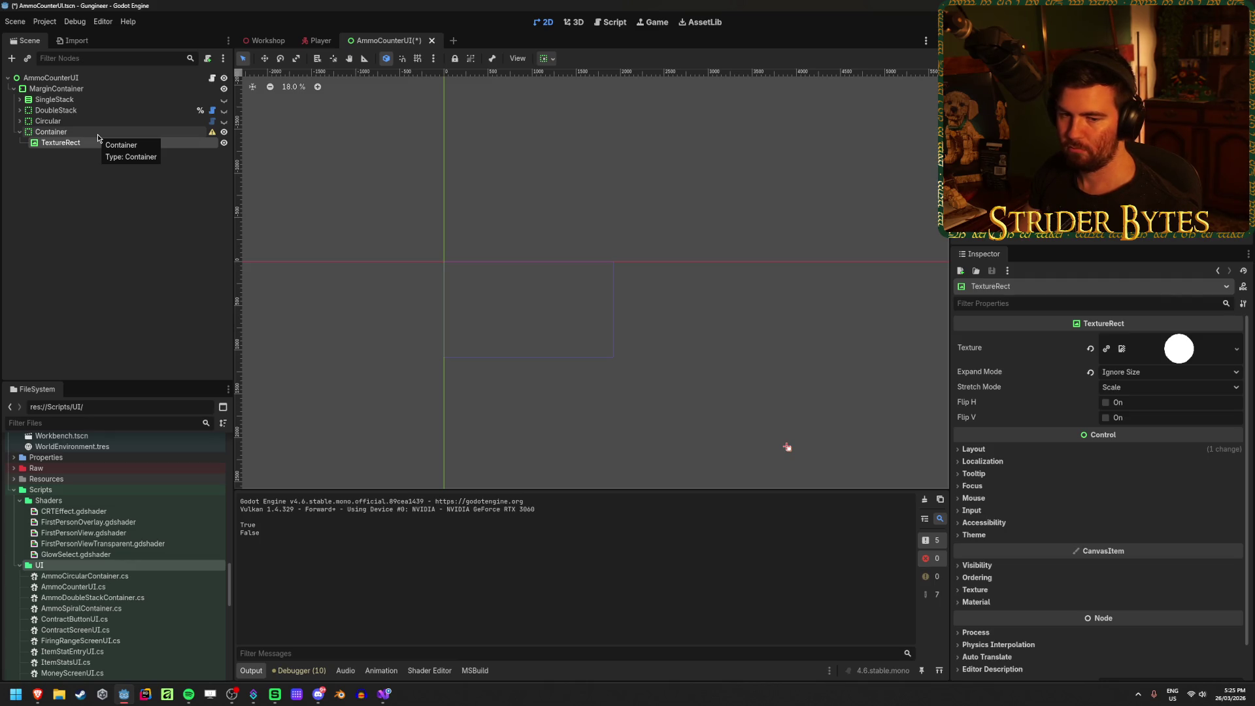
# Step: Move the TextureRect under MarginContainer, keeping Ignore Size expand mode and its 50 × 50 minimum size
pyautogui.moveTo(61, 142); pyautogui.dragTo(62, 129)
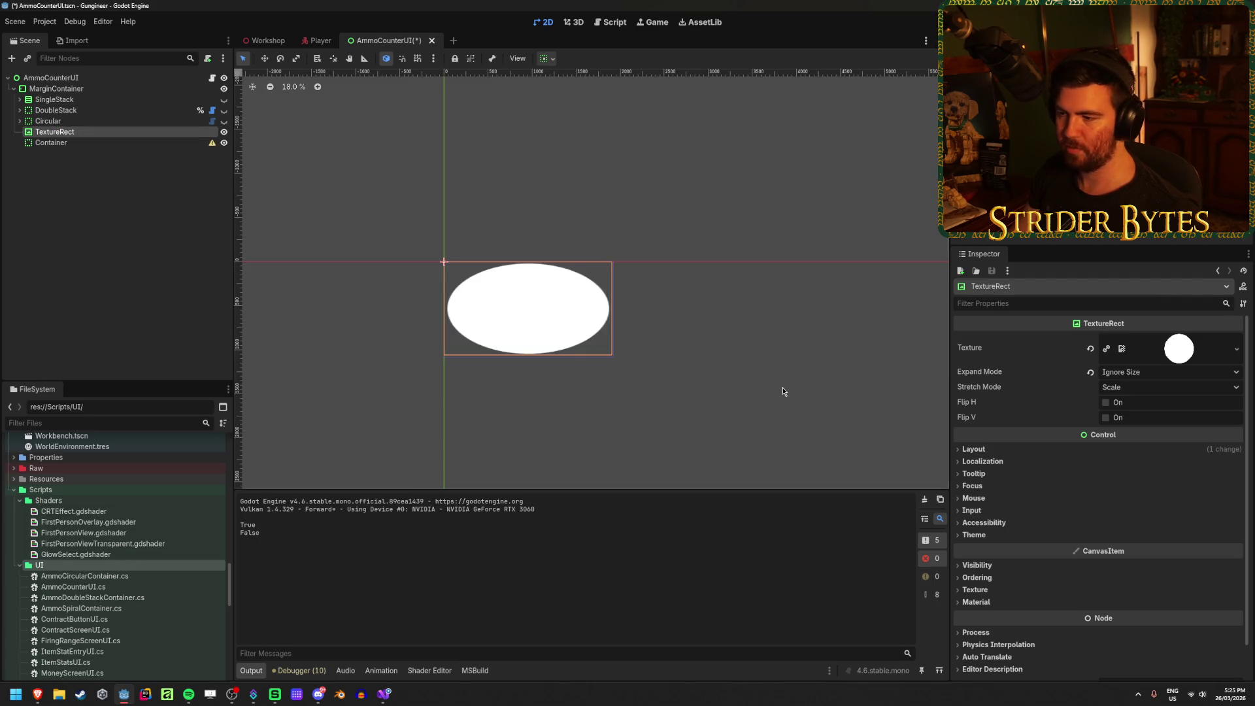
pyautogui.click(1163, 372)
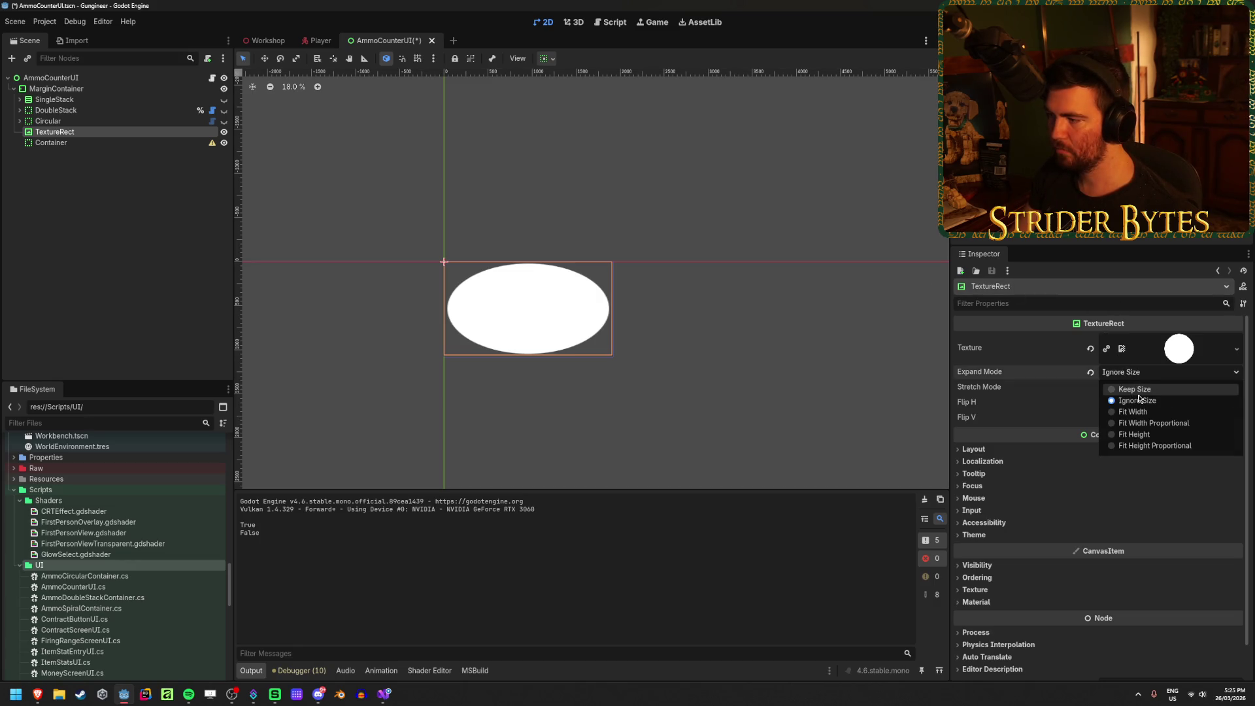
pyautogui.click(1137, 402)
pyautogui.click(1131, 449)
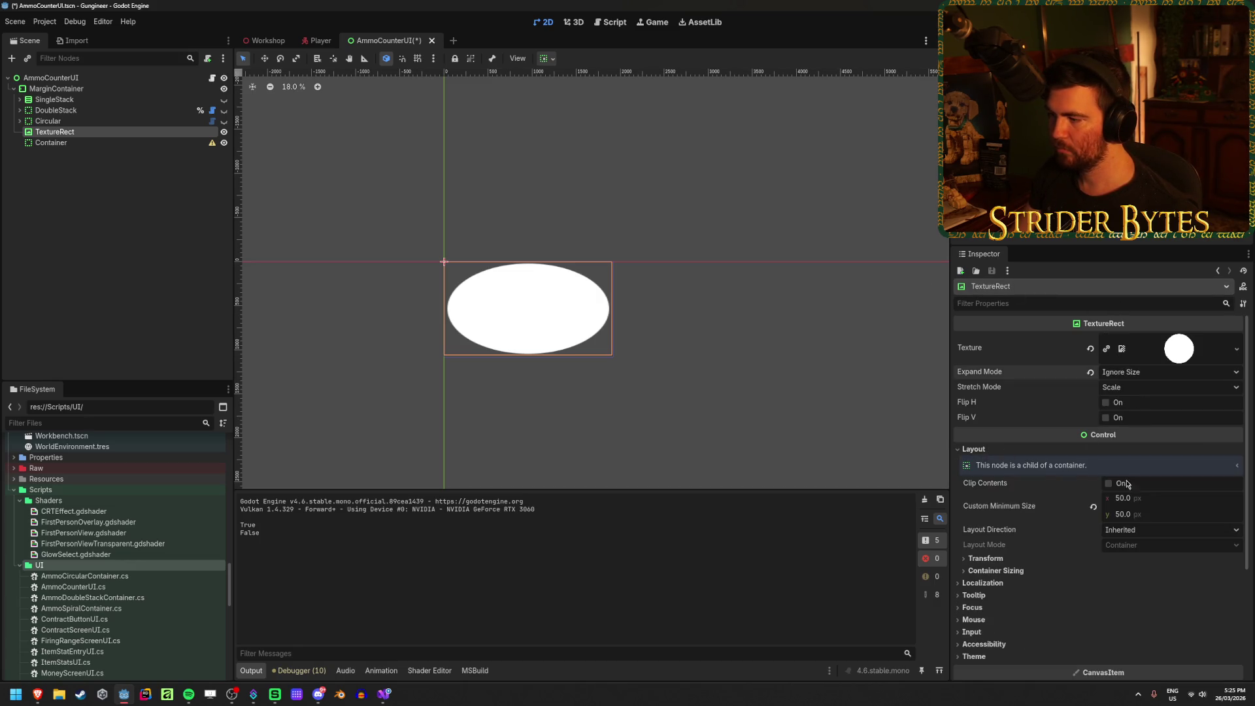
pyautogui.click(1093, 507)
pyautogui.hotkey('ctrl', 'z')
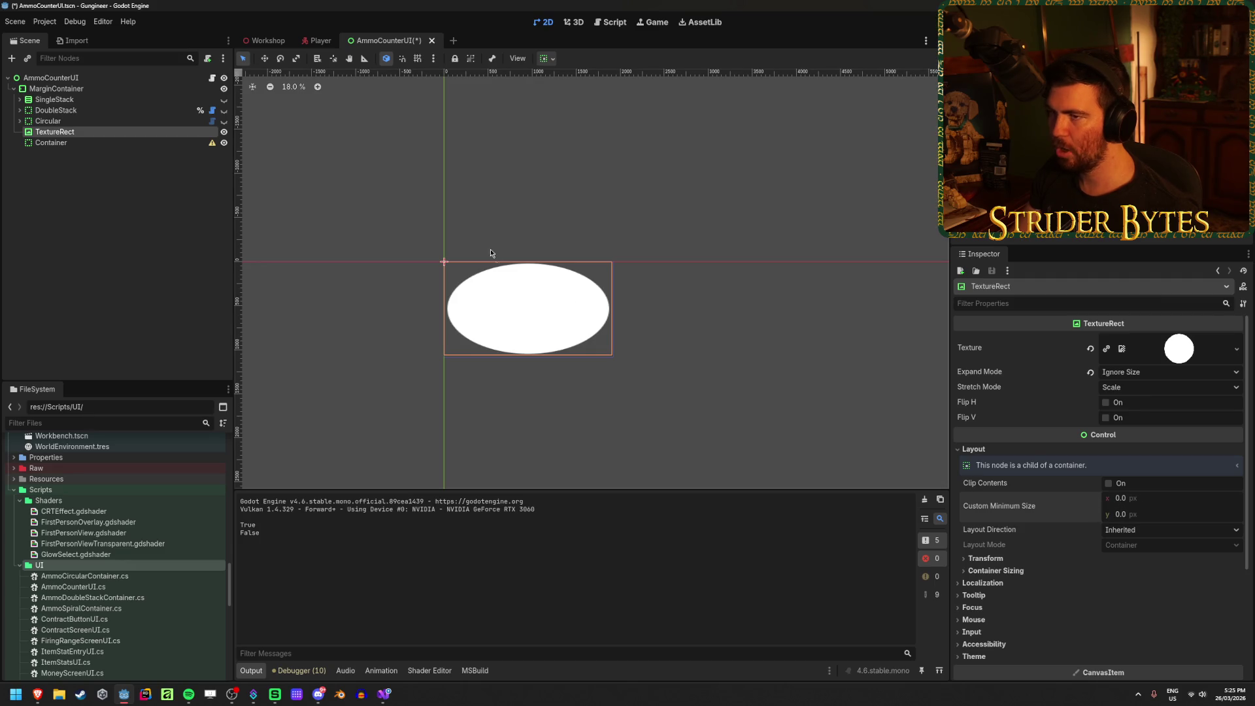
# Step: Give the TextureRect a vertical container alignment so it draws as a small circle
pyautogui.click(543, 58)
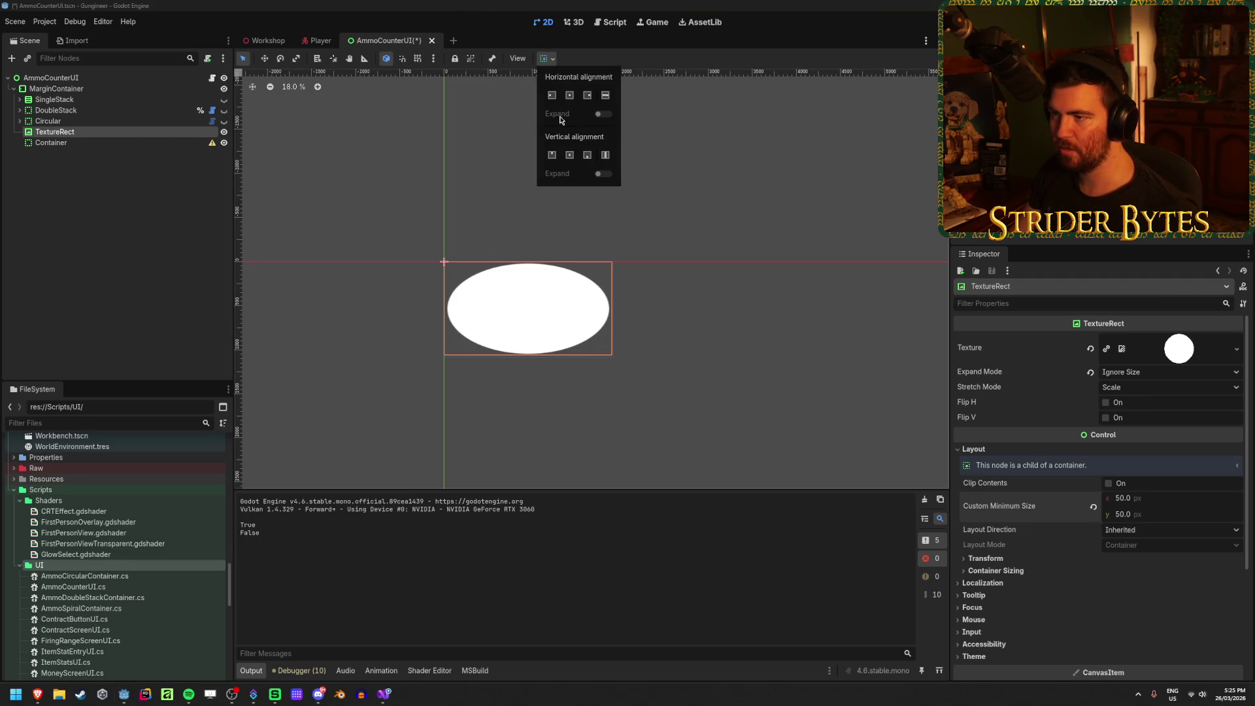
pyautogui.click(587, 155)
pyautogui.scroll(15, 611, 389)
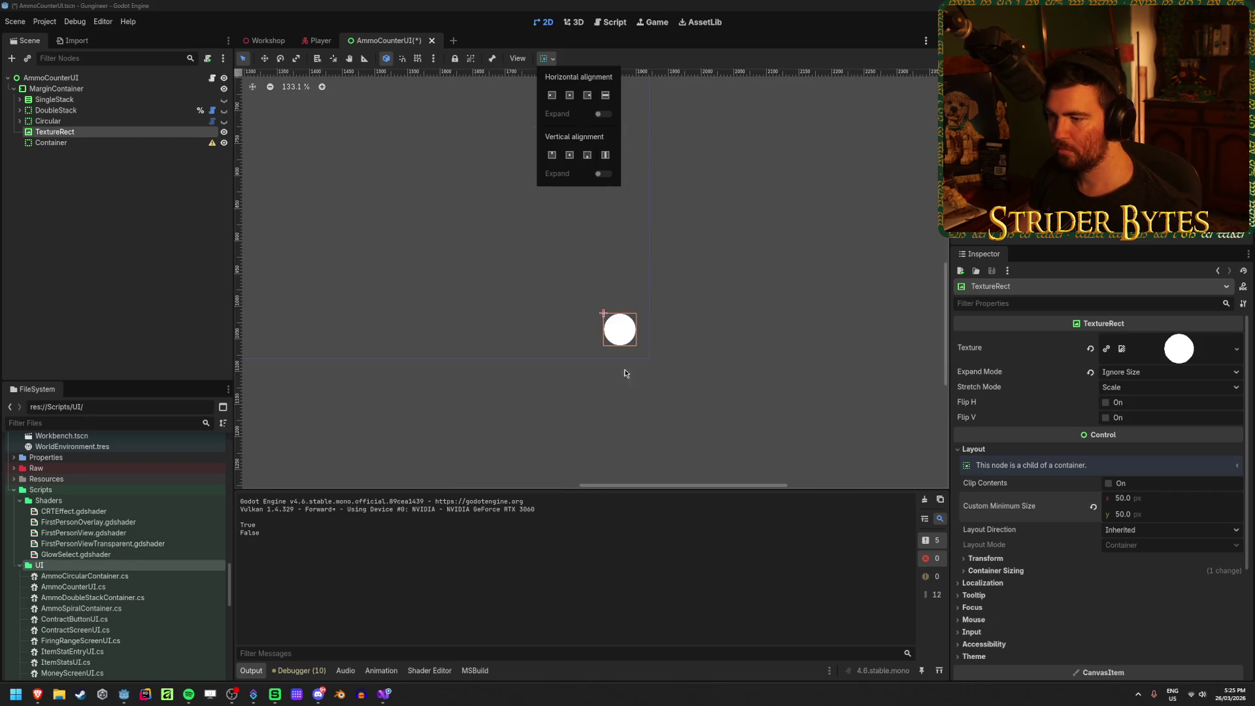
pyautogui.click(472, 262)
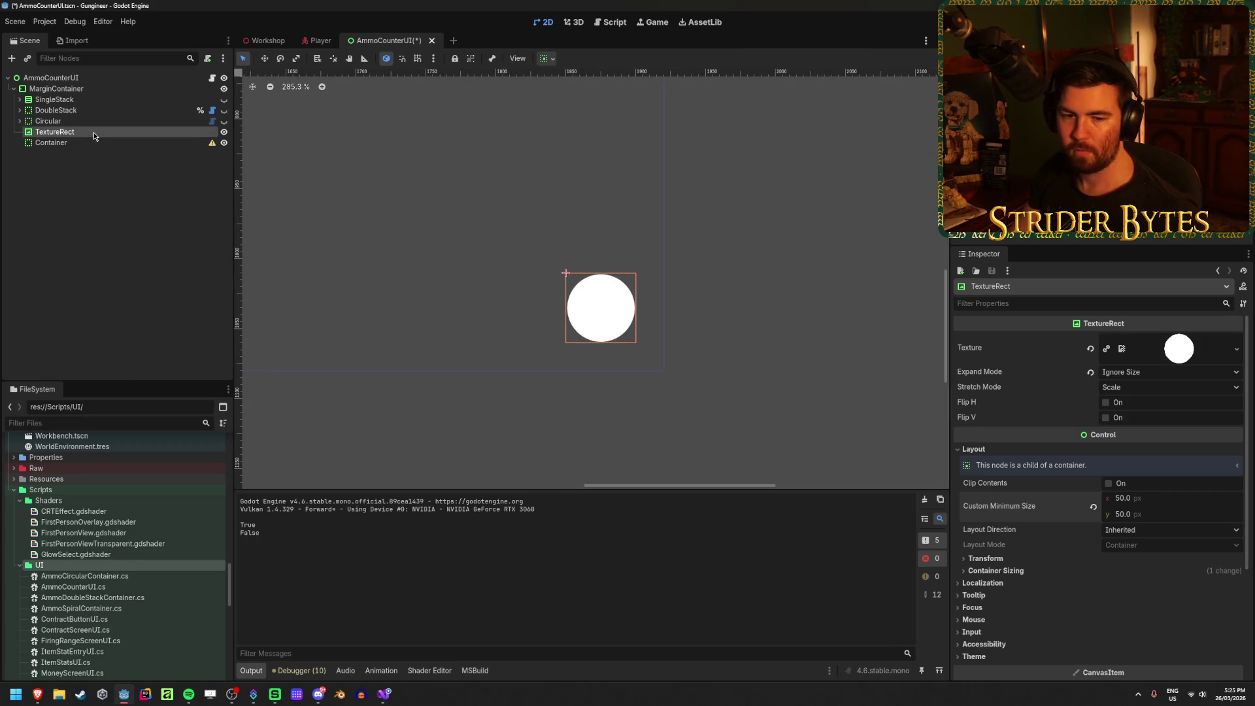
pyautogui.click(109, 239)
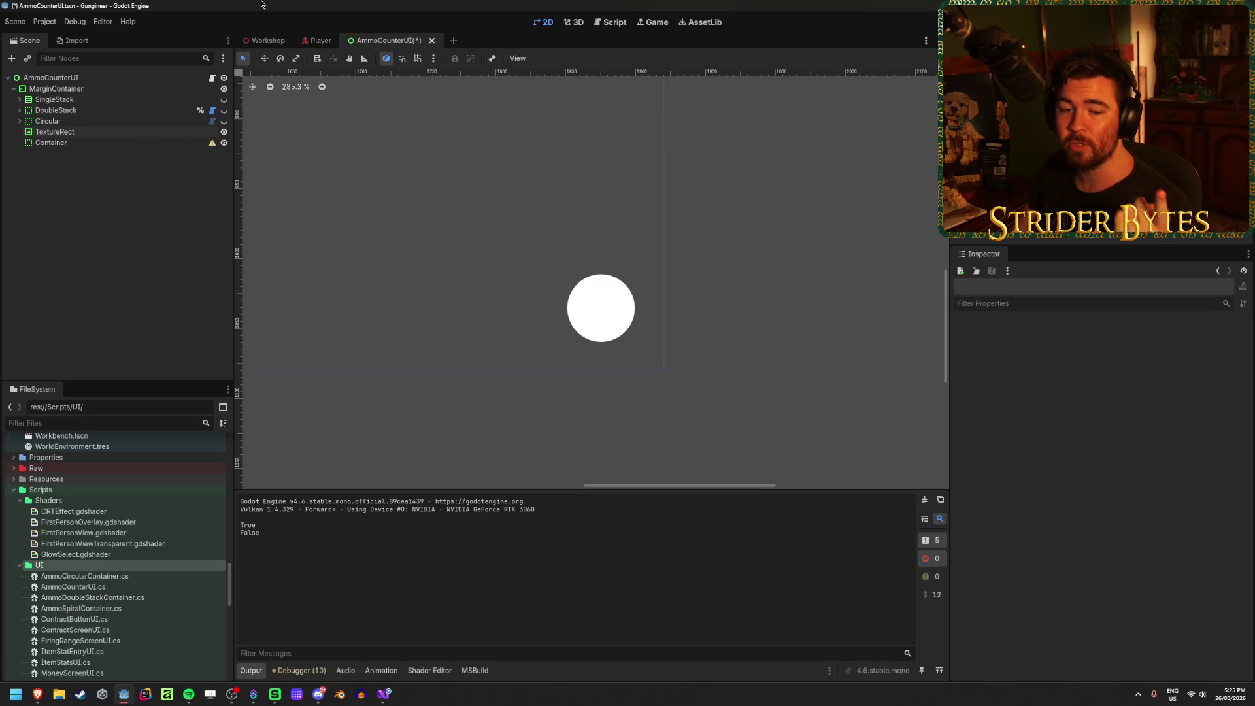
pyautogui.hotkey('alt', 'Tab')
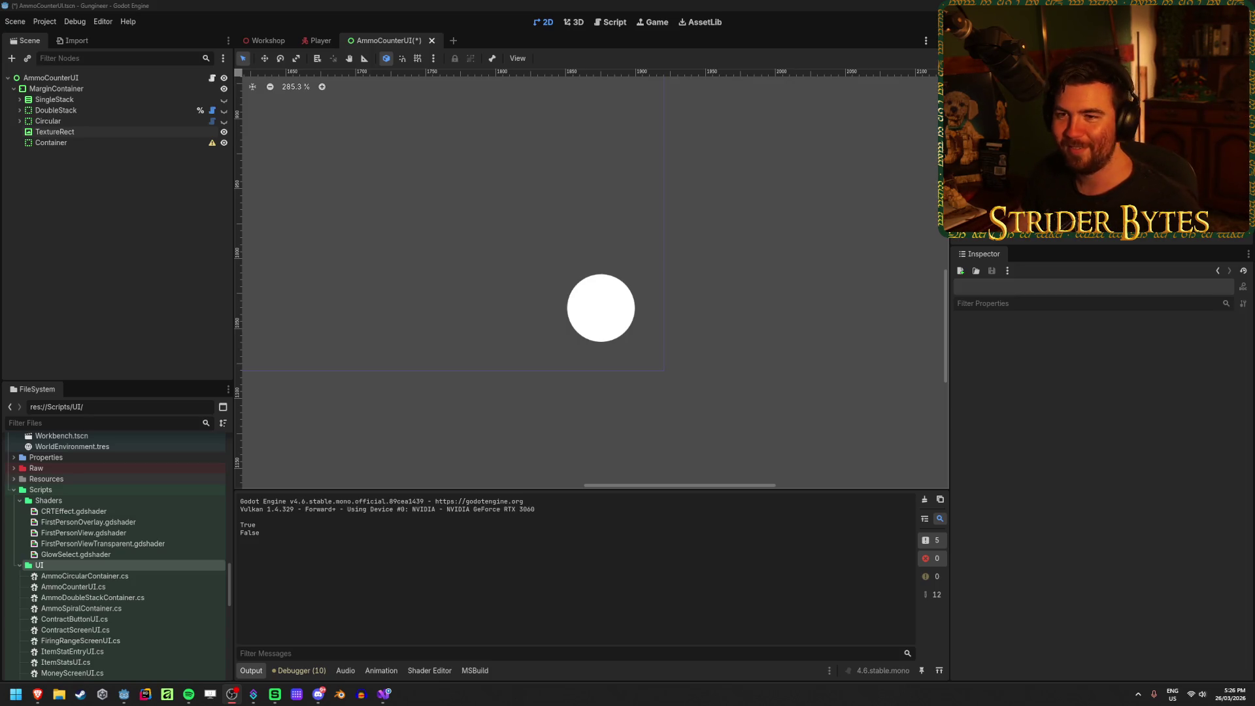
pyautogui.hotkey('ctrl', 's')
# Step: Duplicate the circle six times and move the seven TextureRects out of MarginContainer, below it
pyautogui.click(55, 133)
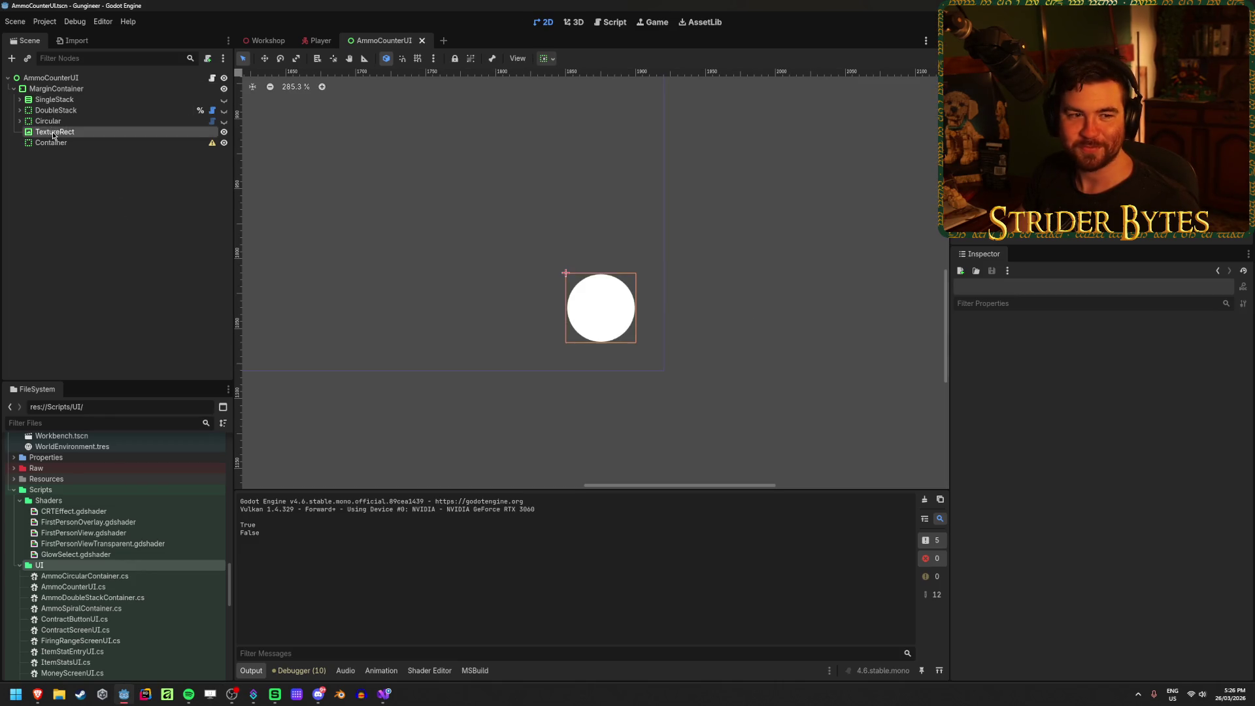
pyautogui.hotkey('ctrl', 'd')
pyautogui.hotkey('ctrl', 'd')
pyautogui.hotkey('ctrl', 'd')
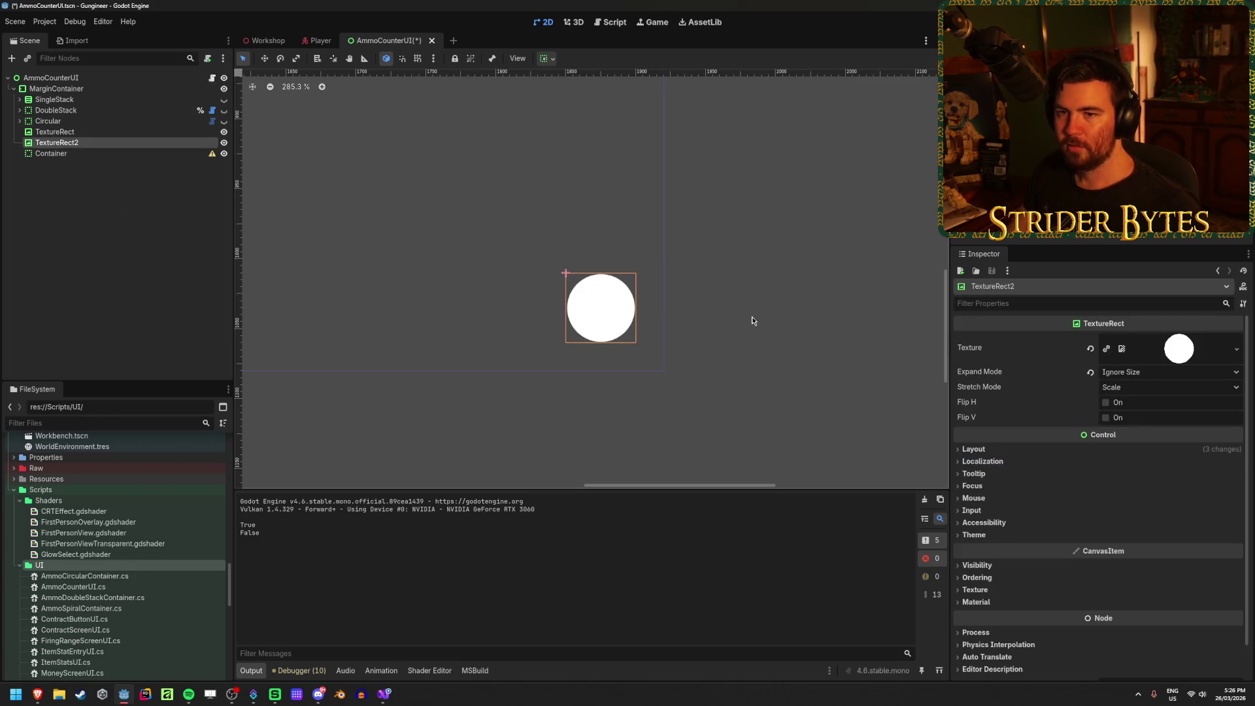
pyautogui.moveTo(605, 307); pyautogui.dragTo(642, 230)
pyautogui.click(56, 88)
pyautogui.click(57, 196)
pyautogui.keyDown('shift'); pyautogui.click(58, 133); pyautogui.keyUp('shift')
pyautogui.moveTo(59, 133)
pyautogui.mouseDown()
pyautogui.moveTo(20, 219)
pyautogui.moveTo(29, 83)
pyautogui.mouseUp()
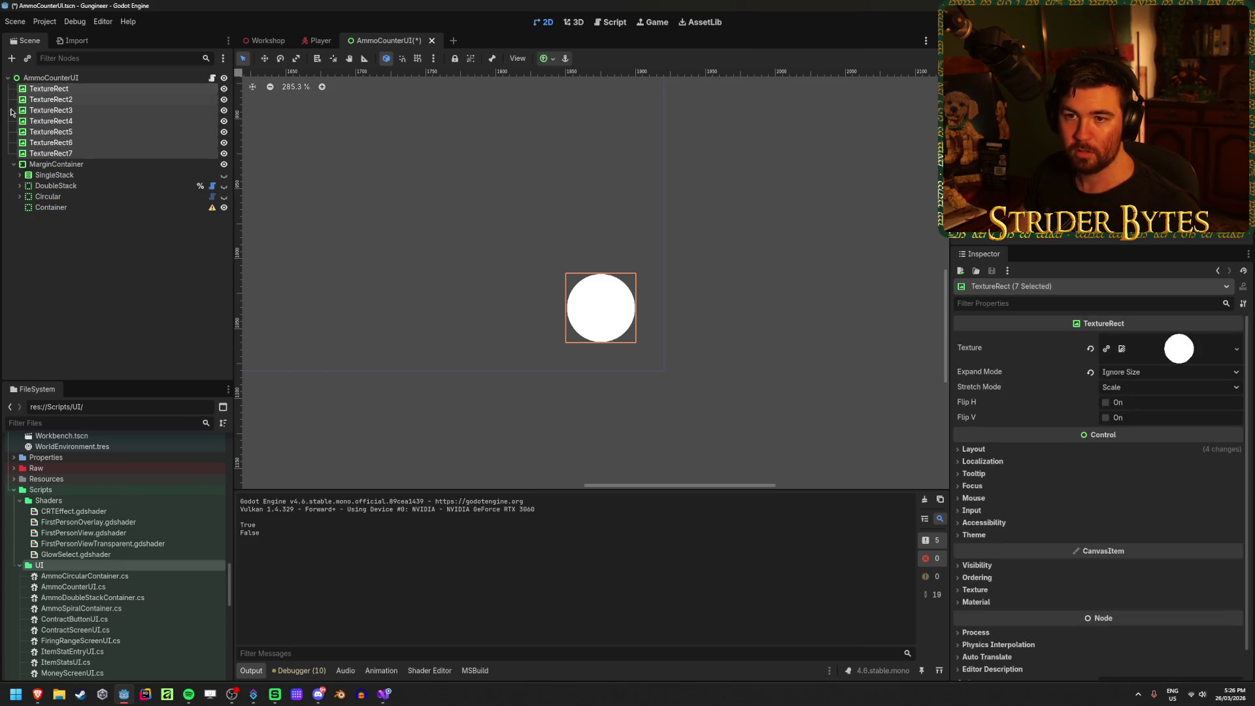
pyautogui.moveTo(56, 164)
pyautogui.mouseDown()
pyautogui.moveTo(40, 164)
pyautogui.moveTo(29, 84)
pyautogui.mouseUp()
# Step: Drag the stacked circles apart around the canvas into a rough ring
pyautogui.click(604, 317)
pyautogui.moveTo(605, 320)
pyautogui.mouseDown()
pyautogui.moveTo(636, 238)
pyautogui.moveTo(650, 249)
pyautogui.mouseUp()
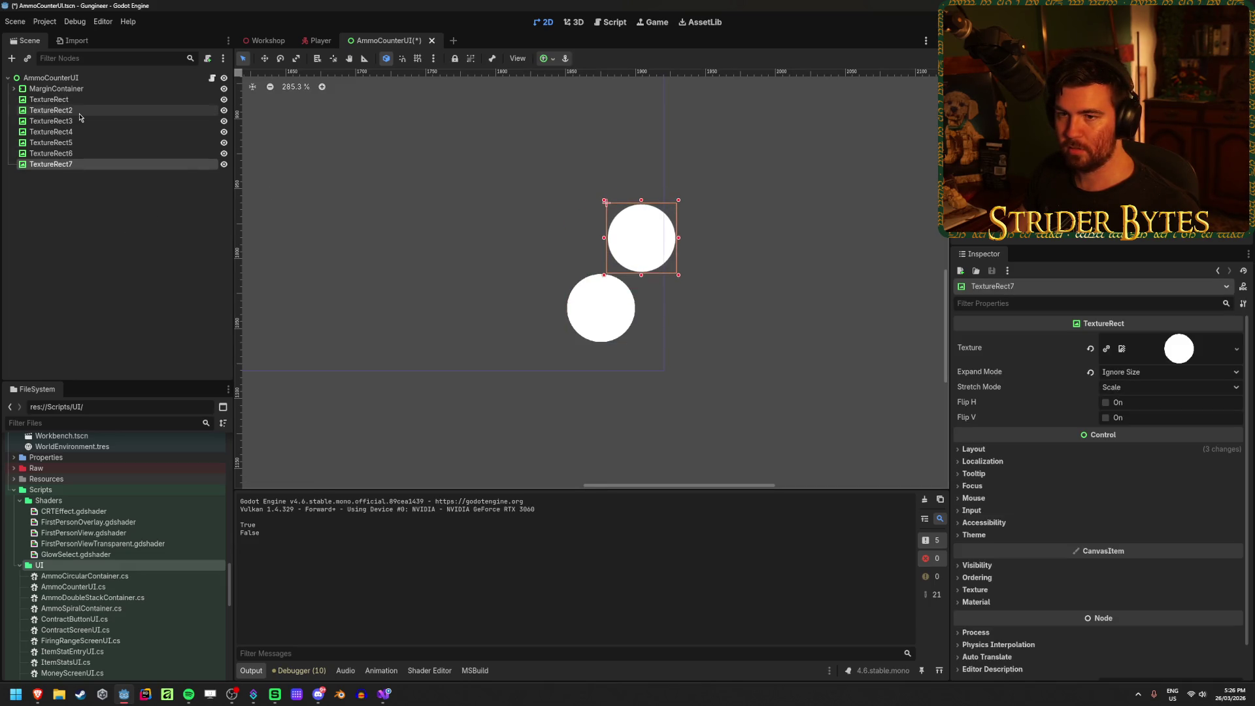
pyautogui.click(51, 153)
pyautogui.moveTo(588, 309)
pyautogui.mouseDown()
pyautogui.moveTo(695, 286)
pyautogui.moveTo(623, 341)
pyautogui.moveTo(633, 383)
pyautogui.moveTo(541, 345)
pyautogui.moveTo(541, 373)
pyautogui.mouseUp()
pyautogui.moveTo(602, 307)
pyautogui.mouseDown()
pyautogui.moveTo(523, 294)
pyautogui.moveTo(596, 280)
pyautogui.moveTo(551, 210)
pyautogui.mouseUp()
pyautogui.moveTo(601, 308); pyautogui.dragTo(654, 163)
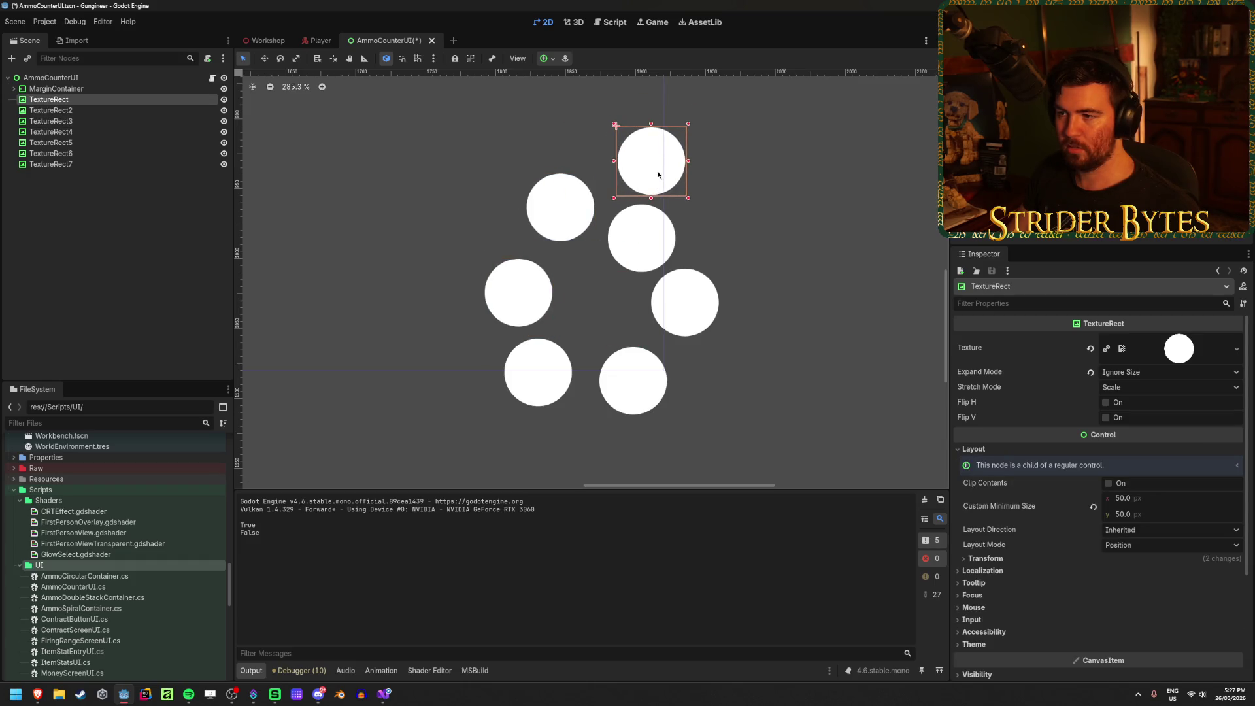
pyautogui.click(630, 253)
pyautogui.moveTo(630, 253); pyautogui.dragTo(617, 270)
pyautogui.moveTo(686, 304); pyautogui.dragTo(687, 315)
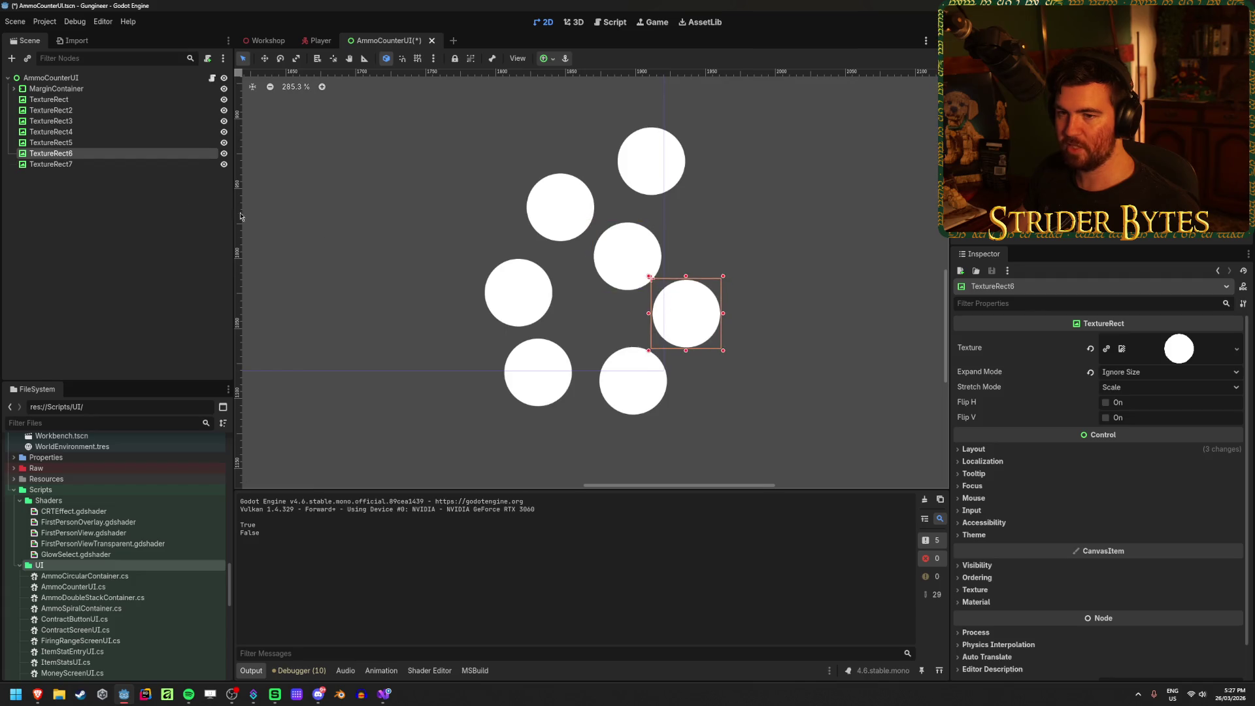
# Step: Make more copies of TextureRect7 and place them further along the spiral
pyautogui.click(90, 166)
pyautogui.hotkey('ctrl', 'd')
pyautogui.moveTo(628, 241)
pyautogui.mouseDown()
pyautogui.moveTo(725, 215)
pyautogui.moveTo(784, 301)
pyautogui.moveTo(775, 341)
pyautogui.moveTo(734, 396)
pyautogui.moveTo(657, 457)
pyautogui.moveTo(592, 449)
pyautogui.moveTo(519, 417)
pyautogui.moveTo(501, 364)
pyautogui.mouseUp()
pyautogui.hotkey('ctrl', 'd')
pyautogui.hotkey('ctrl', 'd')
pyautogui.hotkey('ctrl', 'd')
pyautogui.scroll(-3, 605, 430)
pyautogui.hotkey('ctrl', 'd')
pyautogui.hotkey('ctrl', 'd')
pyautogui.hotkey('ctrl', 'd')
pyautogui.hotkey('ctrl', 'd')
pyautogui.moveTo(501, 364); pyautogui.dragTo(520, 302)
pyautogui.hotkey('ctrl', 'd')
pyautogui.moveTo(520, 302)
pyautogui.mouseDown()
pyautogui.moveTo(557, 248)
pyautogui.moveTo(636, 208)
pyautogui.mouseUp()
pyautogui.hotkey('ctrl', 'd')
pyautogui.scroll(-5, 614, 379)
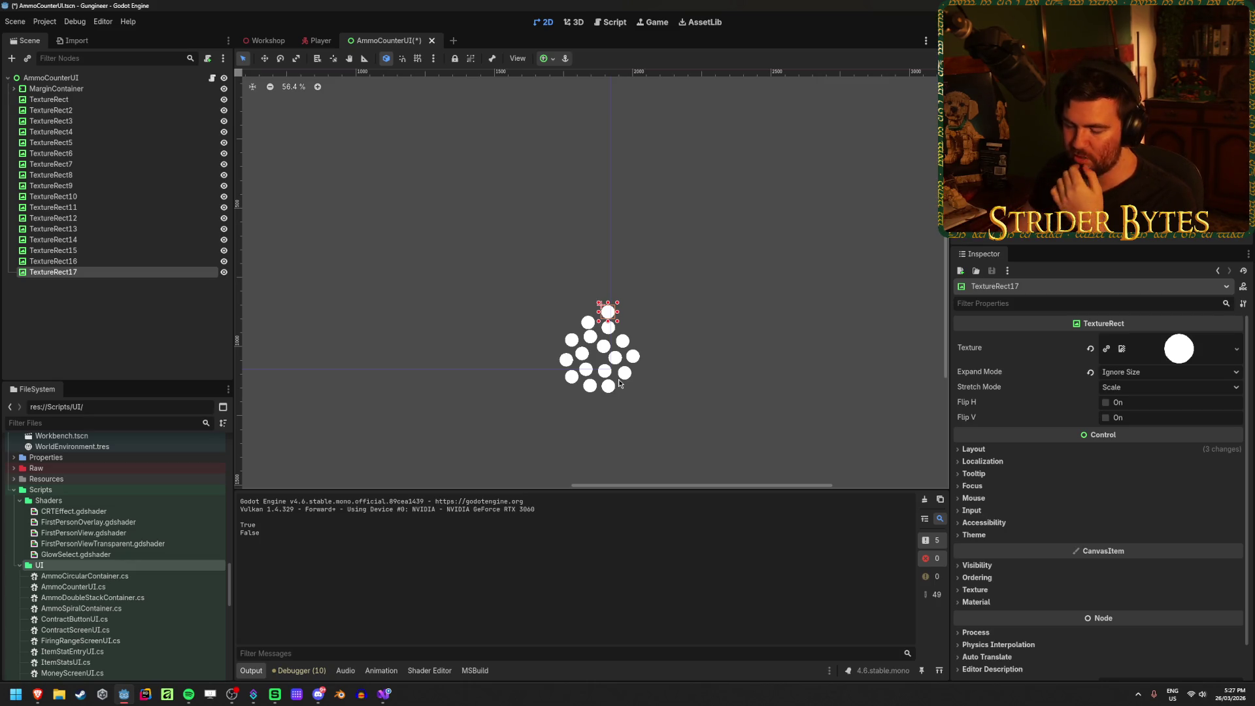
pyautogui.click(384, 694)
# Step: Replace activeChildren.Count with i in the line-30 radius formula and save the script
pyautogui.click(637, 472)
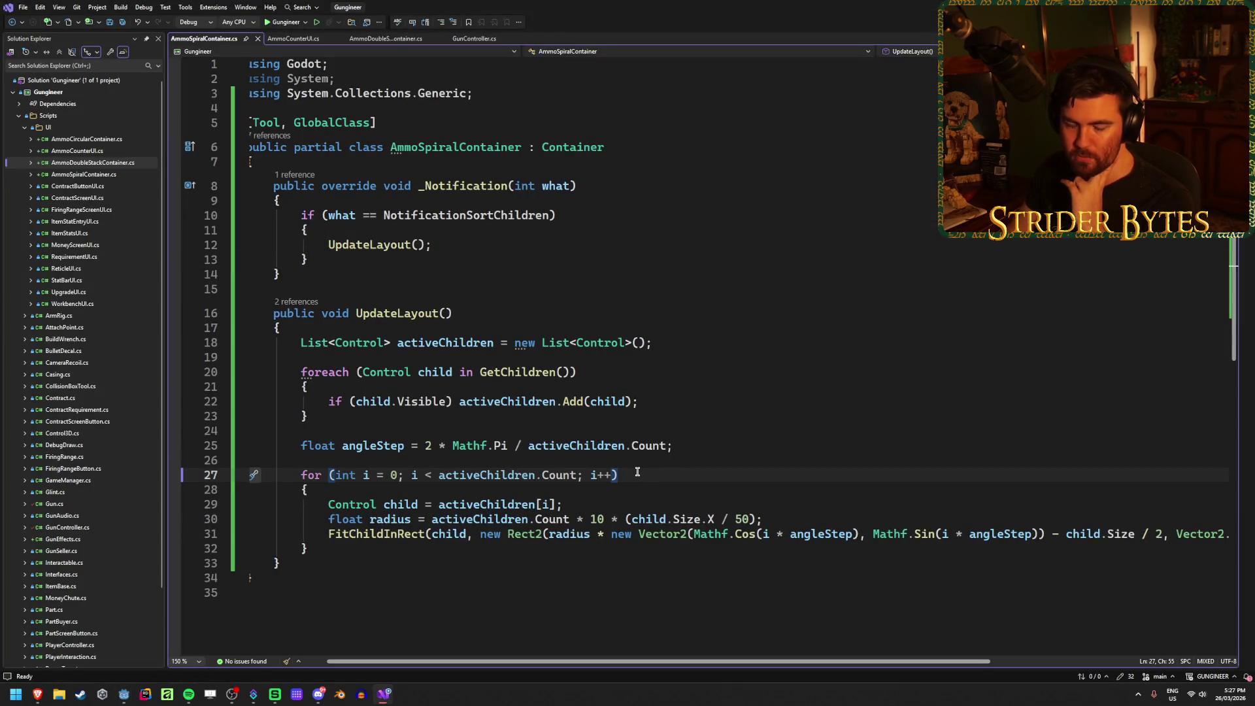
pyautogui.click(579, 498)
pyautogui.click(481, 519)
pyautogui.click(546, 519)
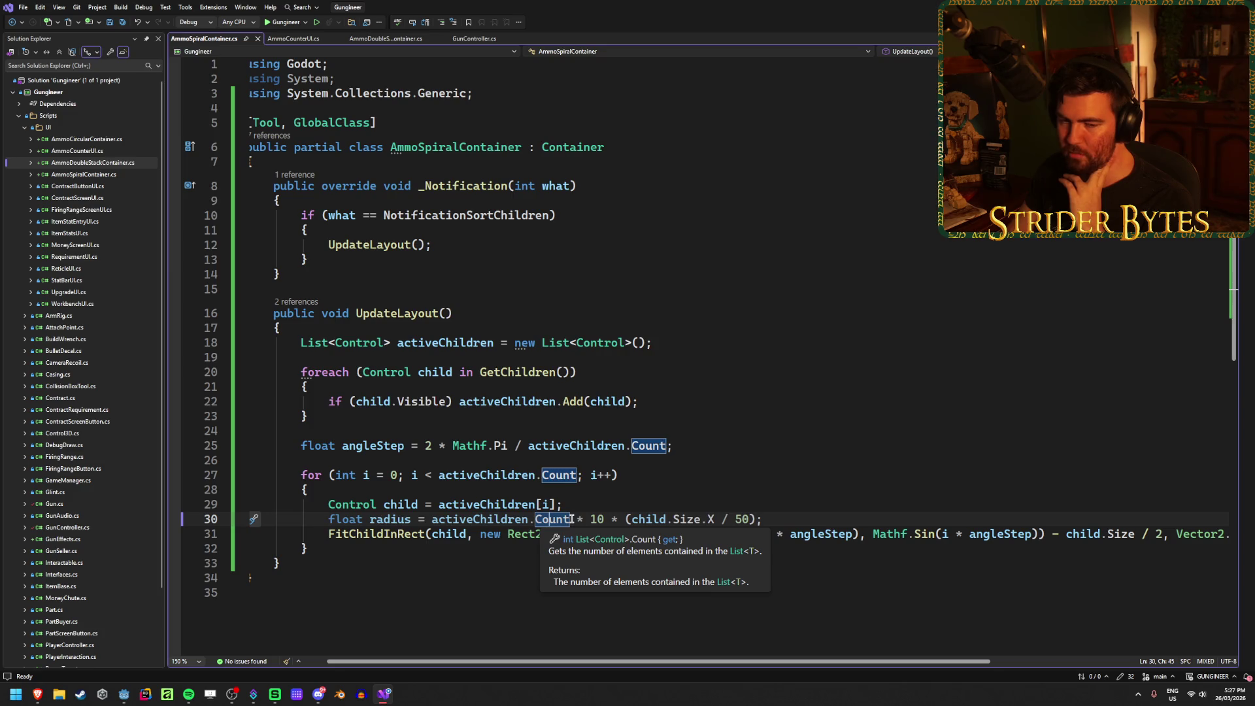
pyautogui.moveTo(572, 520); pyautogui.dragTo(431, 521)
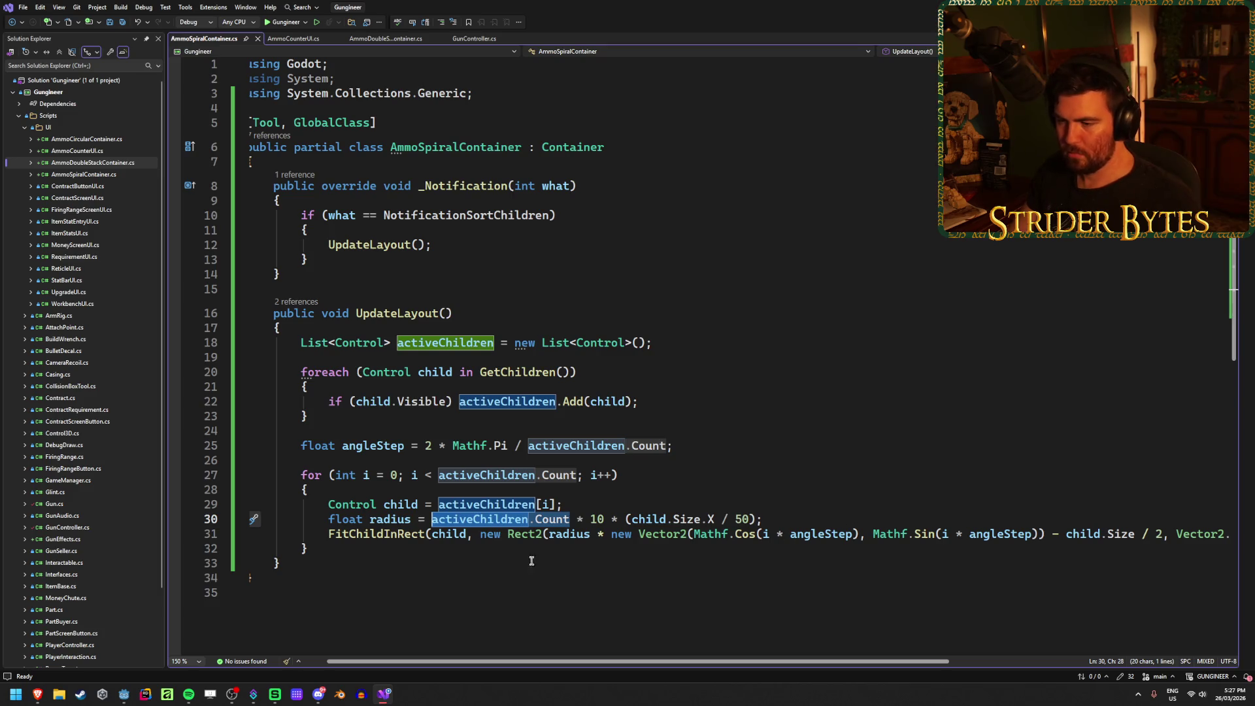
pyautogui.click(563, 519)
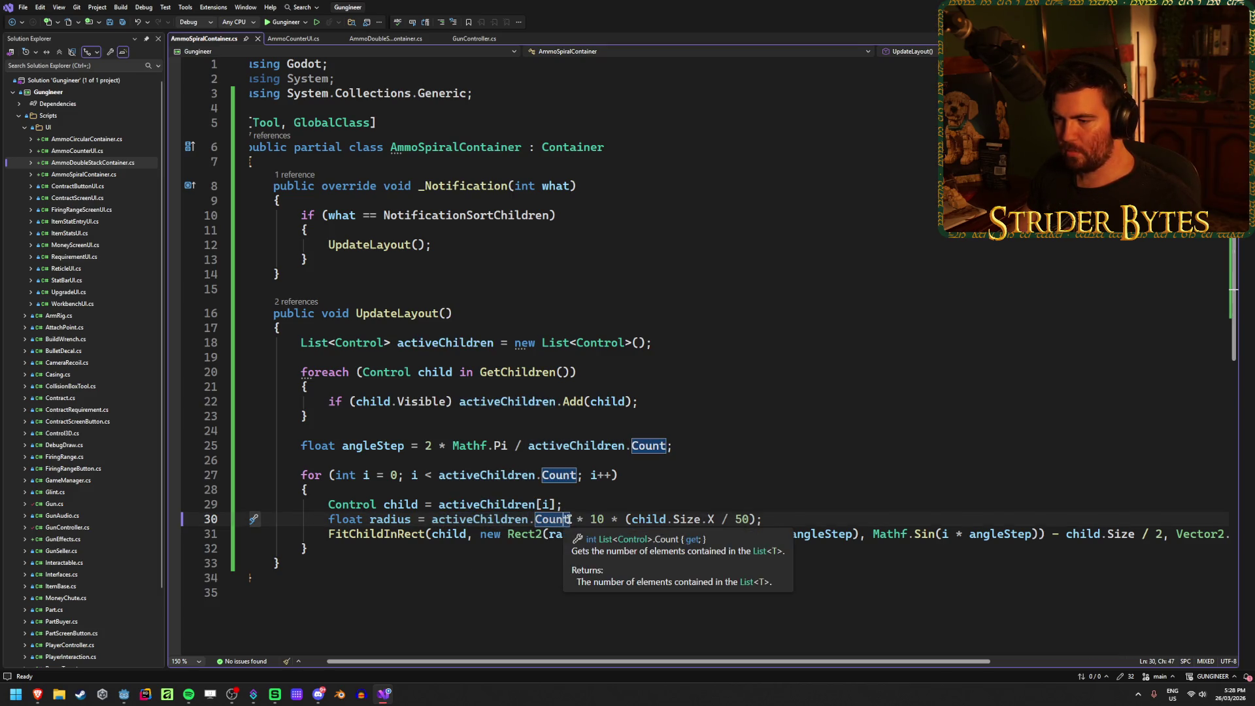
pyautogui.hotkey('shift', 'alt', '=')
pyautogui.hotkey('shift', 'alt', '=')
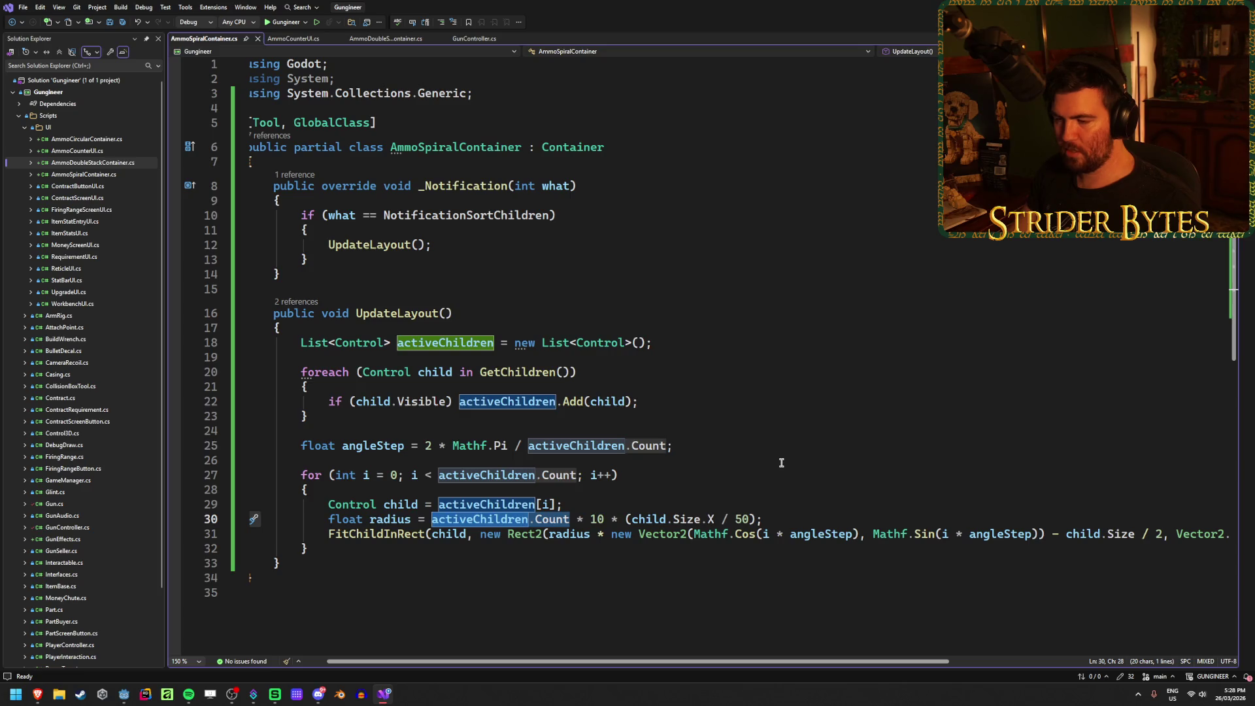
pyautogui.write('i')
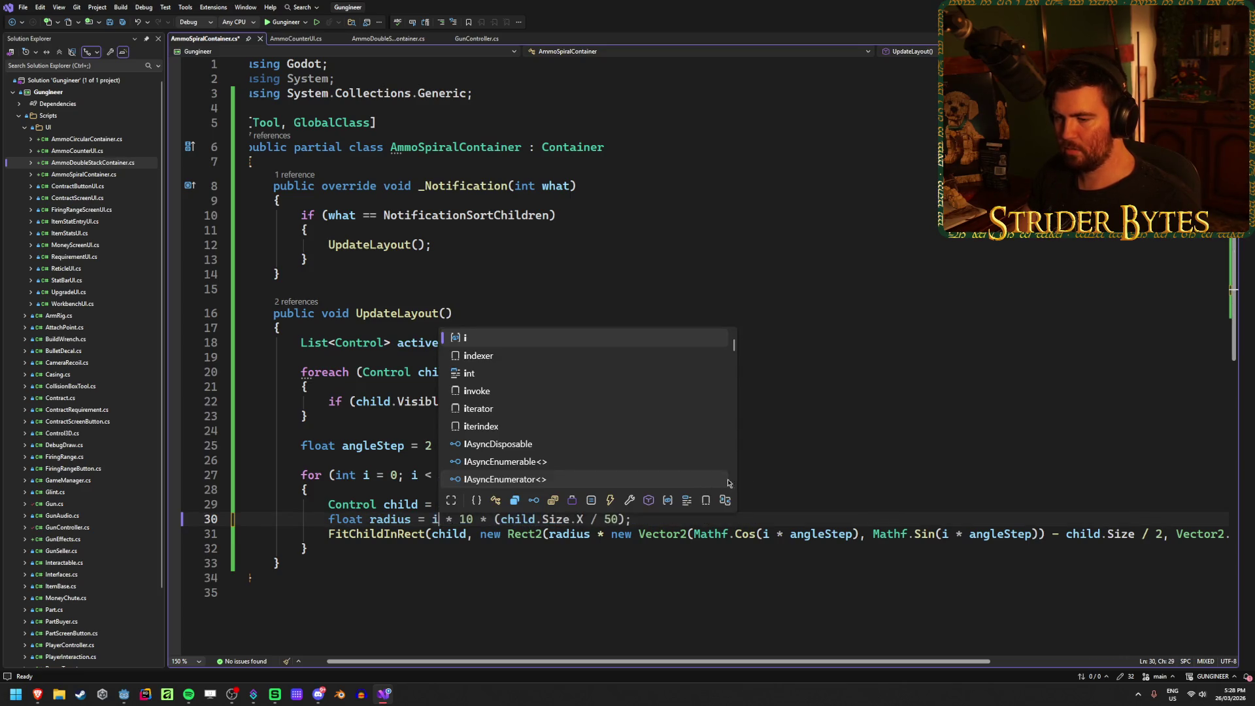
pyautogui.press('Escape')
pyautogui.hotkey('ctrl', 's')
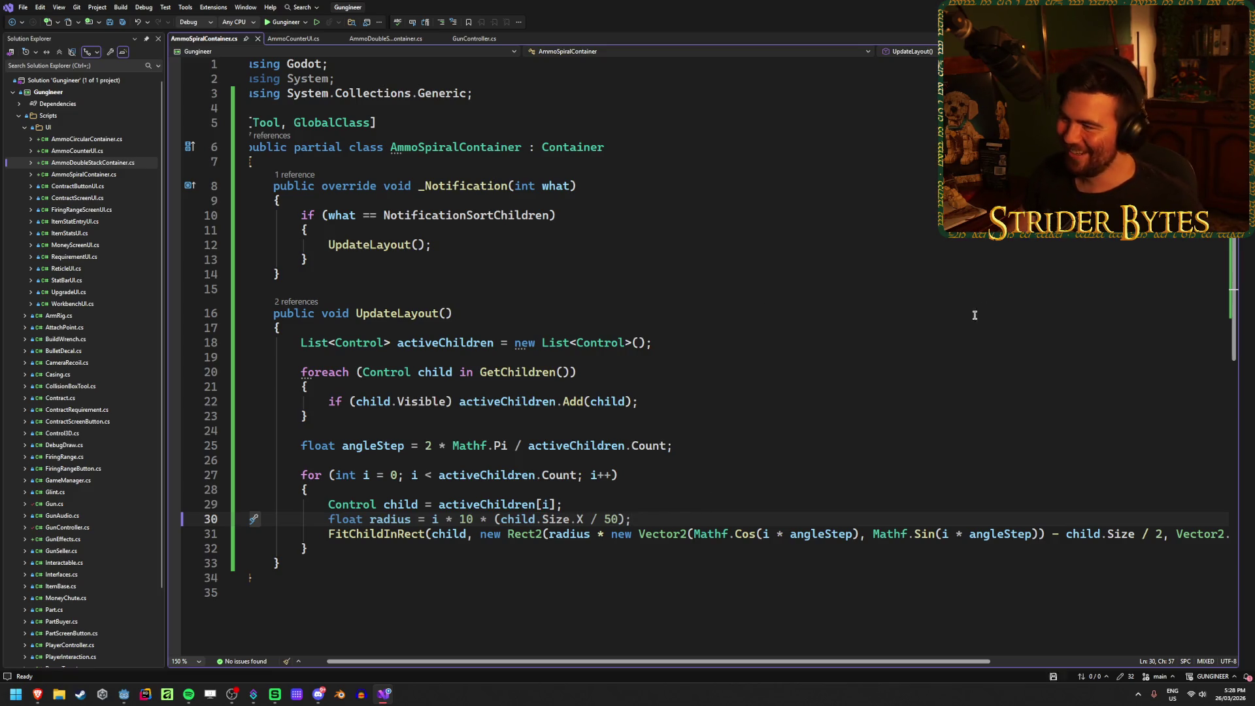
pyautogui.hotkey('alt', 'Tab')
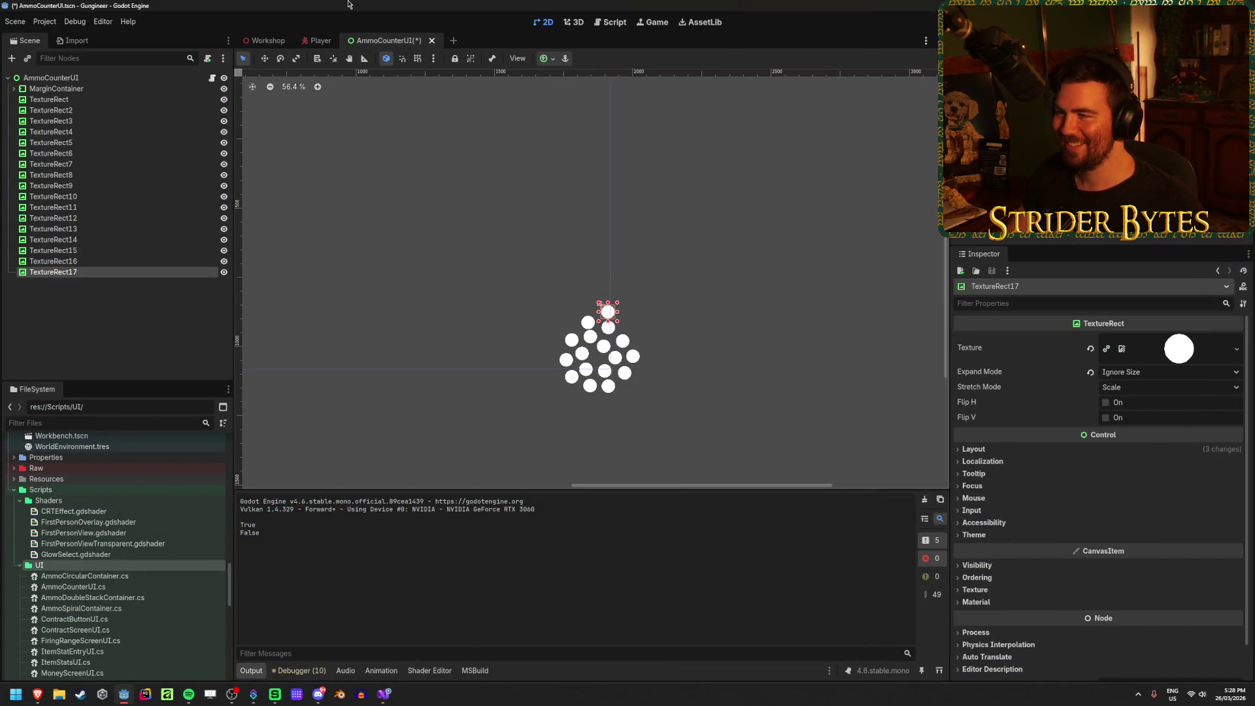
# Step: Delete the empty Container node from under MarginContainer
pyautogui.press('Escape')
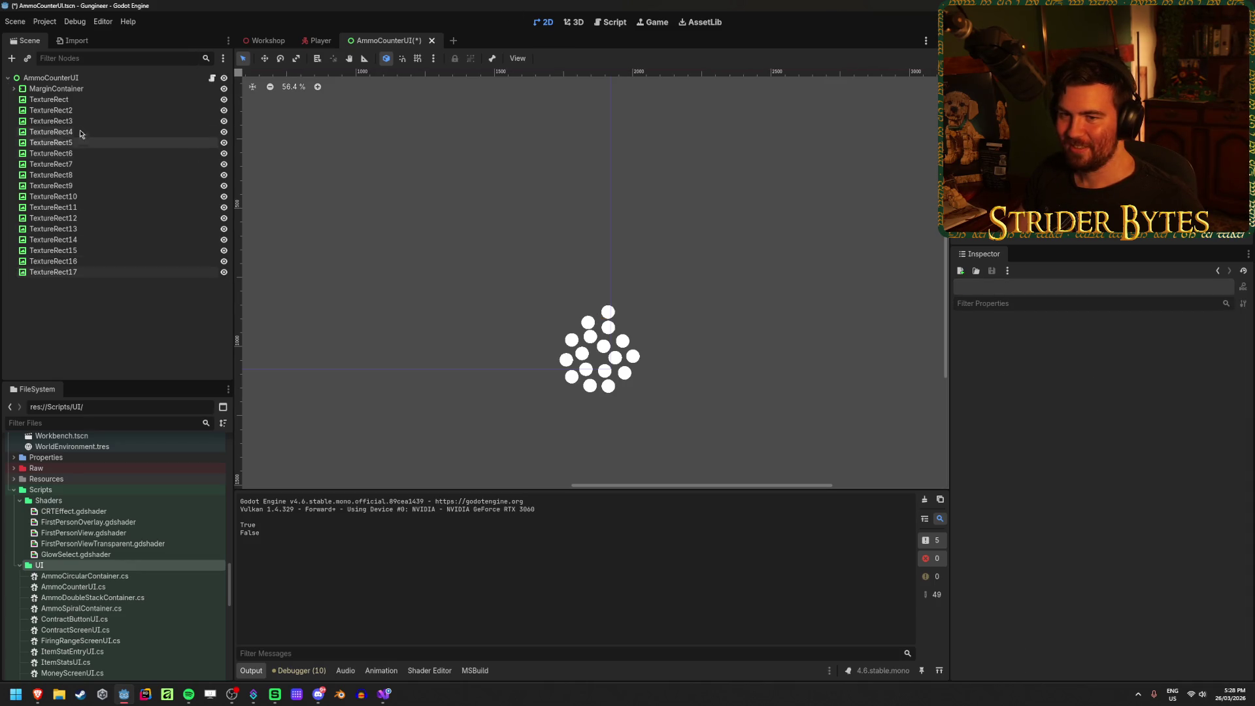
pyautogui.click(14, 88)
pyautogui.click(60, 132)
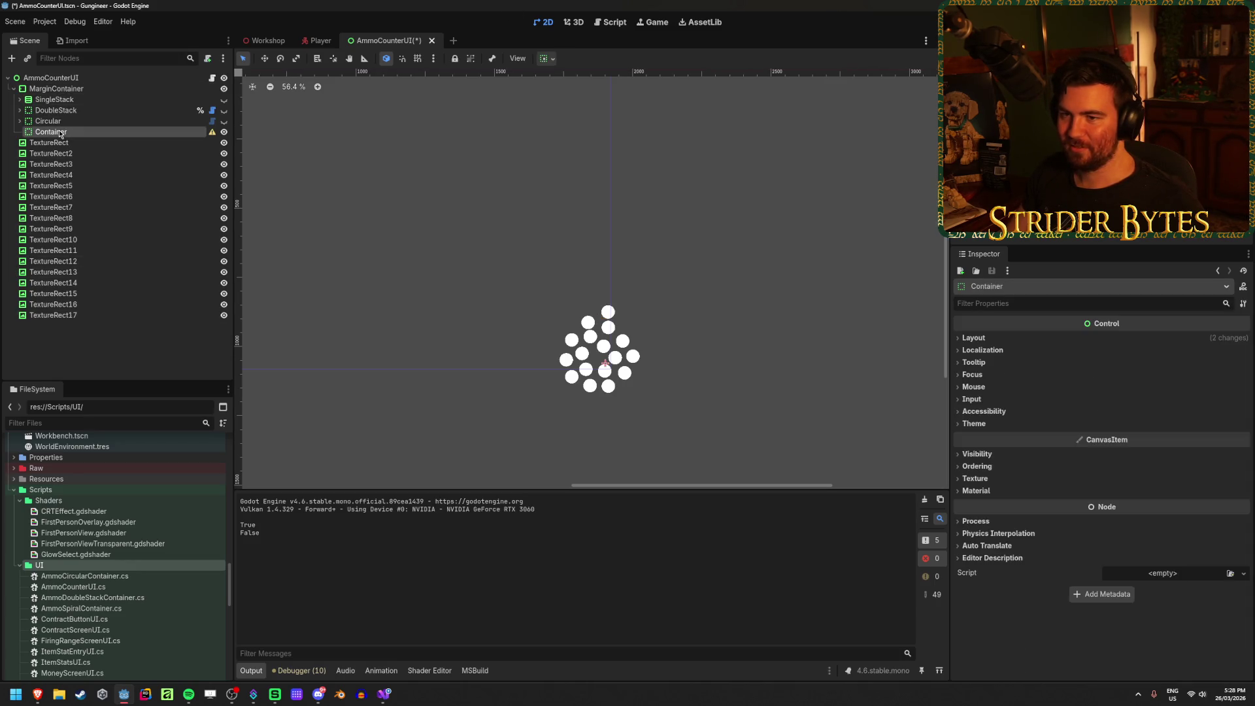
pyautogui.press('Delete')
pyautogui.press('Return')
# Step: Add an AmmoSpiralContainer under MarginContainer, move all 17 circles into it, and save
pyautogui.rightClick(65, 89)
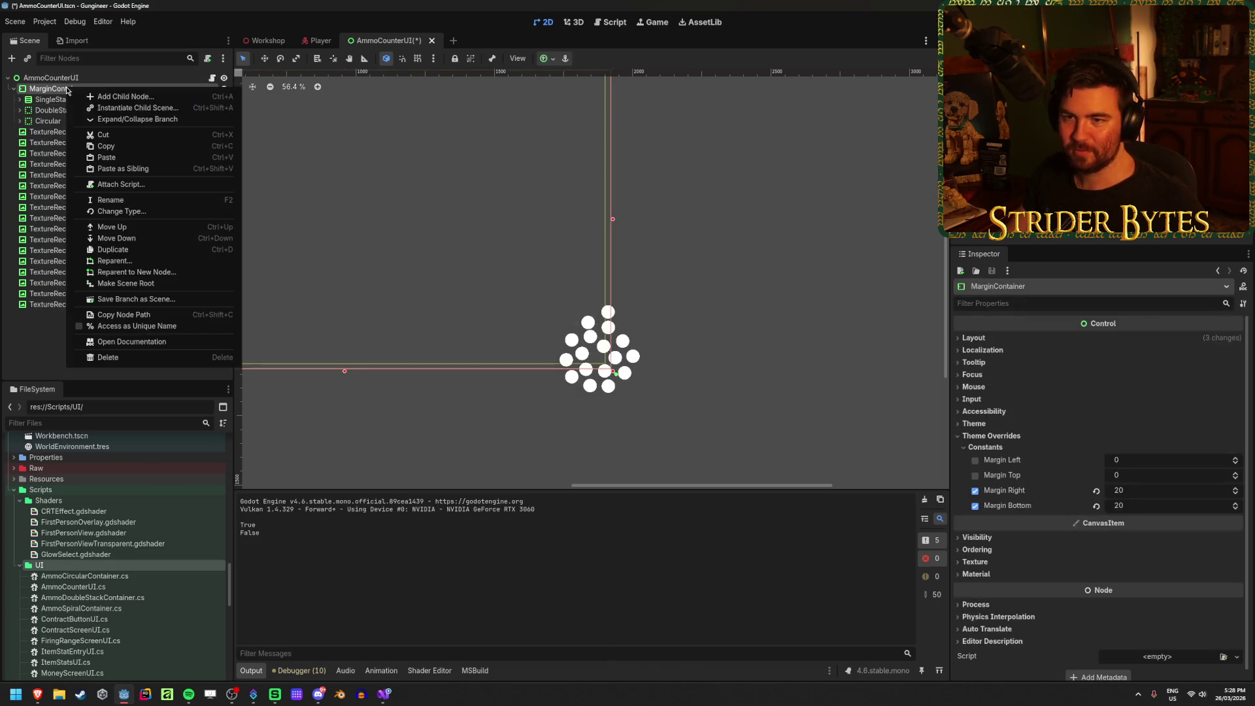
pyautogui.click(132, 89)
pyautogui.write('spiral')
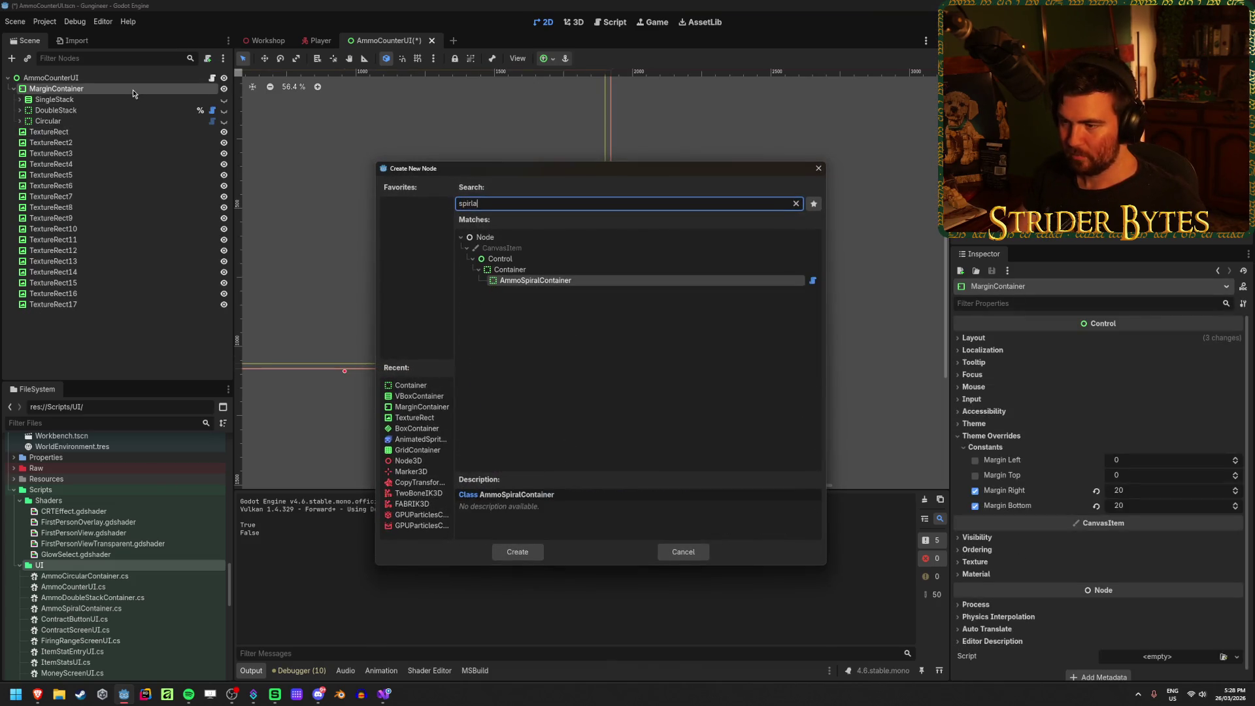
pyautogui.press('Return')
pyautogui.click(49, 142)
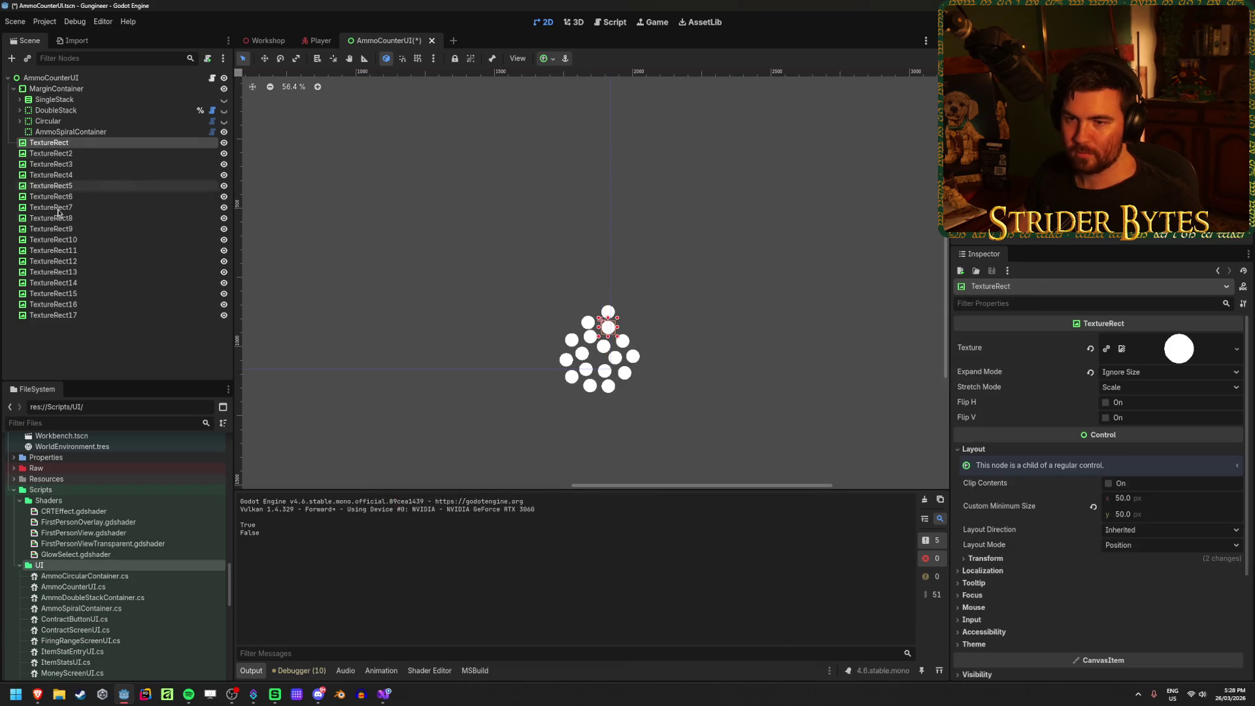
pyautogui.keyDown('shift'); pyautogui.click(53, 315); pyautogui.keyUp('shift')
pyautogui.moveTo(52, 315); pyautogui.dragTo(77, 134)
pyautogui.hotkey('ctrl', 's')
# Step: Set the AmmoSpiralContainer's vertical alignment in container sizing and save the scene
pyautogui.click(75, 132)
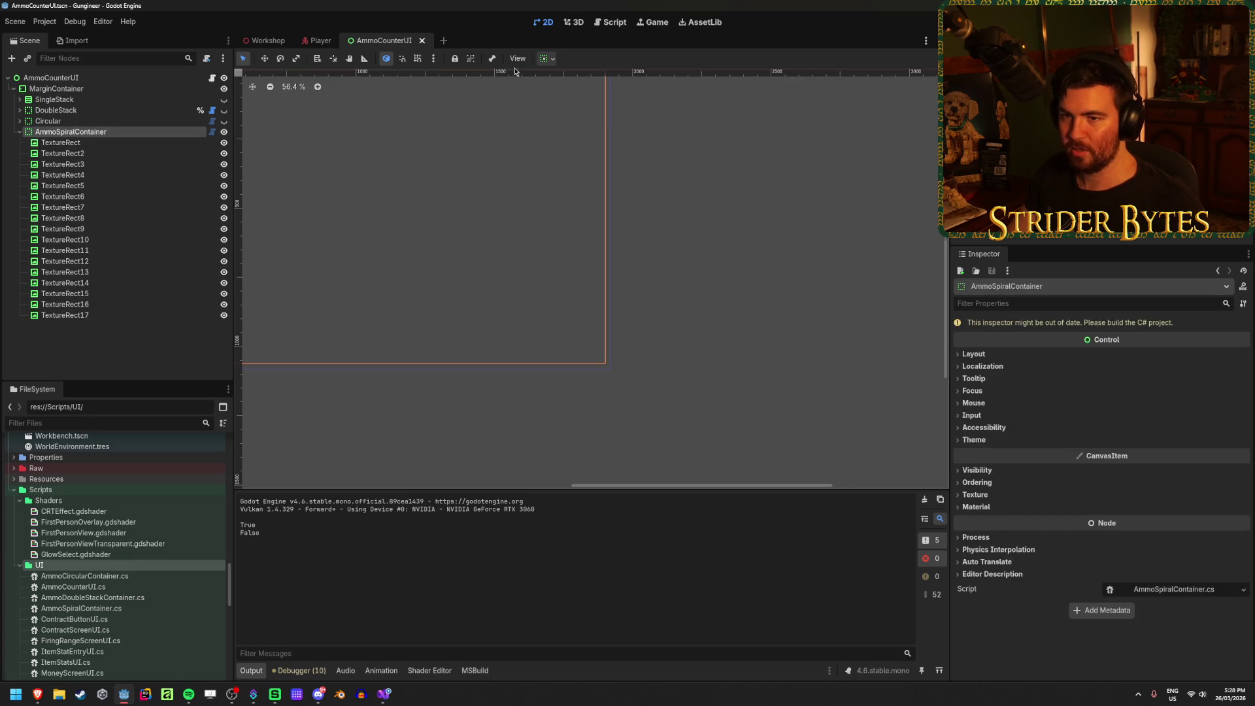
pyautogui.click(546, 58)
pyautogui.click(587, 155)
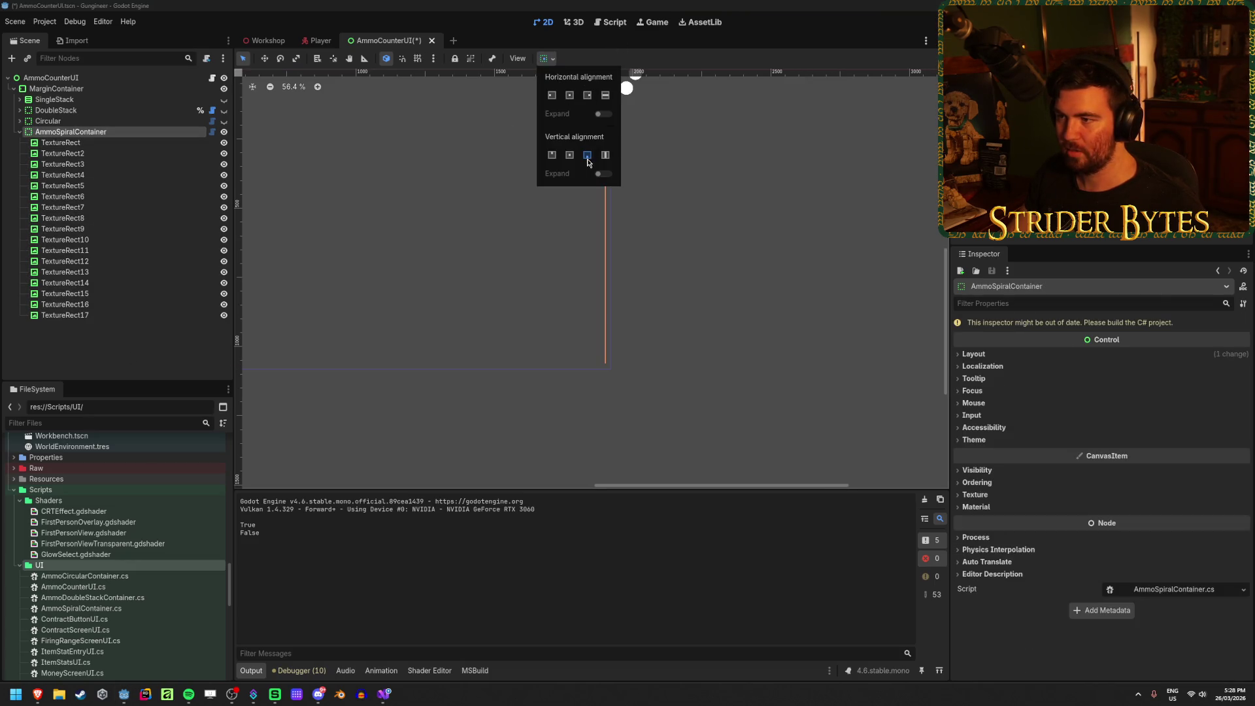
pyautogui.click(100, 316)
pyautogui.hotkey('ctrl', 's')
# Step: Build the C# project and toggle TextureRect17's visibility to refresh the spiral layout
pyautogui.scroll(9, 599, 316)
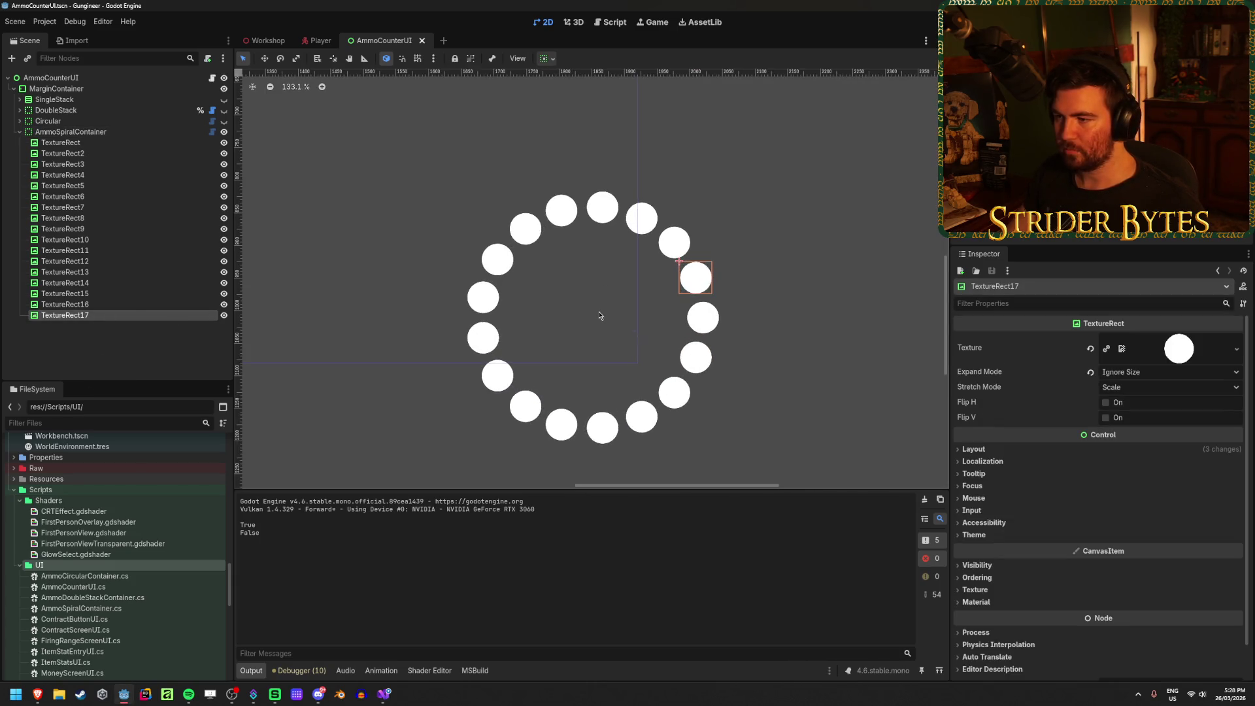
pyautogui.scroll(1, 600, 316)
pyautogui.press('F5')
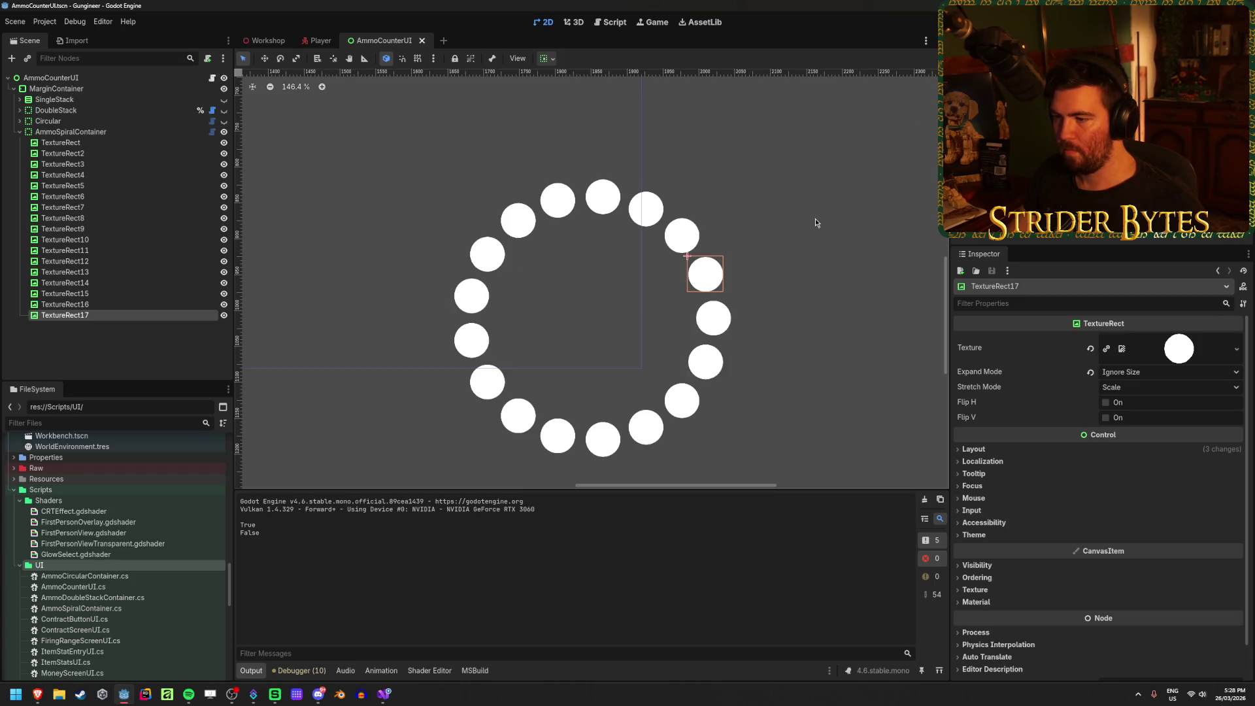
pyautogui.scroll(-4, 805, 250)
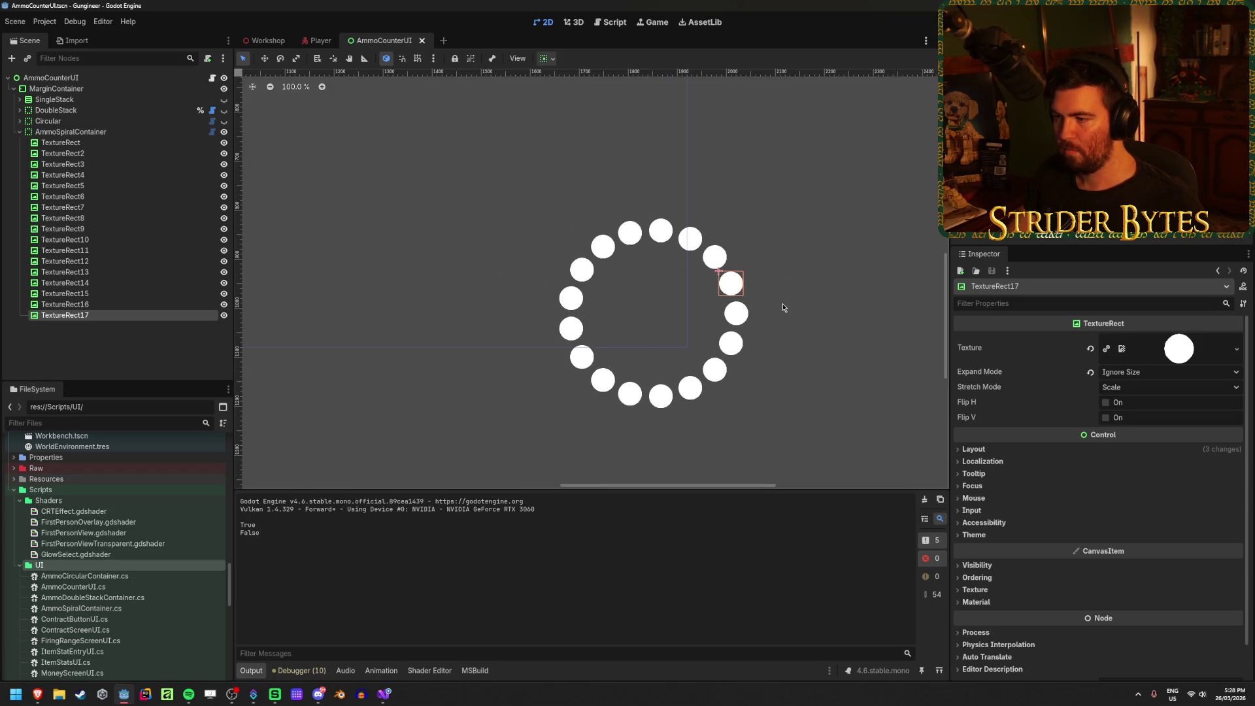
pyautogui.click(223, 315)
pyautogui.click(224, 315)
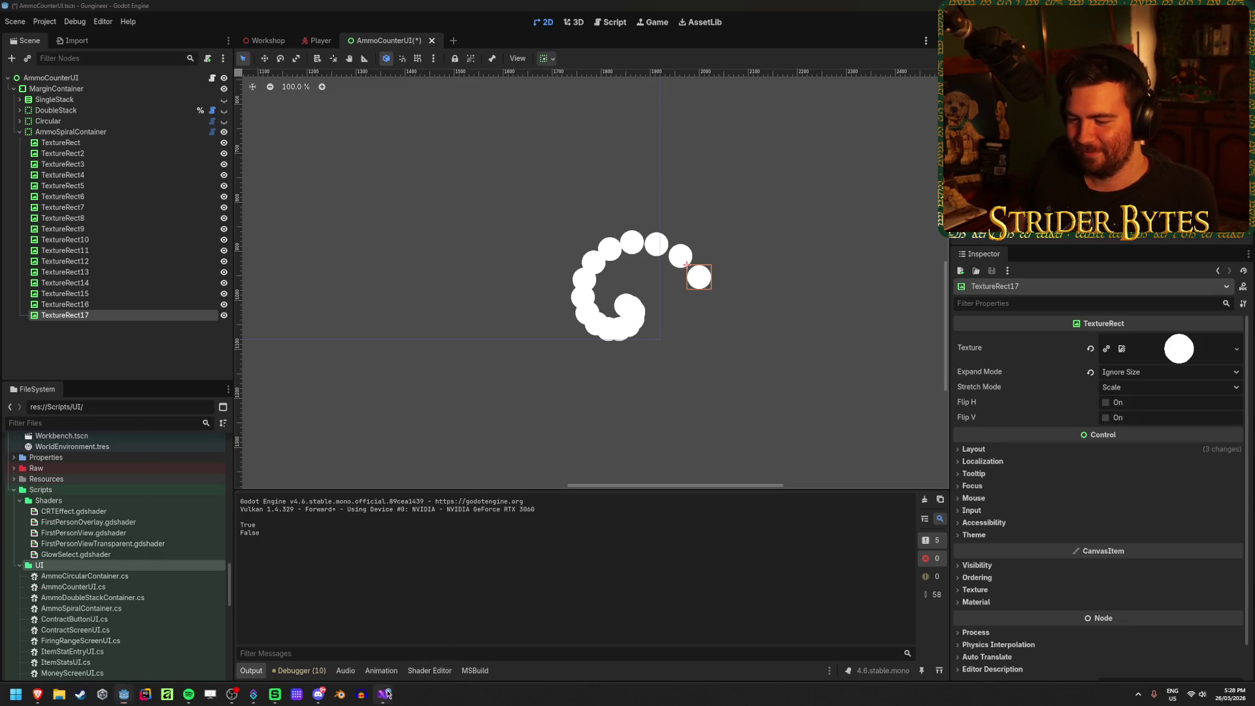
# Step: Switch over to the AmmoSpiralContainer code in Visual Studio
pyautogui.hotkey('alt', 'Tab')
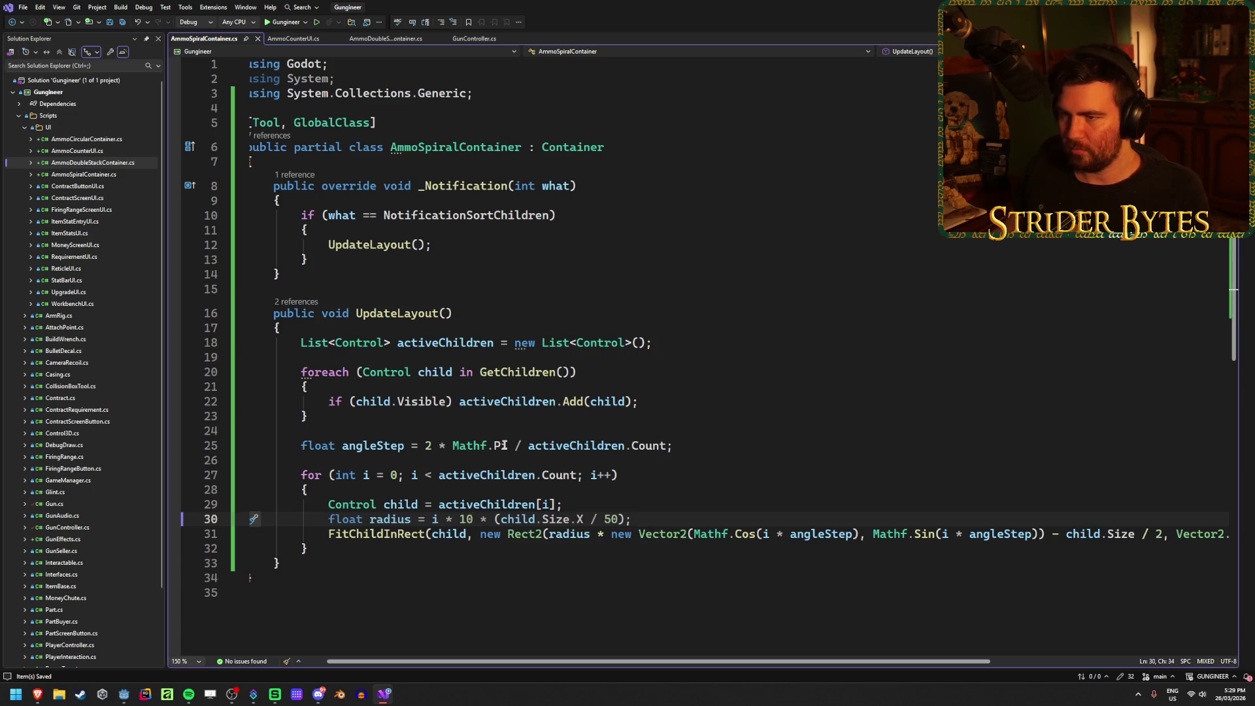
# Step: Change the radius multiplier from i * 10 to i * 50, then go back to Godot
pyautogui.press('BackSpace')
pyautogui.write('5')
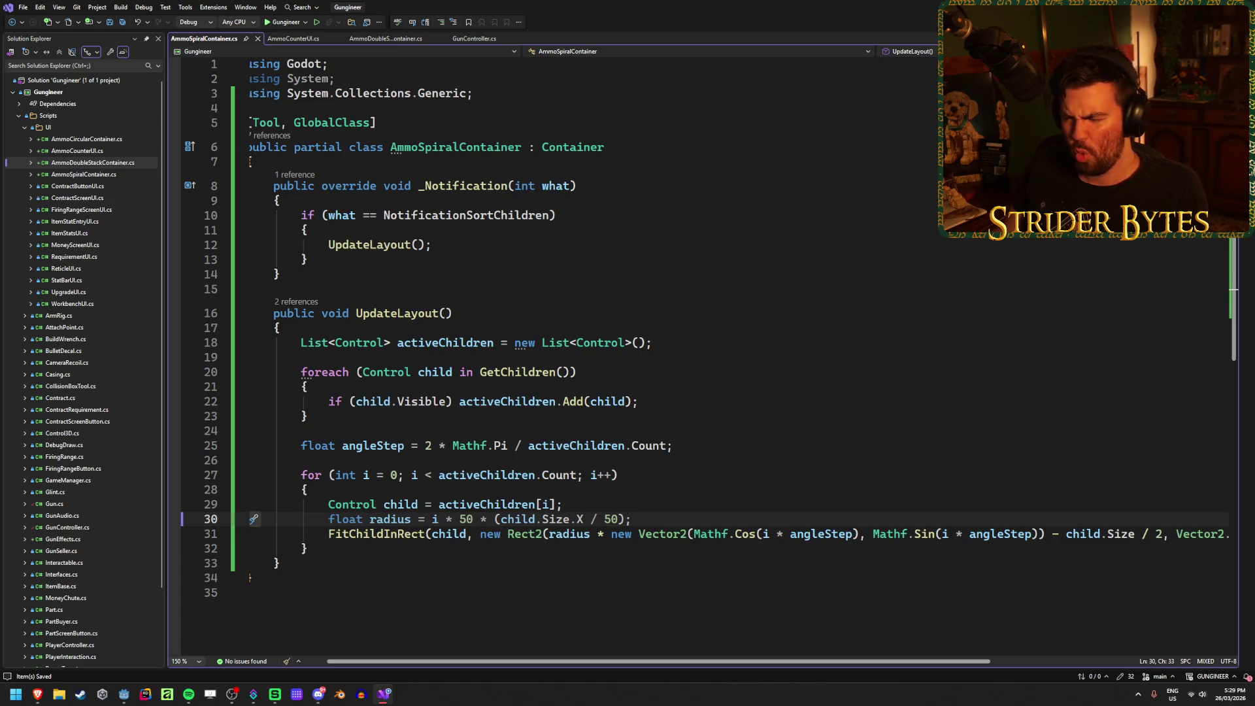
pyautogui.hotkey('alt', 'Tab')
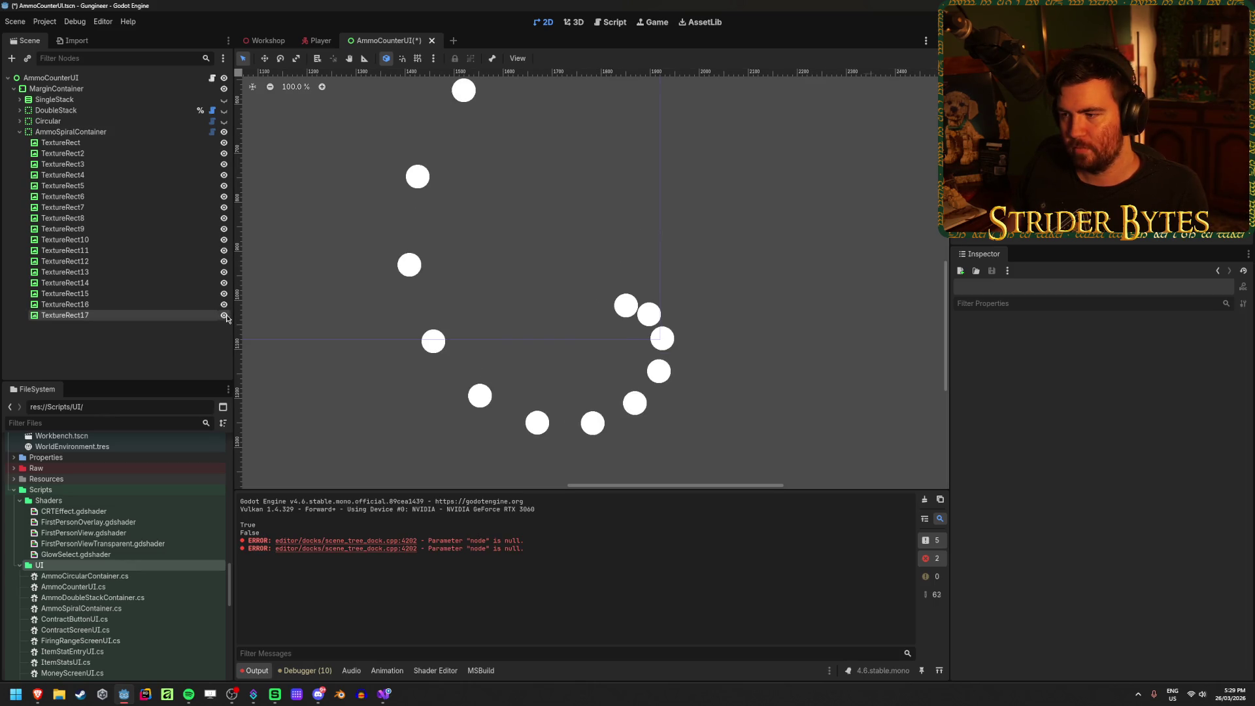
# Step: Zoom the viewport out and back in to inspect the wider spiral of circles
pyautogui.scroll(-4, 519, 348)
pyautogui.scroll(5, 519, 349)
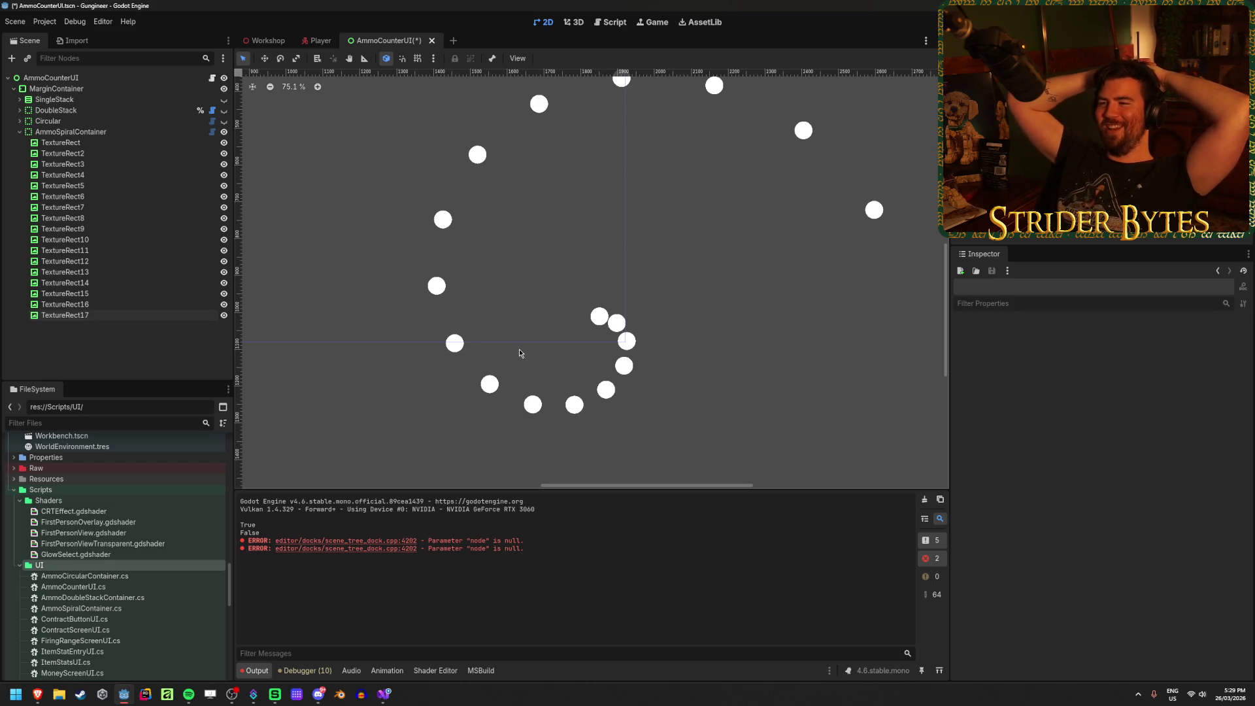
pyautogui.click(383, 693)
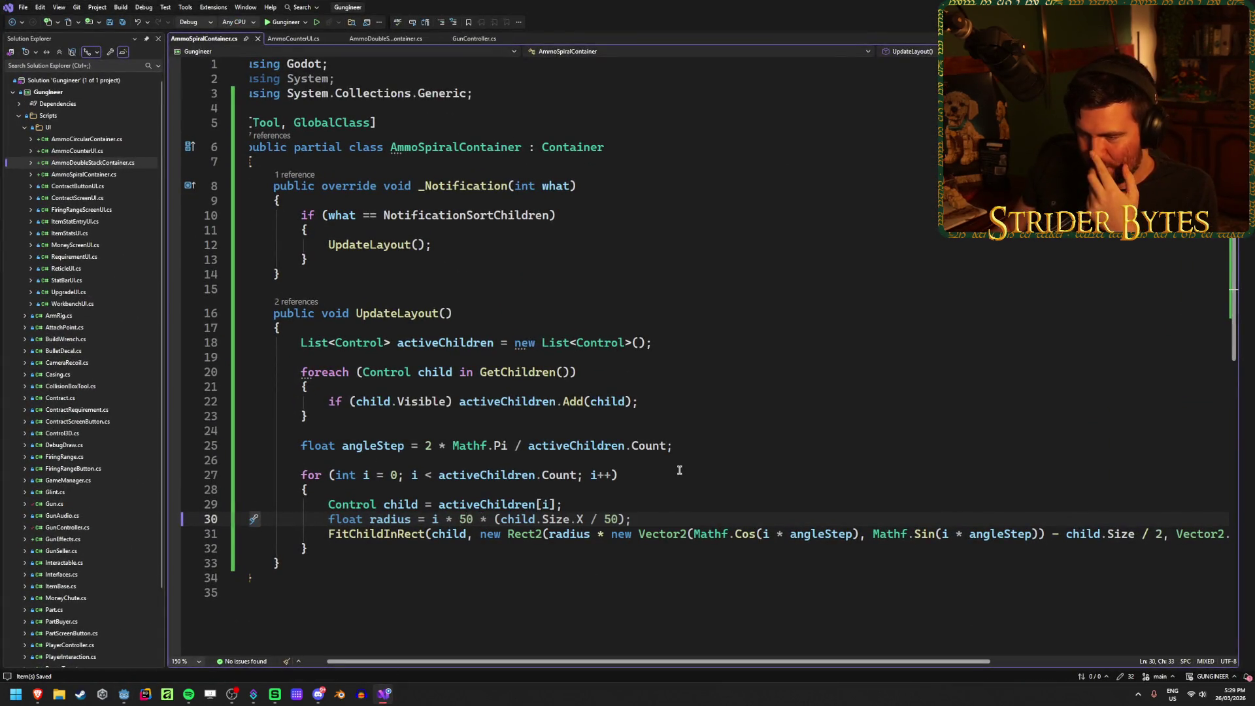
# Step: Copy the VerticalSpacing property block from AmmoDoubleStackContainer.cs into AmmoSpiralContainer's class body
pyautogui.click(342, 164)
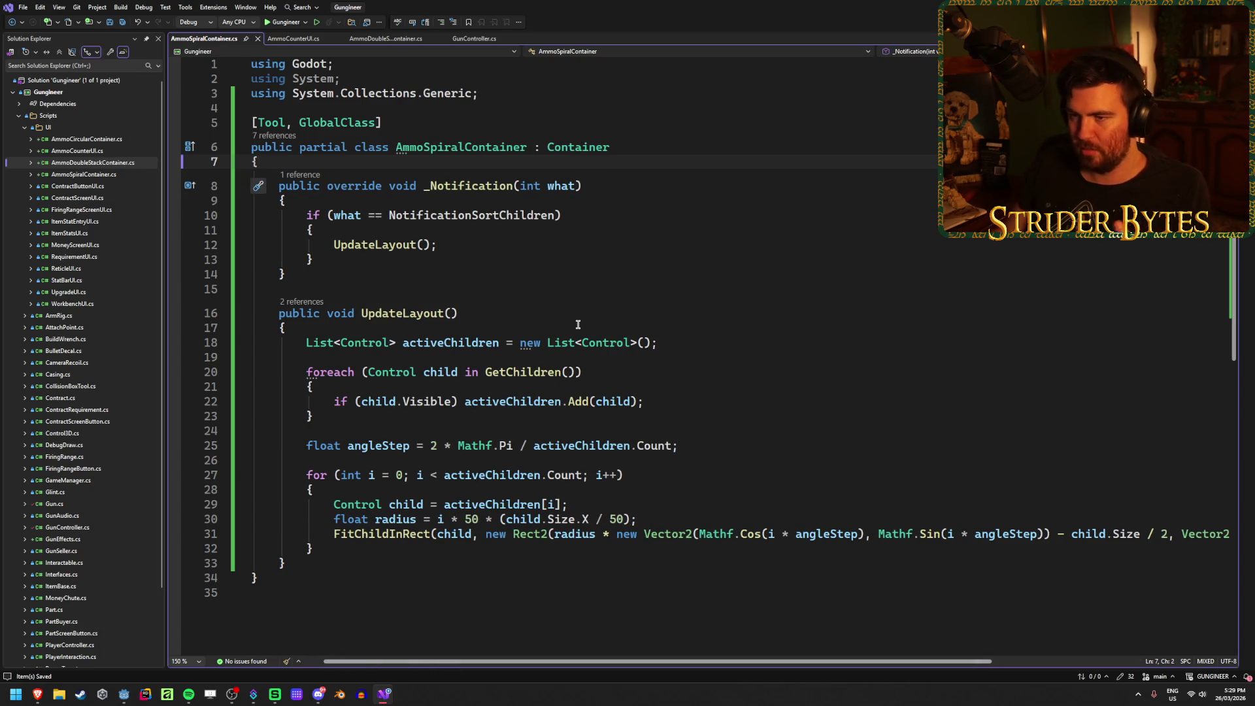
pyautogui.press('Return')
pyautogui.press('Return')
pyautogui.click(385, 38)
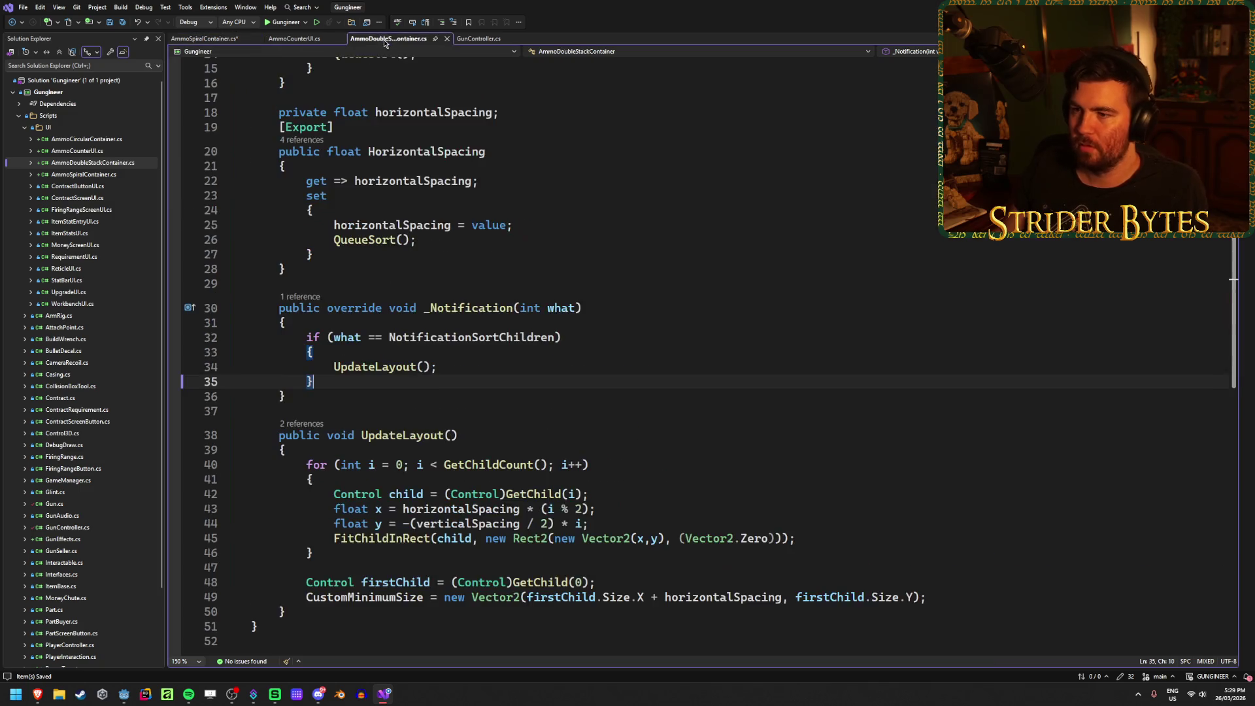
pyautogui.scroll(5, 405, 104)
pyautogui.moveTo(300, 303); pyautogui.dragTo(211, 164)
pyautogui.hotkey('ctrl', 'c')
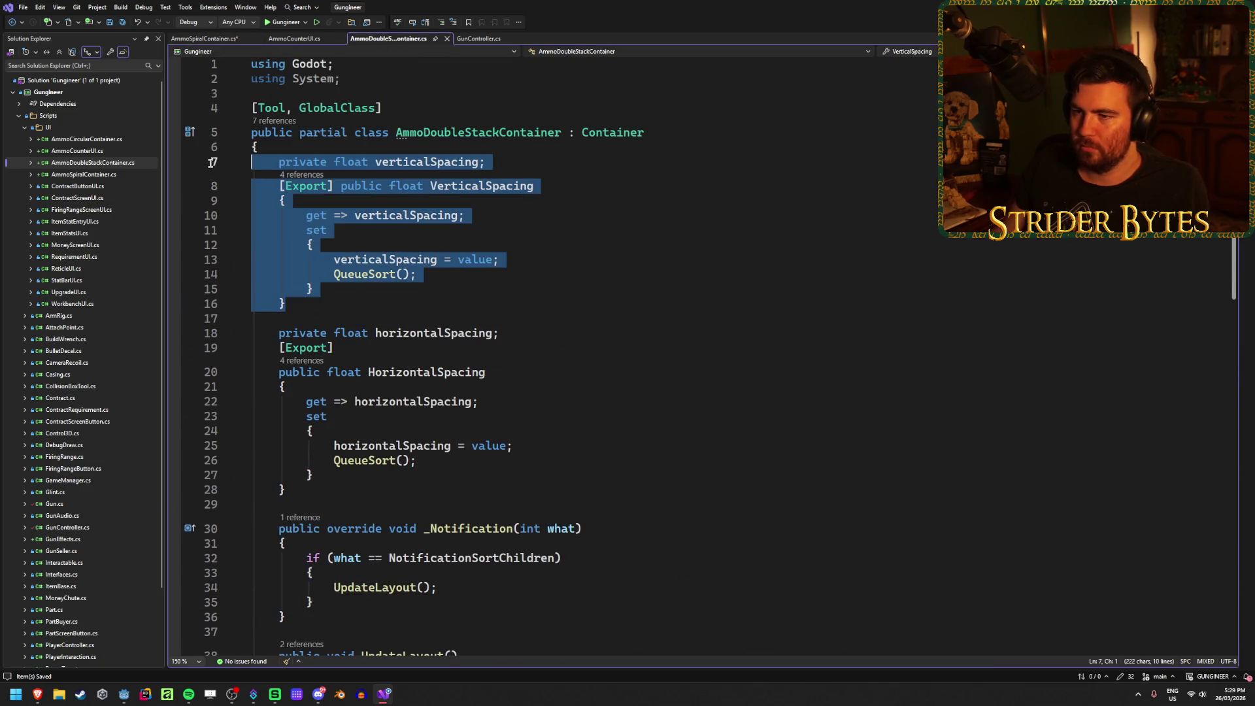
pyautogui.click(204, 39)
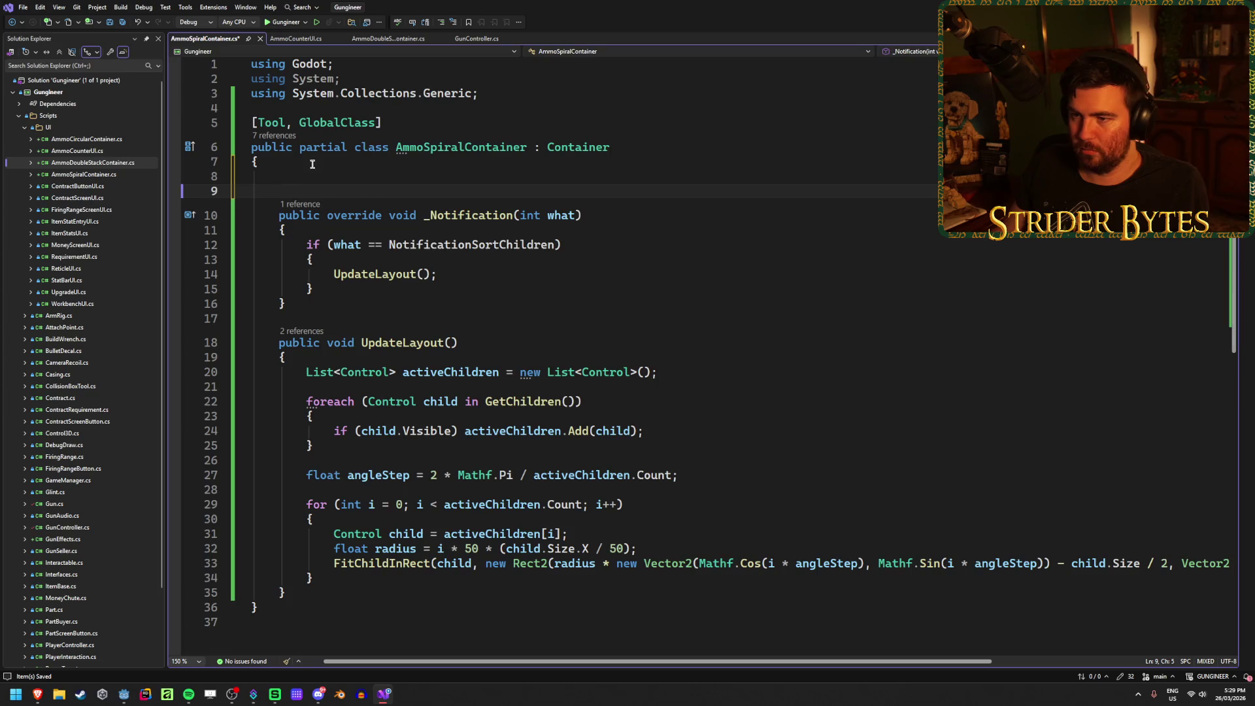
pyautogui.hotkey('ctrl', 'v')
# Step: Rename the pasted field to radius and the property to Radius
pyautogui.click(428, 176)
pyautogui.hotkey('ctrl', 'r')
pyautogui.hotkey('ctrl', 'r')
pyautogui.write('radius')
pyautogui.press('Return')
pyautogui.click(395, 215)
pyautogui.hotkey('ctrl', 'r')
pyautogui.hotkey('ctrl', 'r')
pyautogui.write('Radius')
pyautogui.press('Return')
# Step: Replace the old field name with radius in the property's getter and setter
pyautogui.doubleClick(395, 176)
pyautogui.hotkey('ctrl', 'c')
pyautogui.doubleClick(402, 244)
pyautogui.hotkey('ctrl', 'v')
pyautogui.doubleClick(392, 288)
pyautogui.hotkey('ctrl', 'v')
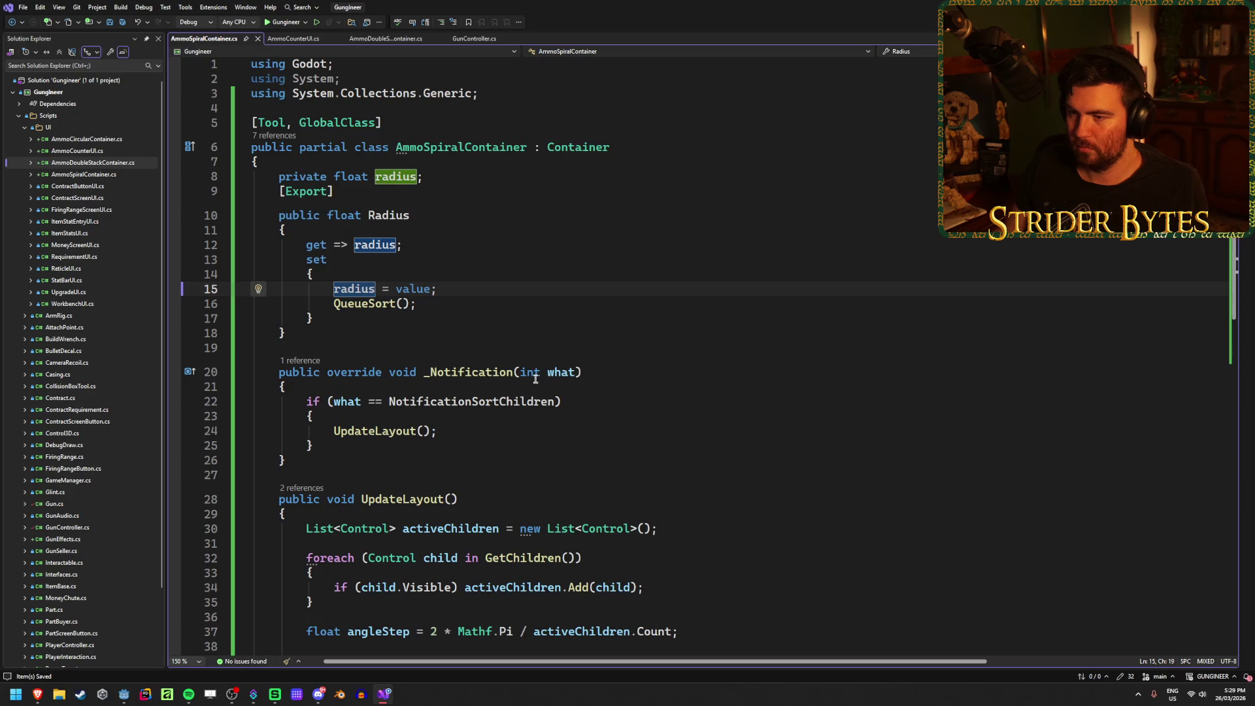
pyautogui.scroll(-6, 536, 377)
# Step: Rewrite line 42 as float spiralRadius = i * radius * (child.Size.X / 50) and save
pyautogui.click(377, 445)
pyautogui.hotkey('ctrl', 'shift', 'Left')
pyautogui.press('BackSpace')
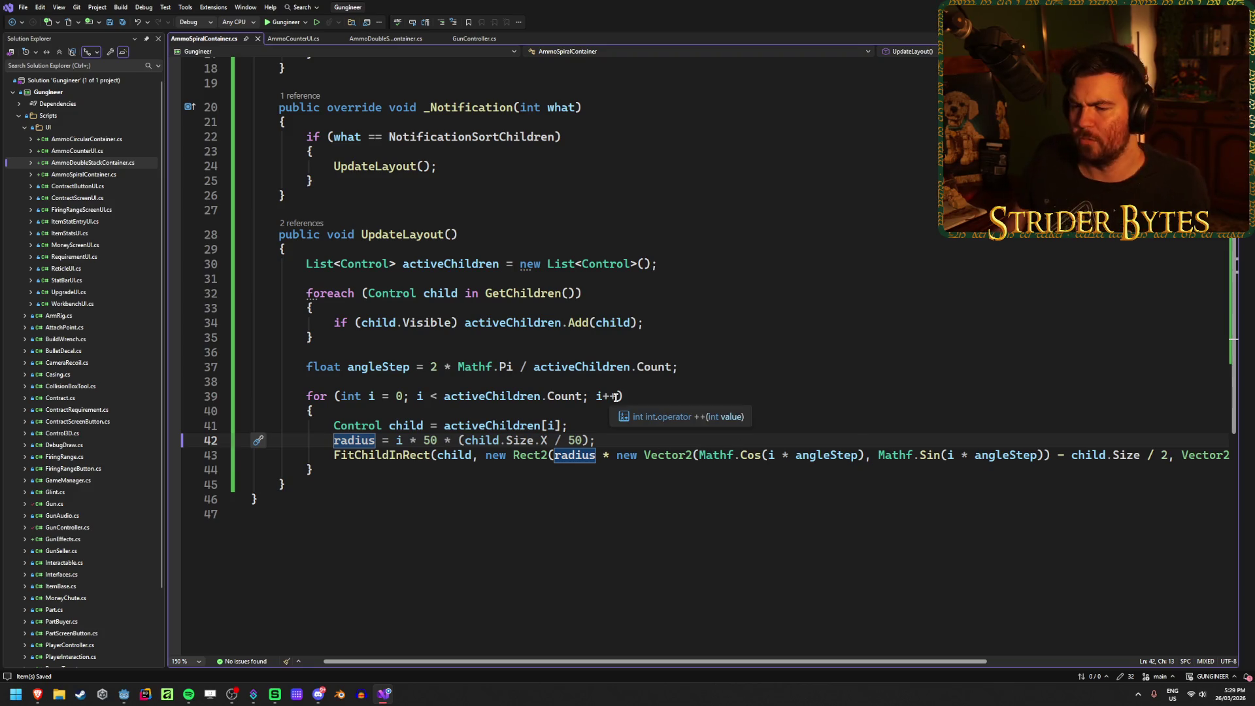
pyautogui.write('float')
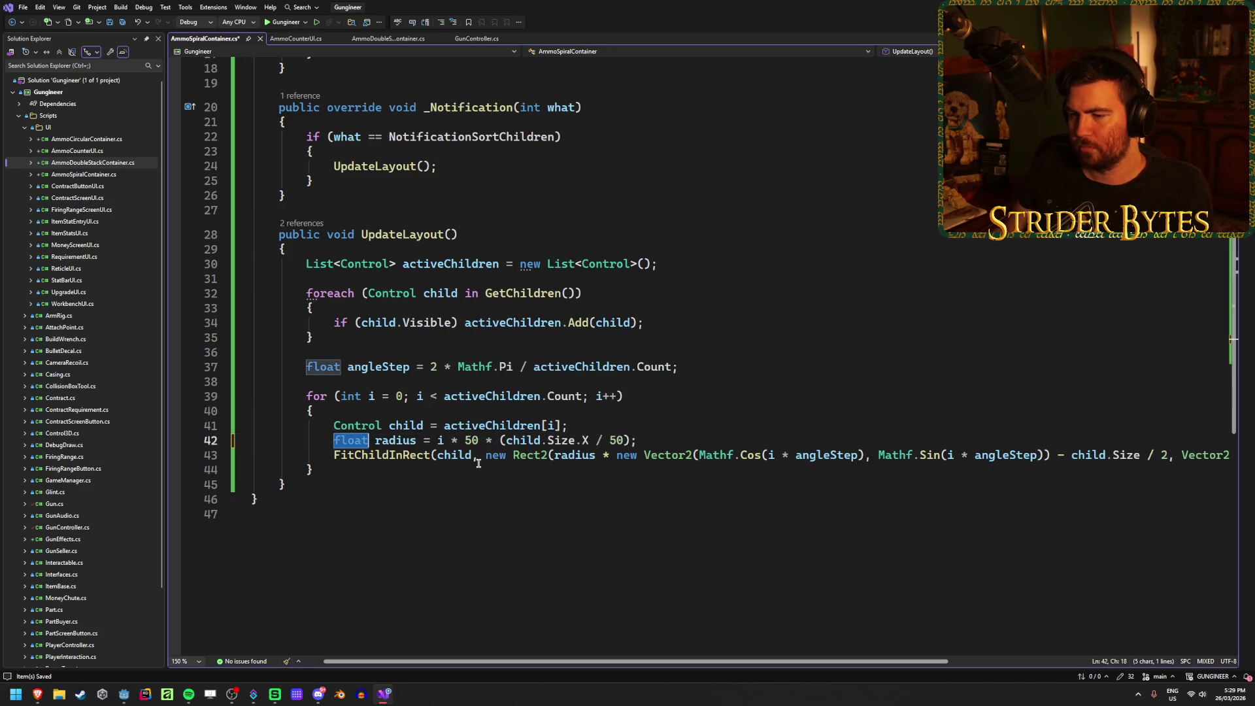
pyautogui.doubleClick(465, 440)
pyautogui.write('radius')
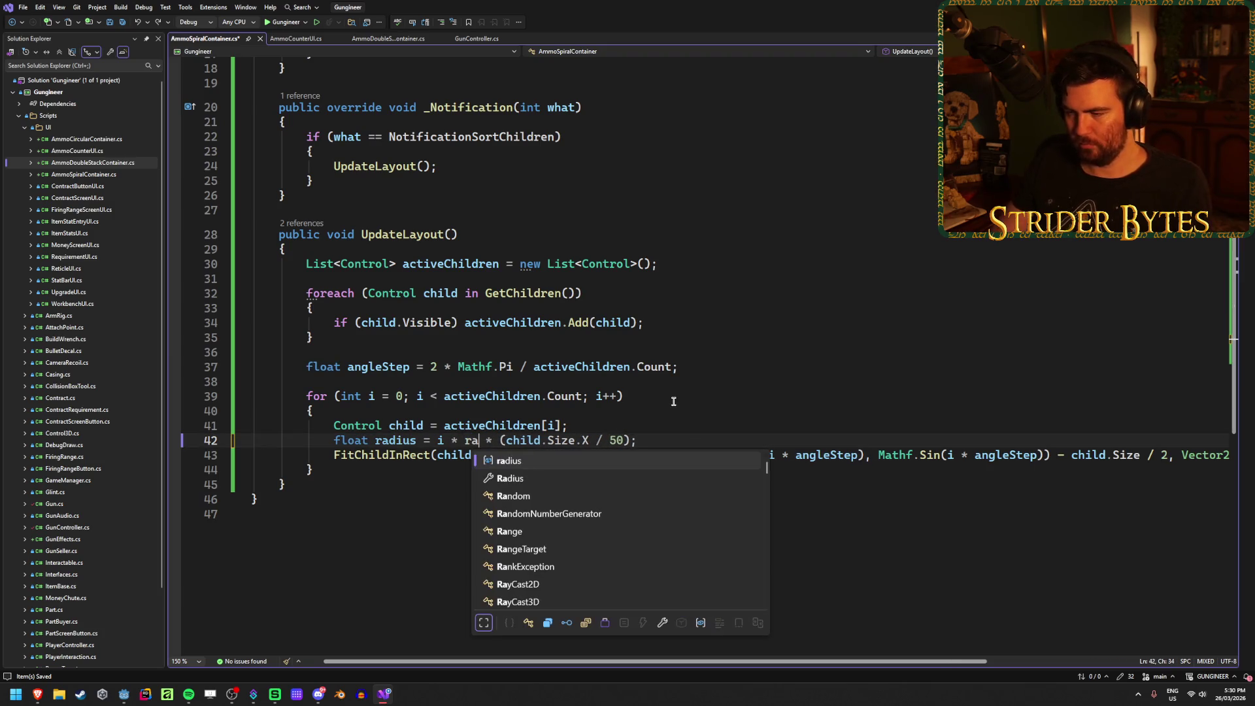
pyautogui.click(372, 440)
pyautogui.press('Delete')
pyautogui.write('s')
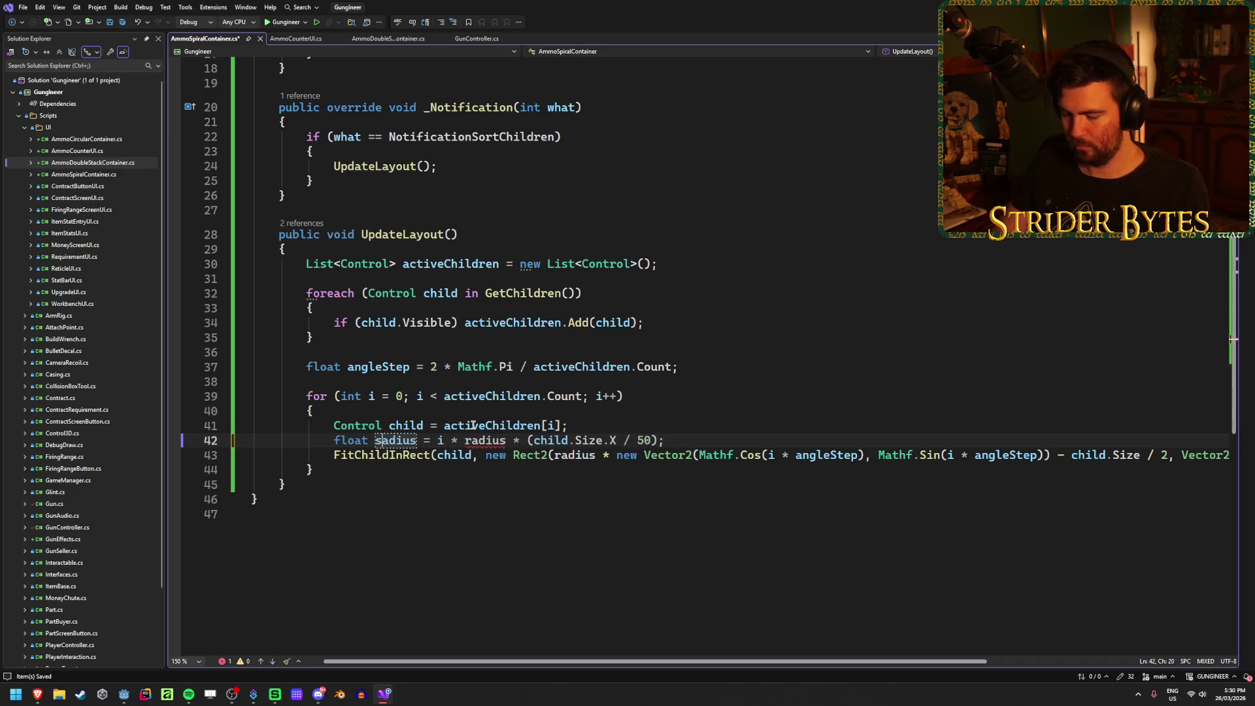
pyautogui.write('piralR')
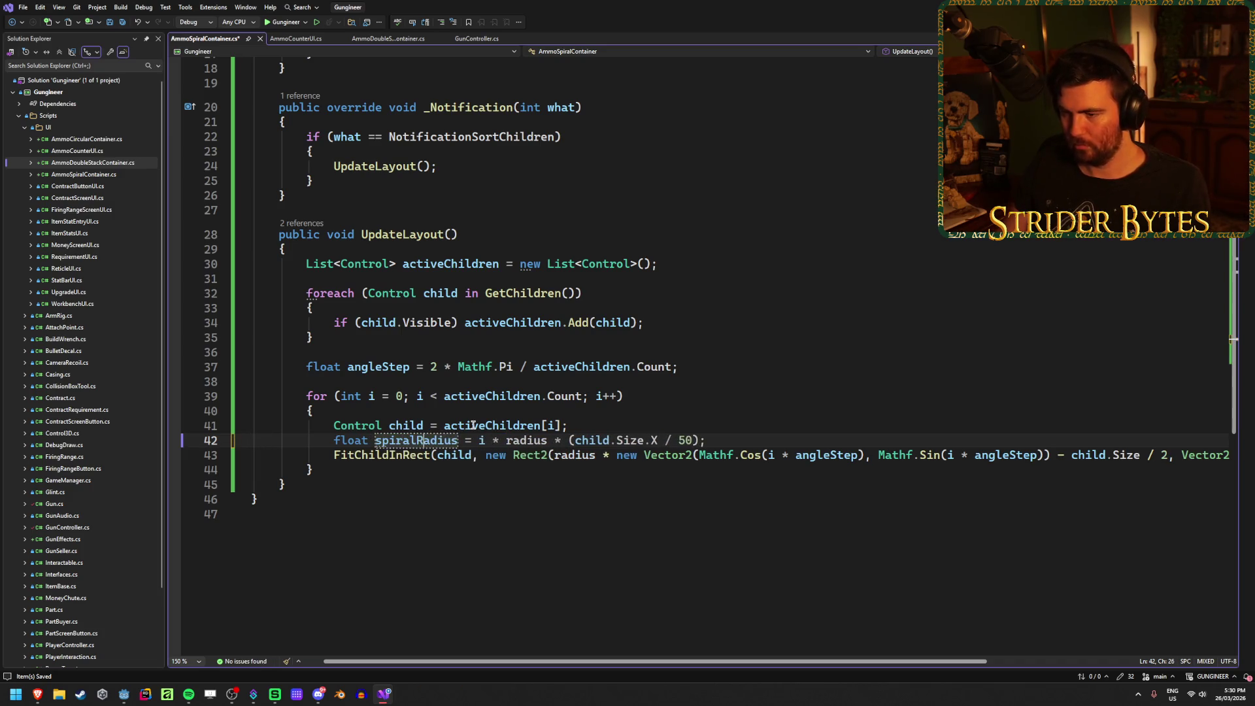
pyautogui.press('End')
pyautogui.hotkey('ctrl', 's')
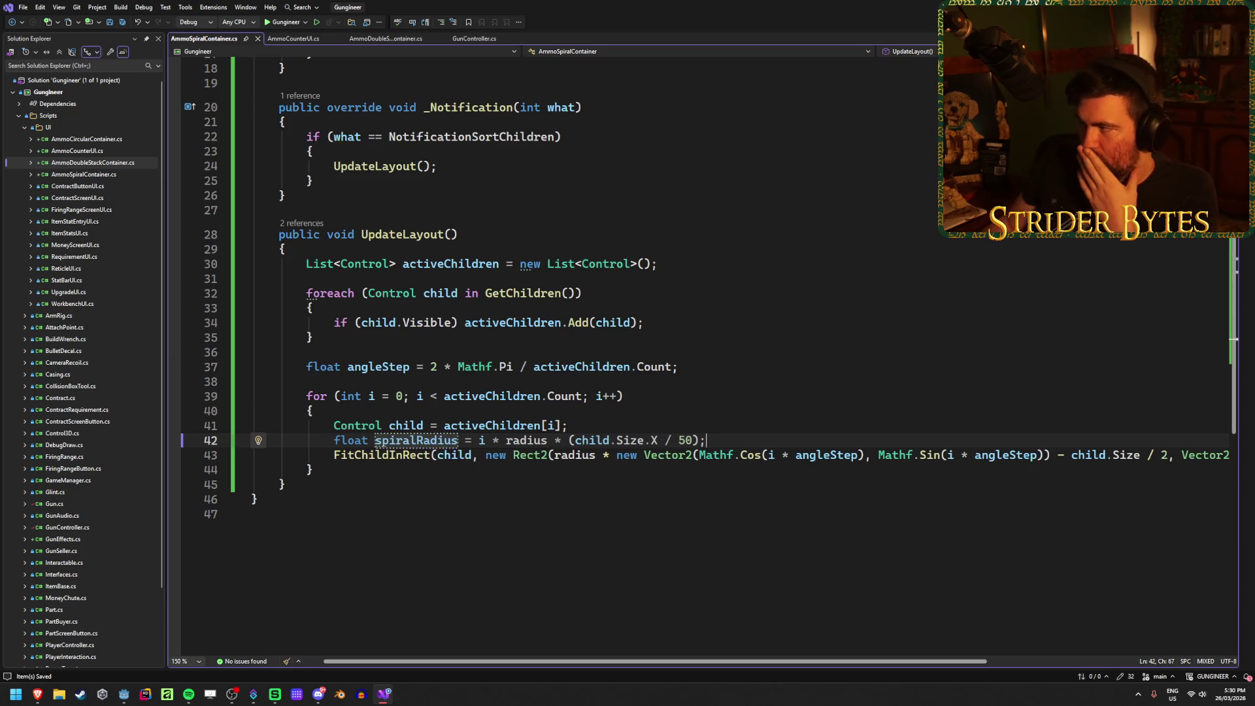
pyautogui.scroll(6, 545, 320)
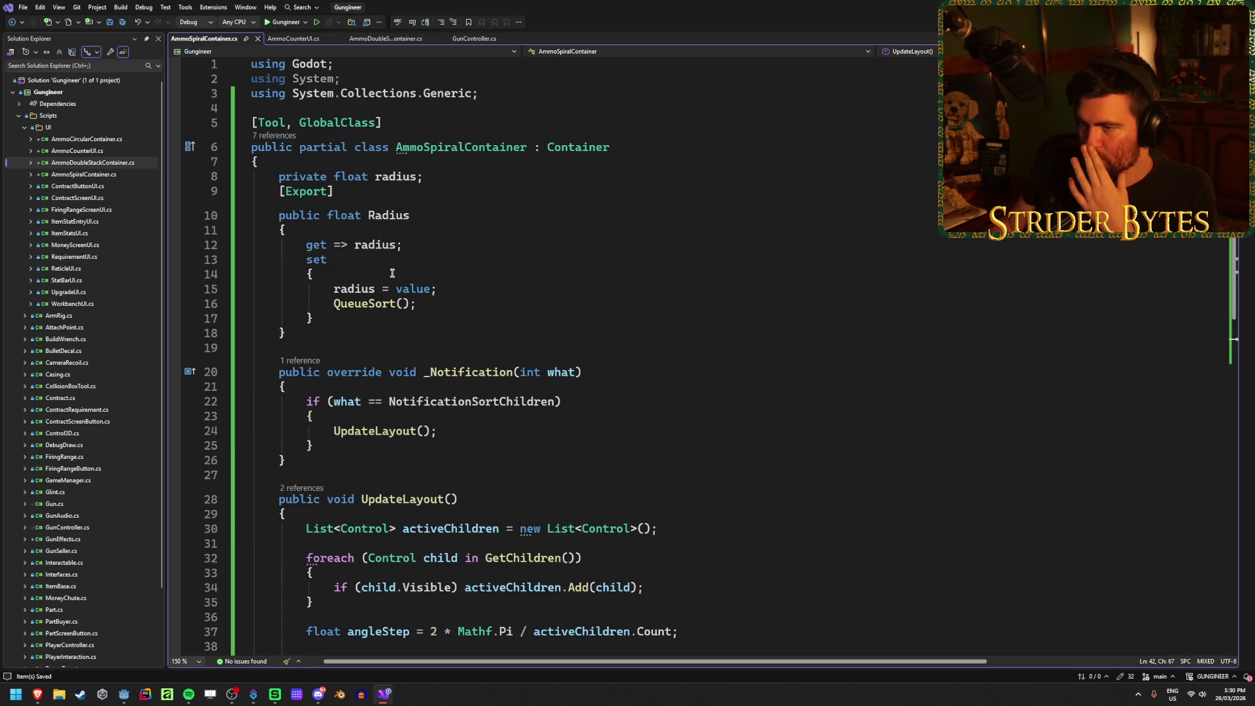
pyautogui.hotkey('alt', 'Tab')
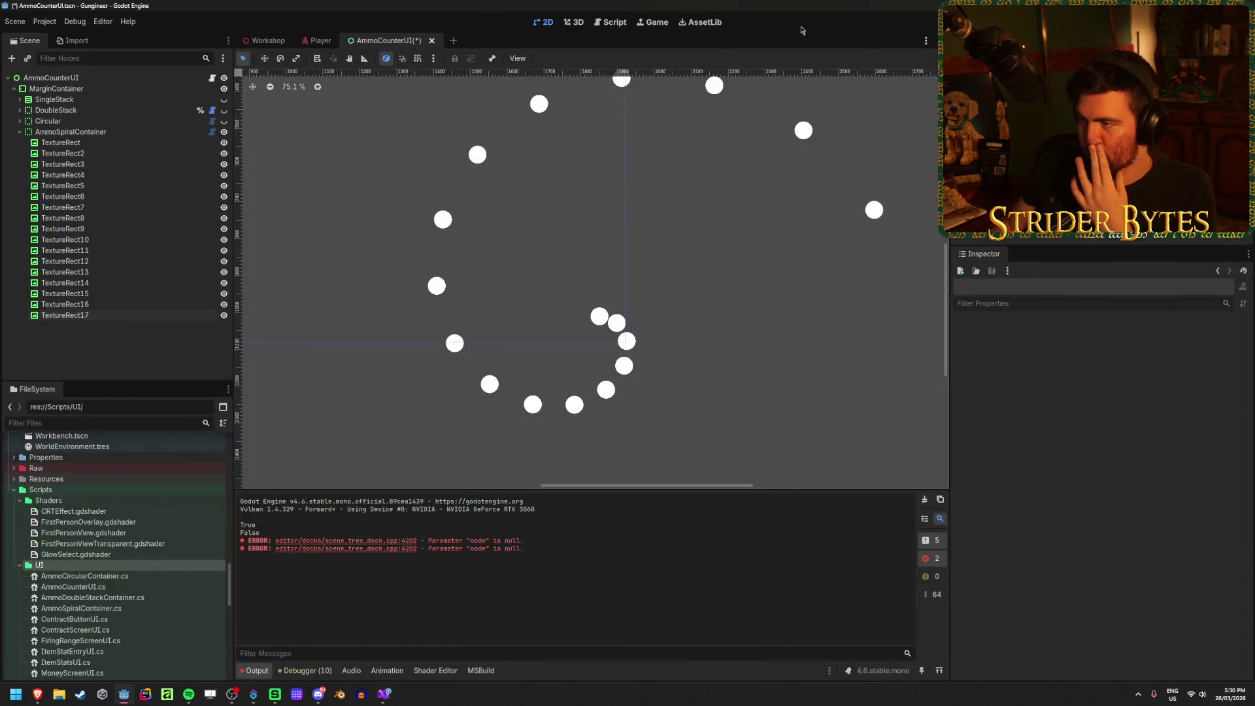
# Step: Rebuild the project and set the AmmoSpiralContainer's Radius to 50 in the Inspector
pyautogui.press('F5')
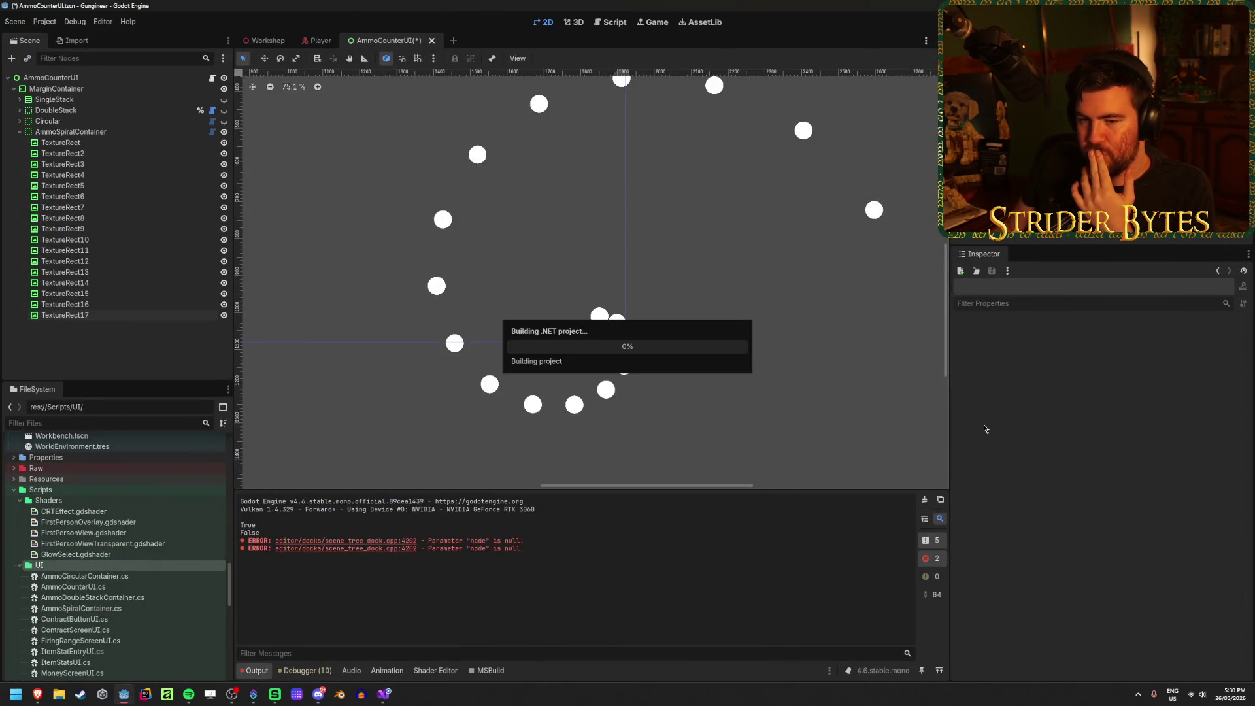
pyautogui.click(72, 131)
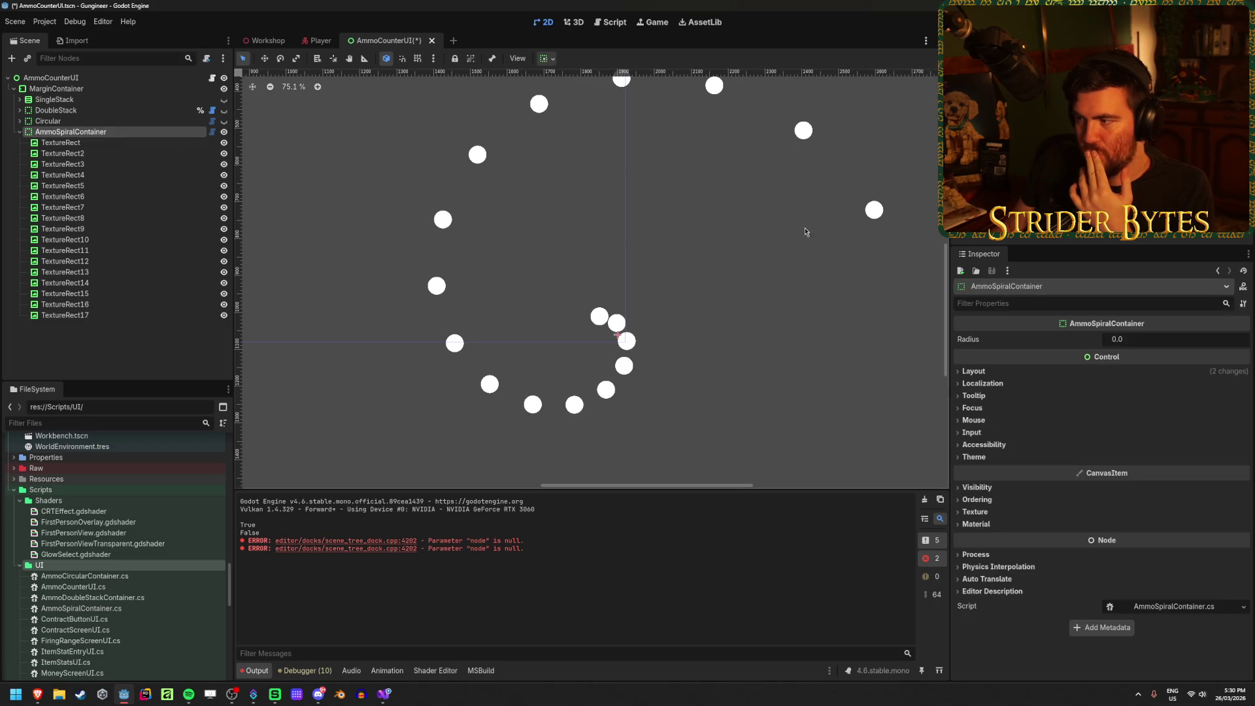
pyautogui.moveTo(1143, 342)
pyautogui.mouseDown()
pyautogui.moveTo(1182, 343)
pyautogui.moveTo(1128, 343)
pyautogui.mouseUp()
pyautogui.click(1132, 339)
pyautogui.write('0')
pyautogui.press('Return')
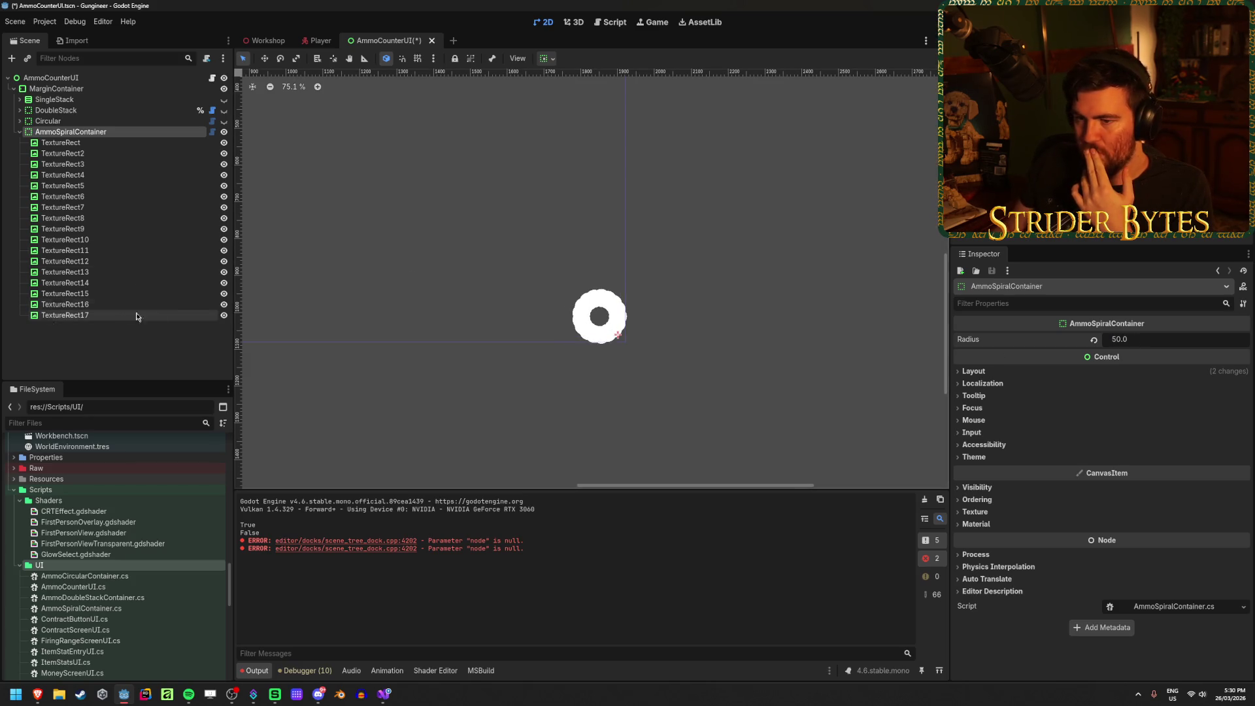
pyautogui.scroll(4, 566, 249)
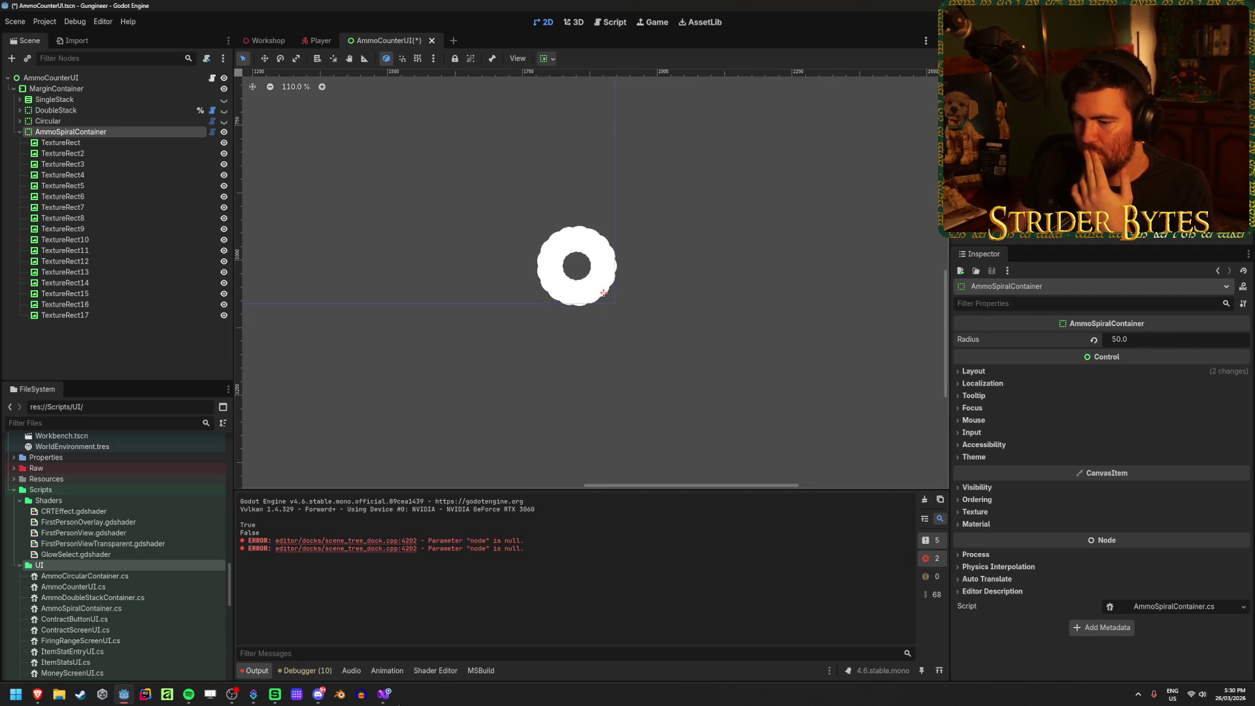
# Step: Check the spiral code in Visual Studio, then return to Godot
pyautogui.hotkey('alt', 'Tab')
pyautogui.scroll(-3, 555, 243)
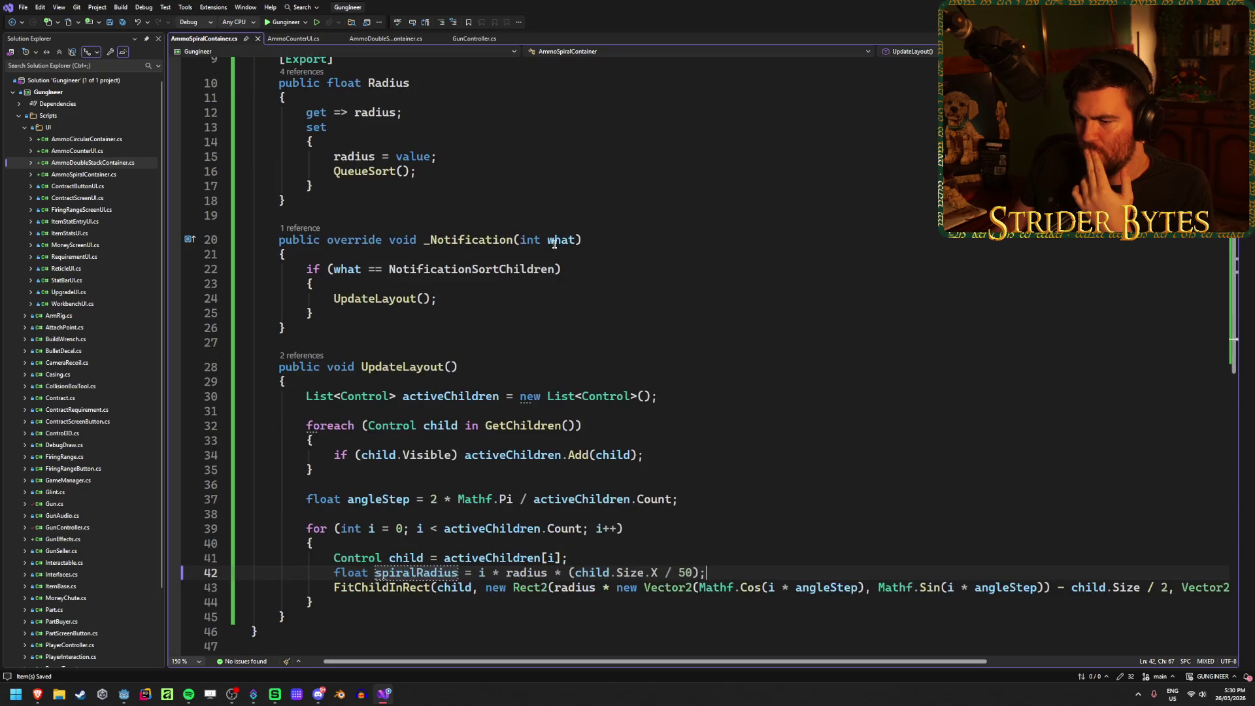
pyautogui.click(752, 575)
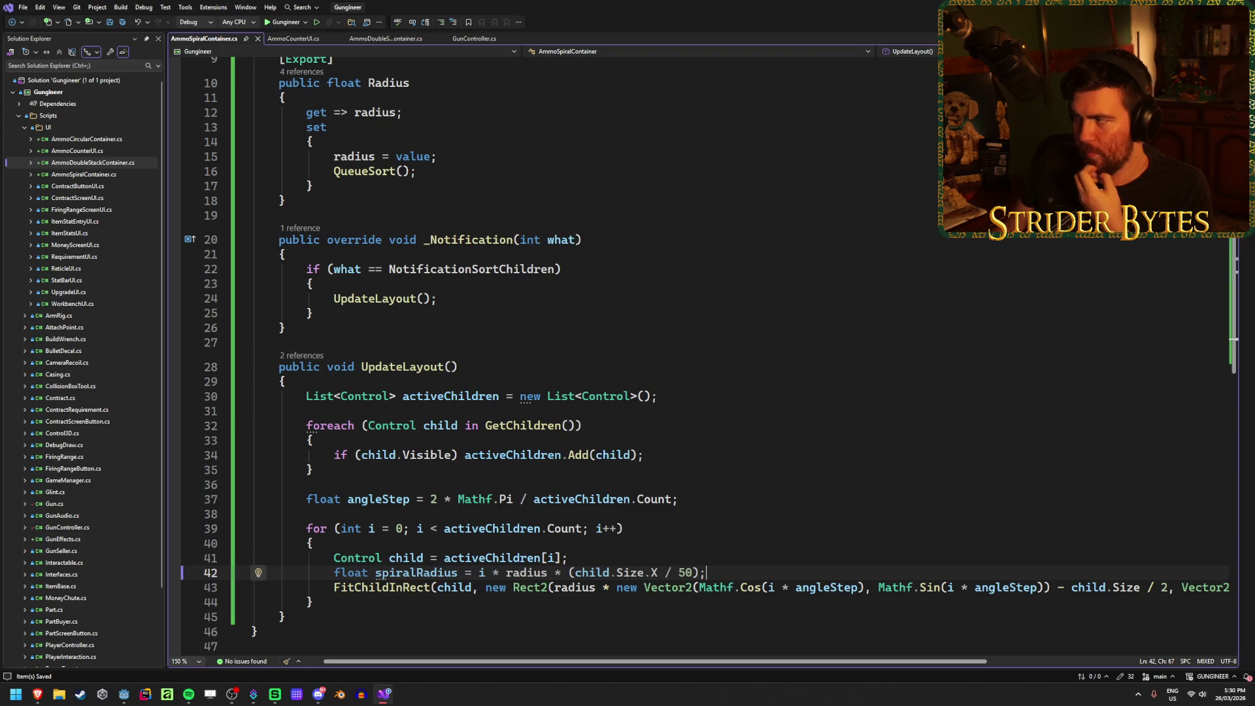
pyautogui.hotkey('alt', 'Tab')
# Step: Raise Radius to 100, then 150, and save the AmmoCounterUI scene
pyautogui.click(1146, 339)
pyautogui.write('100')
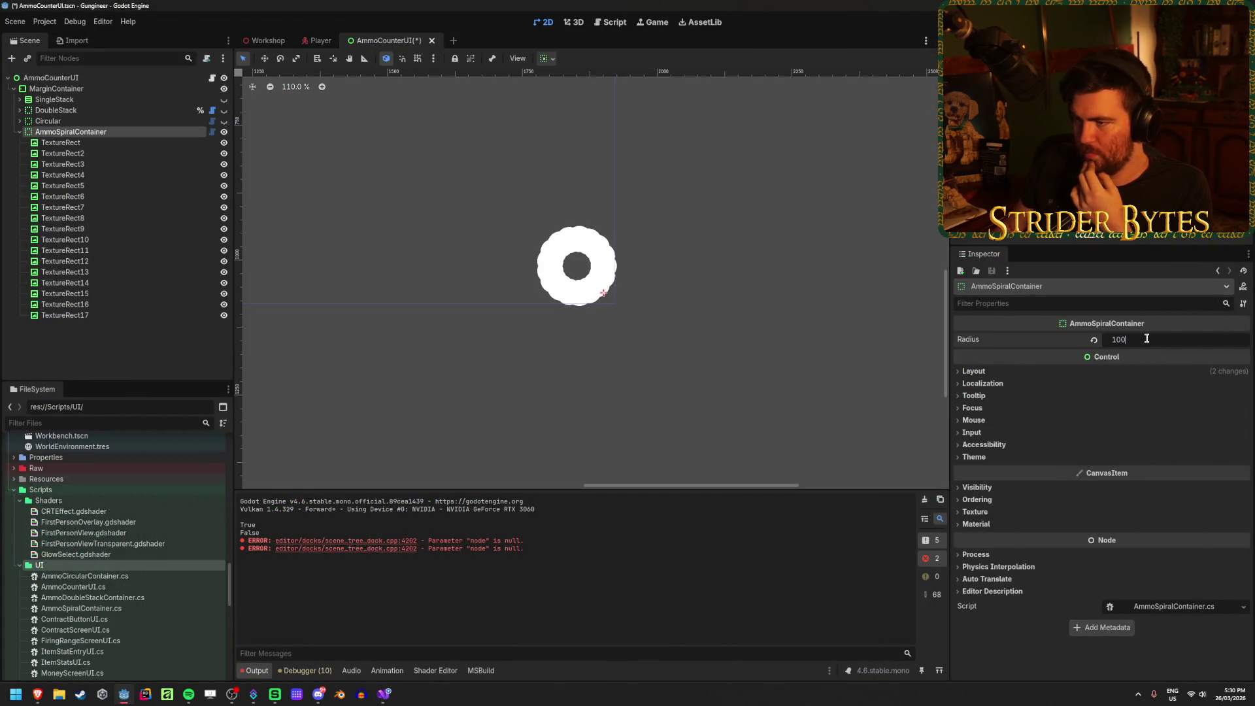
pyautogui.press('Return')
pyautogui.write('50')
pyautogui.press('Return')
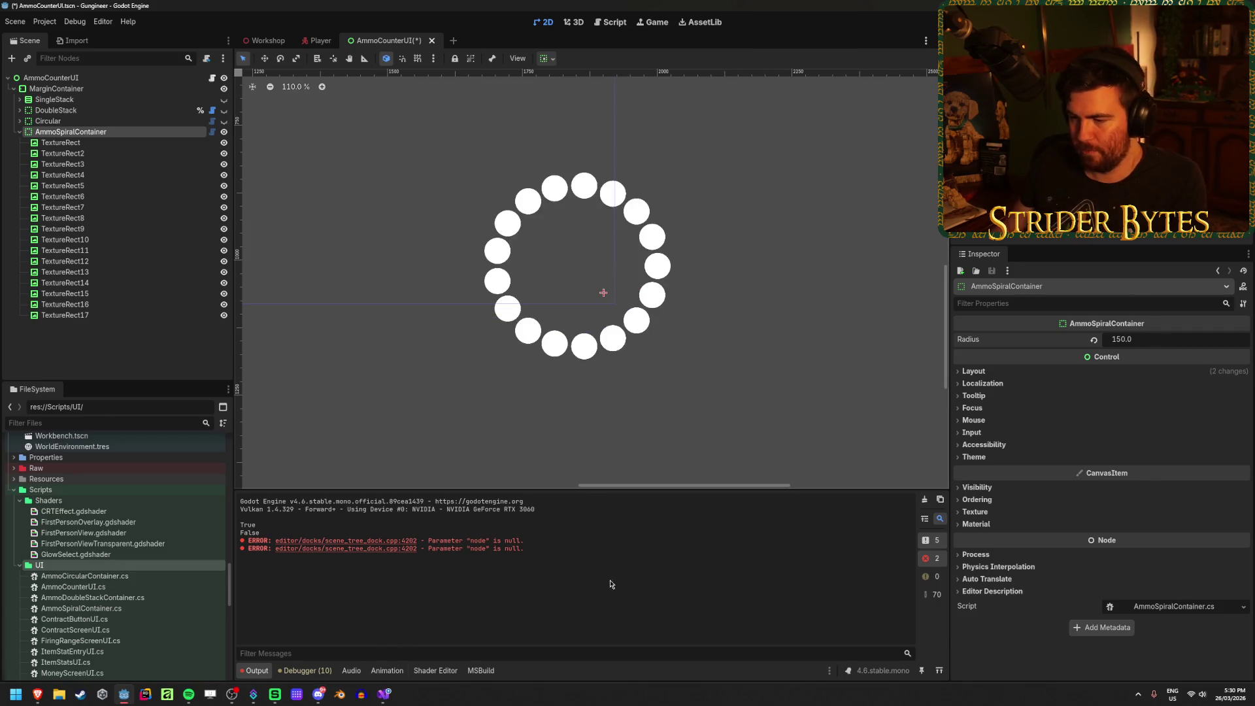
pyautogui.hotkey('ctrl', 's')
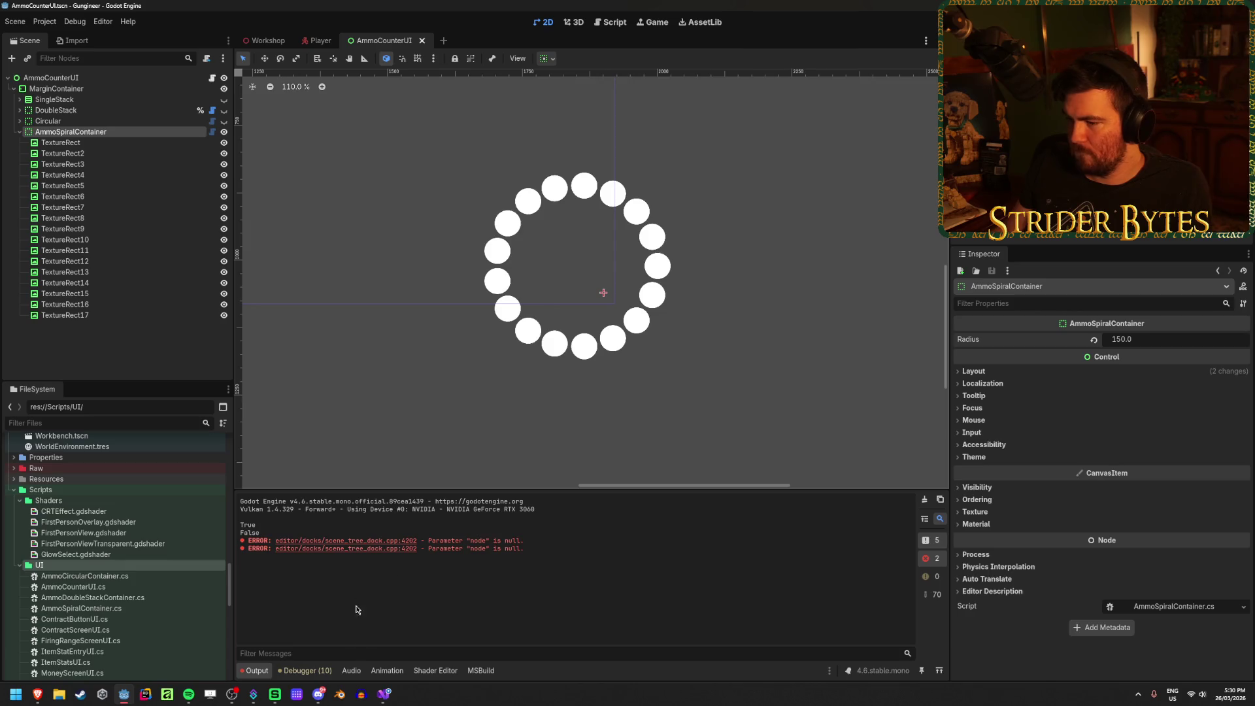
pyautogui.click(386, 691)
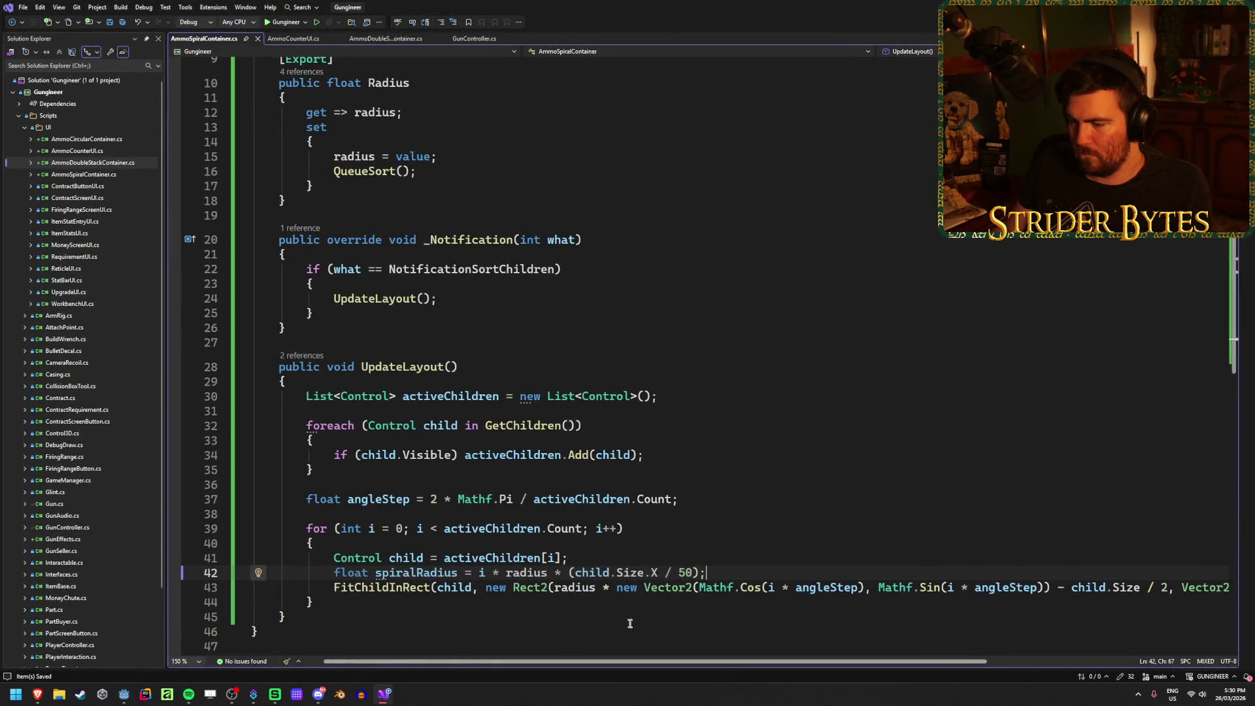
# Step: On line 43, replace radius with spiralRadius in the FitChildInRect call so each circle uses its own spiral radius
pyautogui.scroll(-1, 620, 631)
pyautogui.click(579, 544)
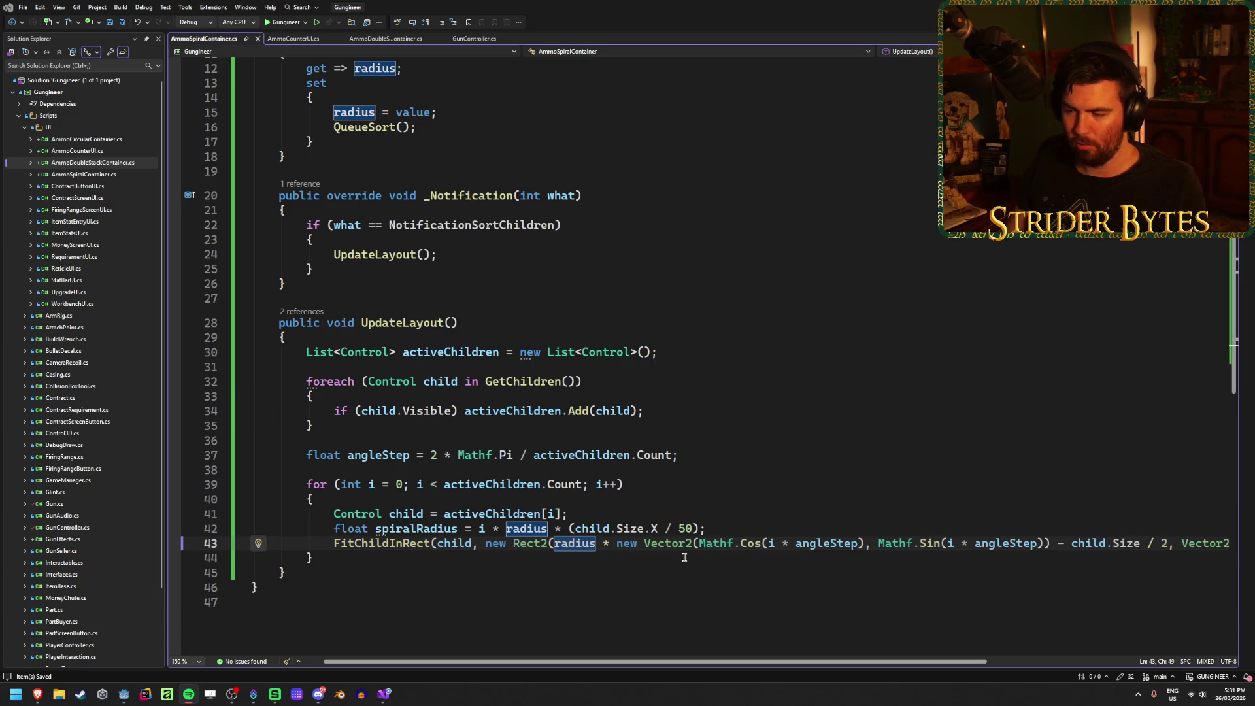
pyautogui.click(714, 533)
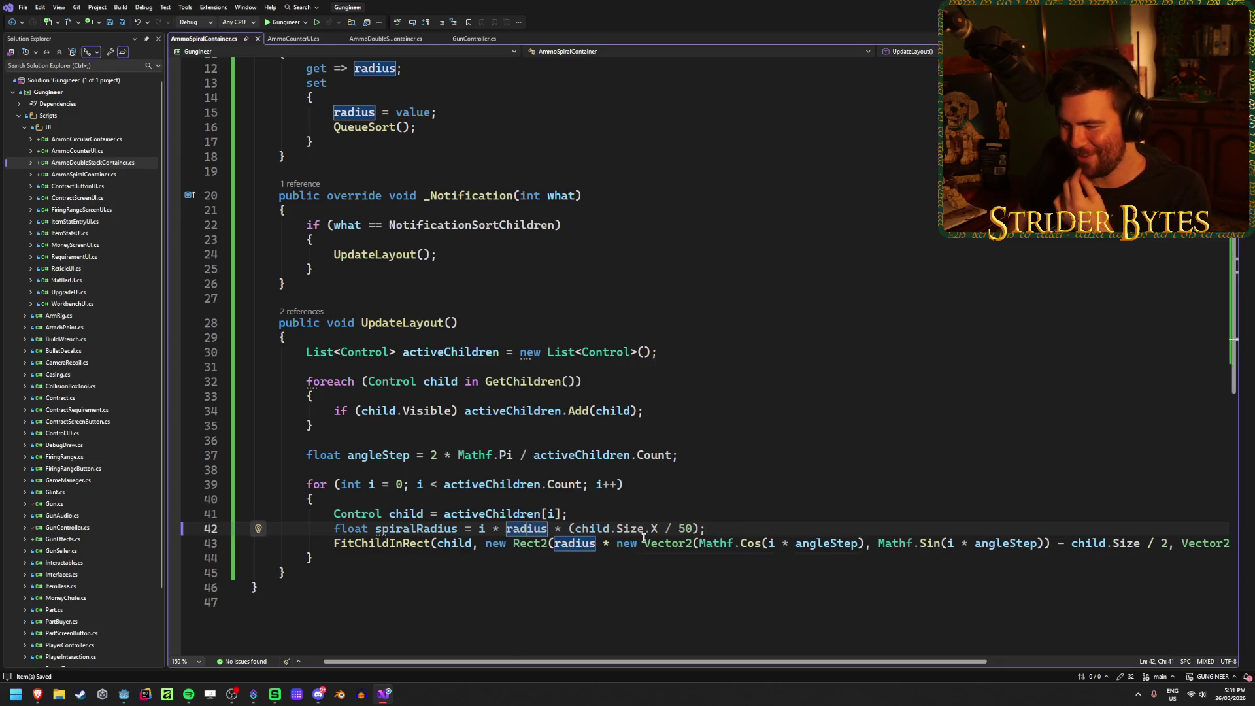
pyautogui.click(572, 546)
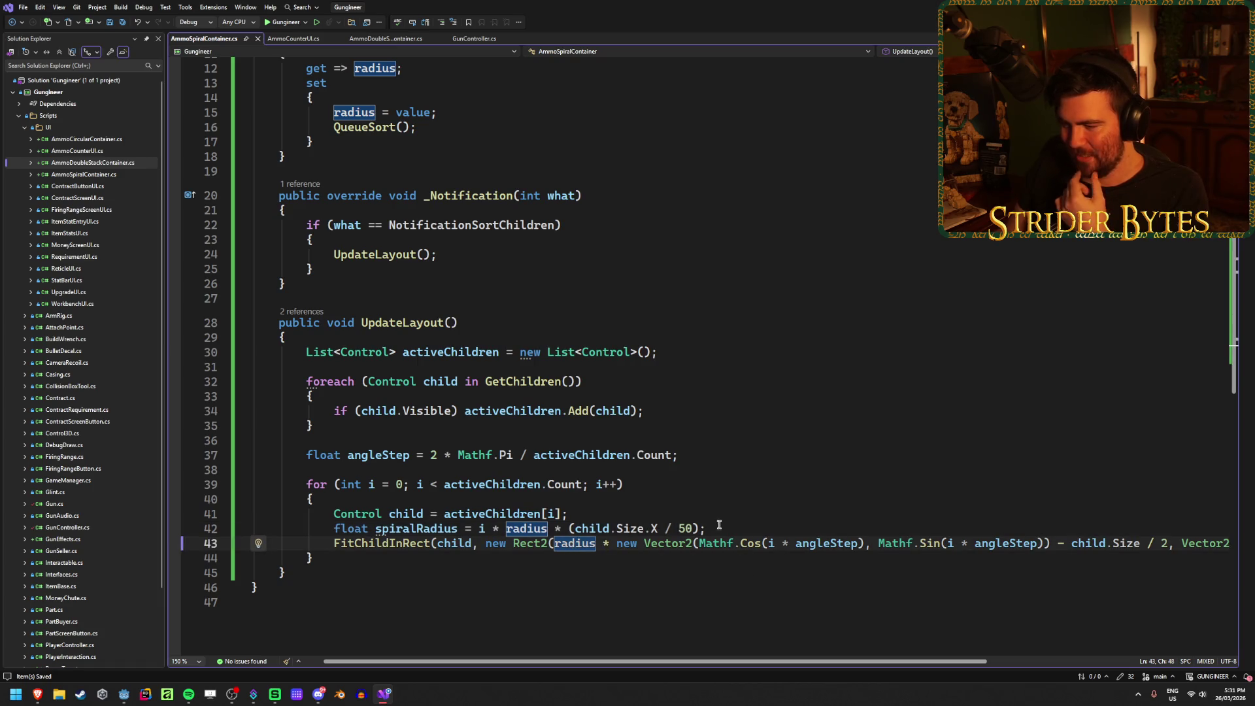
pyautogui.click(584, 546)
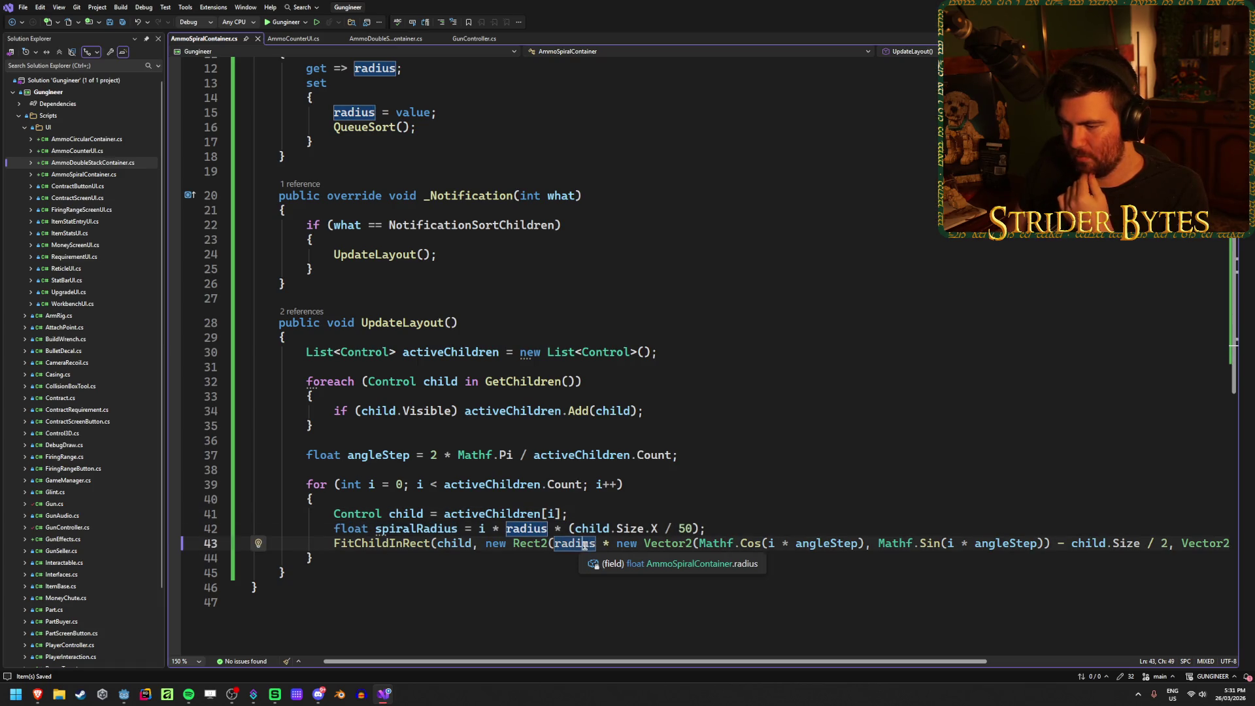
pyautogui.doubleClick(583, 546)
pyautogui.write('spiral')
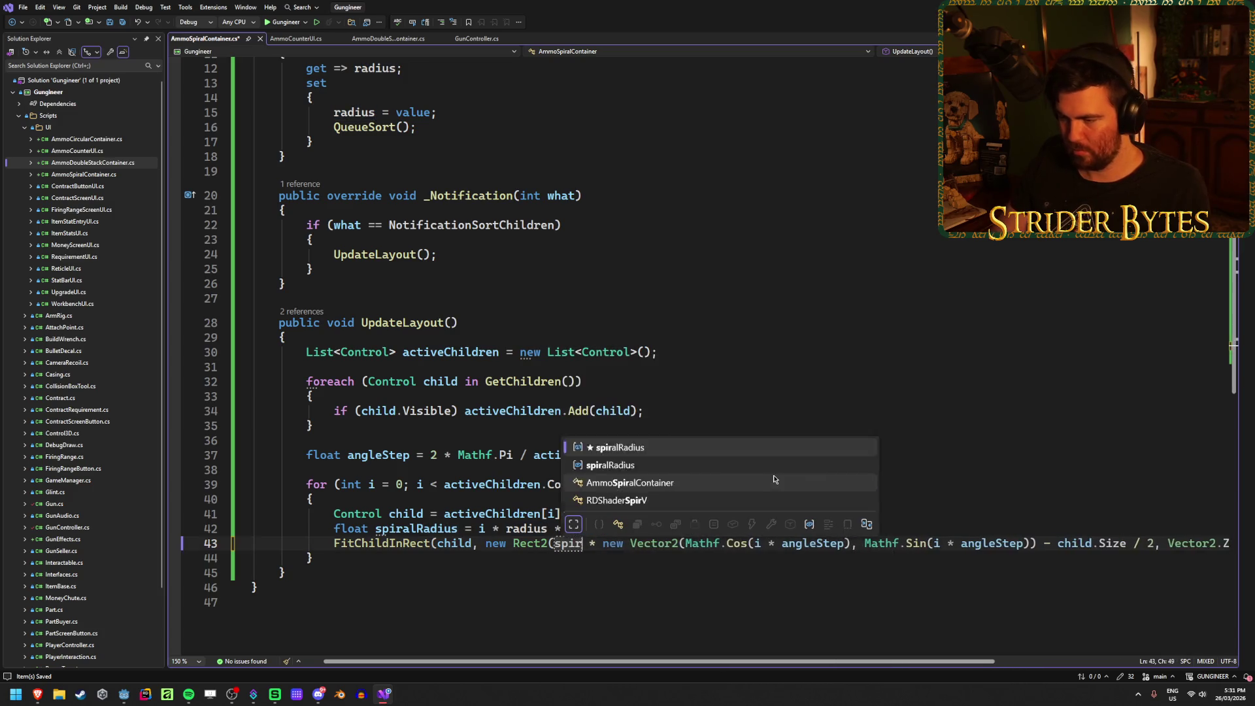
pyautogui.press('Tab')
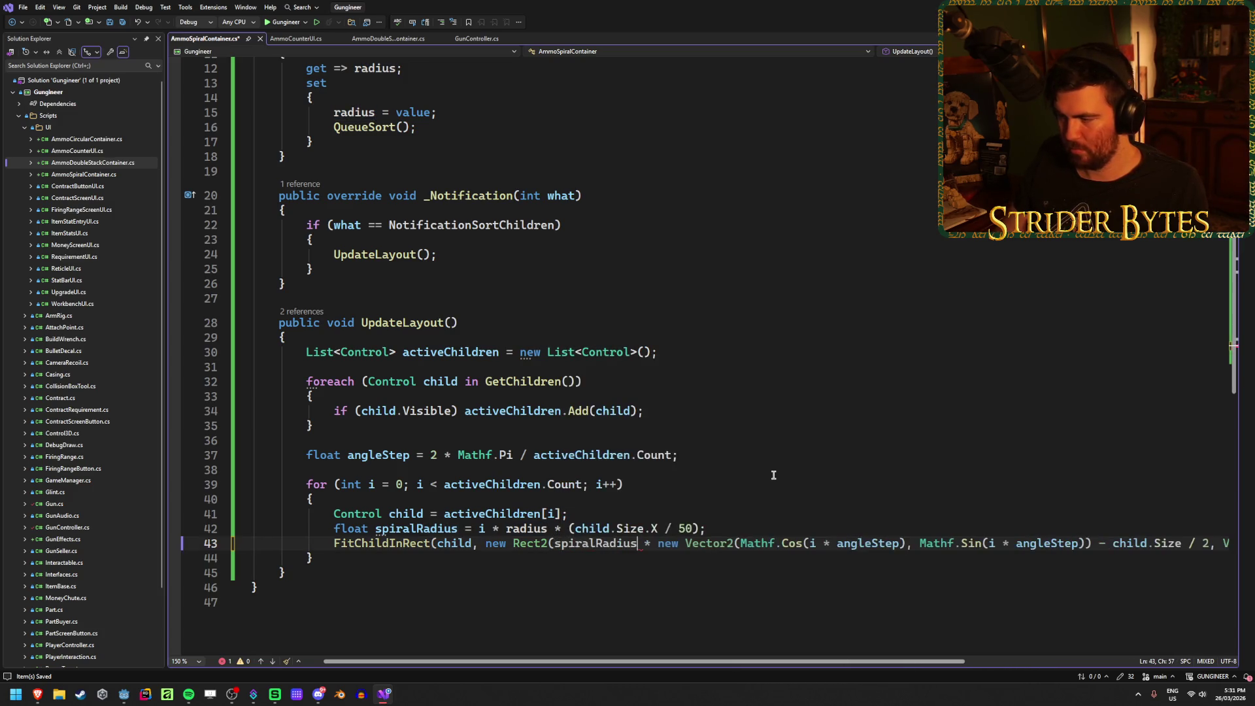
pyautogui.moveTo(841, 661)
pyautogui.mouseDown()
pyautogui.moveTo(1006, 658)
pyautogui.moveTo(662, 639)
pyautogui.mouseUp()
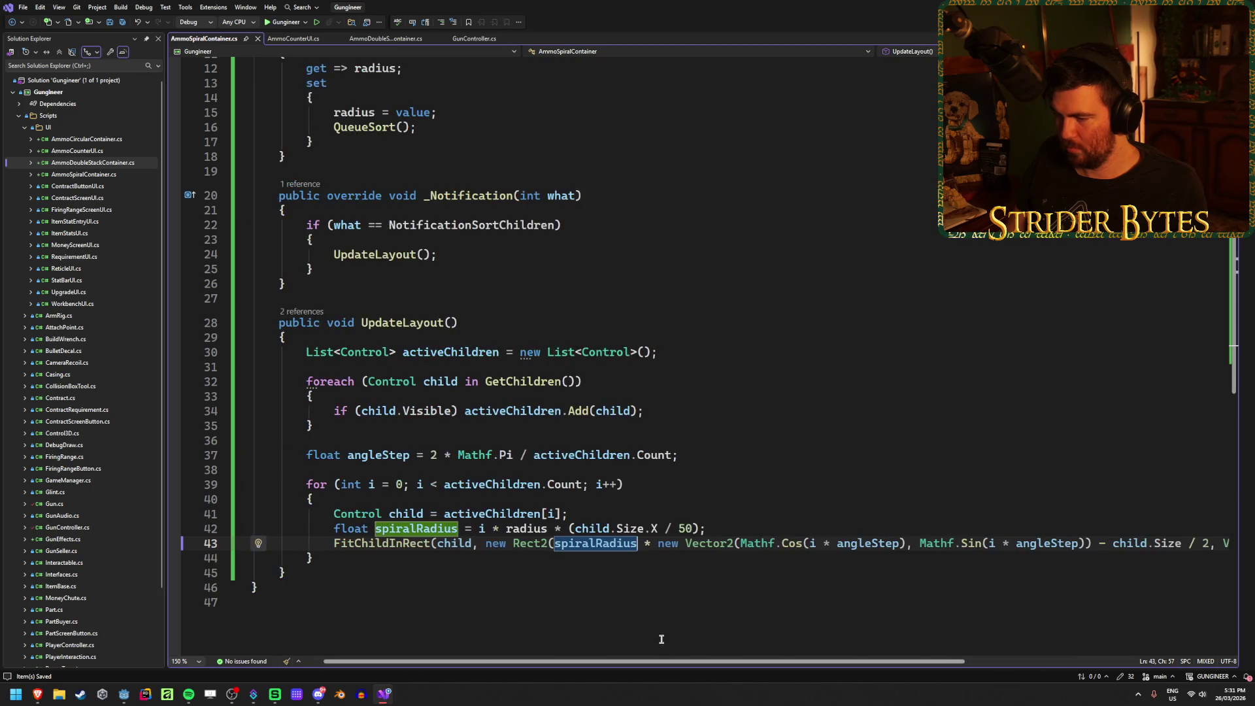
pyautogui.hotkey('alt', 'Tab')
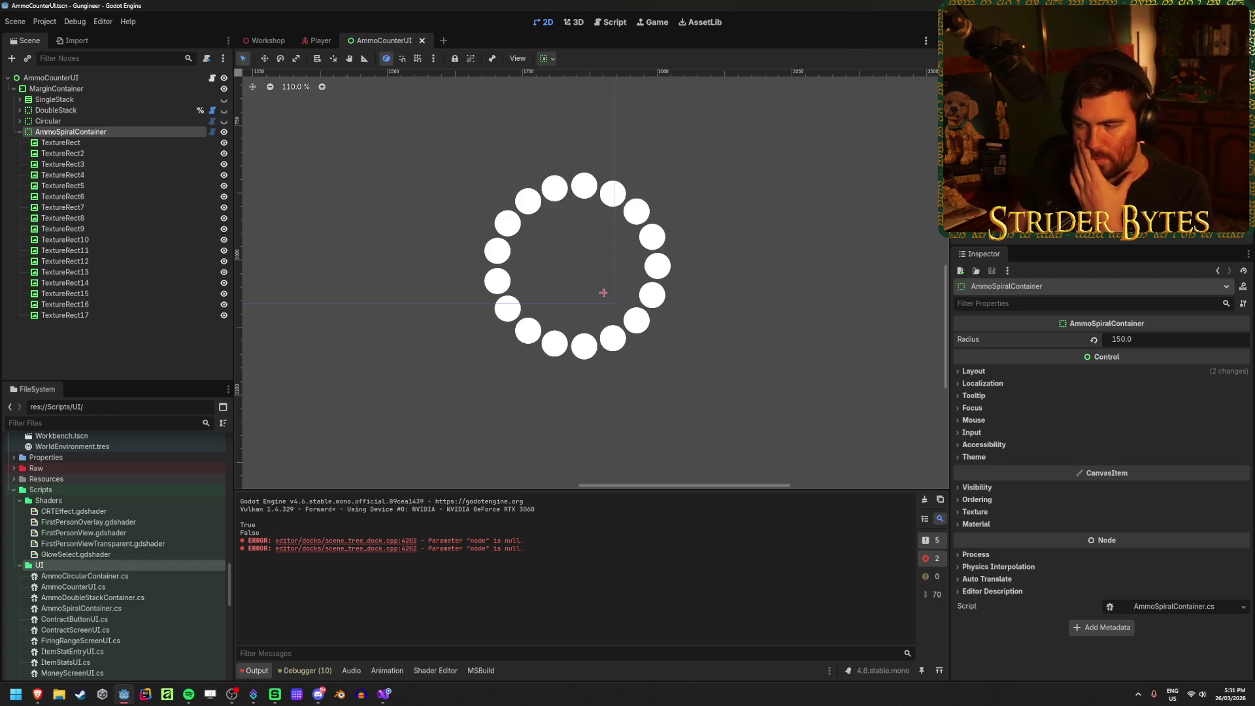
# Step: Rebuild the project and set the container Radius to 50, then lower it to about 16.655
pyautogui.hotkey('alt', 'b')
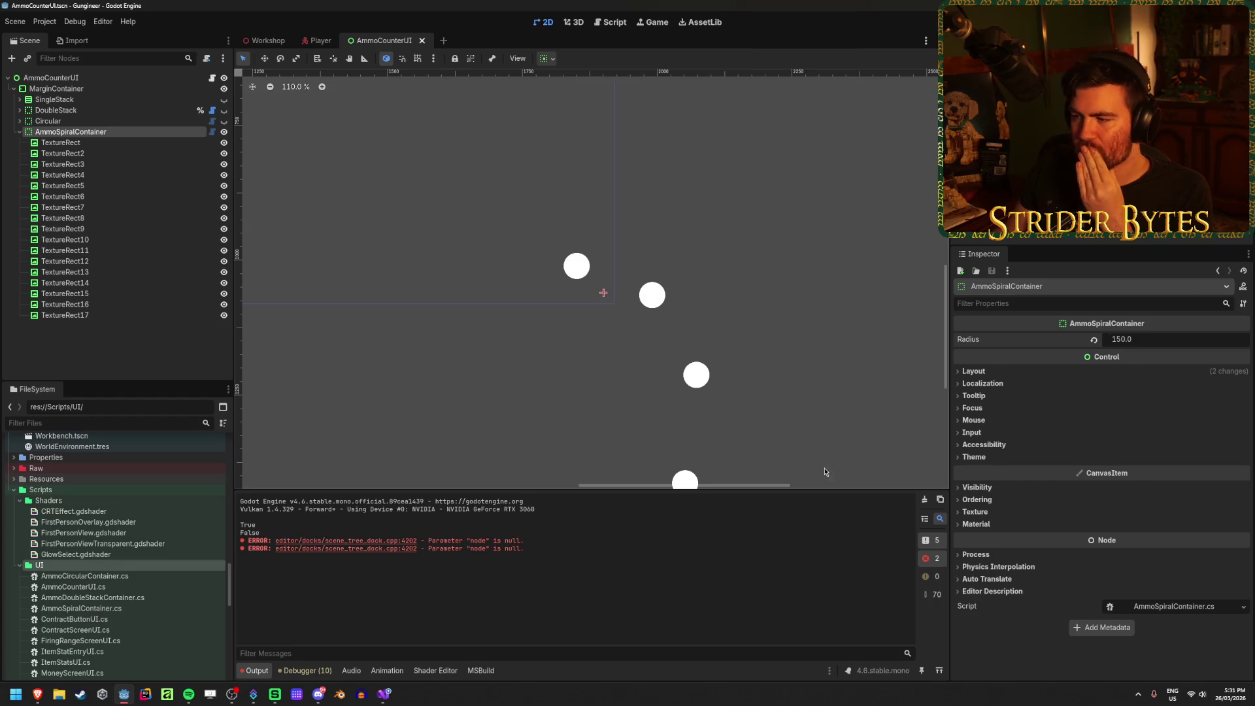
pyautogui.click(1159, 347)
pyautogui.write('50')
pyautogui.press('Return')
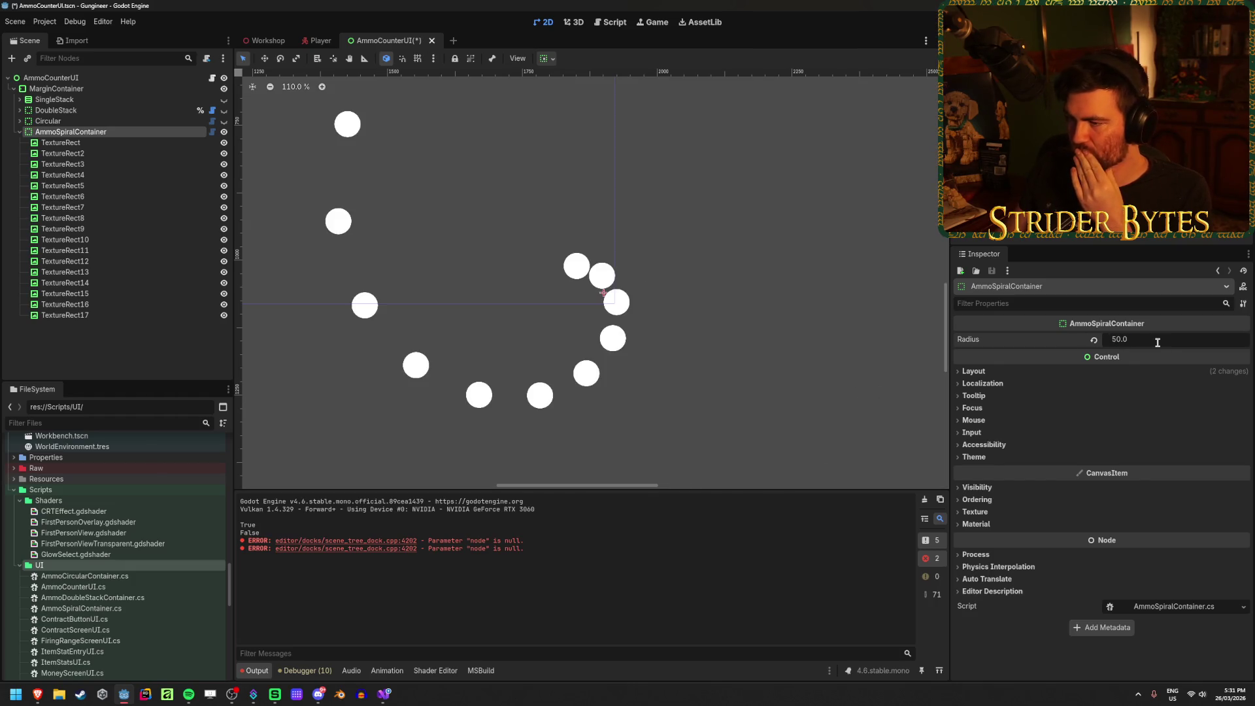
pyautogui.moveTo(1139, 343)
pyautogui.mouseDown()
pyautogui.moveTo(1085, 343)
pyautogui.moveTo(1112, 342)
pyautogui.mouseUp()
# Step: Save the AmmoCounterUI scene and clear the output log
pyautogui.hotkey('ctrl', 's')
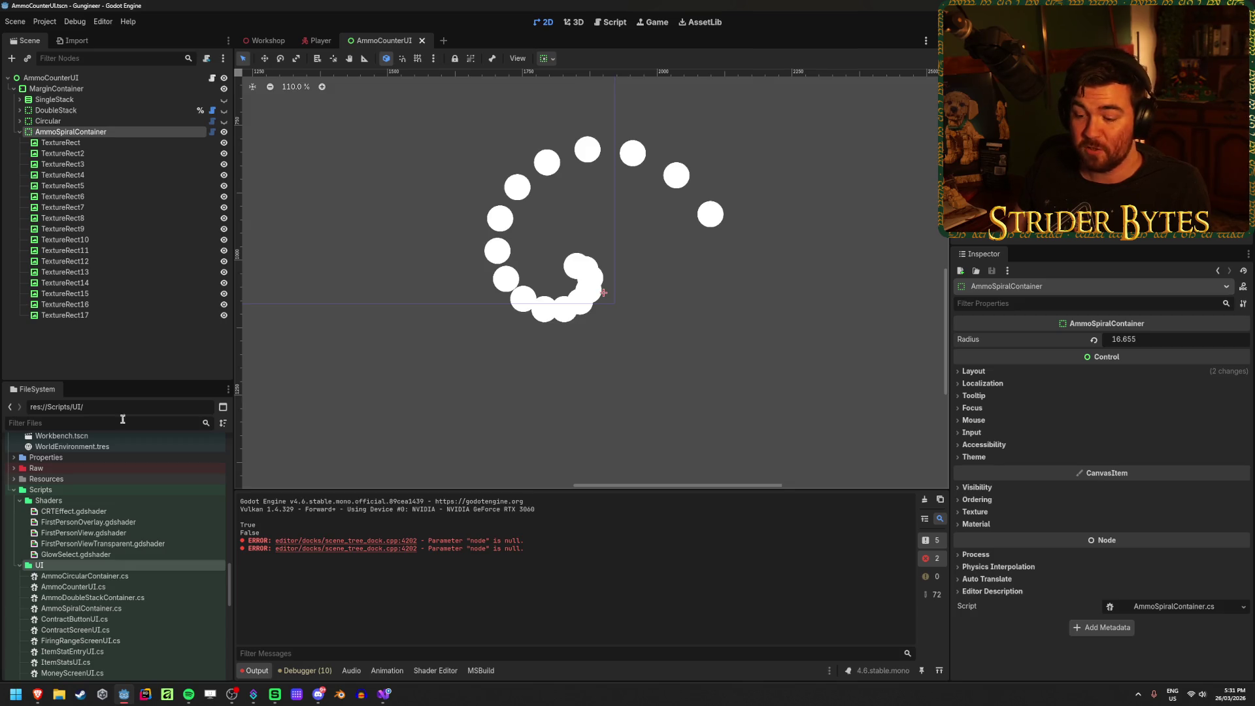
pyautogui.click(925, 499)
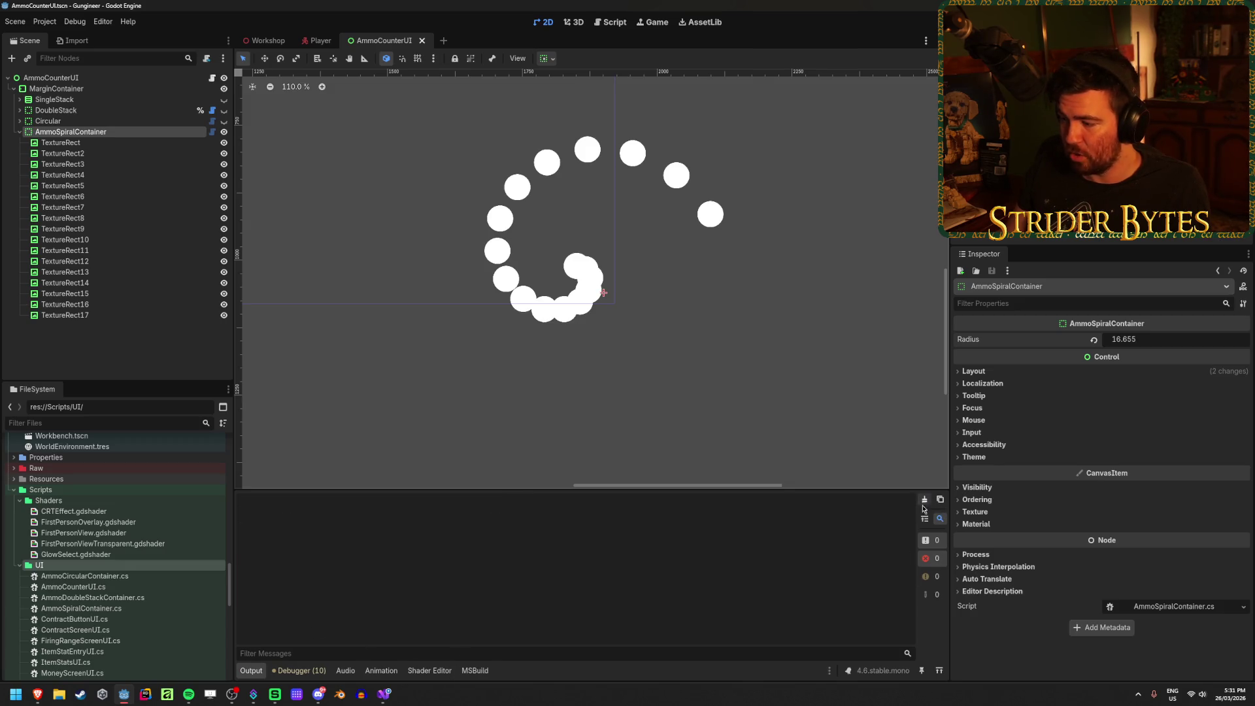
pyautogui.click(377, 693)
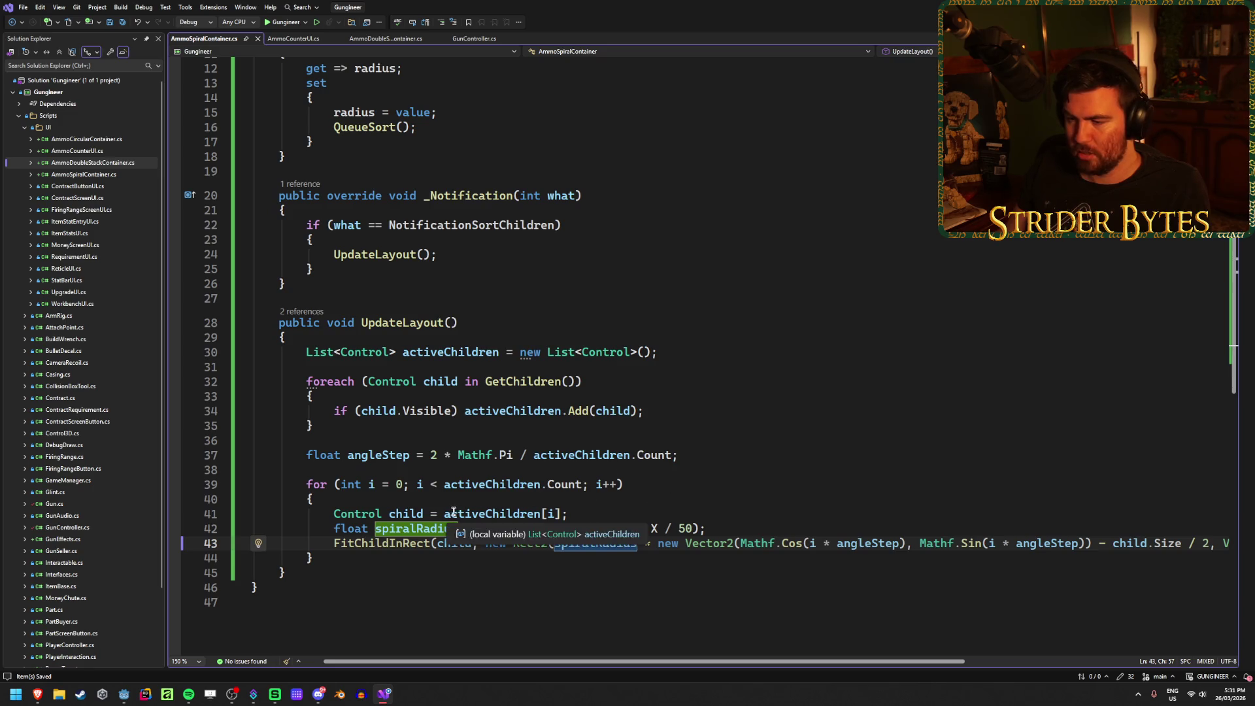
# Step: Review the angleStep calculation on line 37 and how activeChildren.Count is used
pyautogui.click(783, 522)
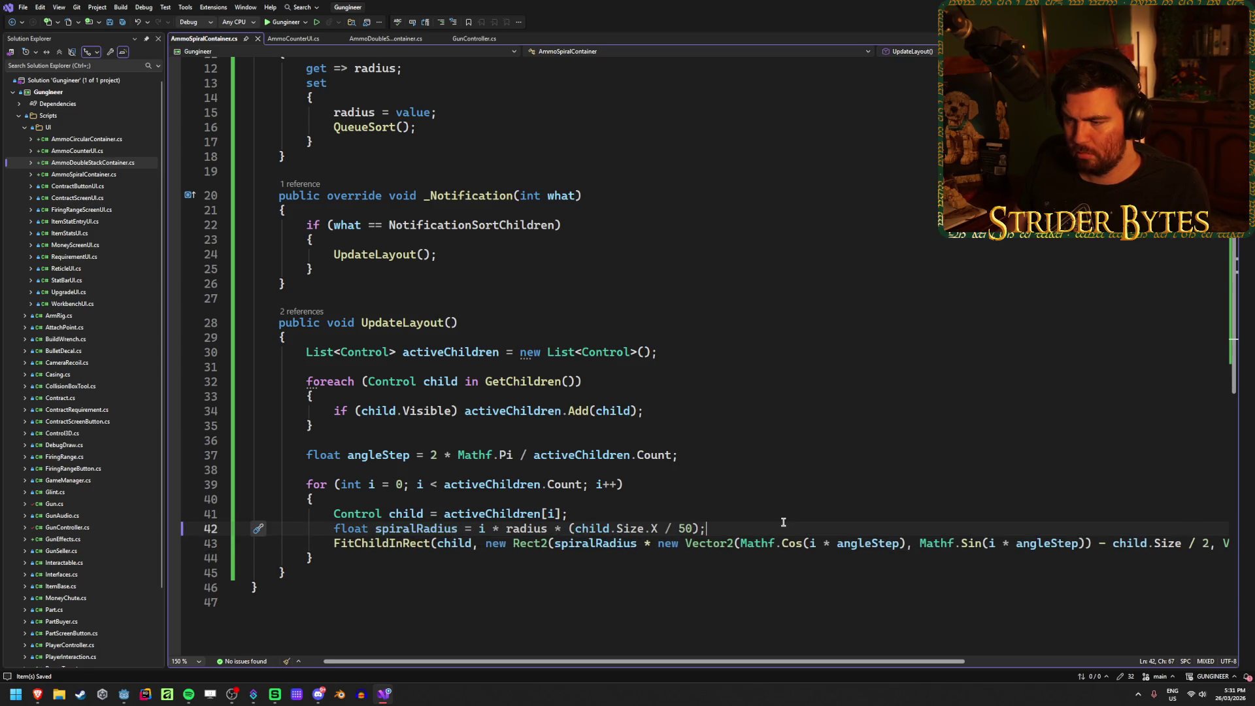
pyautogui.click(392, 454)
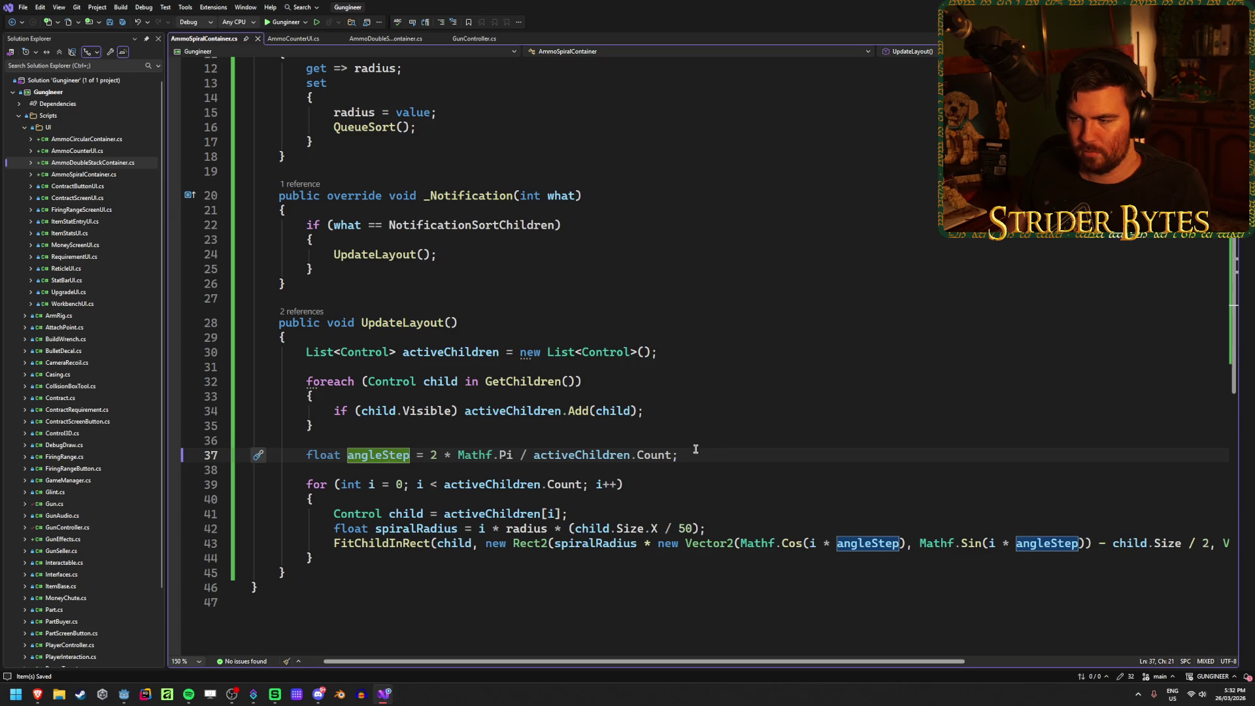
pyautogui.hotkey('alt', 'Tab')
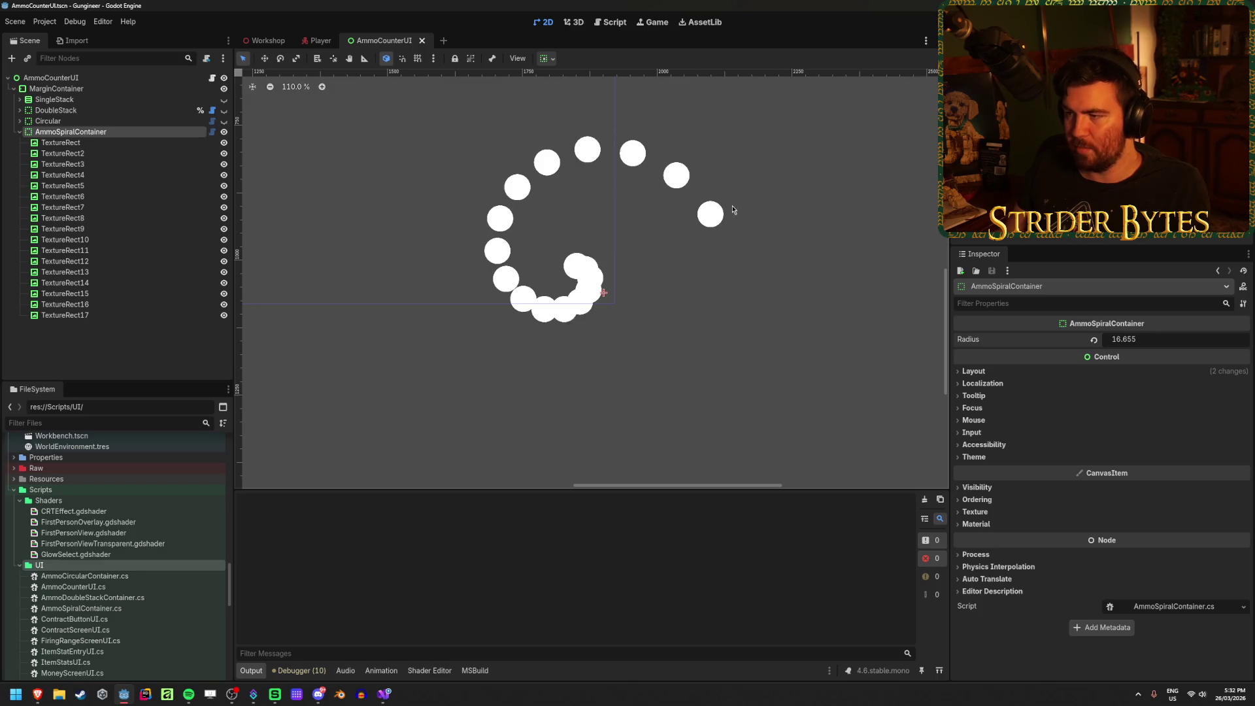
pyautogui.press('super+d')
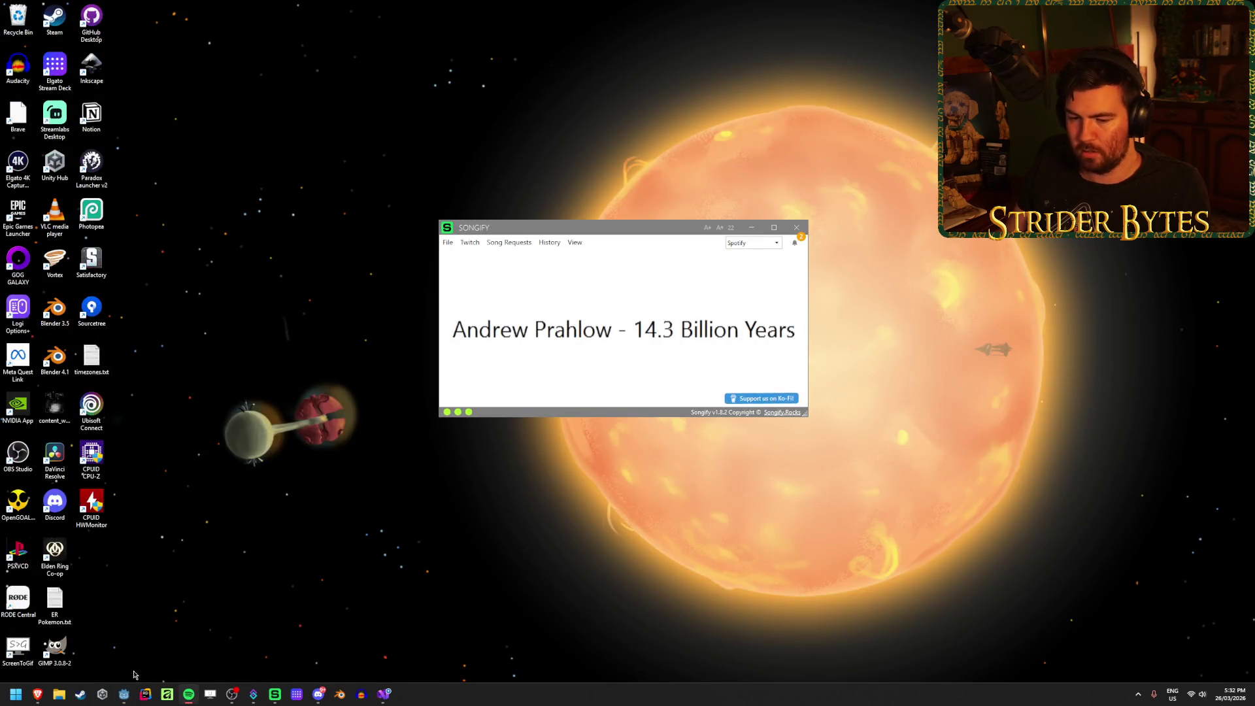
pyautogui.click(123, 694)
pyautogui.click(385, 694)
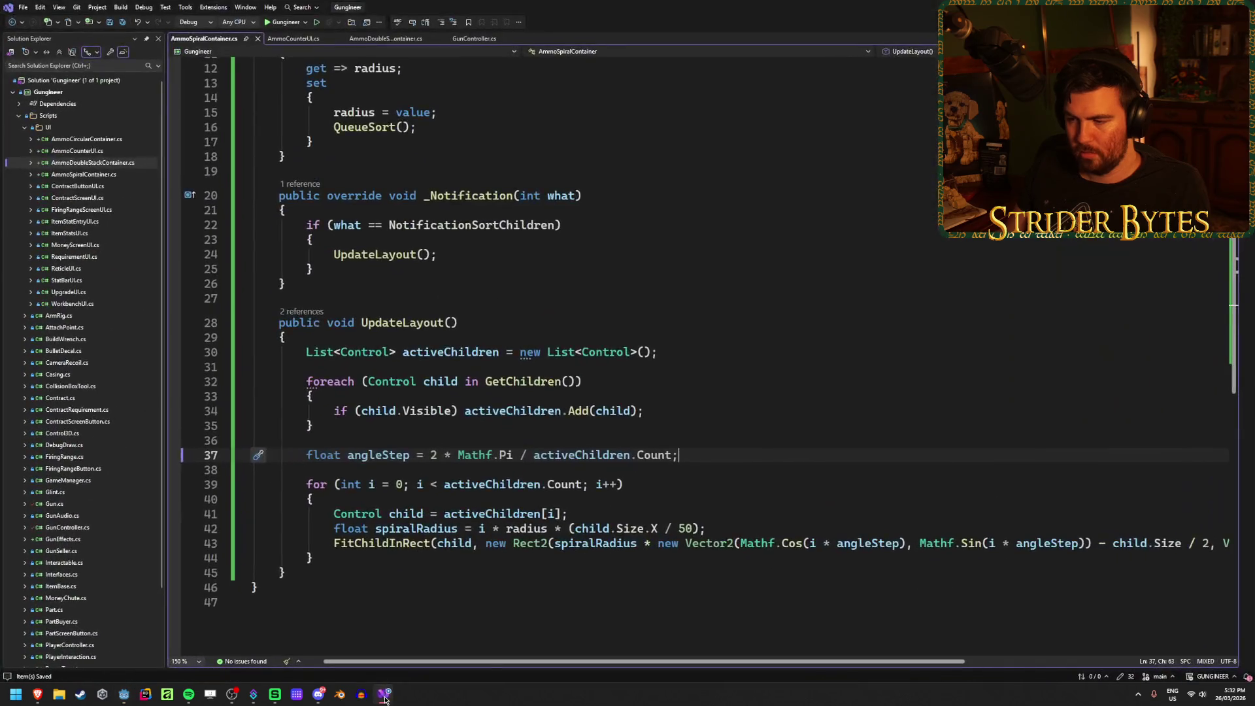
pyautogui.click(738, 527)
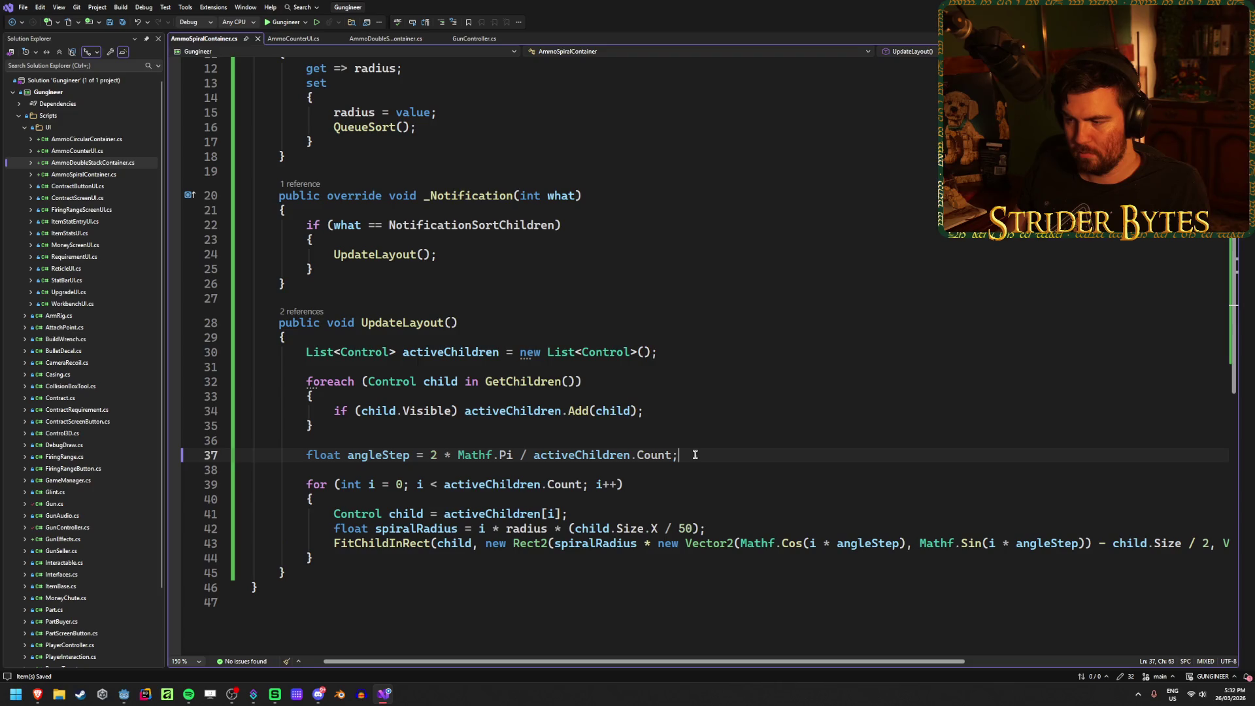
pyautogui.click(638, 455)
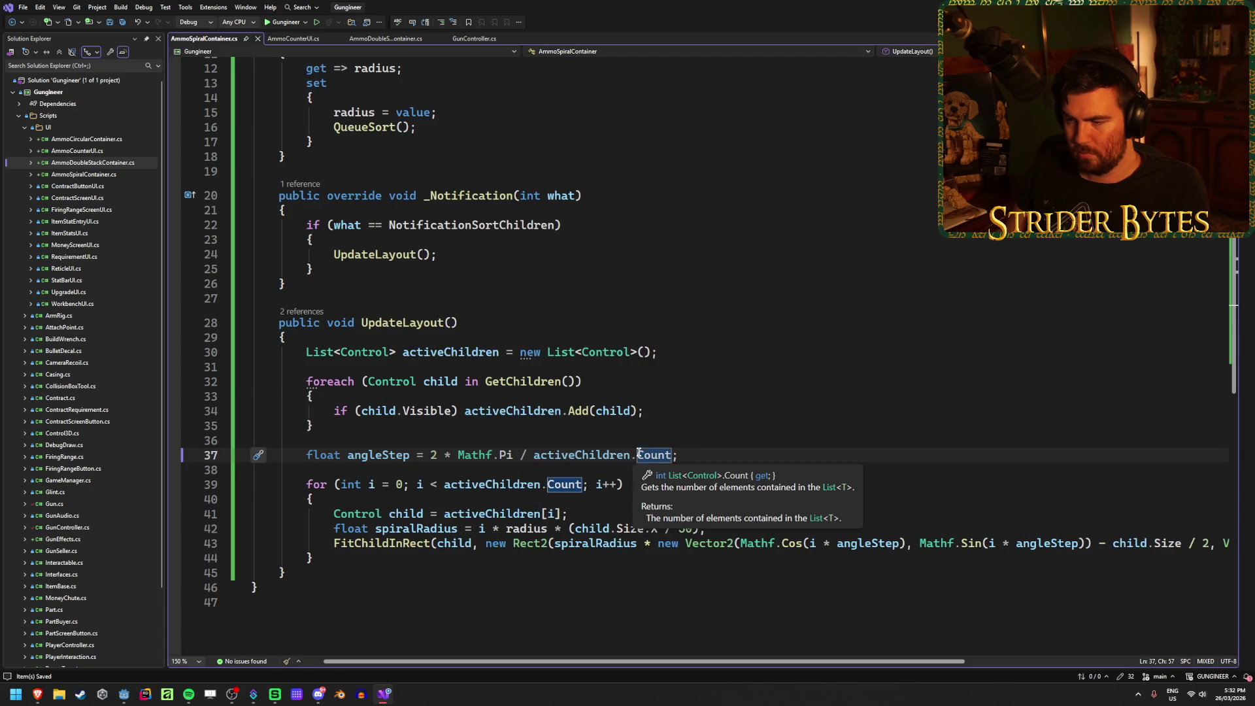
pyautogui.click(555, 455)
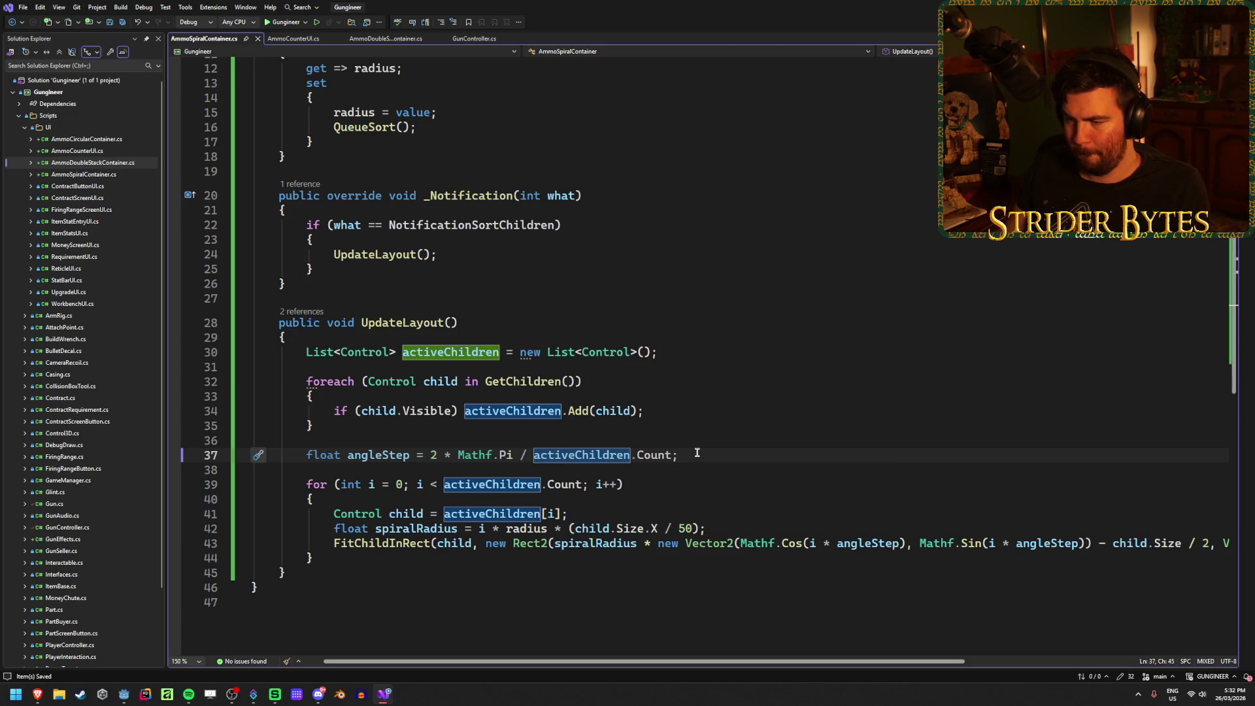
# Step: Move the angleStep line into the for loop, dividing 2 * Mathf.Pi by i instead of activeChildren.Count
pyautogui.click(697, 455)
pyautogui.hotkey('ctrl', 'x')
pyautogui.click(380, 484)
pyautogui.press('Return')
pyautogui.hotkey('ctrl', 'v')
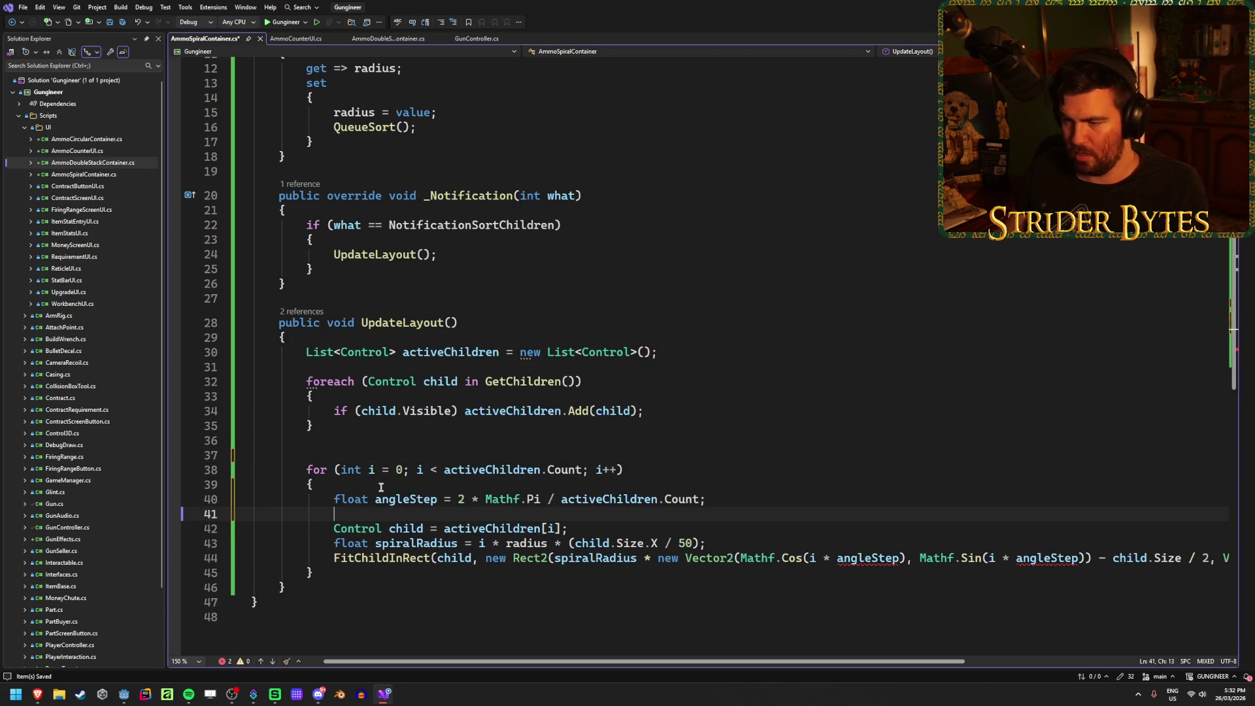
pyautogui.press('BackSpace')
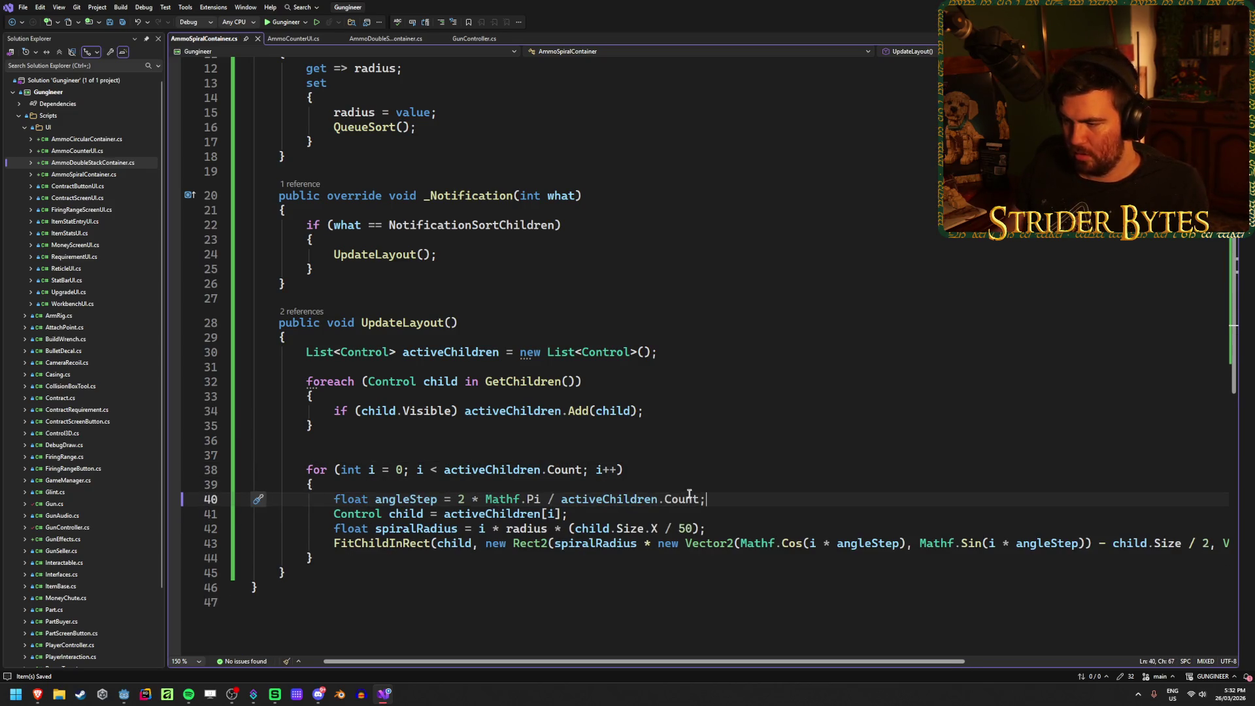
pyautogui.moveTo(698, 498); pyautogui.dragTo(560, 499)
pyautogui.write('i')
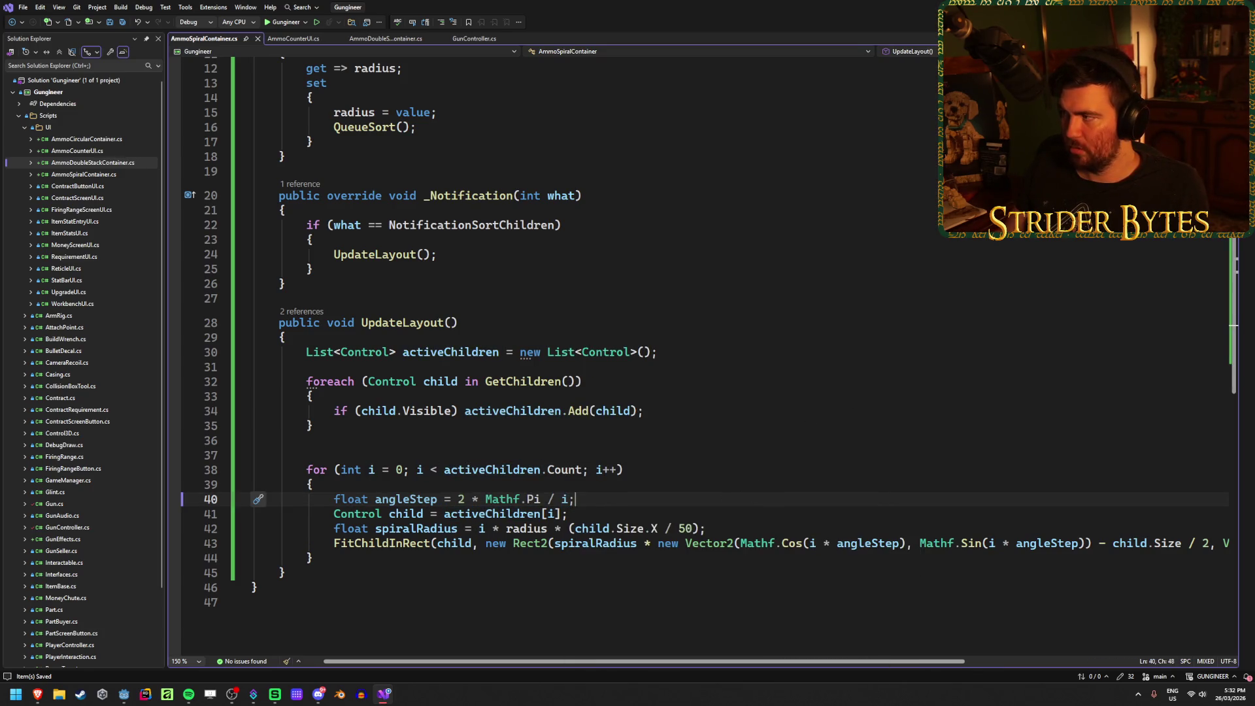
pyautogui.hotkey('alt', 'Tab')
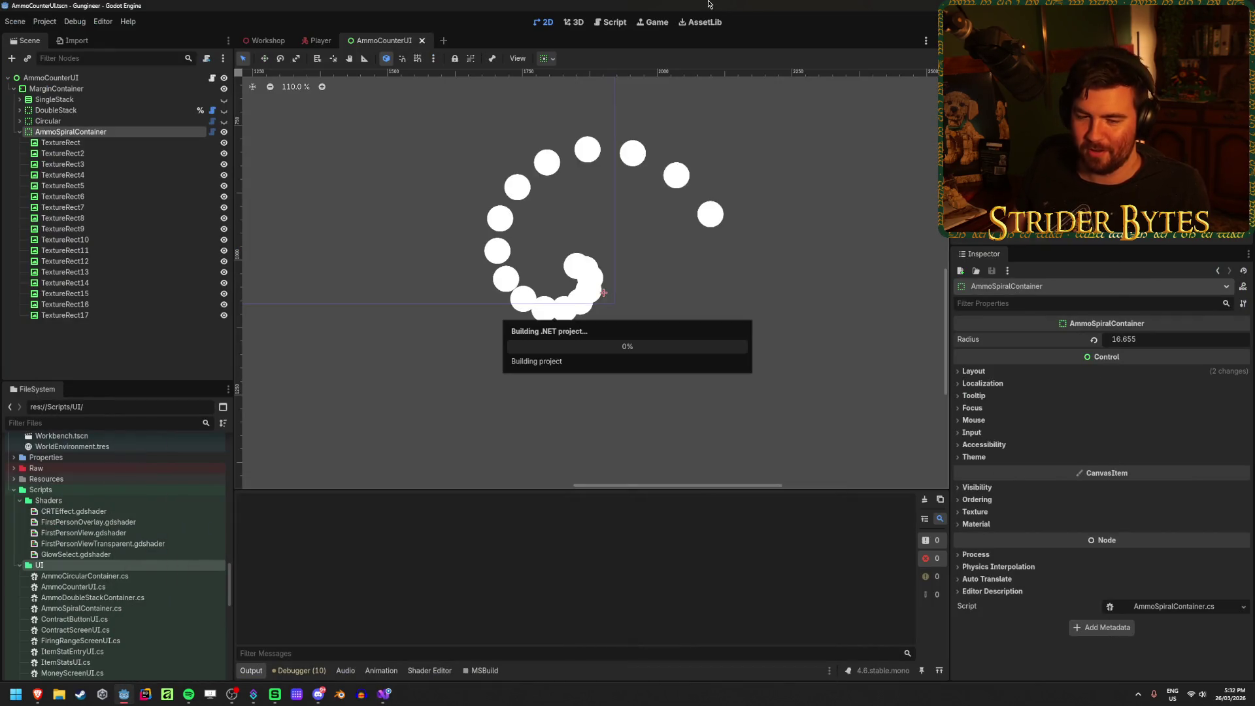
# Step: Set the container's Radius to 50 and save the AmmoCounterUI scene
pyautogui.click(1127, 337)
pyautogui.write('50')
pyautogui.press('Return')
pyautogui.hotkey('ctrl', 's')
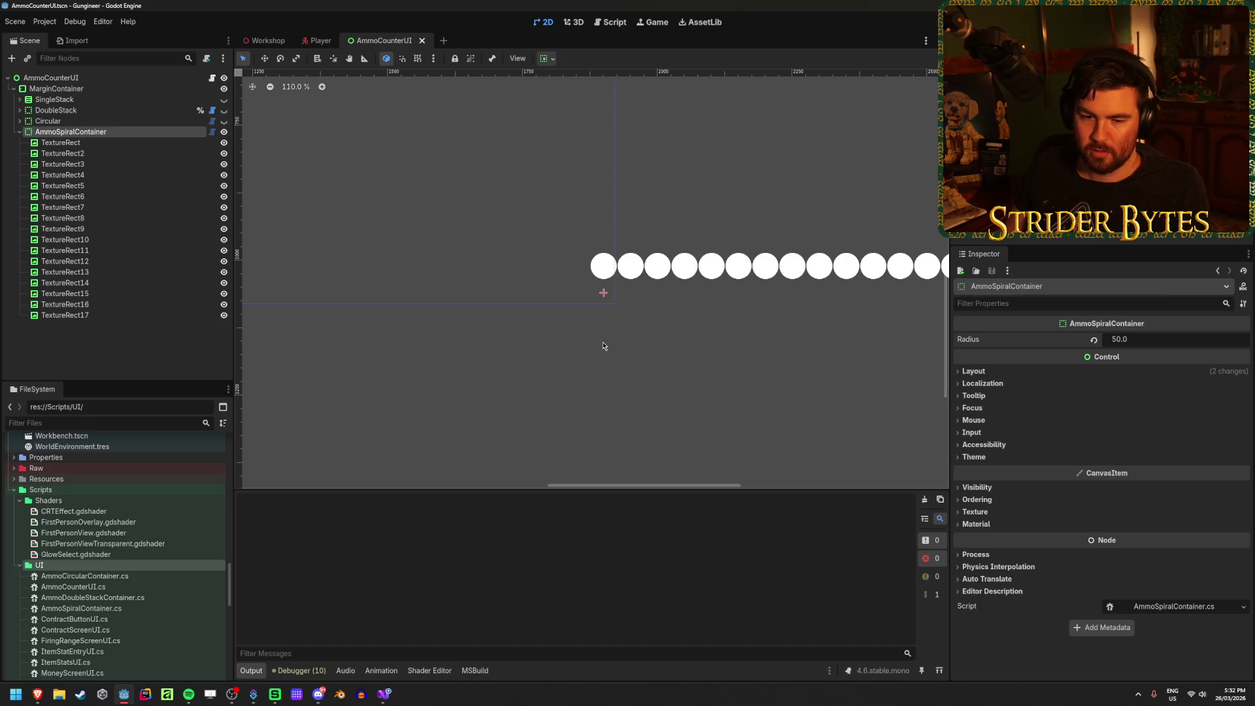
# Step: Restore activeChildren.Count as the angleStep divisor in place of i
pyautogui.click(386, 695)
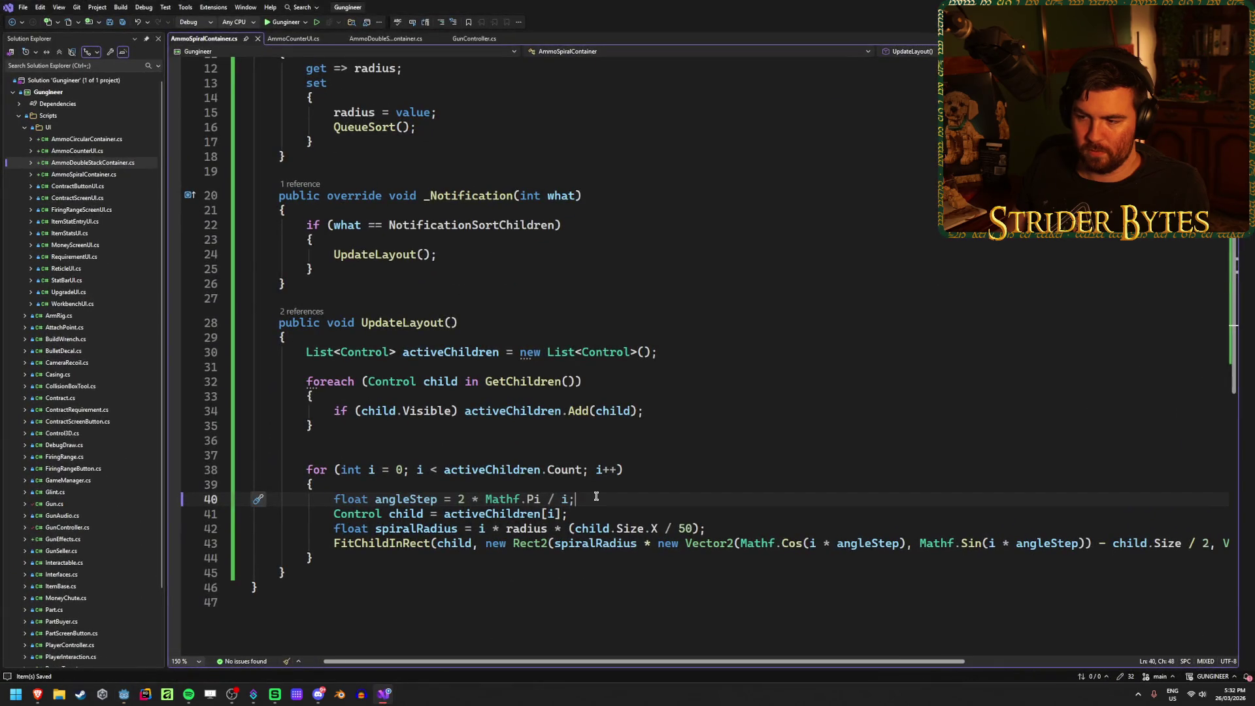
pyautogui.press('Left')
pyautogui.press('BackSpace')
pyautogui.hotkey('ctrl', 'v')
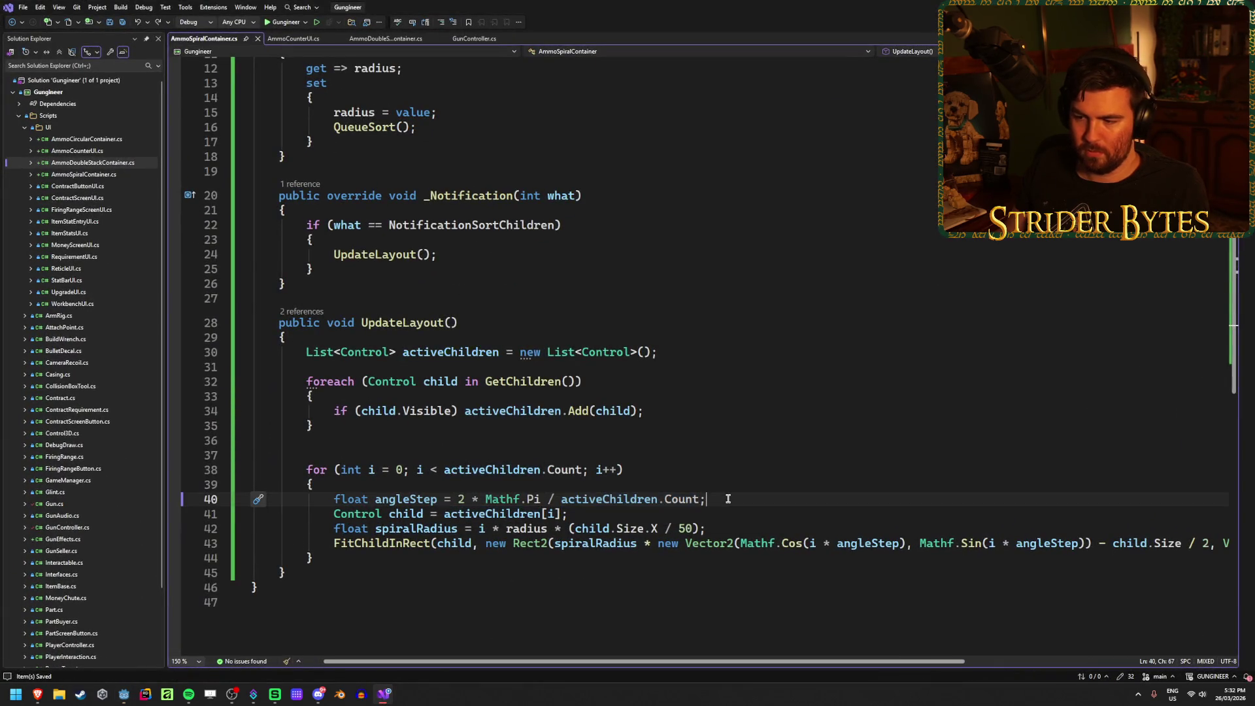
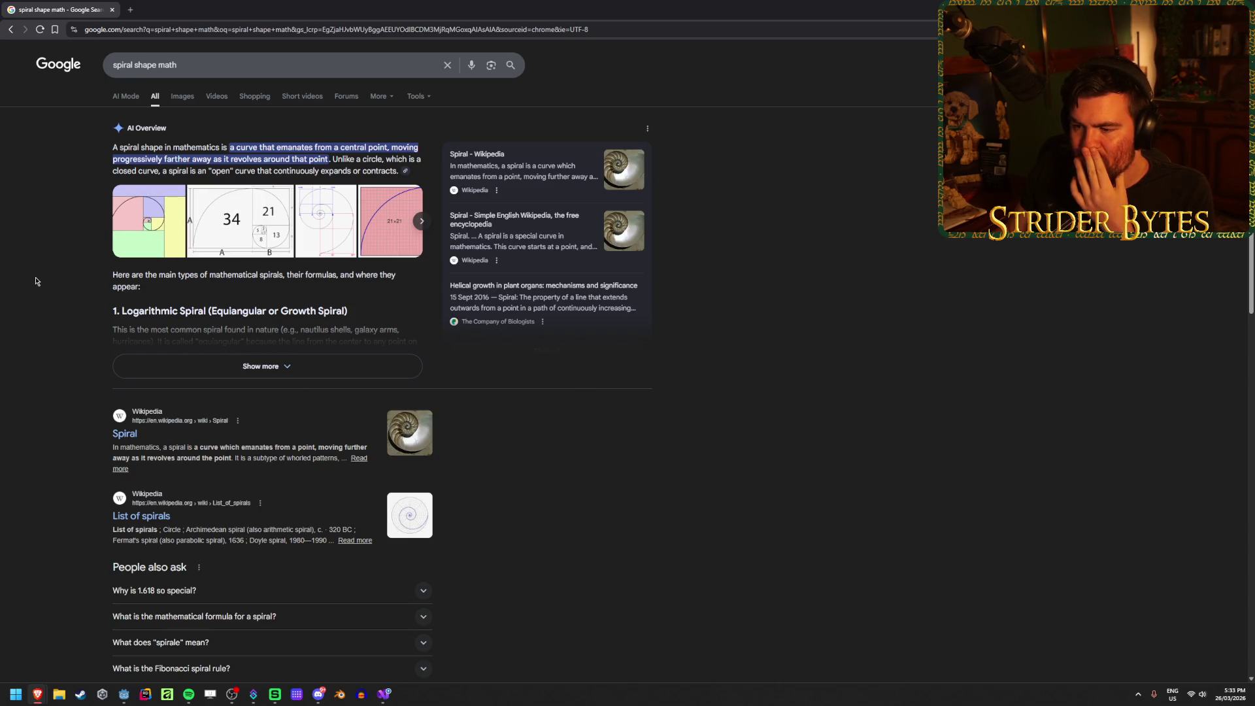
# Step: Open the TOP FIVE MATHEMATICAL SPIRALS result in a new tab and switch to it
pyautogui.scroll(-3, 37, 279)
pyautogui.scroll(-2, 36, 279)
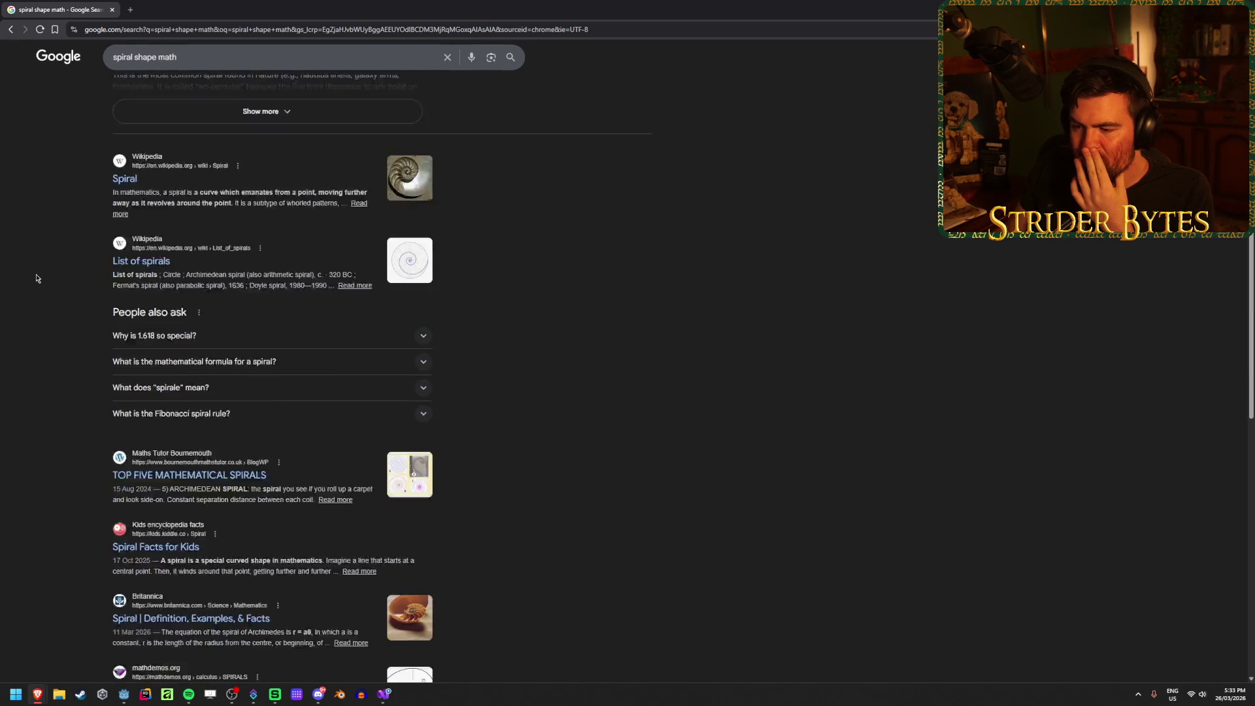
pyautogui.middleClick(189, 386)
pyautogui.scroll(2, 57, 291)
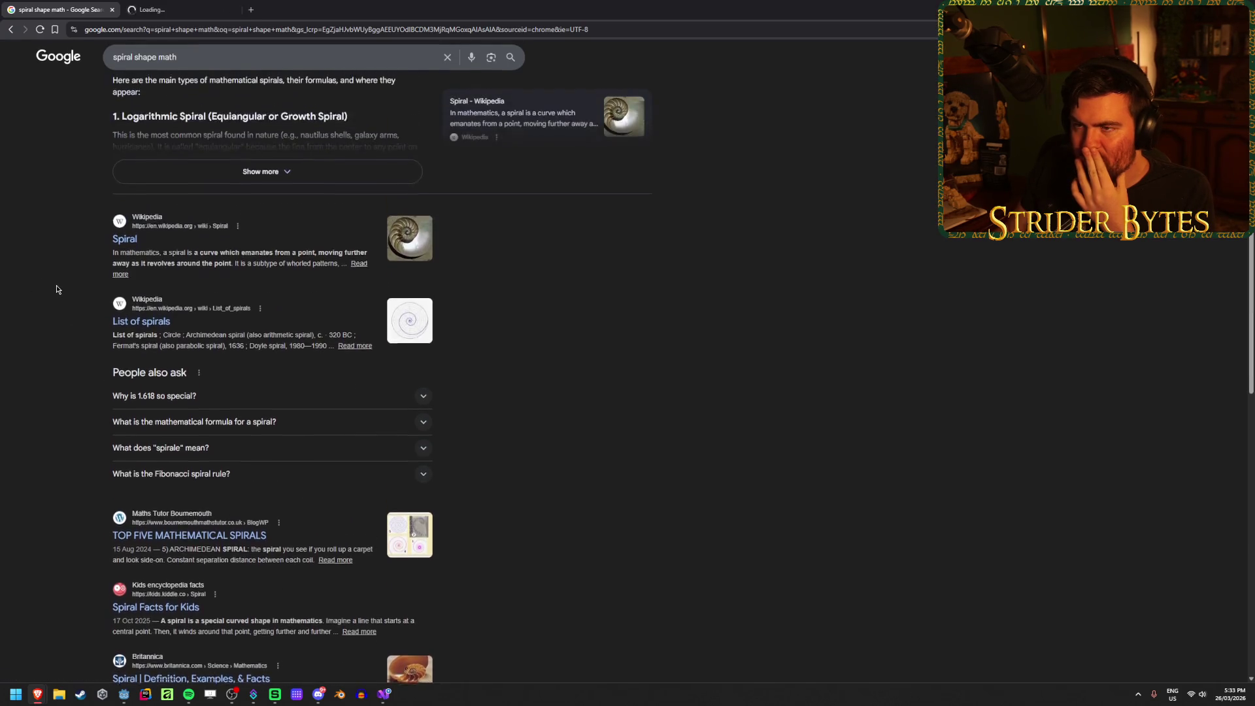
pyautogui.hotkey('ctrl', 'Tab')
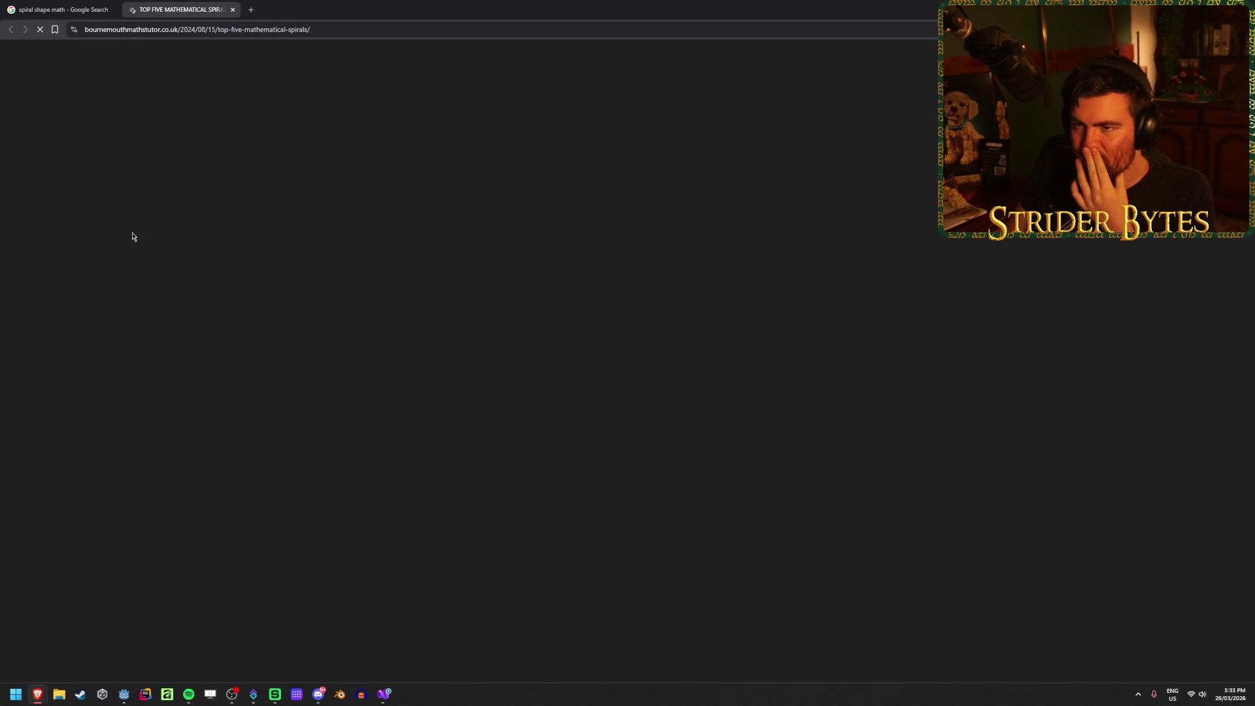
# Step: Read the Archimedean spiral section, highlighting its polar equation and coil-separation note, then open the linked video
pyautogui.scroll(-3, 133, 236)
pyautogui.scroll(3, 133, 236)
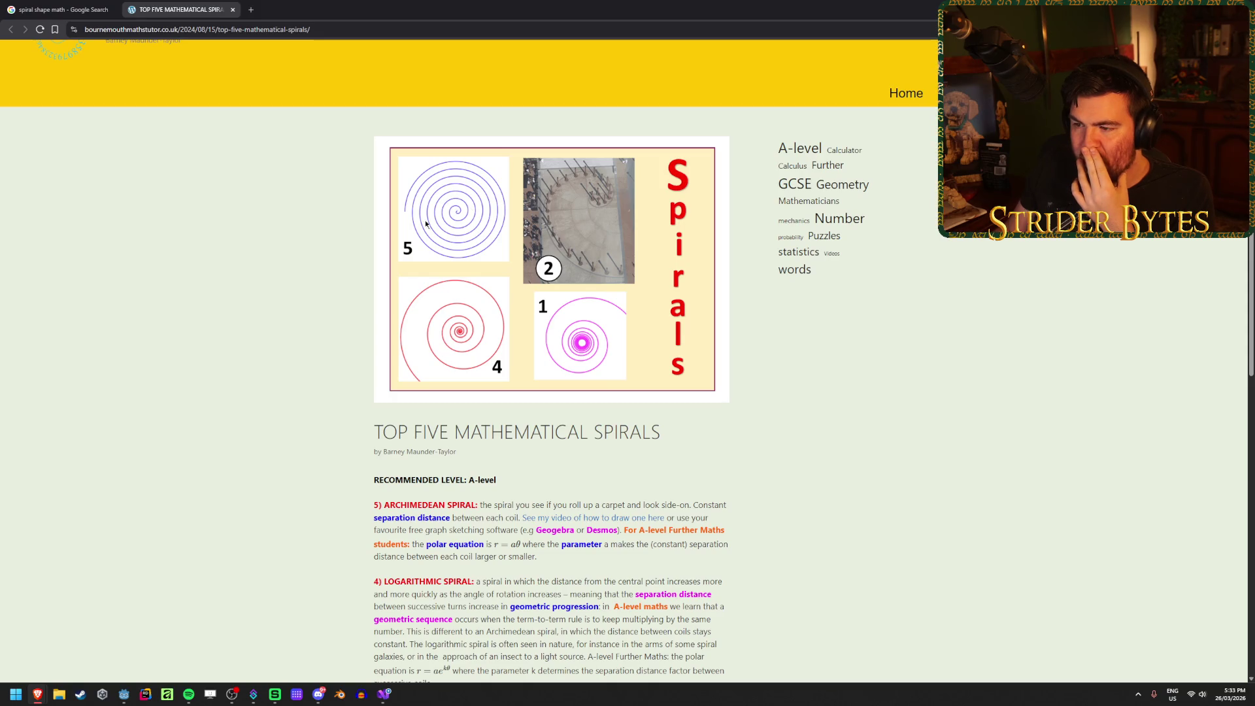
pyautogui.scroll(-2, 270, 363)
pyautogui.moveTo(459, 406); pyautogui.dragTo(394, 406)
pyautogui.moveTo(497, 406)
pyautogui.mouseDown()
pyautogui.moveTo(425, 406)
pyautogui.moveTo(498, 446)
pyautogui.mouseUp()
pyautogui.click(412, 407)
pyautogui.click(483, 445)
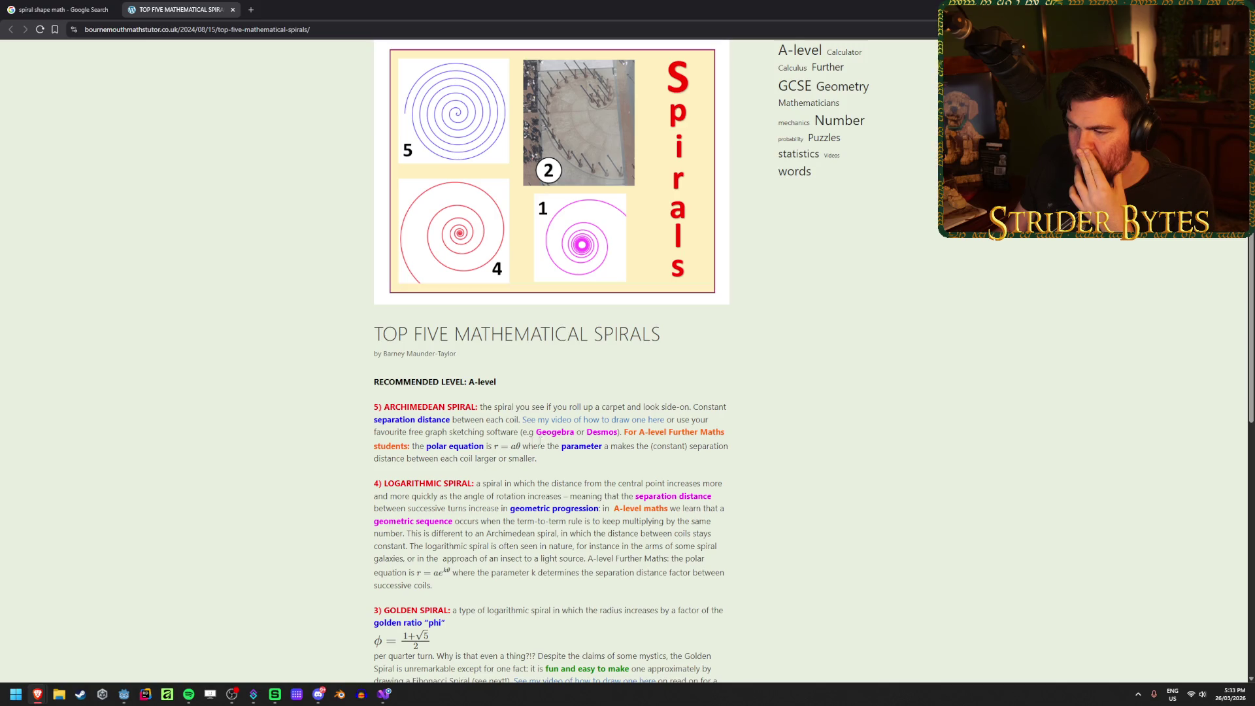
pyautogui.moveTo(550, 461); pyautogui.dragTo(435, 458)
pyautogui.click(435, 459)
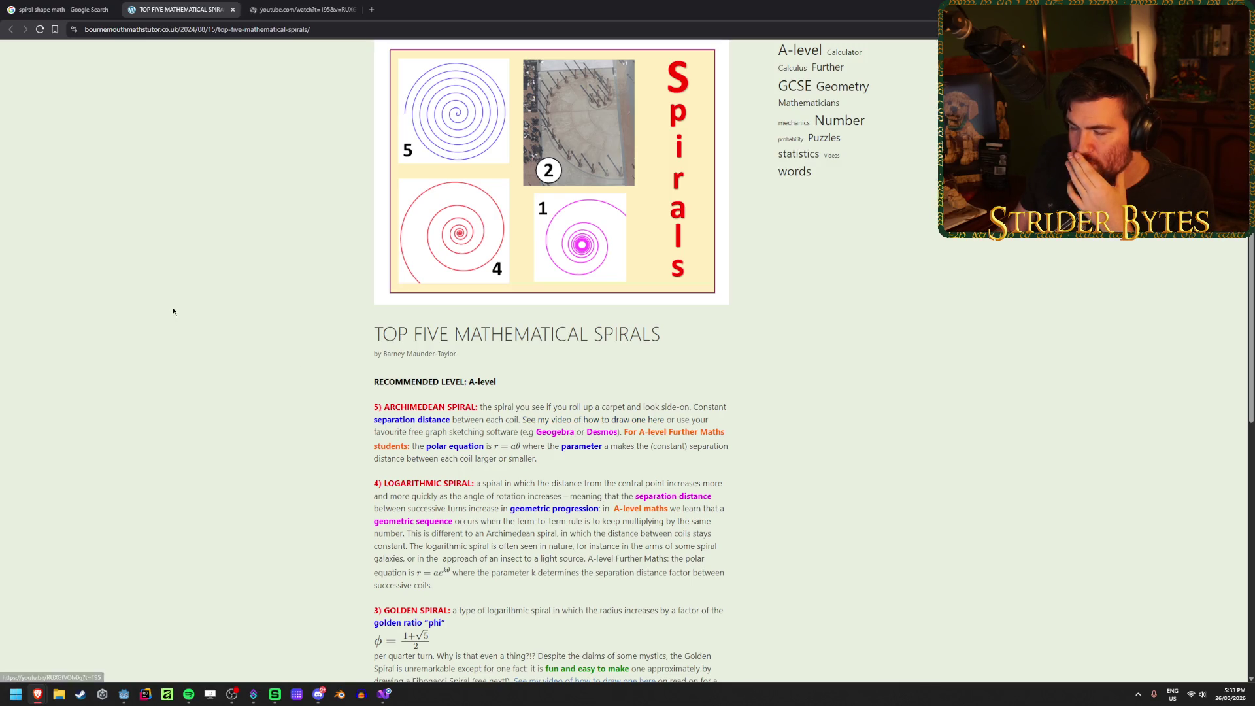
pyautogui.click(296, 8)
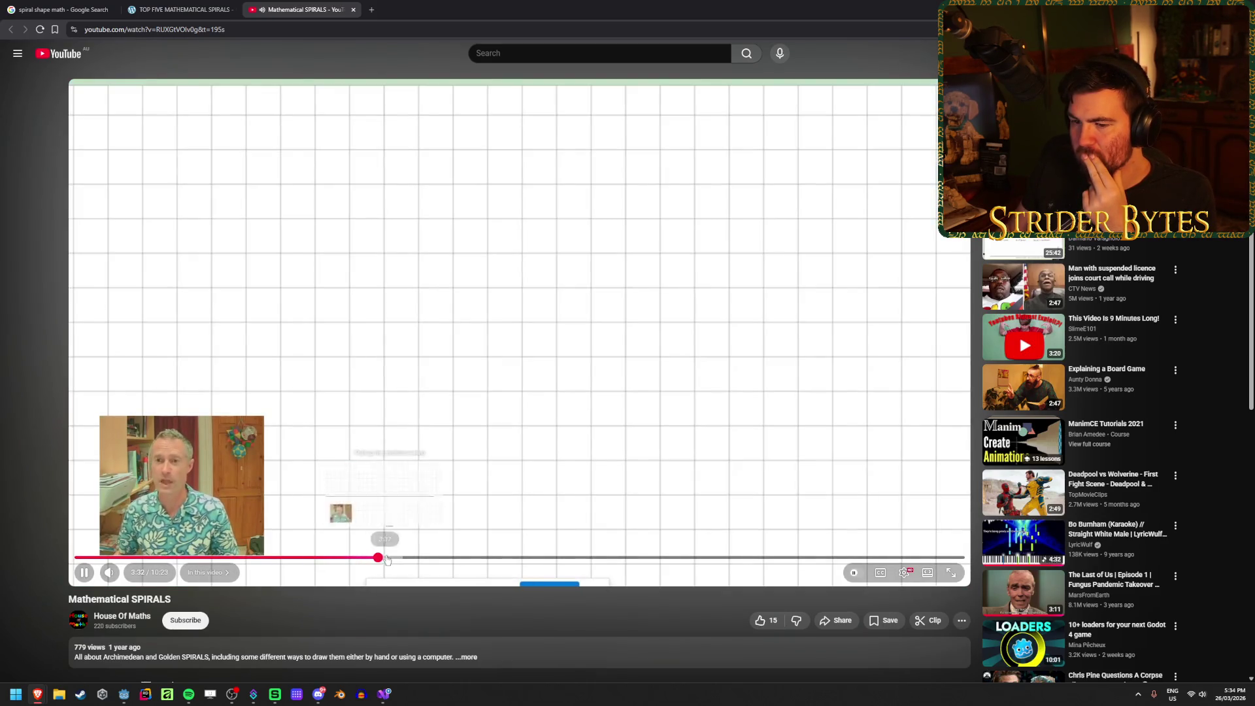
# Step: Skip the video ahead to the number line and circle drawings, and mute it
pyautogui.click(387, 558)
pyautogui.click(400, 557)
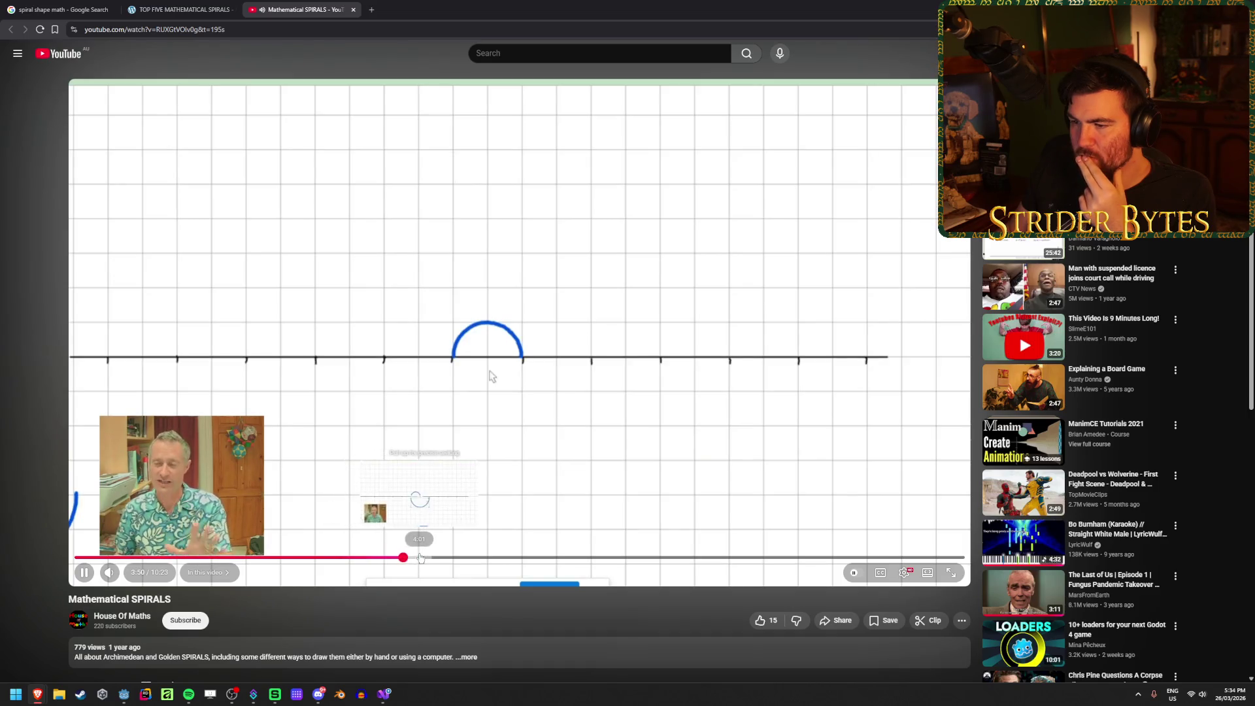
pyautogui.click(419, 557)
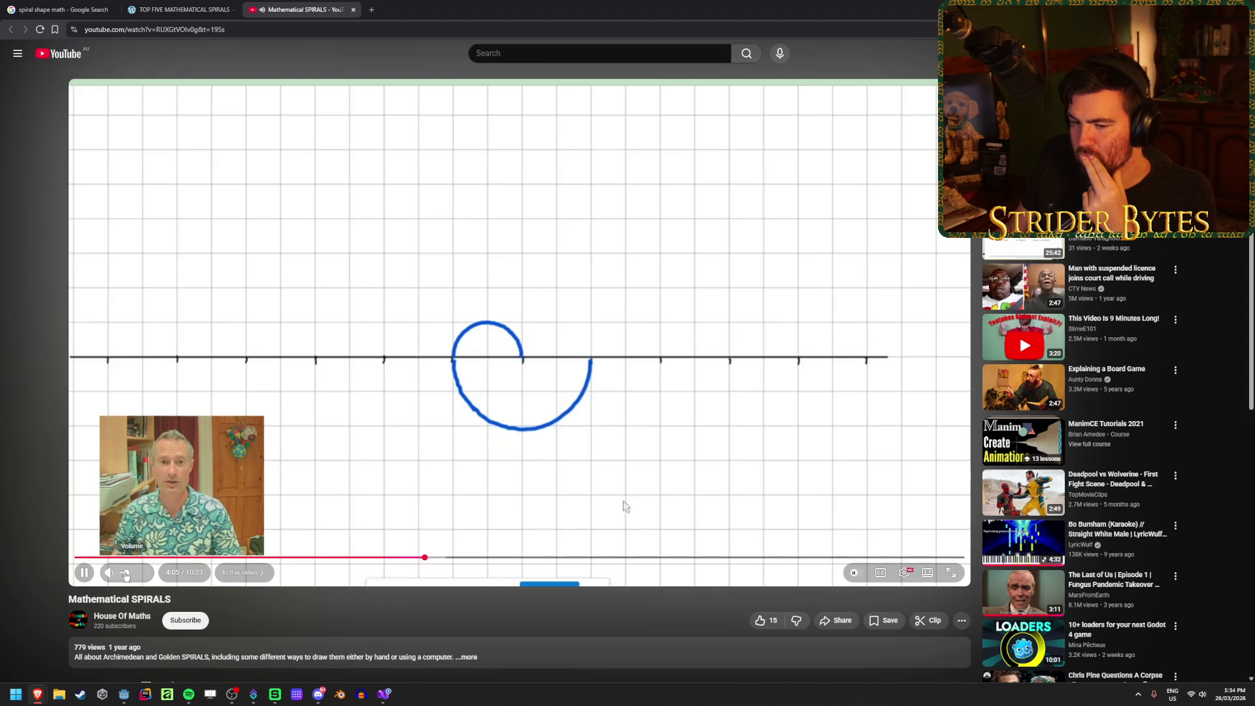
pyautogui.click(123, 575)
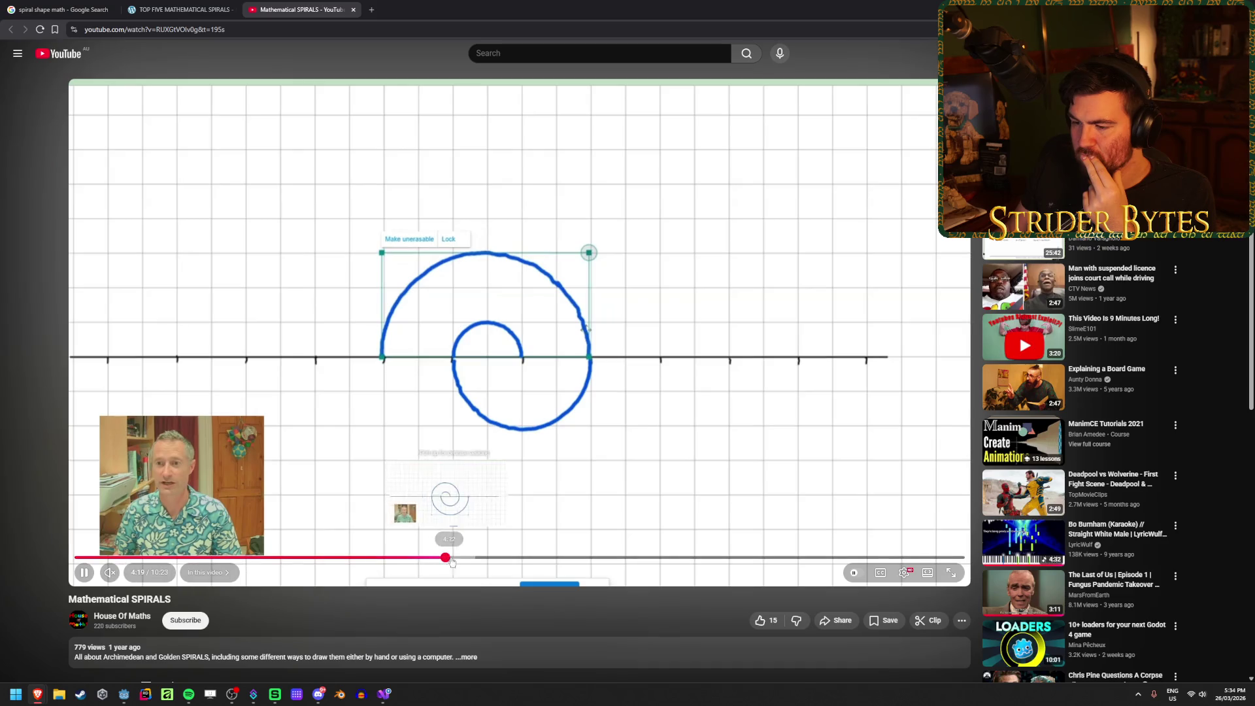
# Step: Scrub to the larger spiral, return to the hand-drawn grid spiral, then close the video
pyautogui.moveTo(445, 557)
pyautogui.mouseDown()
pyautogui.moveTo(513, 560)
pyautogui.moveTo(501, 560)
pyautogui.mouseUp()
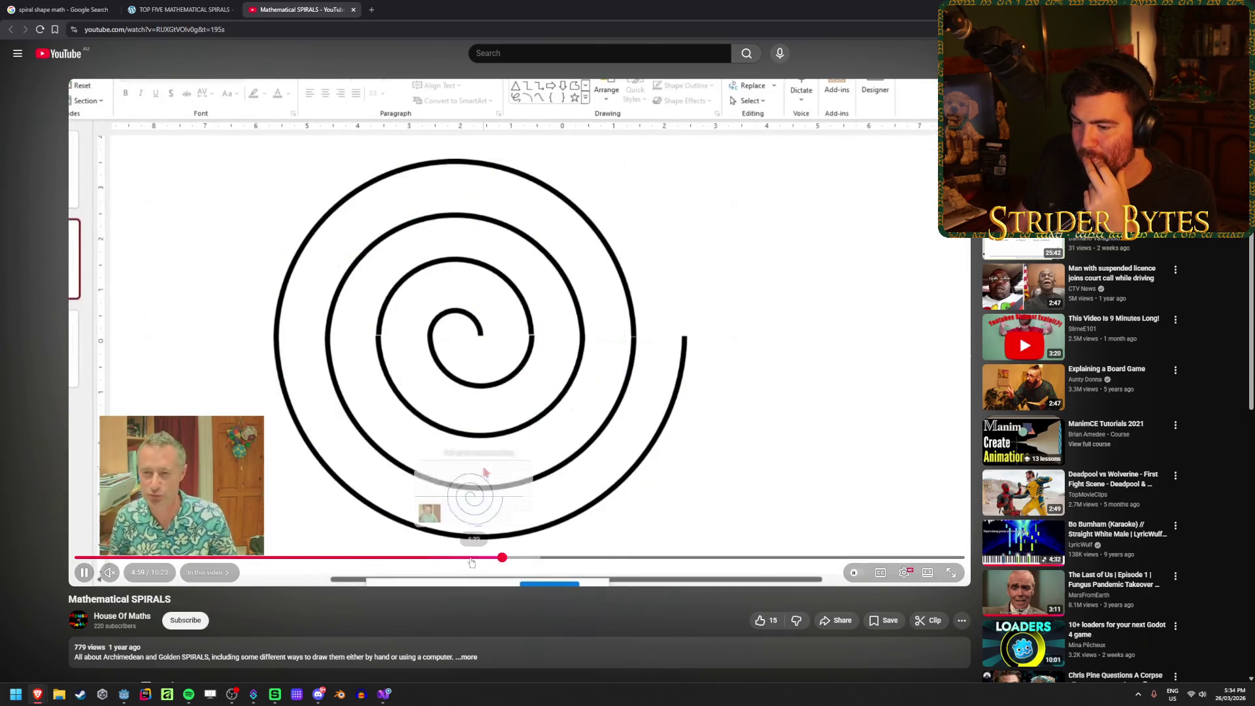
pyautogui.click(458, 561)
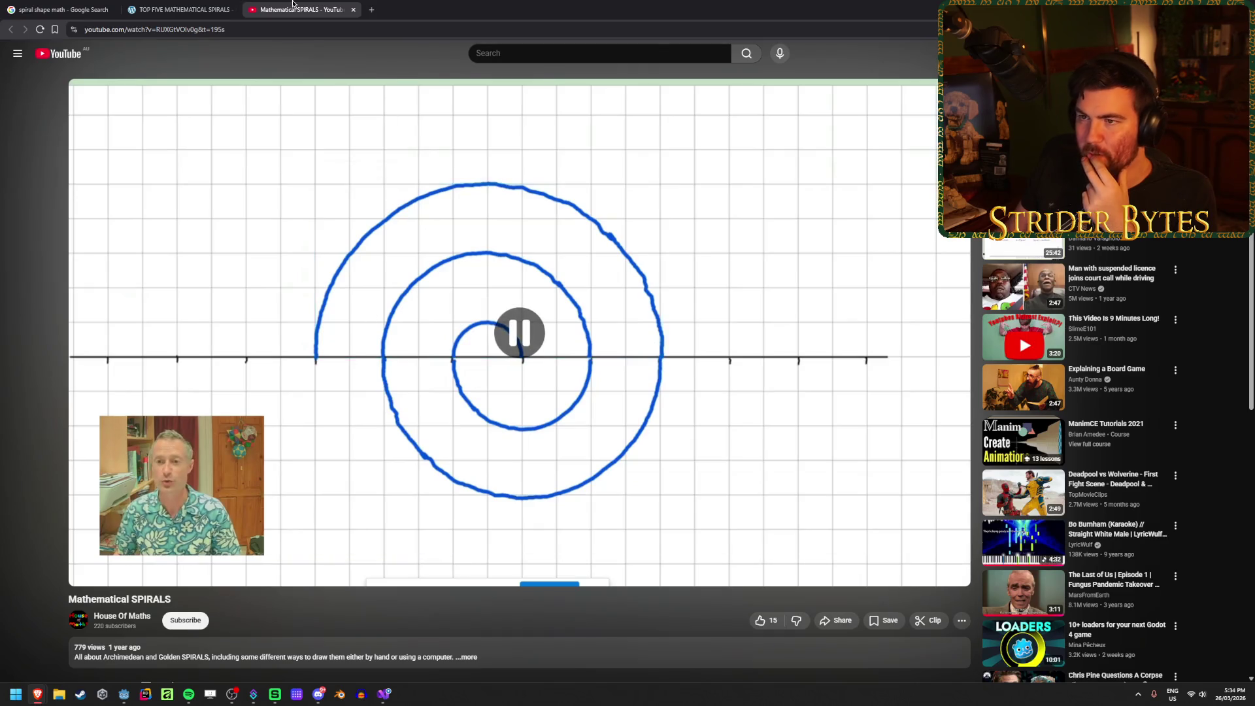
pyautogui.hotkey('ctrl', 'w')
pyautogui.click(232, 64)
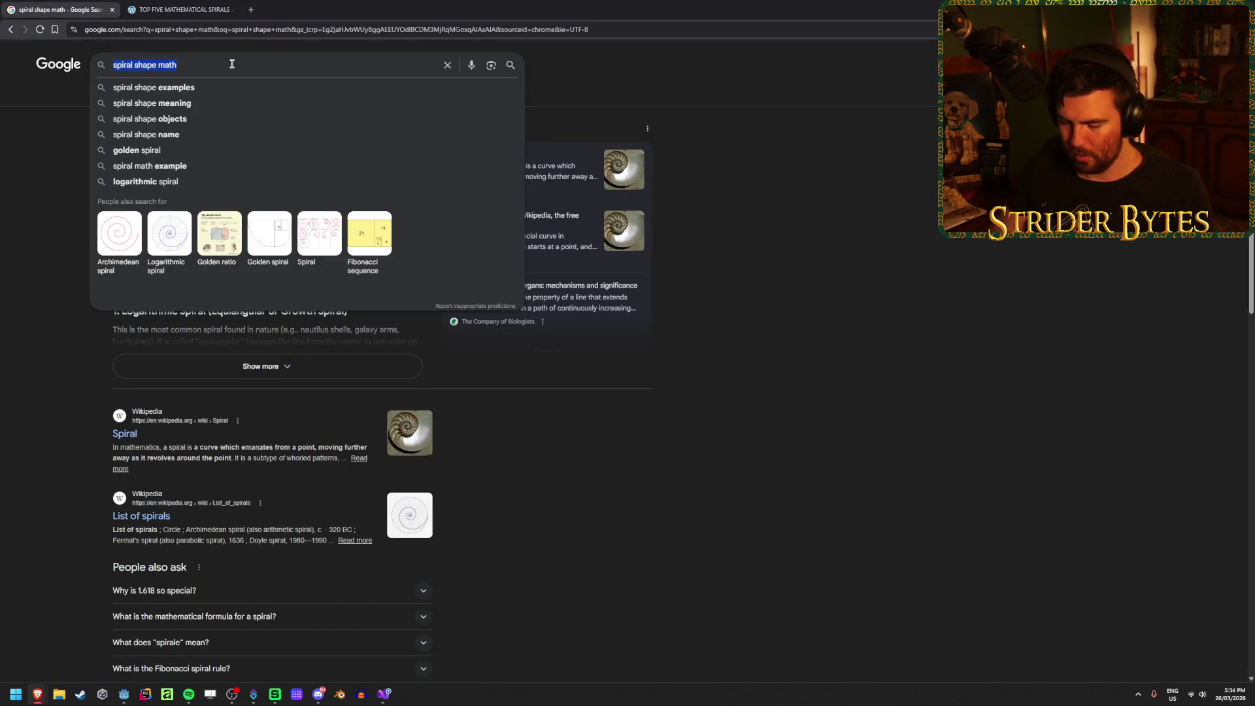
# Step: Search Google for 'archimedean spiral points equation'
pyautogui.write('archi')
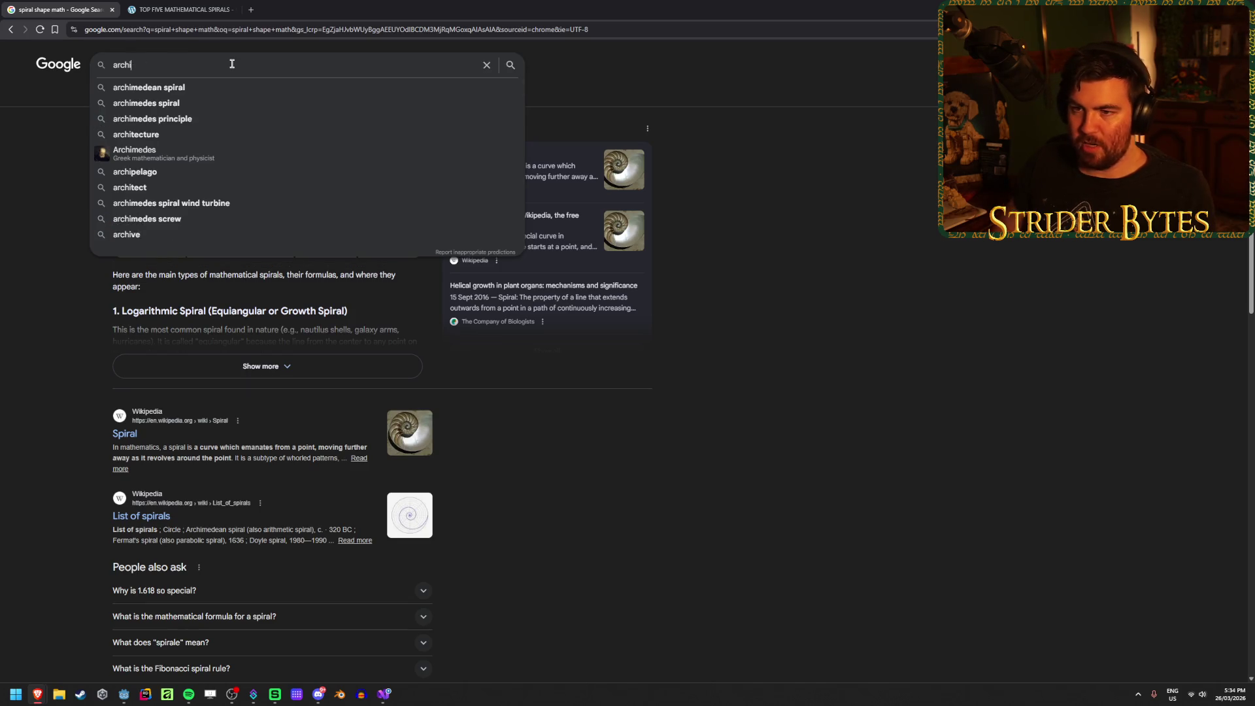
pyautogui.press('Down')
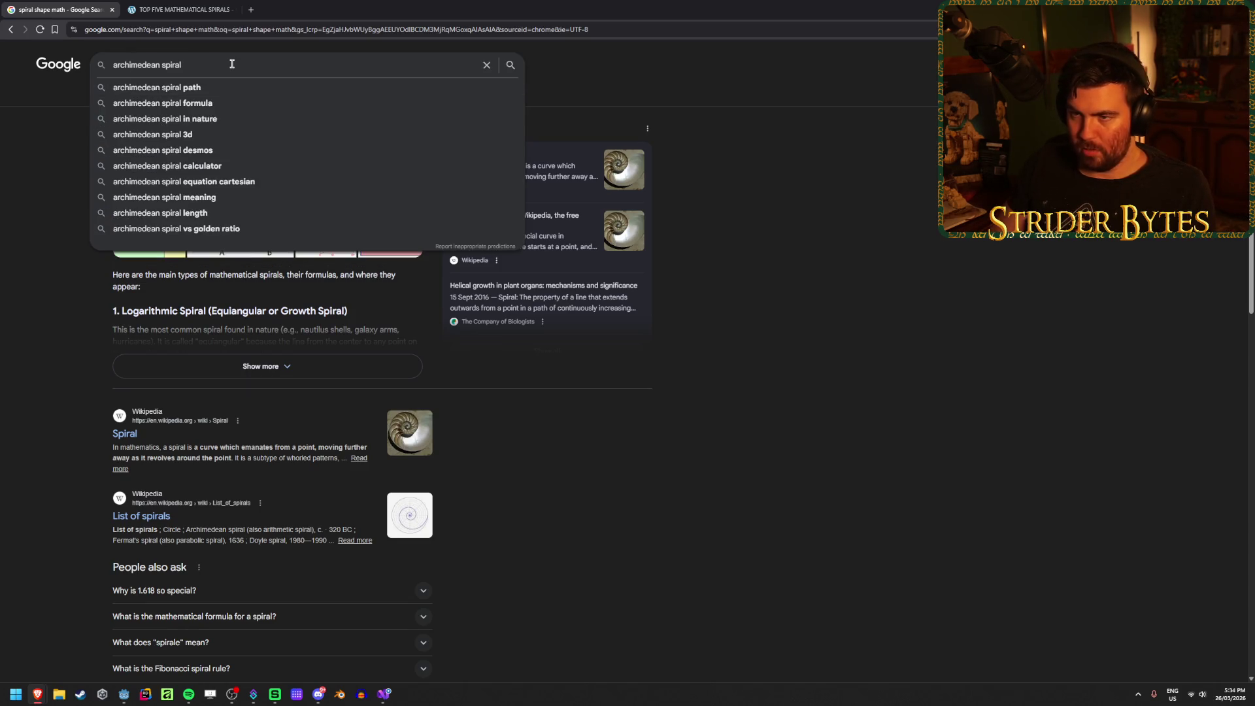
pyautogui.write(' points')
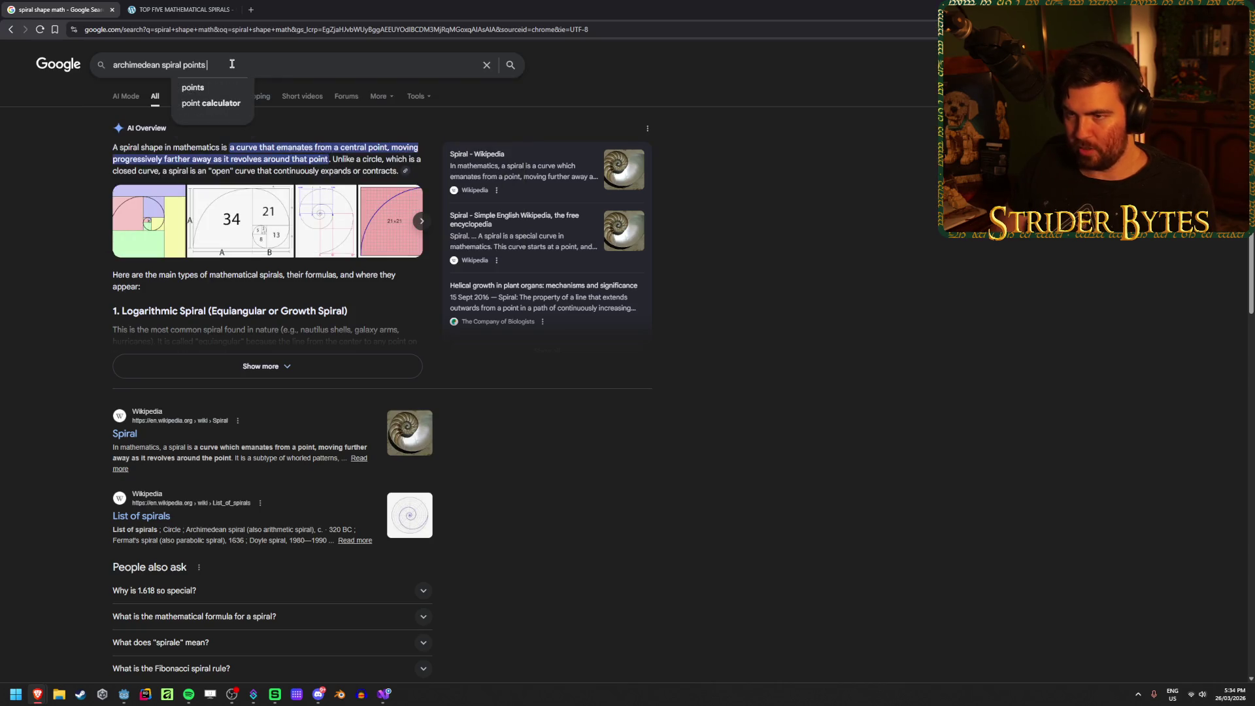
pyautogui.write(' equation')
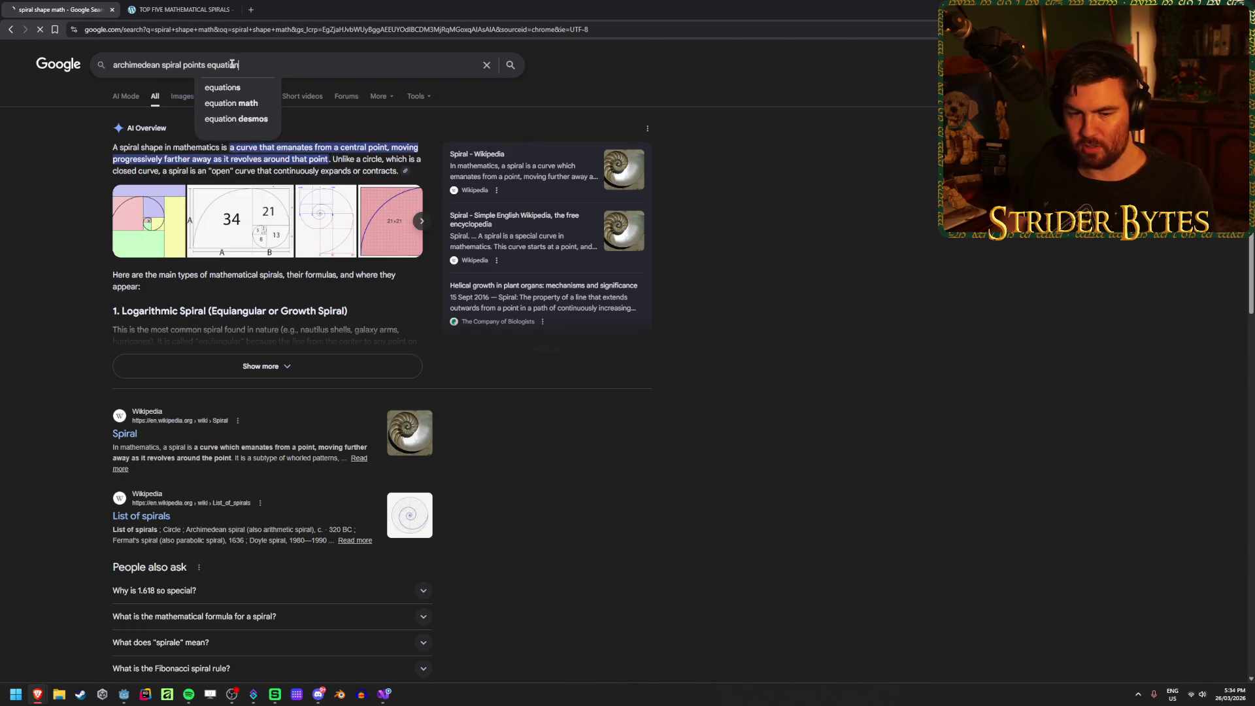
pyautogui.press('Return')
# Step: Open the Wikipedia Archimedean spiral result in a new tab, view it, and return to the results
pyautogui.middleClick(185, 435)
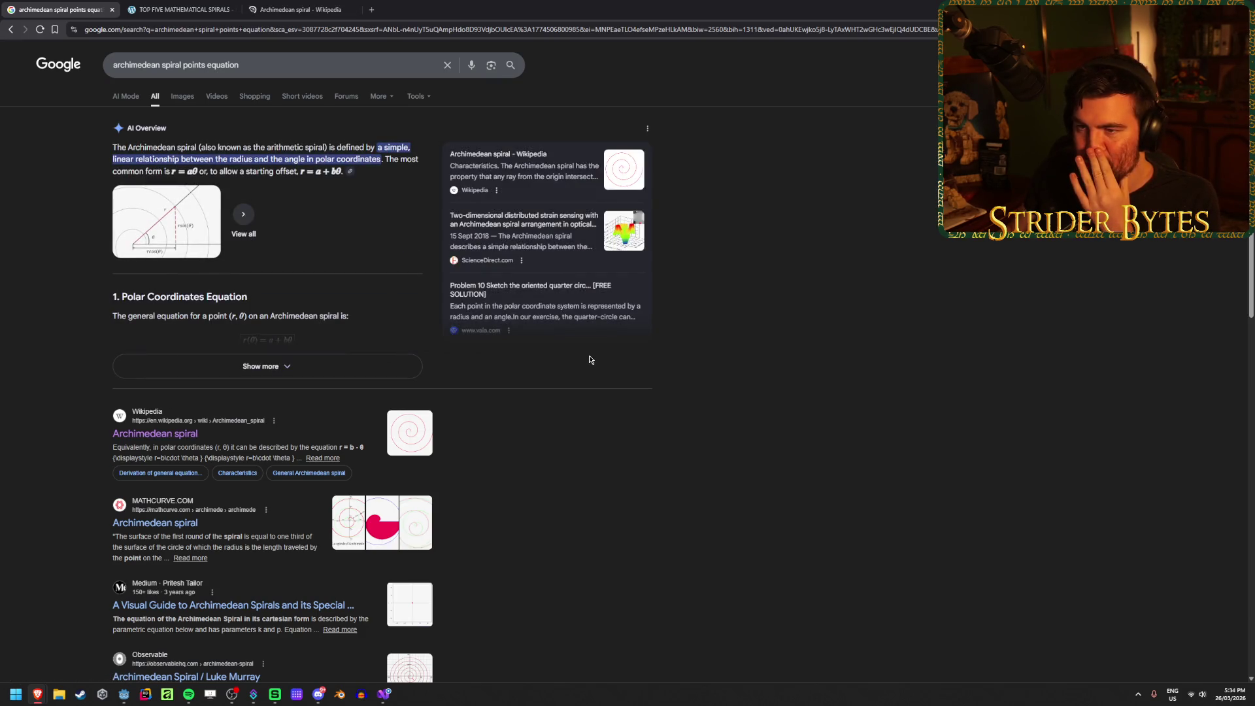
pyautogui.click(273, 5)
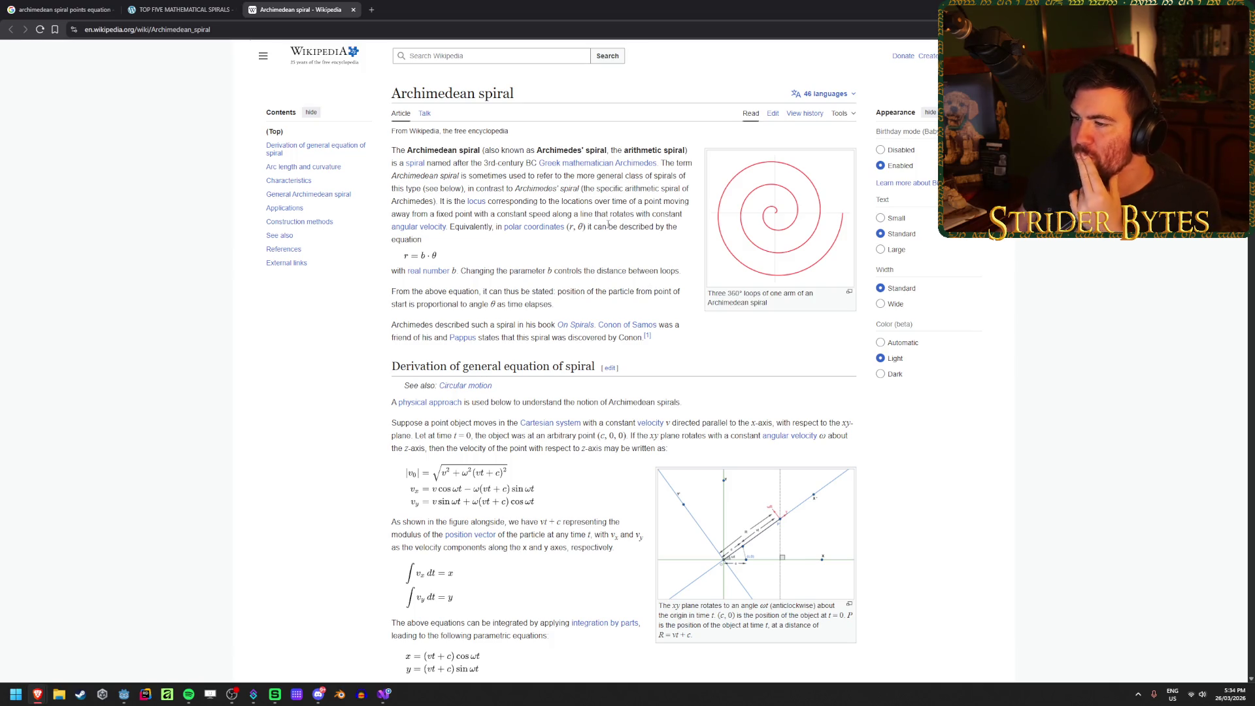
pyautogui.moveTo(529, 230)
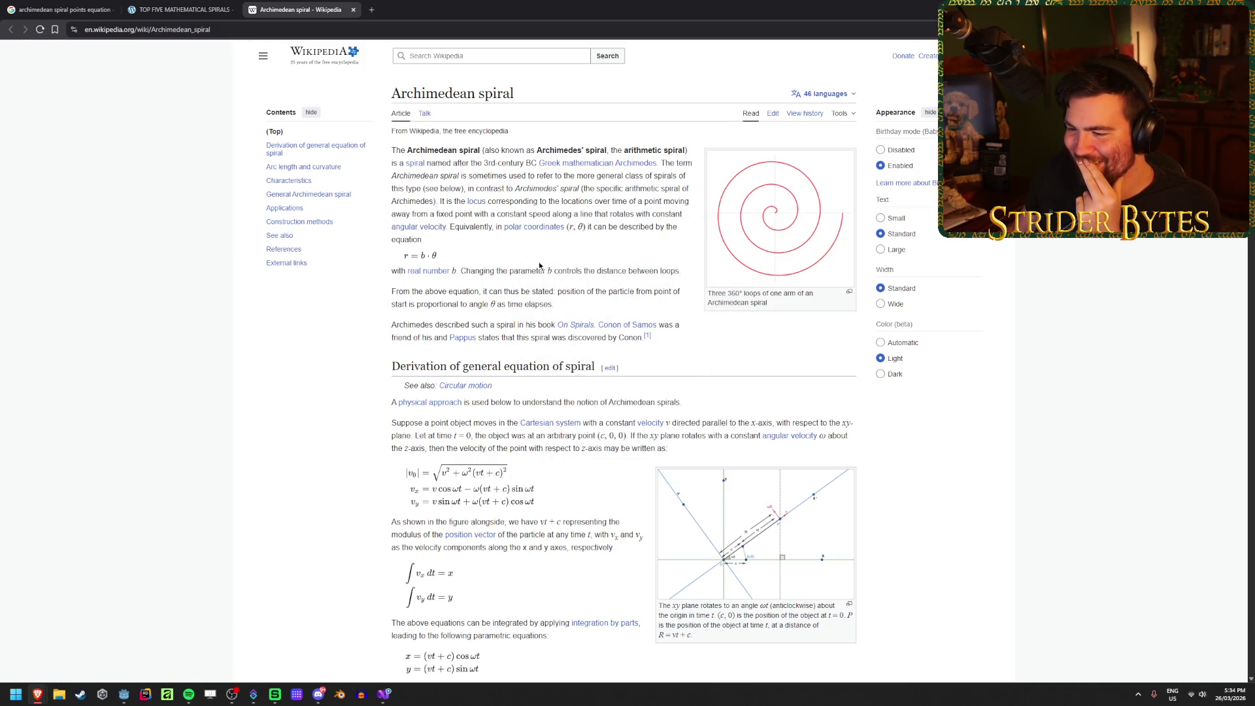
pyautogui.hotkey('ctrl', 'shift', 'Tab')
pyautogui.hotkey('ctrl', 'shift', 'Tab')
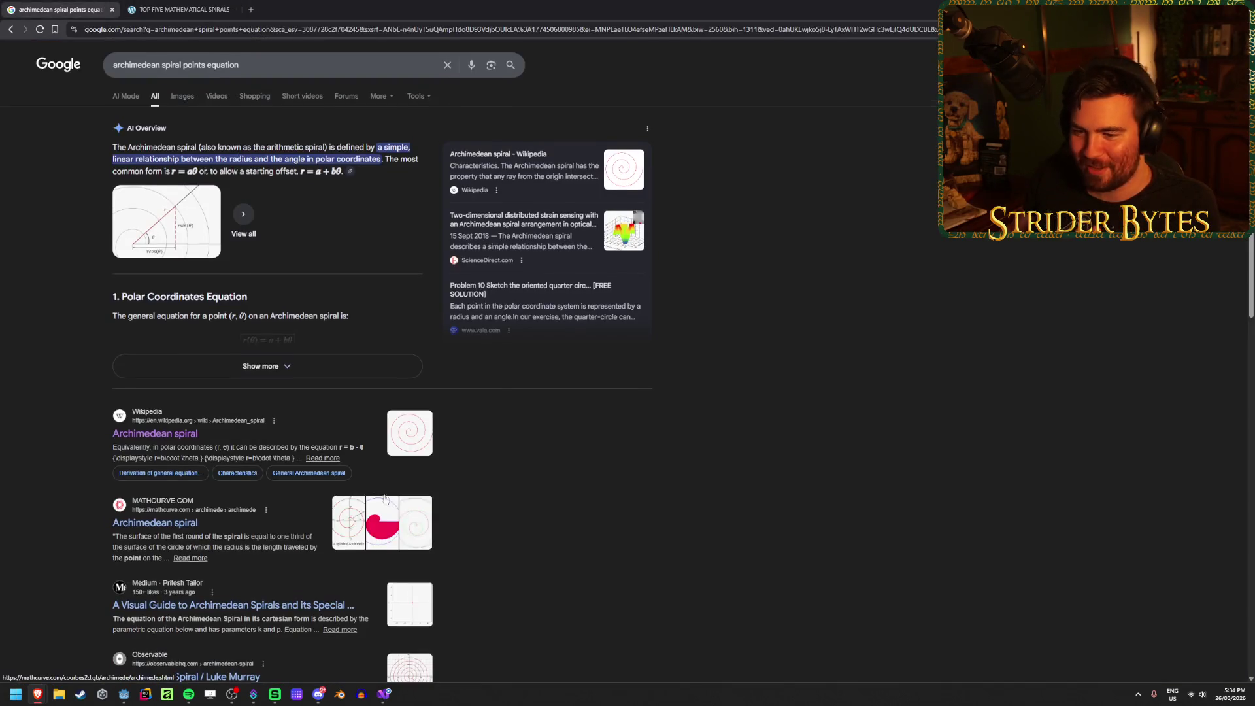
# Step: Open the Medium visual guide to Archimedean spirals and scroll through it
pyautogui.scroll(-2, 155, 394)
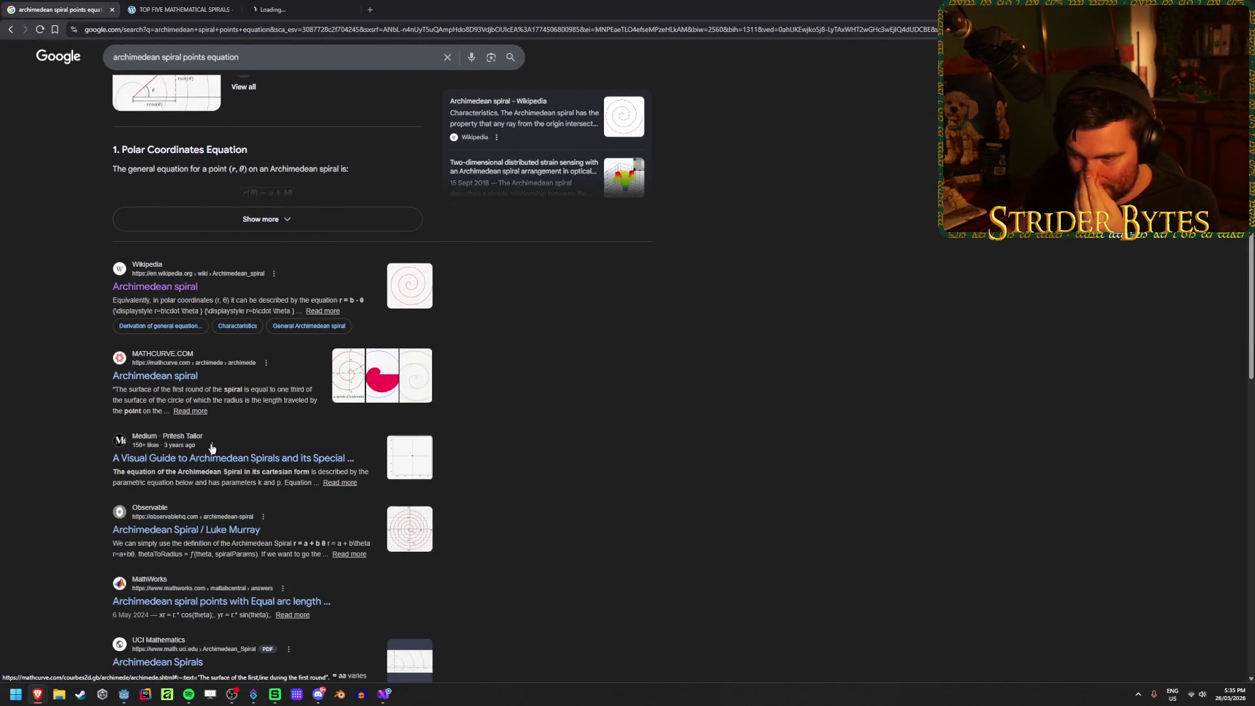
pyautogui.middleClick(260, 458)
pyautogui.click(392, 8)
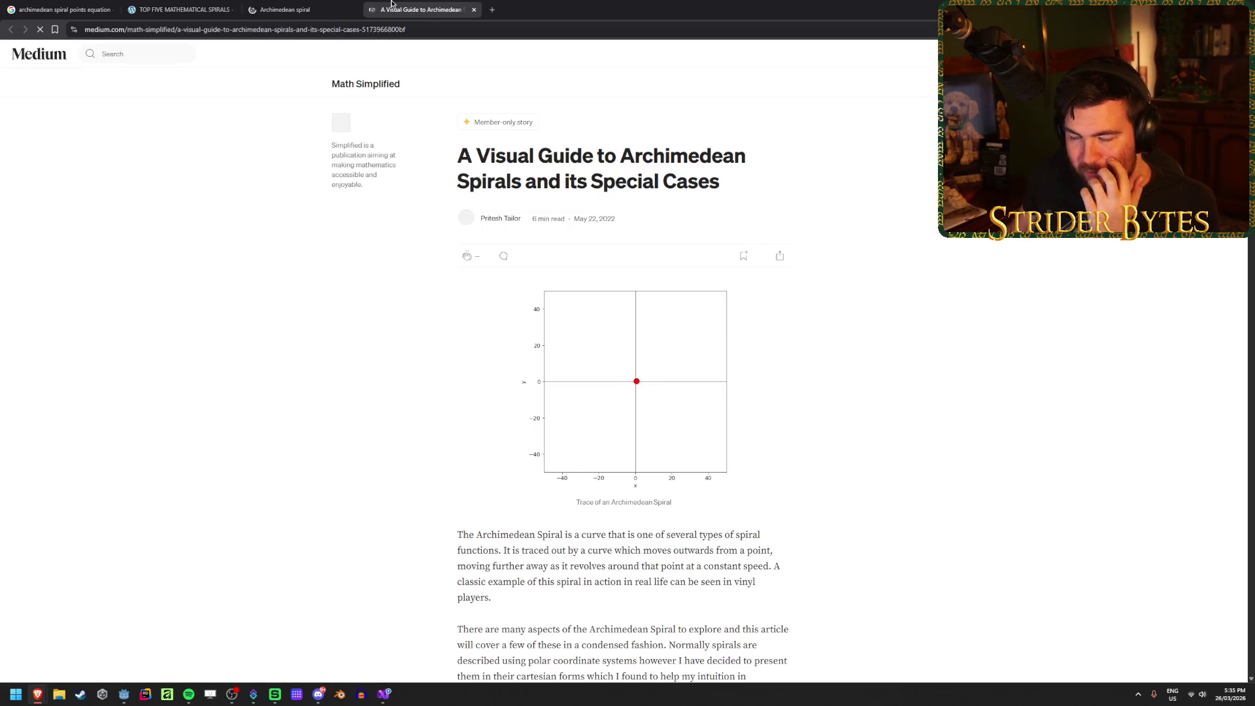
pyautogui.scroll(-1, 653, 353)
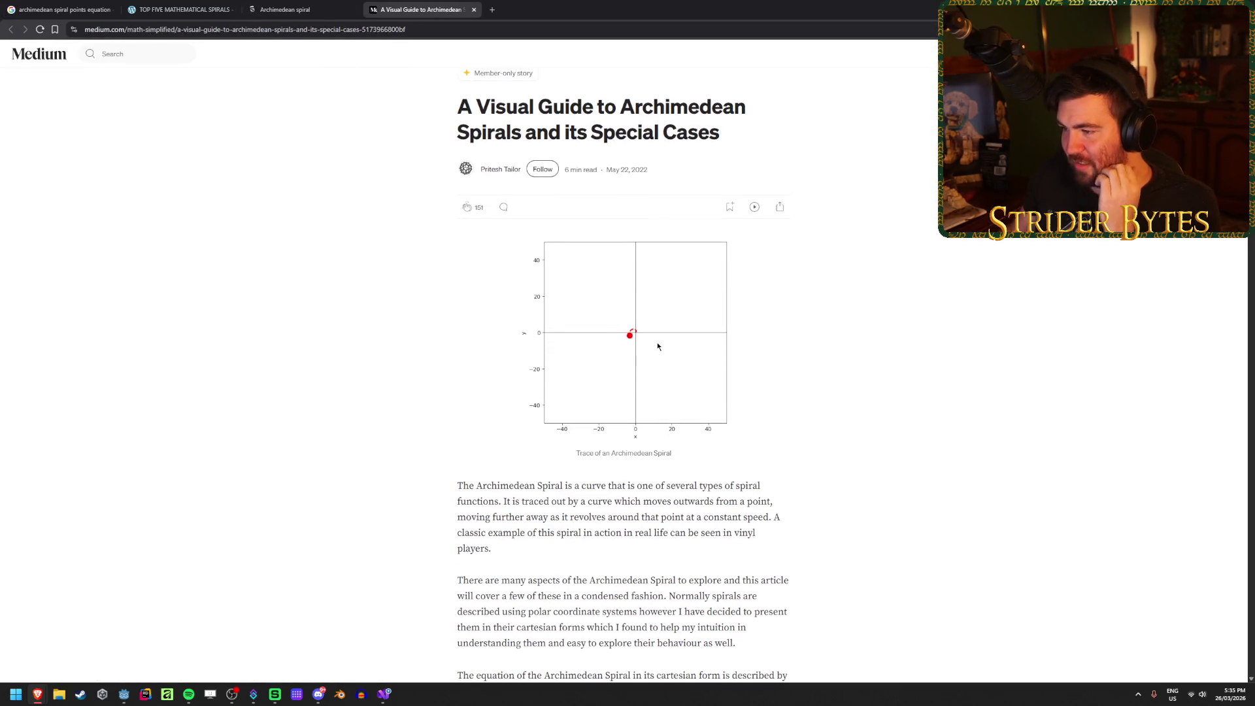
pyautogui.scroll(-6, 657, 345)
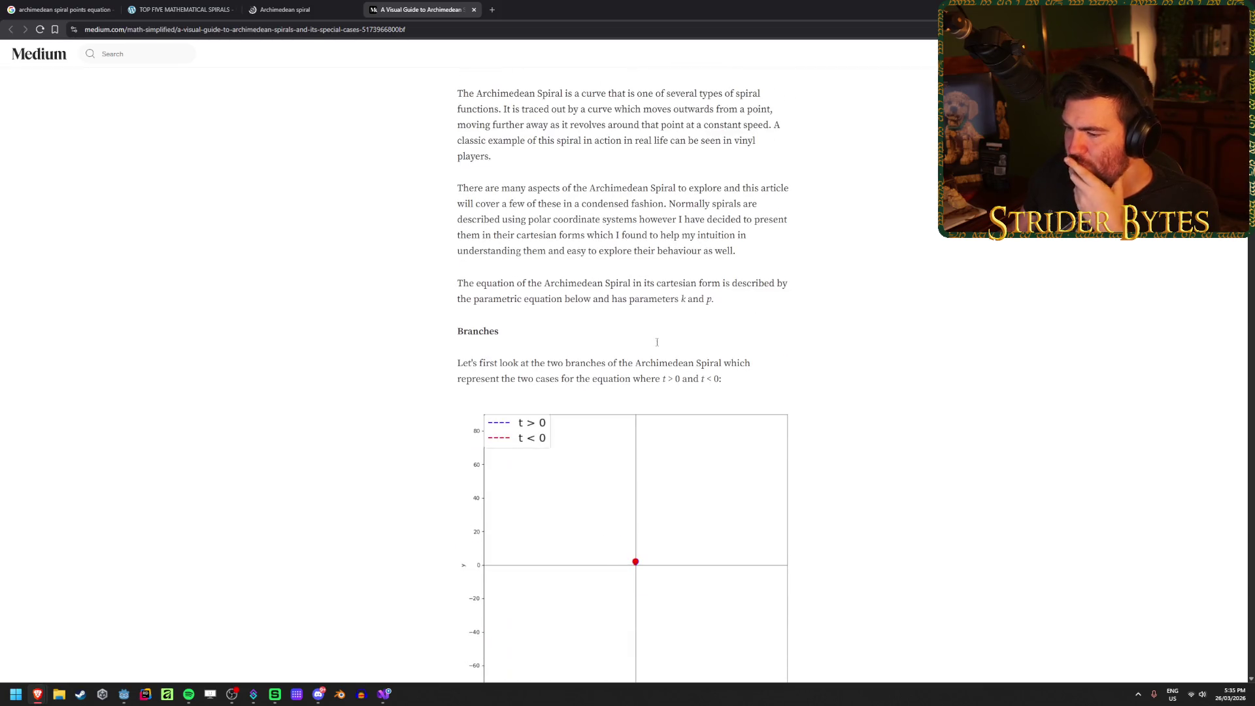
pyautogui.scroll(-9, 349, 344)
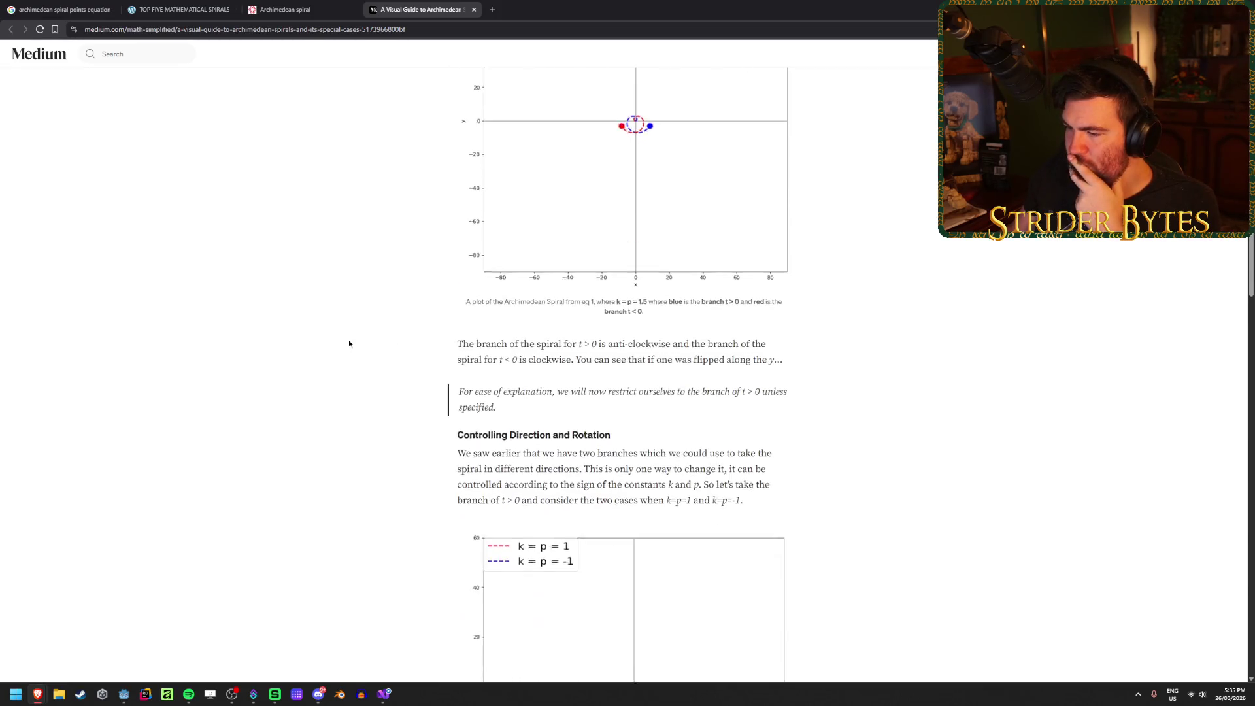
pyautogui.scroll(-4, 349, 343)
pyautogui.scroll(15, 349, 344)
pyautogui.scroll(4, 349, 344)
pyautogui.scroll(-8, 349, 343)
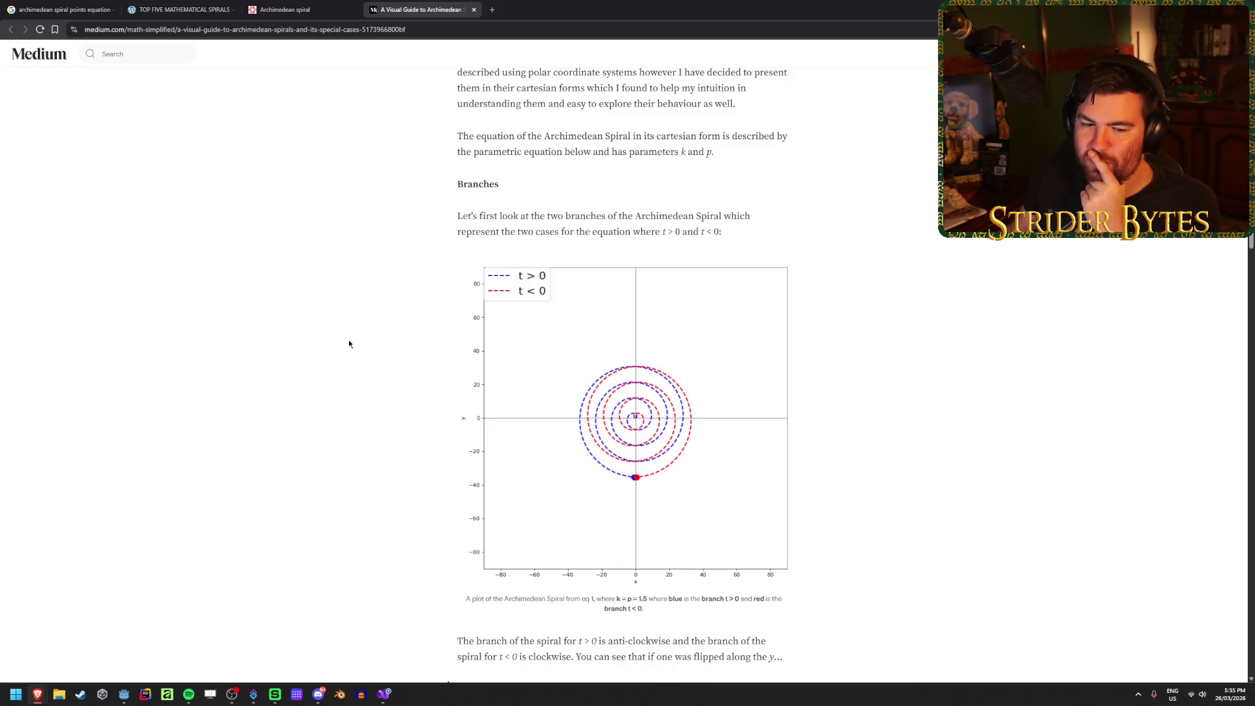
pyautogui.scroll(-1, 349, 344)
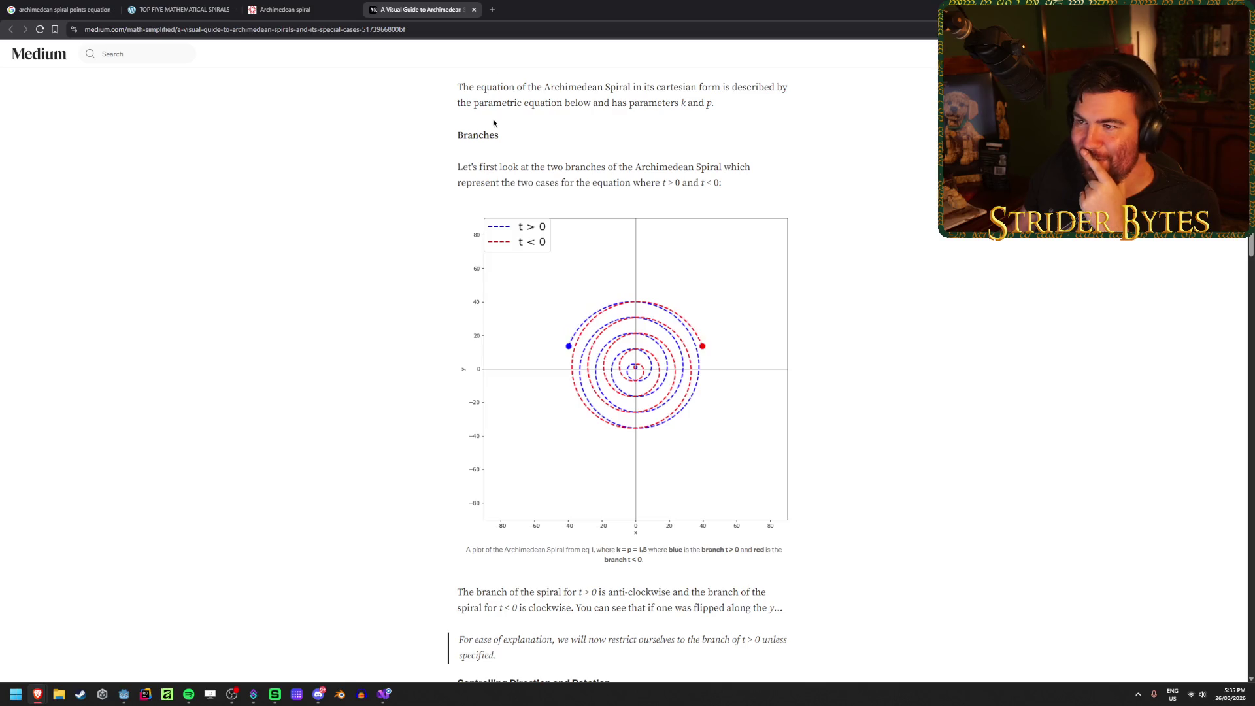
# Step: Close the Medium article, skim the mathcurve spiral page, and close that tab too
pyautogui.click(473, 9)
pyautogui.scroll(-1, 581, 312)
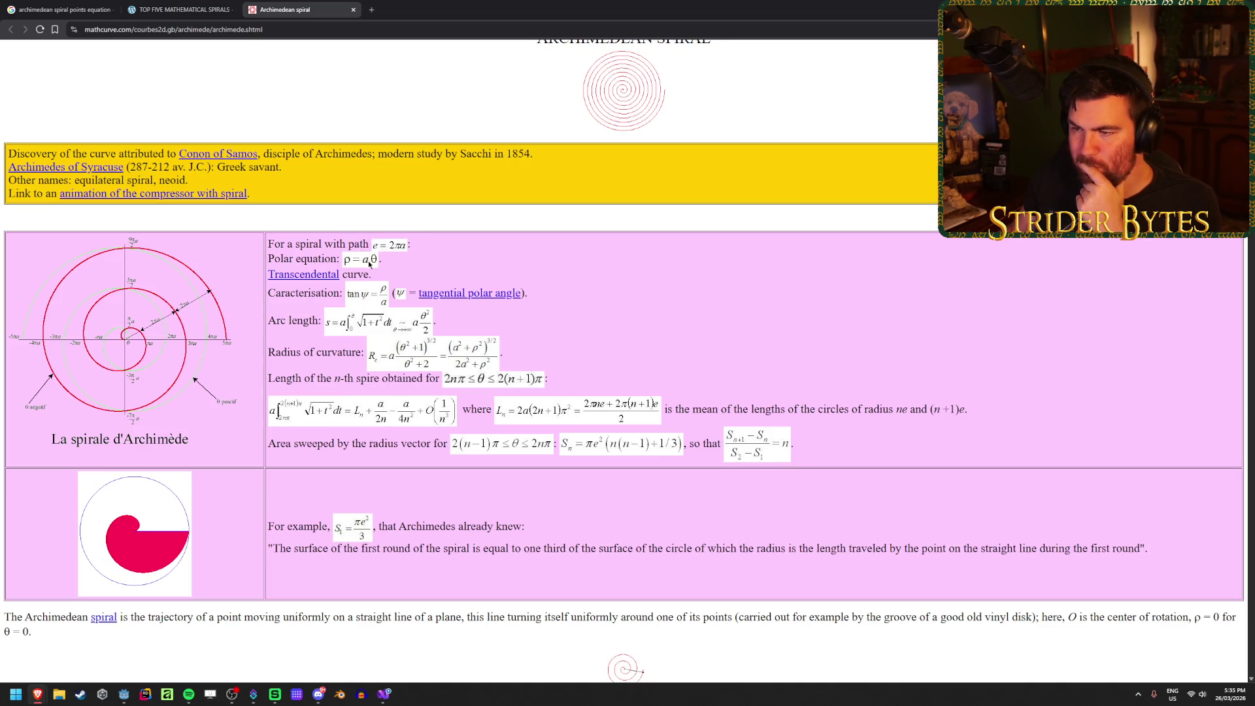
pyautogui.scroll(-6, 471, 351)
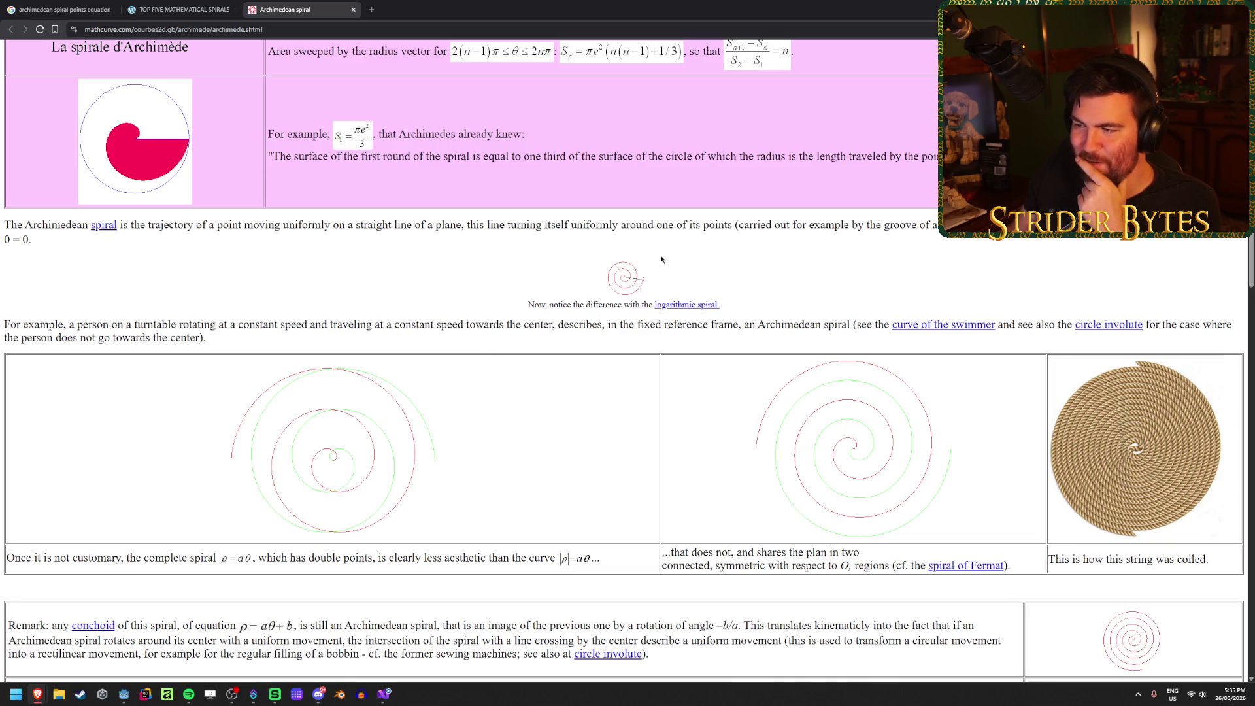
pyautogui.scroll(5, 521, 386)
pyautogui.scroll(1, 522, 386)
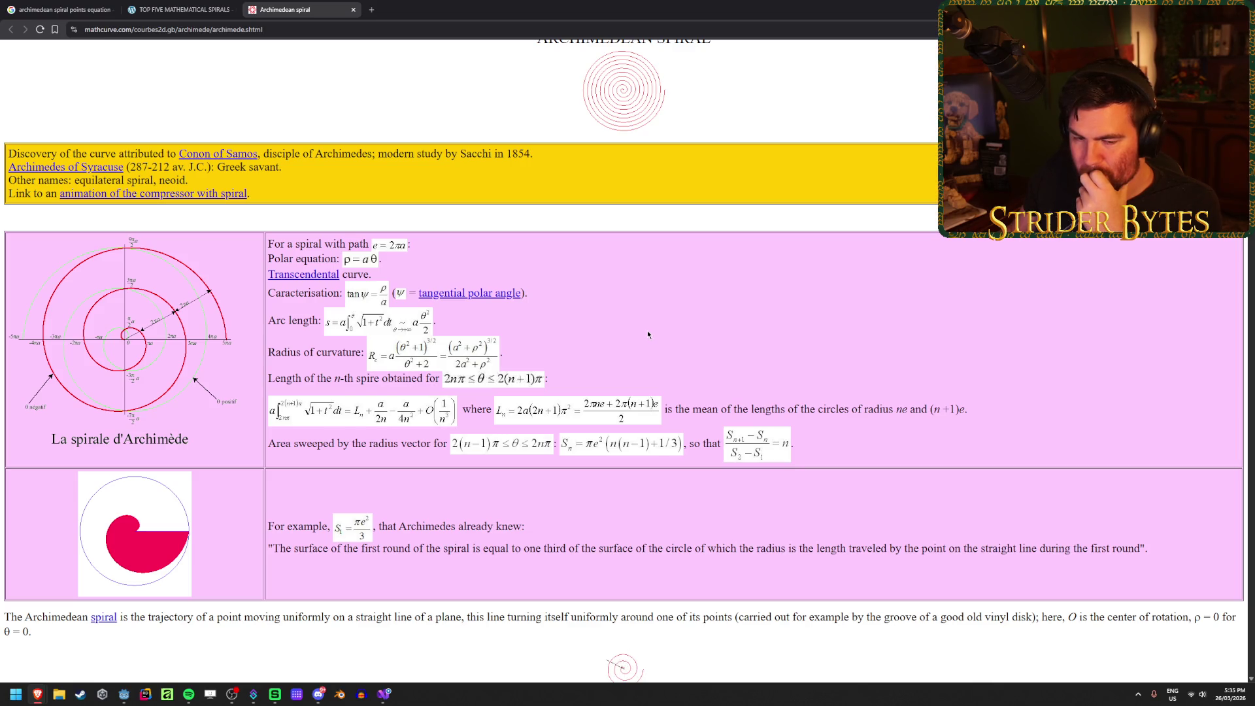
pyautogui.middleClick(256, 12)
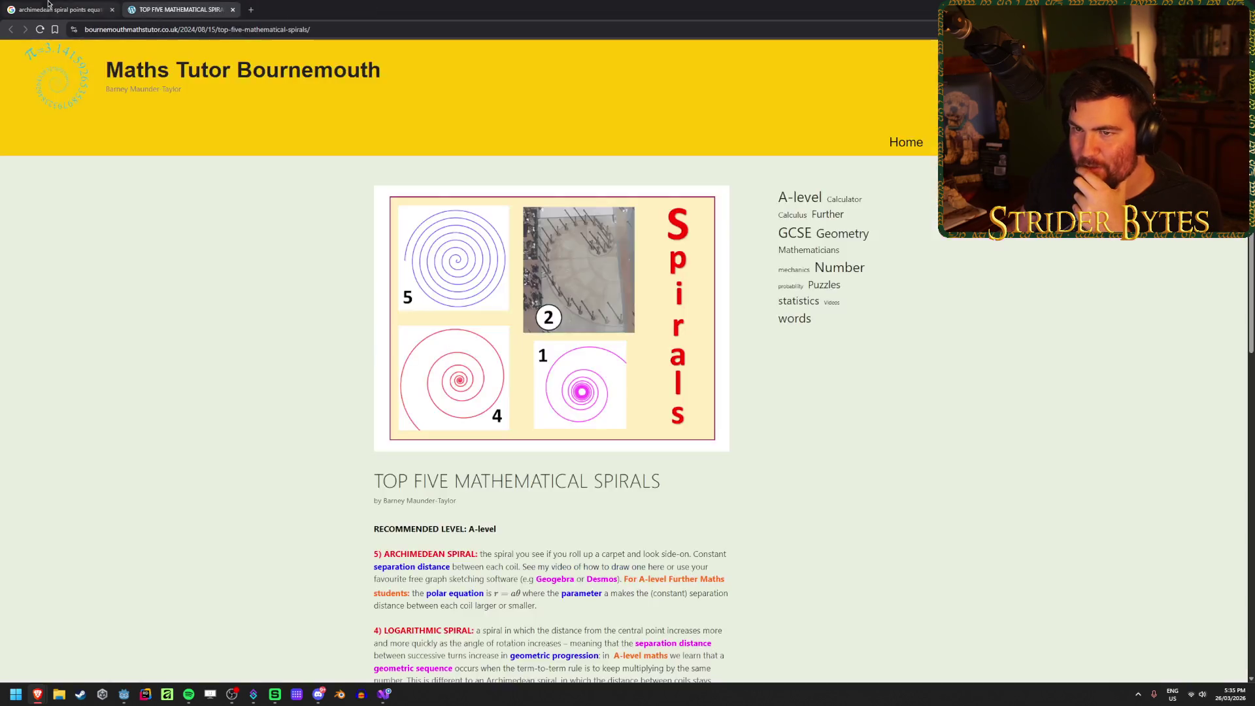
# Step: Back on the search results, open the Observable spiral notebook in a background tab
pyautogui.hotkey('ctrl', 'shift', 'Tab')
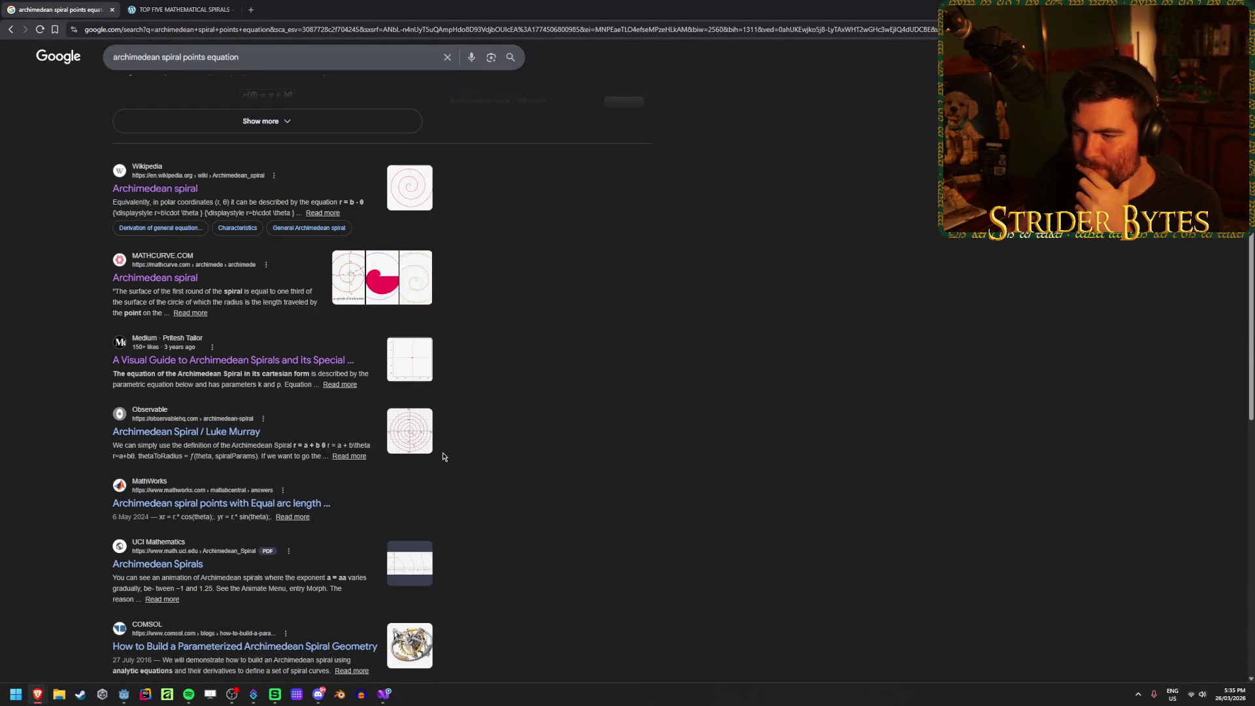
pyautogui.scroll(-1, 542, 459)
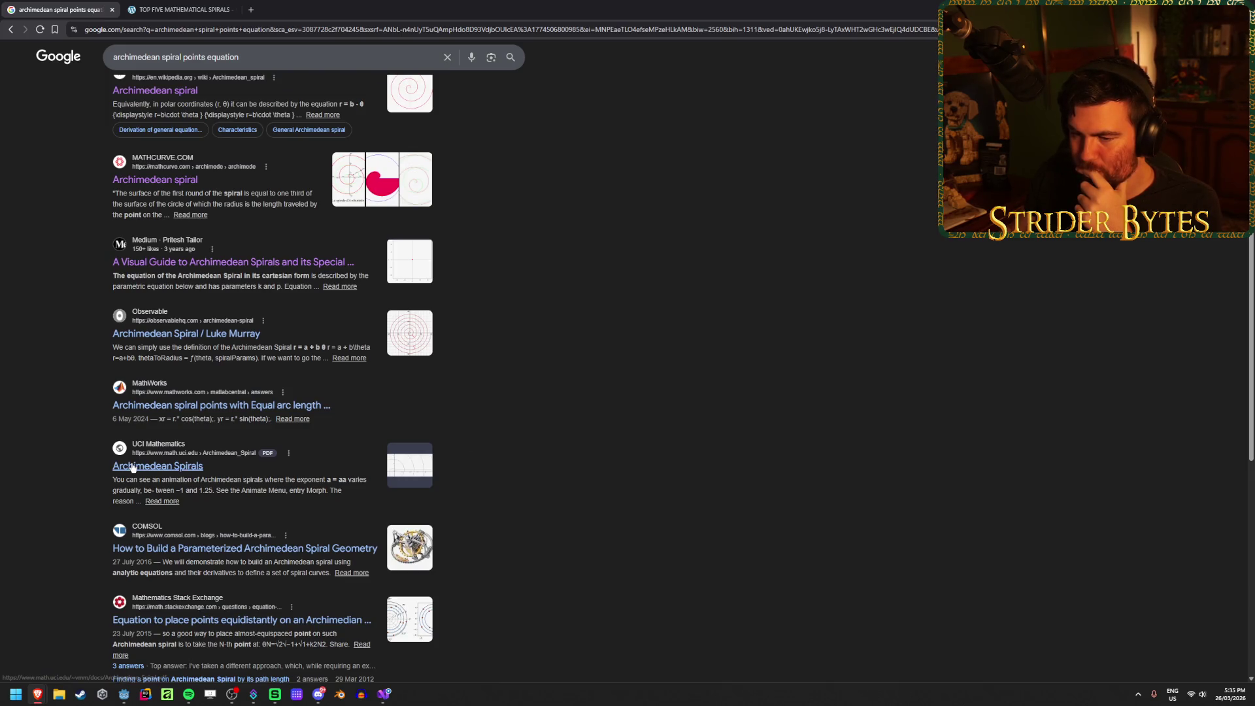
pyautogui.middleClick(196, 333)
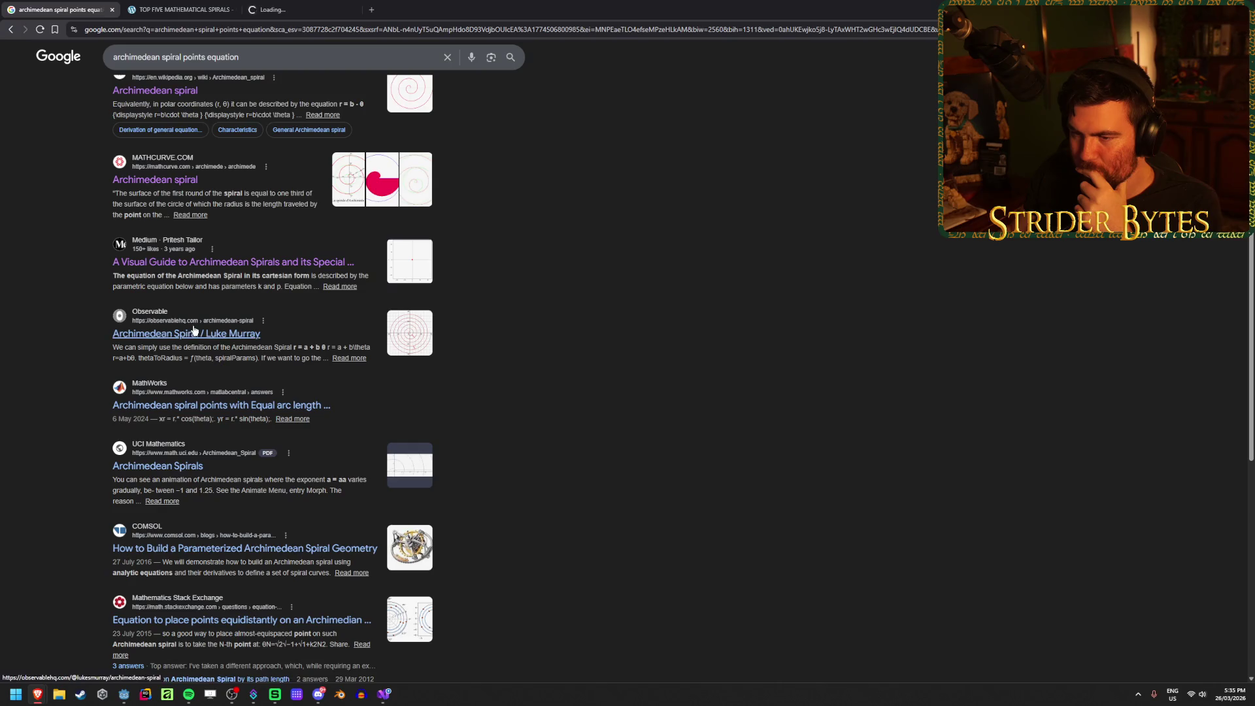
# Step: Open the MathWorks equal-arc-length spiral question, dismiss the site-selection popup, and skim its code
pyautogui.click(287, 10)
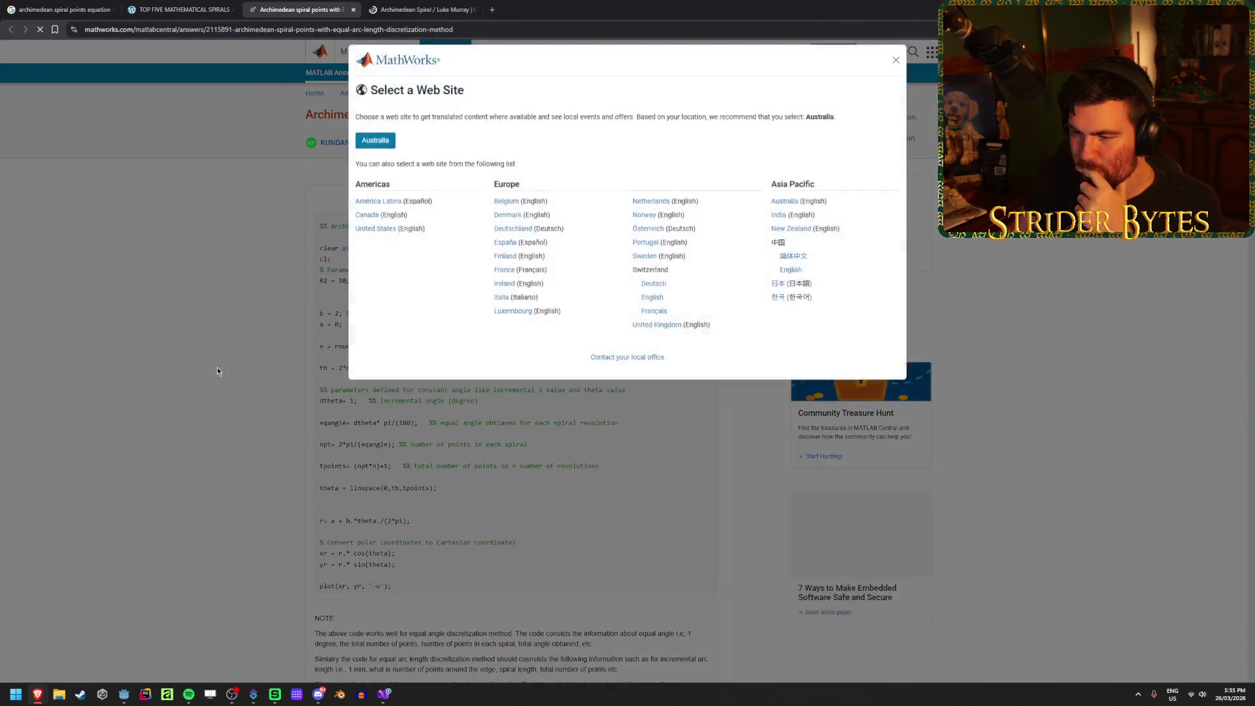
pyautogui.click(176, 374)
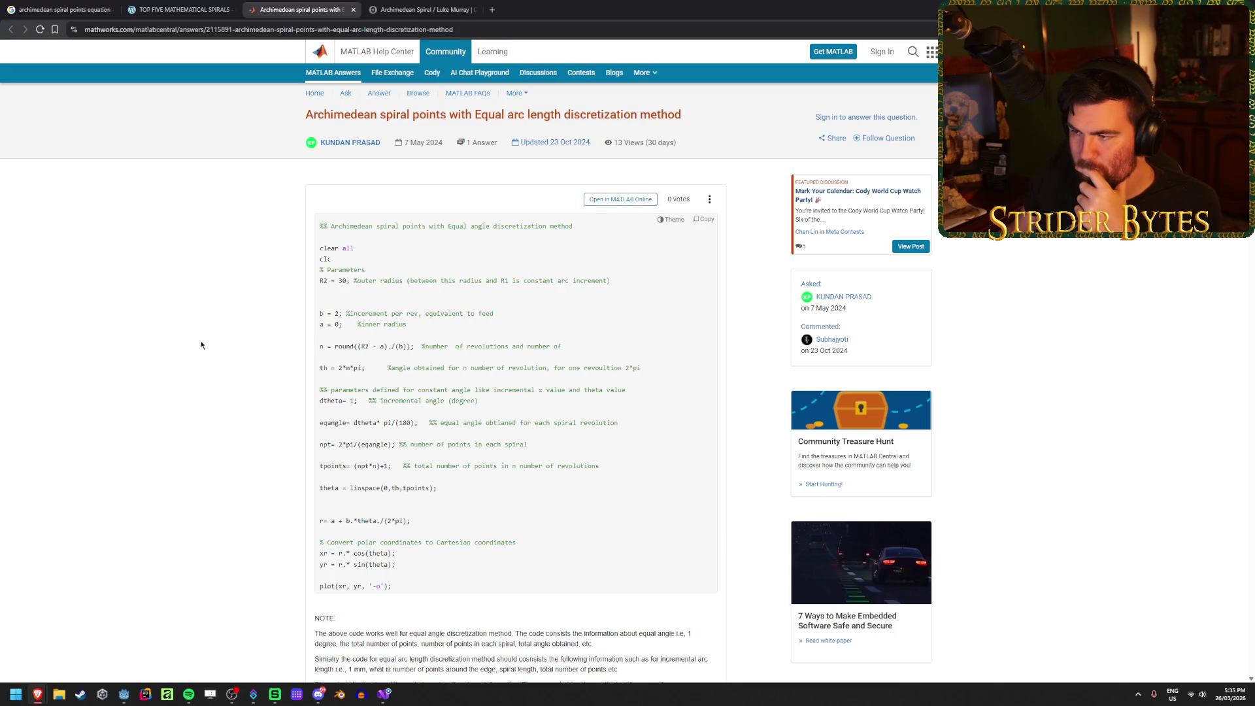
pyautogui.scroll(-7, 202, 345)
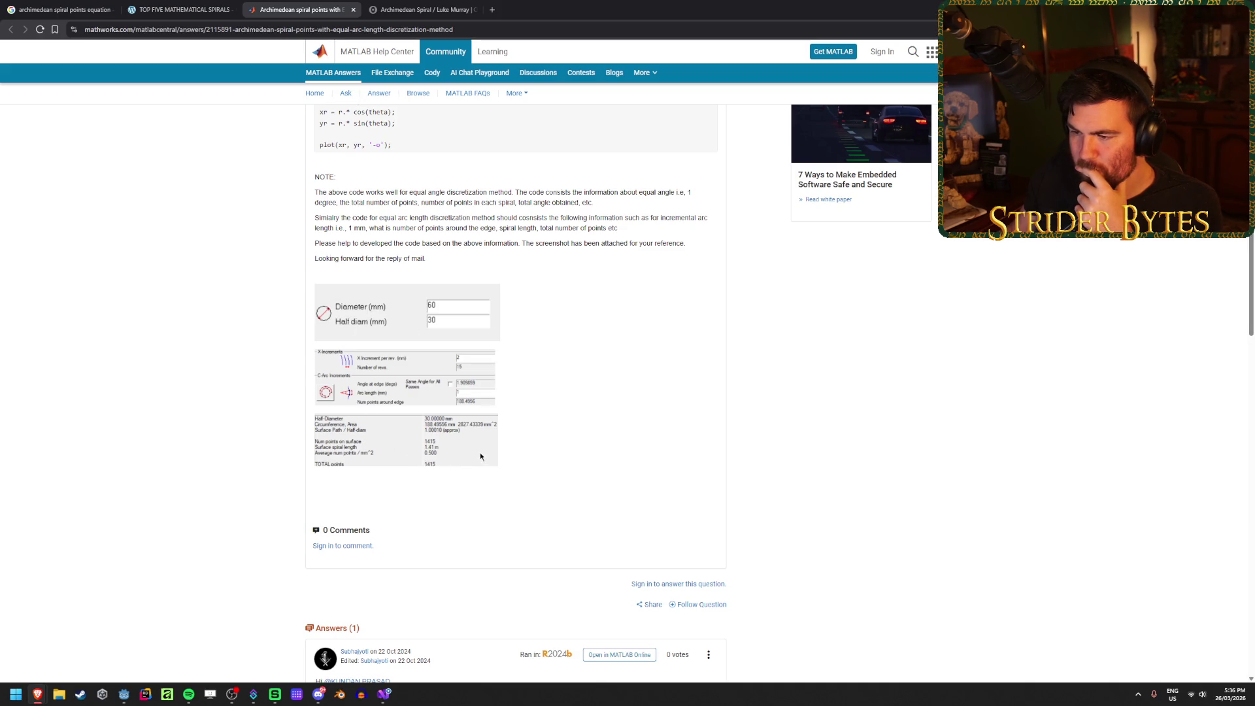
pyautogui.scroll(4, 479, 455)
pyautogui.scroll(3, 413, 412)
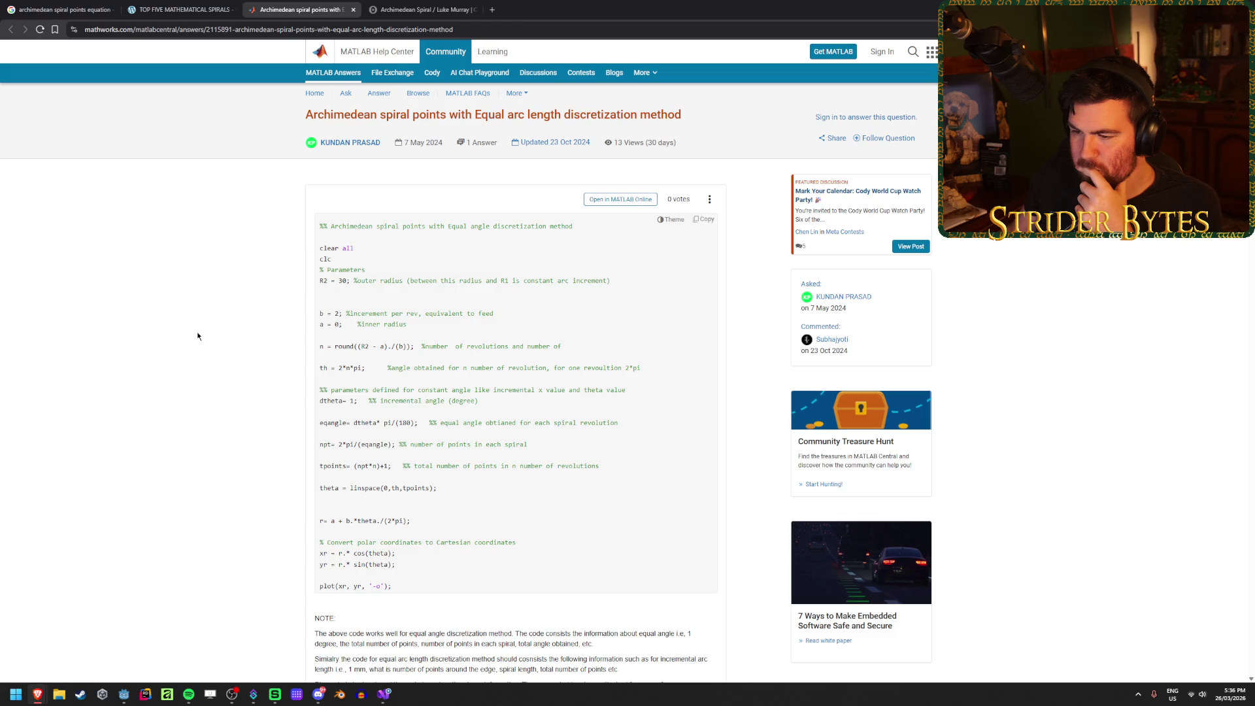
# Step: Close MathWorks, try the a slider on r = a + bθ, and inspect the Desmos cell's source
pyautogui.hotkey('ctrl', 'w')
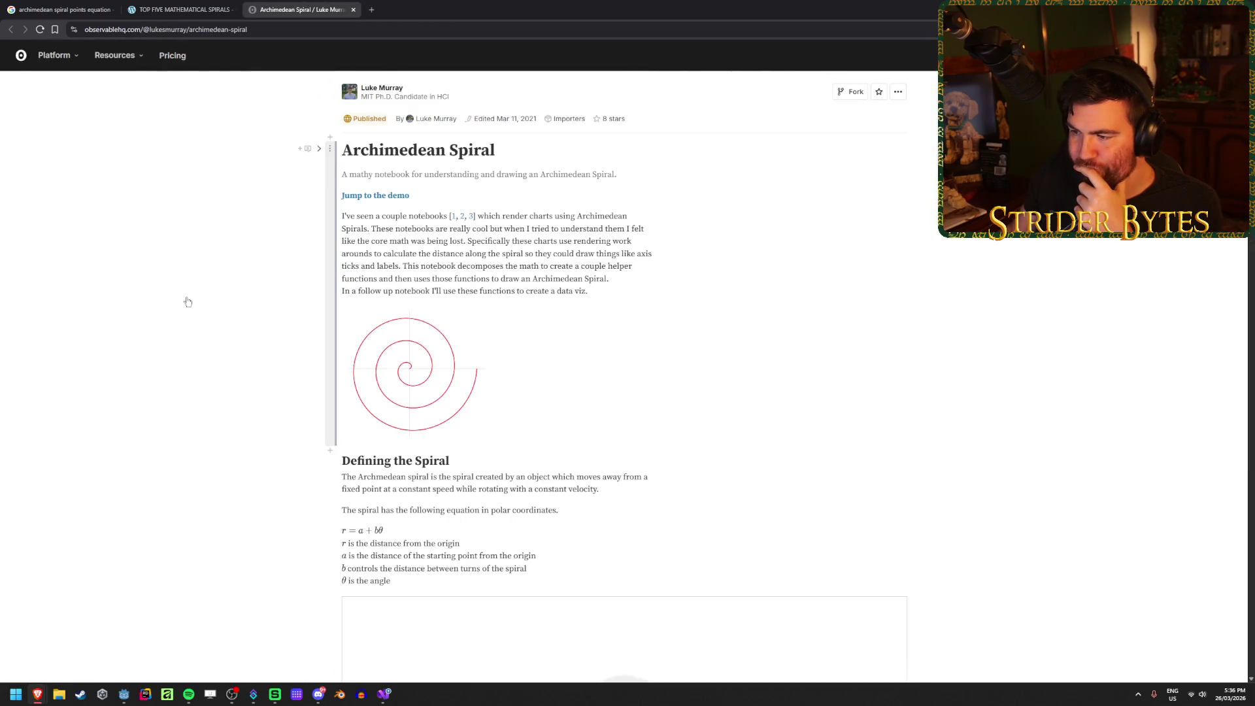
pyautogui.scroll(-5, 188, 301)
pyautogui.moveTo(377, 366)
pyautogui.mouseDown()
pyautogui.moveTo(482, 366)
pyautogui.moveTo(335, 372)
pyautogui.moveTo(515, 366)
pyautogui.moveTo(372, 366)
pyautogui.moveTo(408, 366)
pyautogui.moveTo(403, 405)
pyautogui.moveTo(378, 405)
pyautogui.moveTo(394, 367)
pyautogui.moveTo(382, 366)
pyautogui.mouseUp()
pyautogui.click(387, 313)
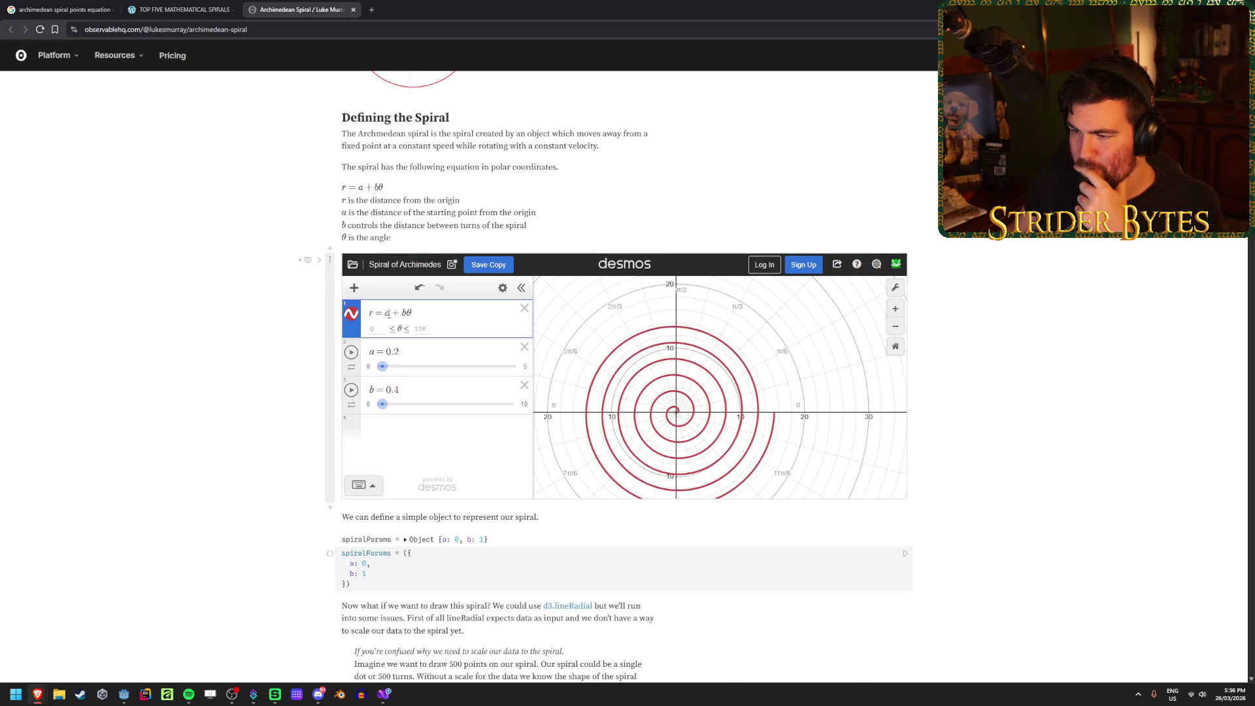
pyautogui.click(260, 309)
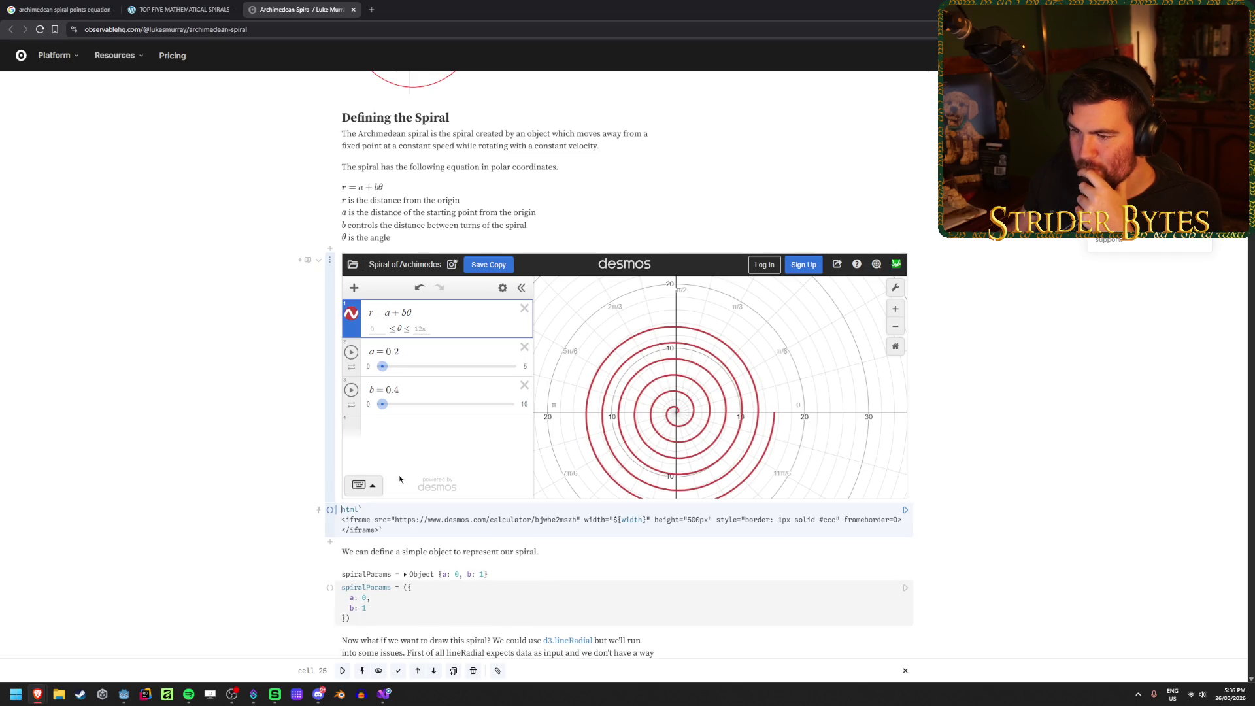
pyautogui.scroll(-1, 640, 560)
pyautogui.click(173, 457)
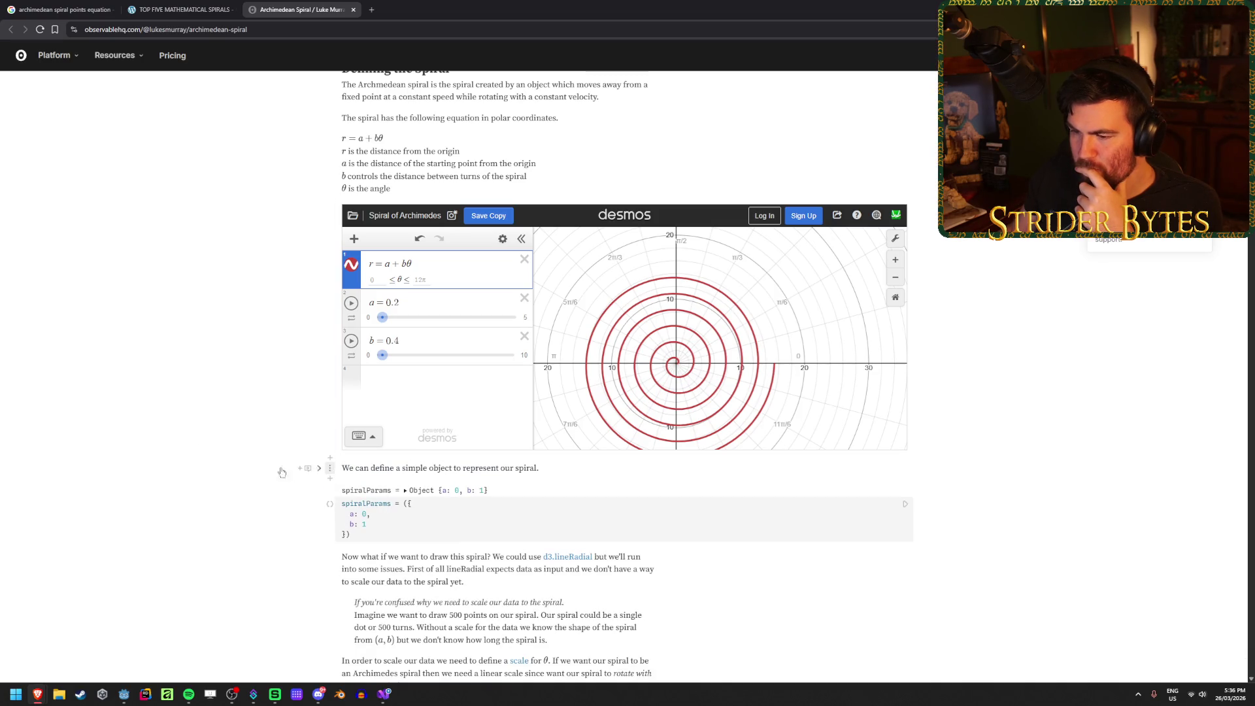
pyautogui.scroll(-1, 212, 354)
pyautogui.scroll(5, 212, 355)
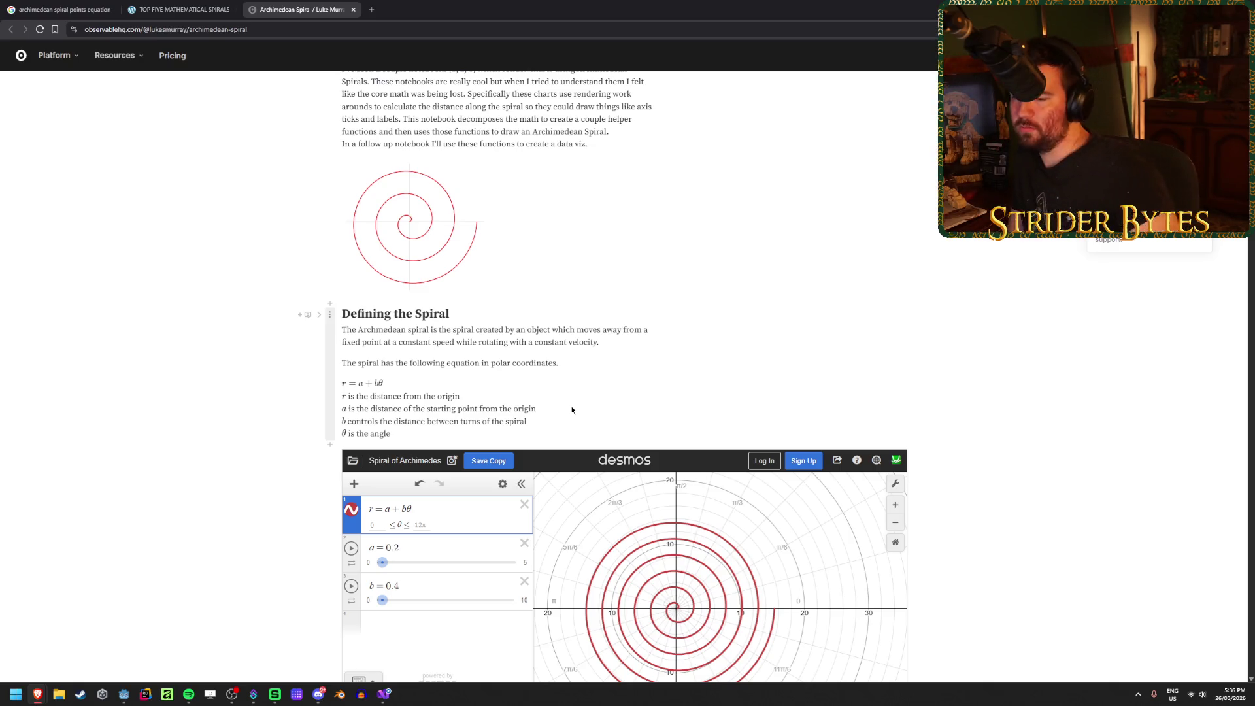
# Step: Set the Desmos spiral's upper θ limit to 2
pyautogui.scroll(-2, 572, 409)
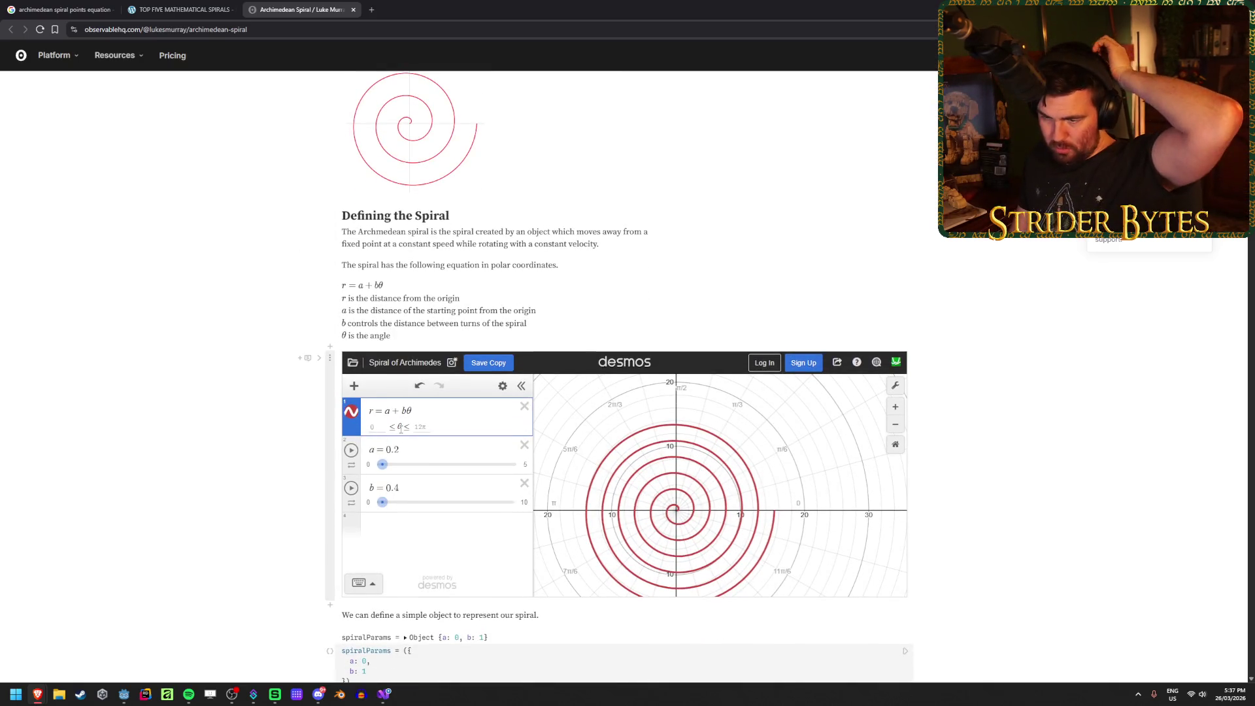
pyautogui.click(431, 429)
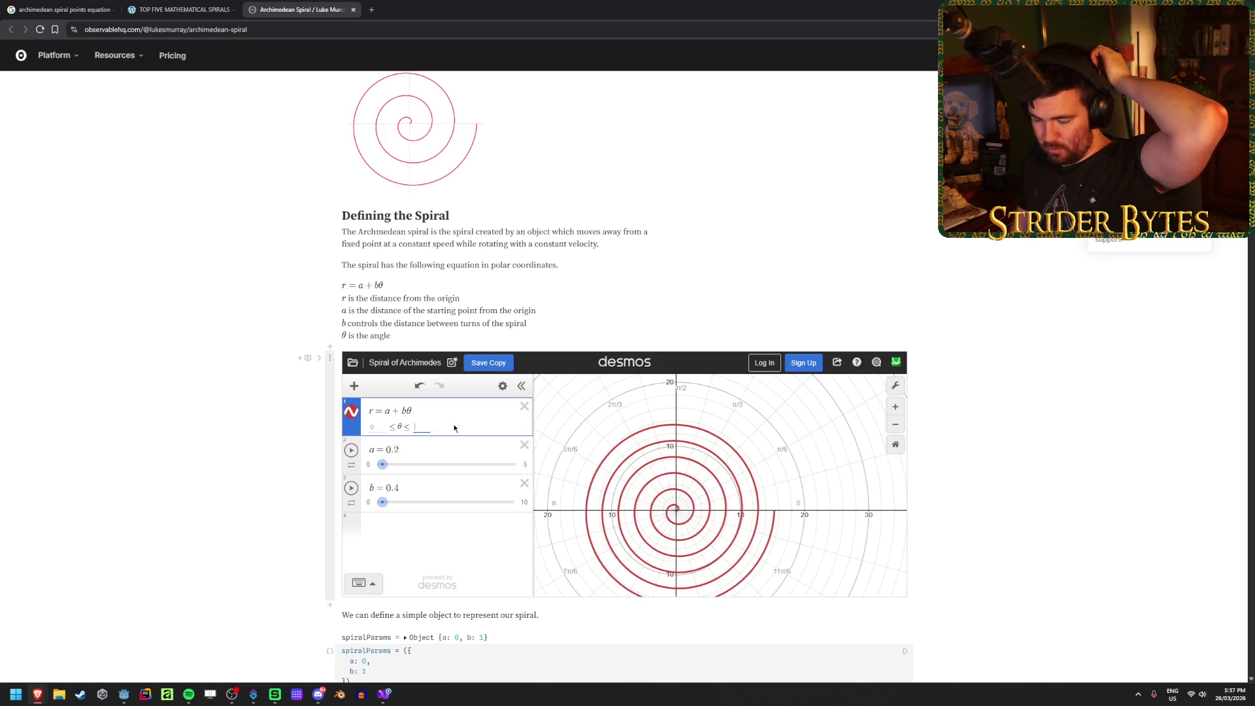
pyautogui.write('2')
pyautogui.press('Return')
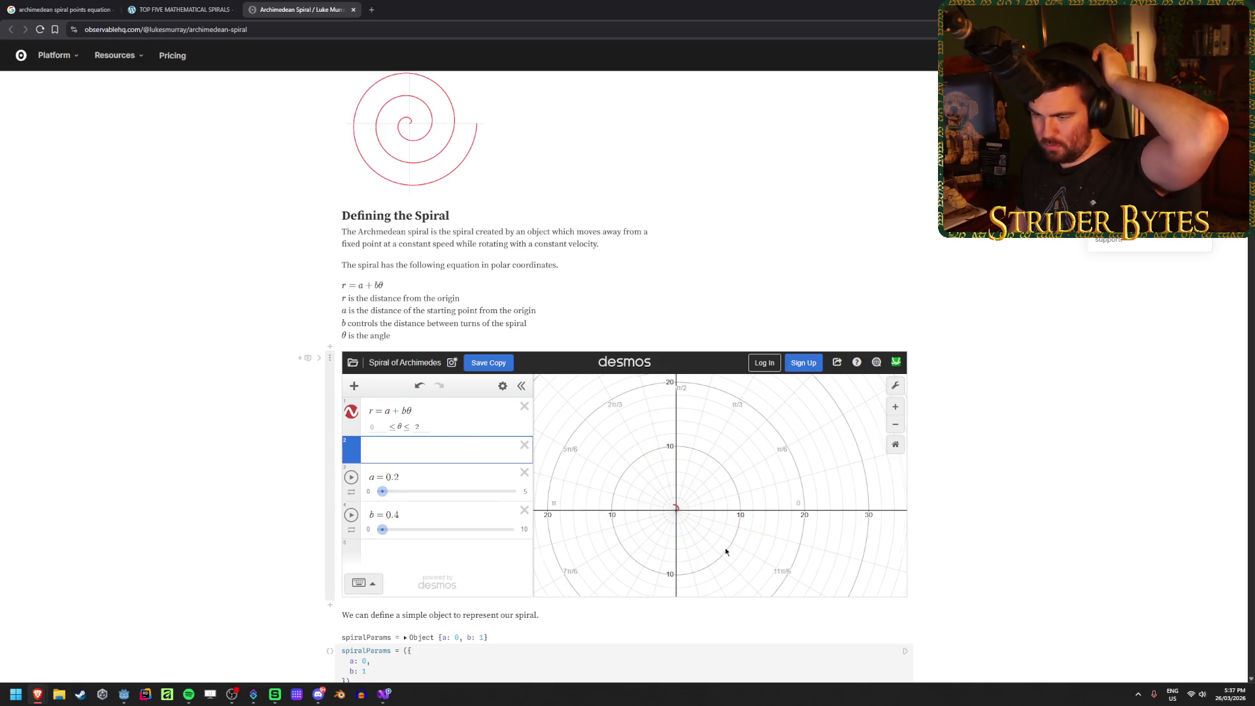
# Step: Raise the spiral's upper θ limit through 4 and 6 to 12
pyautogui.scroll(4, 692, 489)
pyautogui.click(441, 430)
pyautogui.press('BackSpace')
pyautogui.write('4')
pyautogui.press('BackSpace')
pyautogui.write('6')
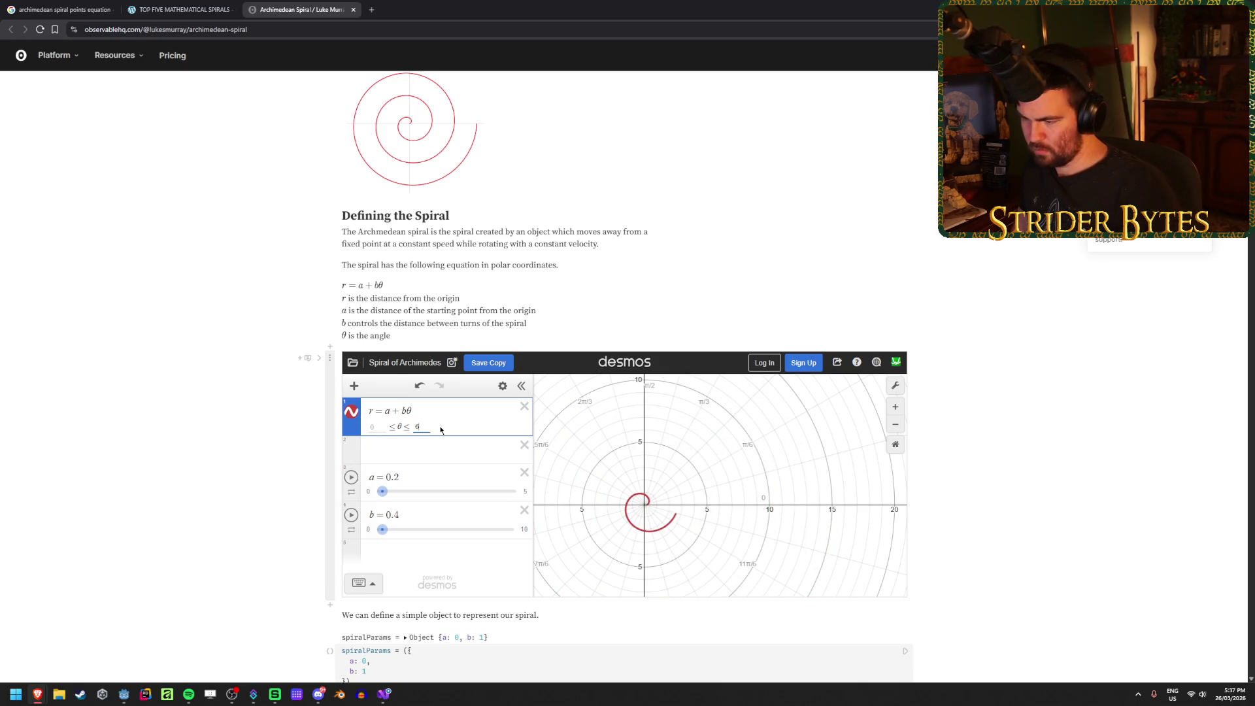
pyautogui.press('BackSpace')
pyautogui.write('12')
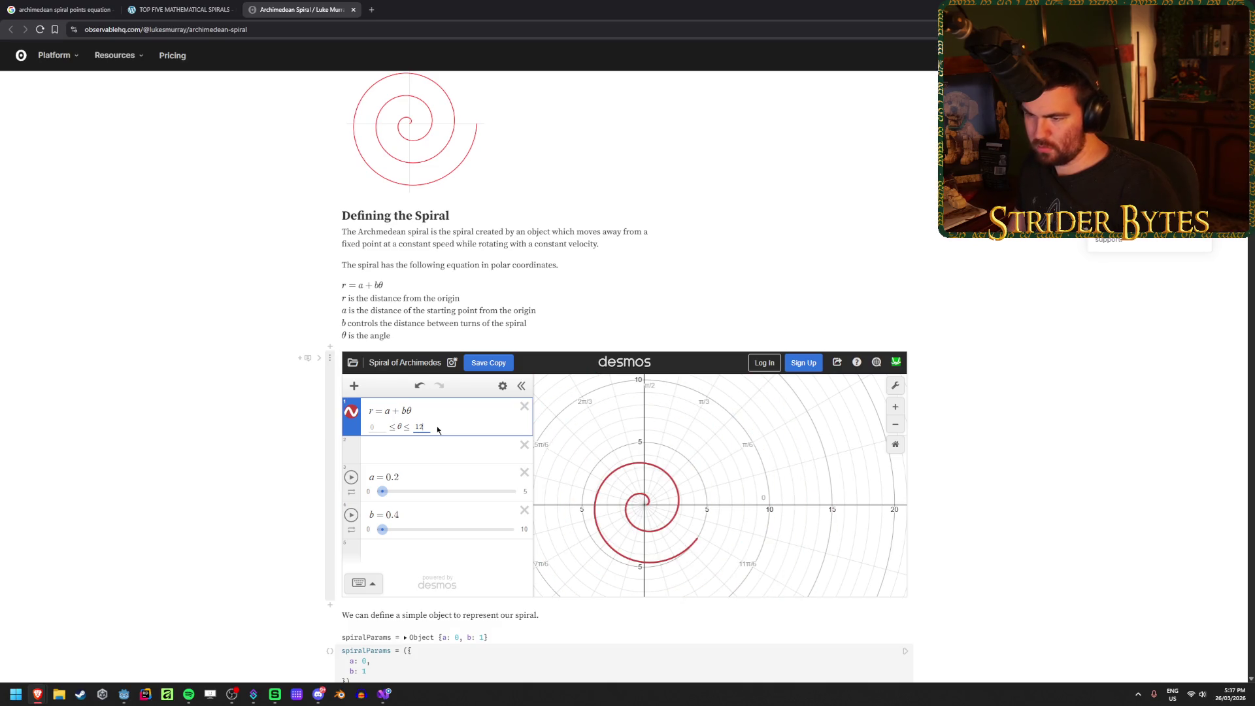
# Step: Drag the a and b sliders to reshape the spiral to a = 1.78, b = 0.3
pyautogui.click(239, 377)
pyautogui.scroll(-1, 238, 377)
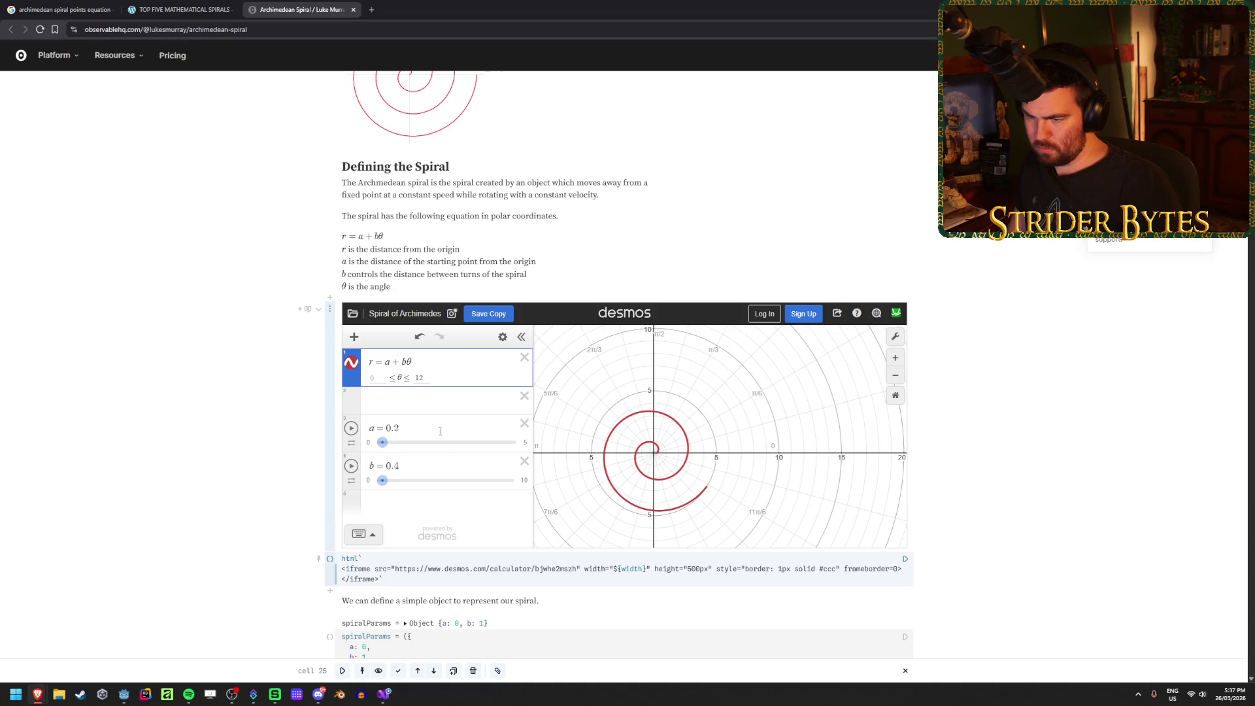
pyautogui.moveTo(383, 445)
pyautogui.mouseDown()
pyautogui.moveTo(455, 454)
pyautogui.moveTo(408, 461)
pyautogui.moveTo(438, 444)
pyautogui.moveTo(398, 431)
pyautogui.moveTo(375, 443)
pyautogui.moveTo(598, 438)
pyautogui.moveTo(359, 444)
pyautogui.moveTo(474, 441)
pyautogui.moveTo(426, 442)
pyautogui.mouseUp()
pyautogui.moveTo(382, 480)
pyautogui.mouseDown()
pyautogui.moveTo(507, 498)
pyautogui.moveTo(378, 503)
pyautogui.mouseUp()
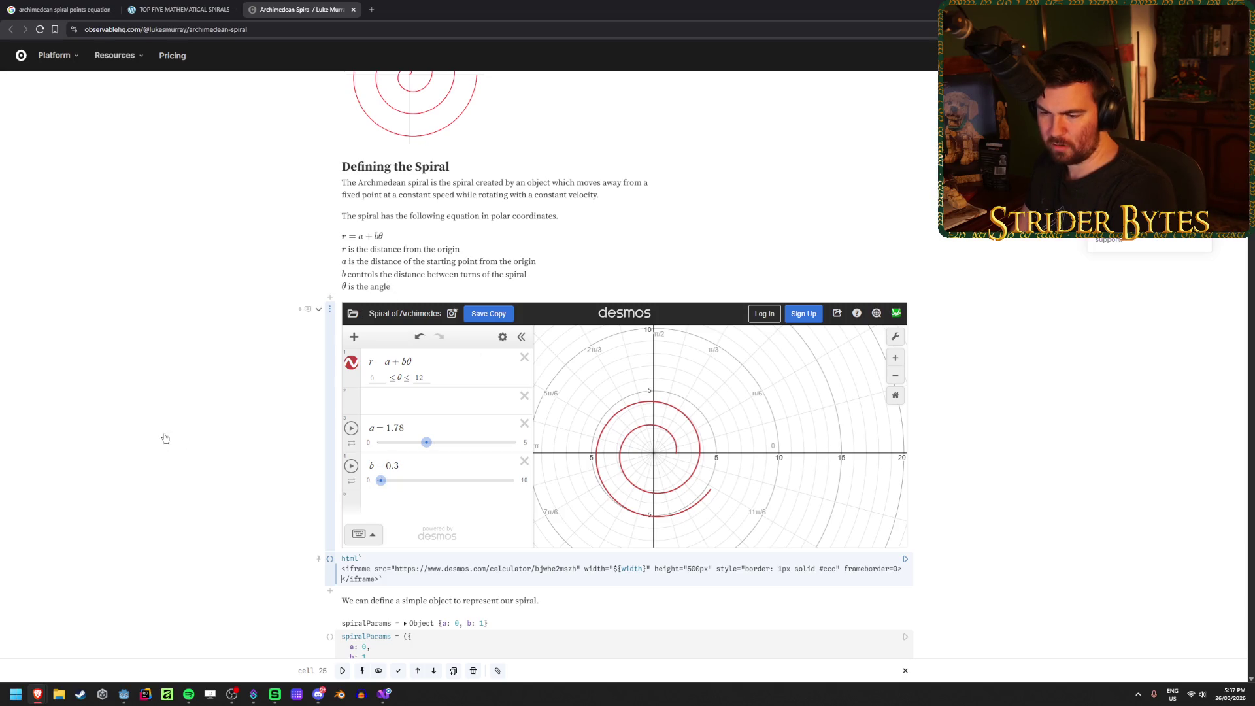
pyautogui.scroll(-6, 170, 432)
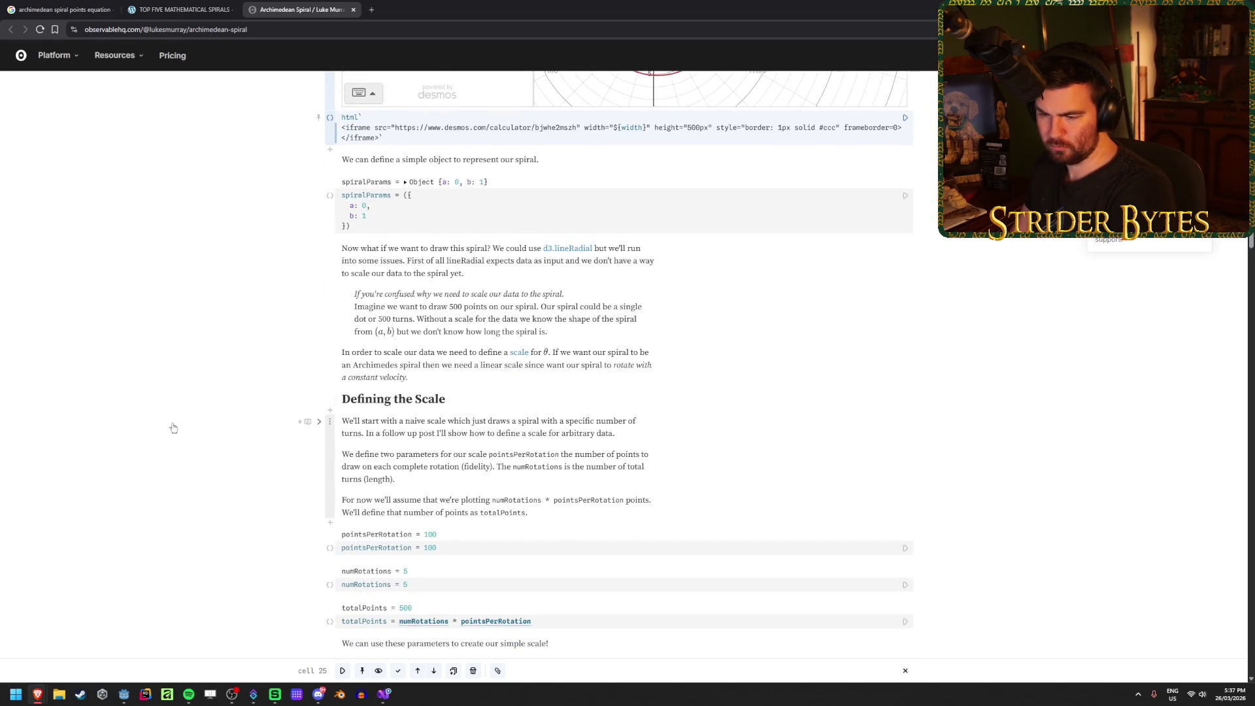
# Step: In Defining the Scale, inspect the pointsPerRotation = 100 line
pyautogui.scroll(-3, 173, 428)
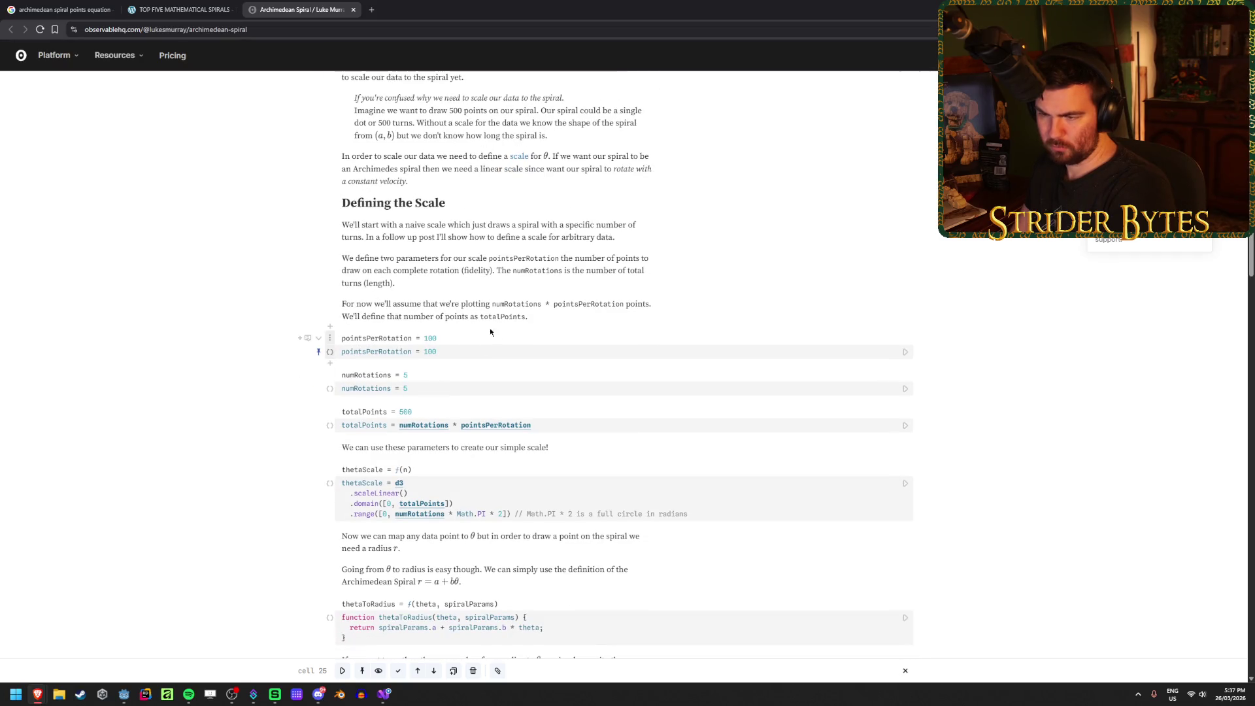
pyautogui.moveTo(341, 337)
pyautogui.mouseDown()
pyautogui.moveTo(436, 338)
pyautogui.moveTo(367, 338)
pyautogui.mouseUp()
pyautogui.click(441, 338)
pyautogui.click(369, 338)
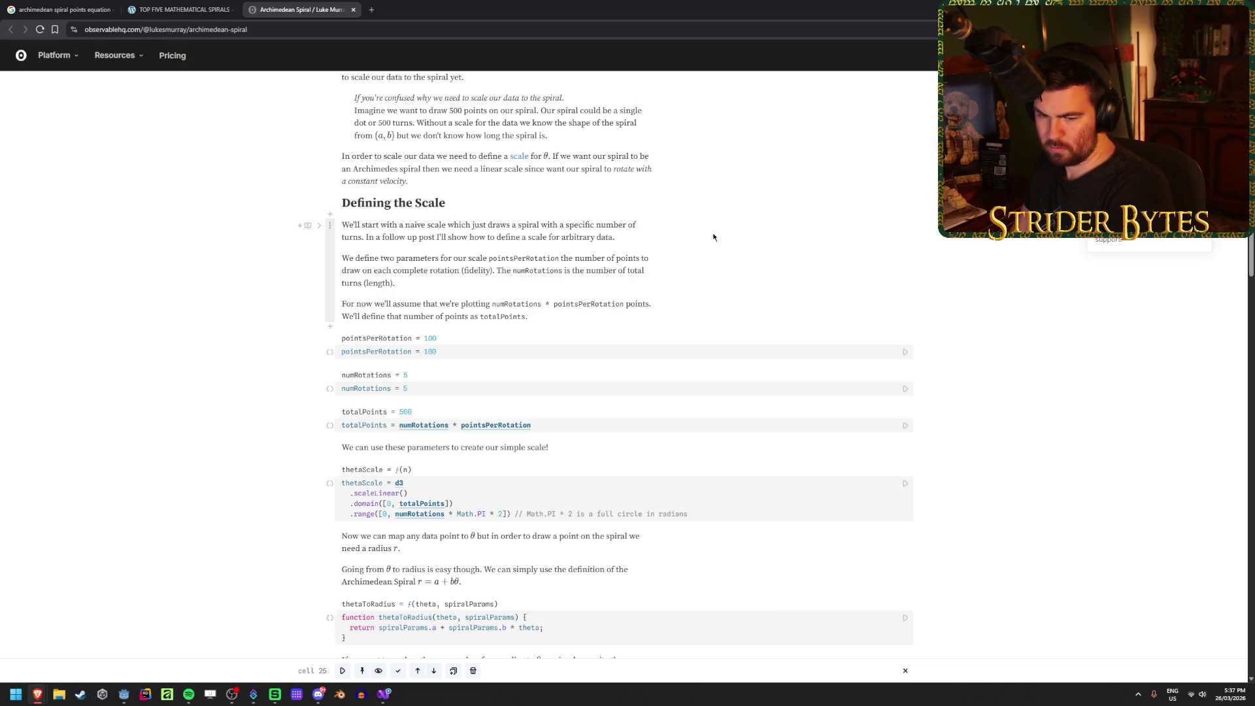
# Step: Open the thetaScale cell's code, then reopen the polar-to-cartesian conversion page in a new tab
pyautogui.scroll(-2, 686, 244)
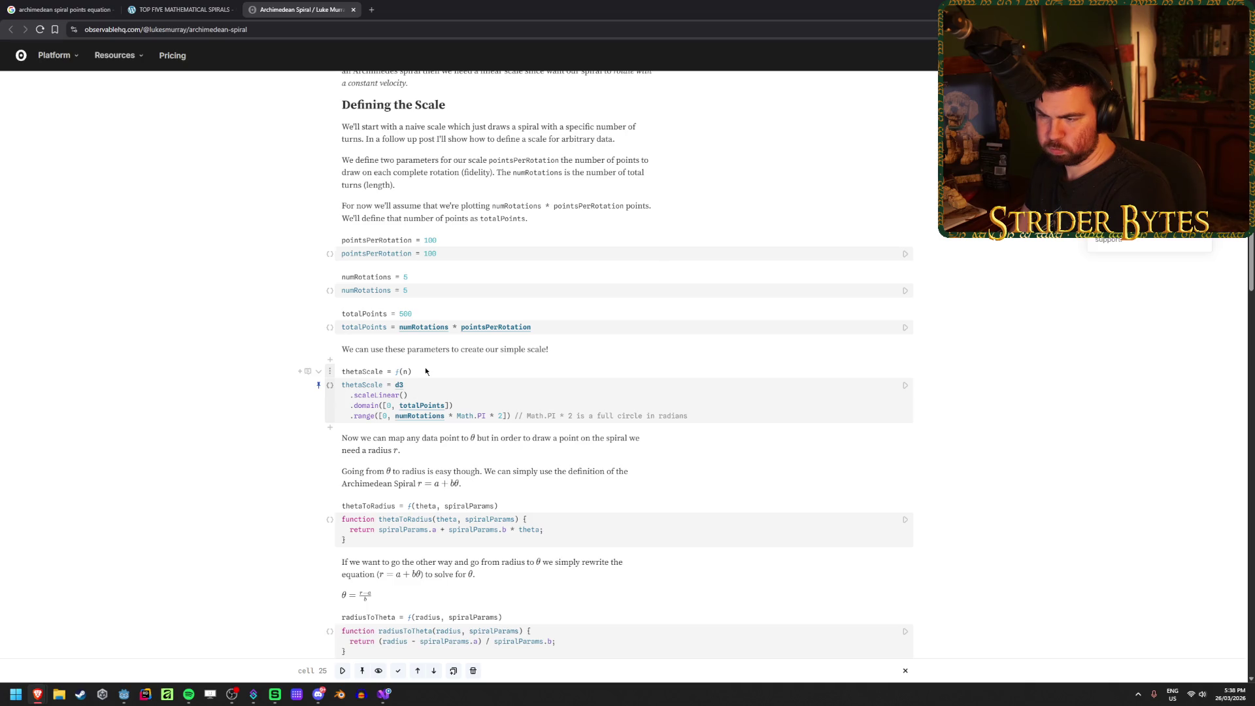
pyautogui.click(712, 416)
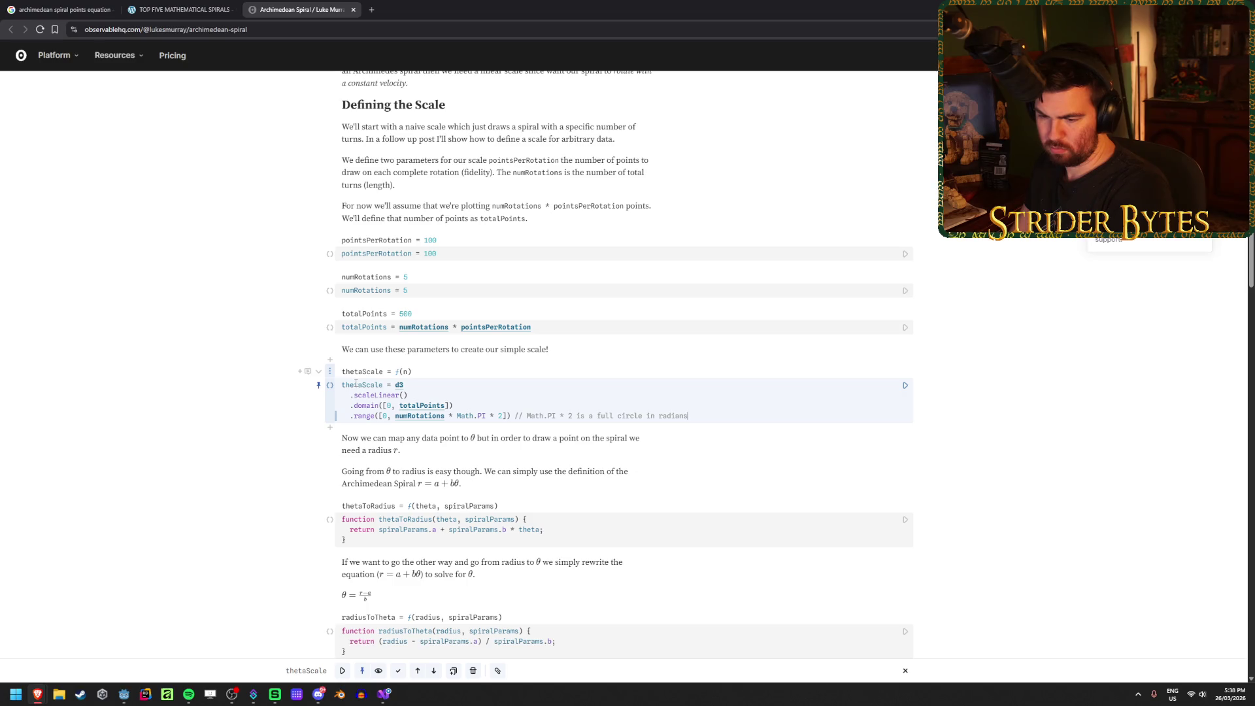
pyautogui.scroll(-2, 356, 383)
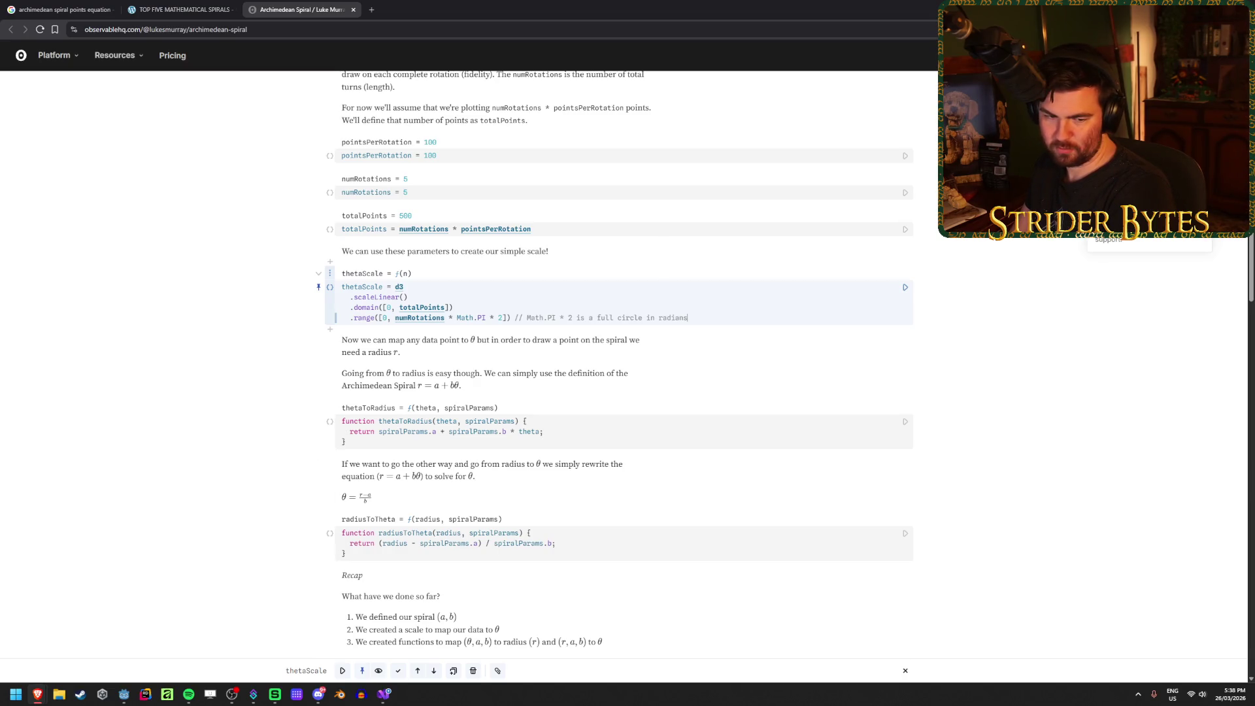
pyautogui.hotkey('ctrl', 'shift', 't')
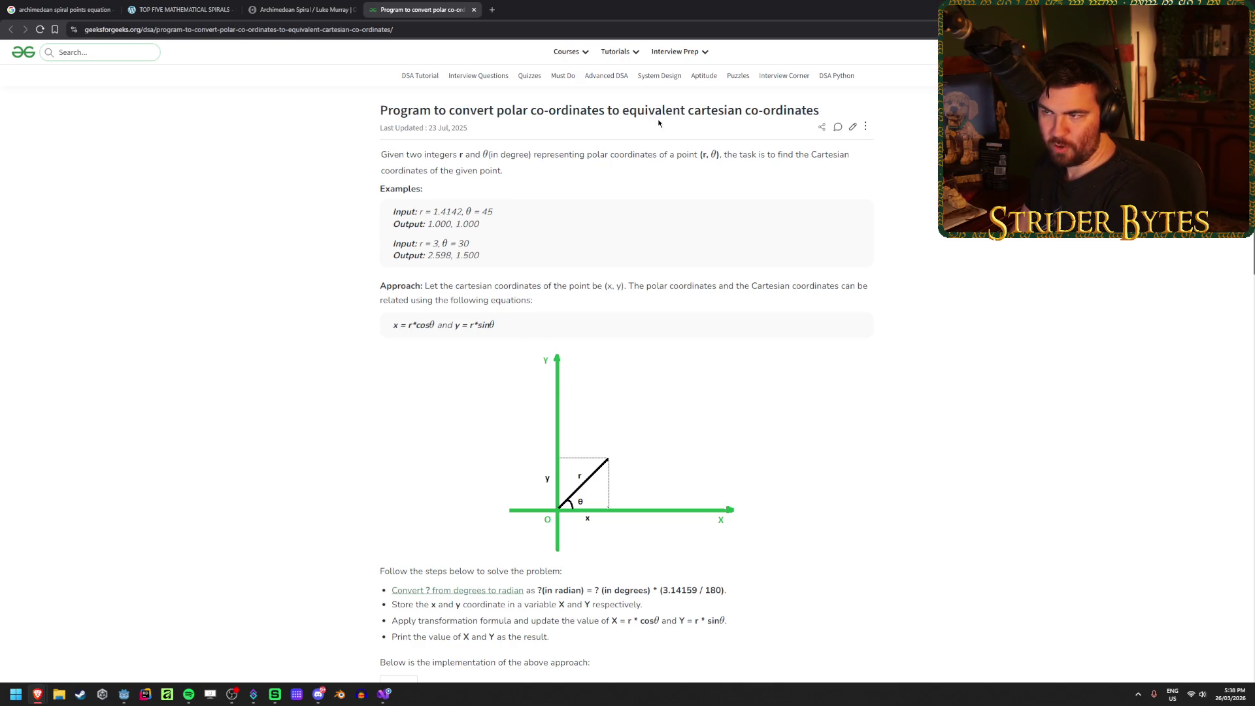
# Step: Read the polar-to-cartesian article's title and second example's input values
pyautogui.moveTo(745, 111); pyautogui.dragTo(597, 110)
pyautogui.click(327, 149)
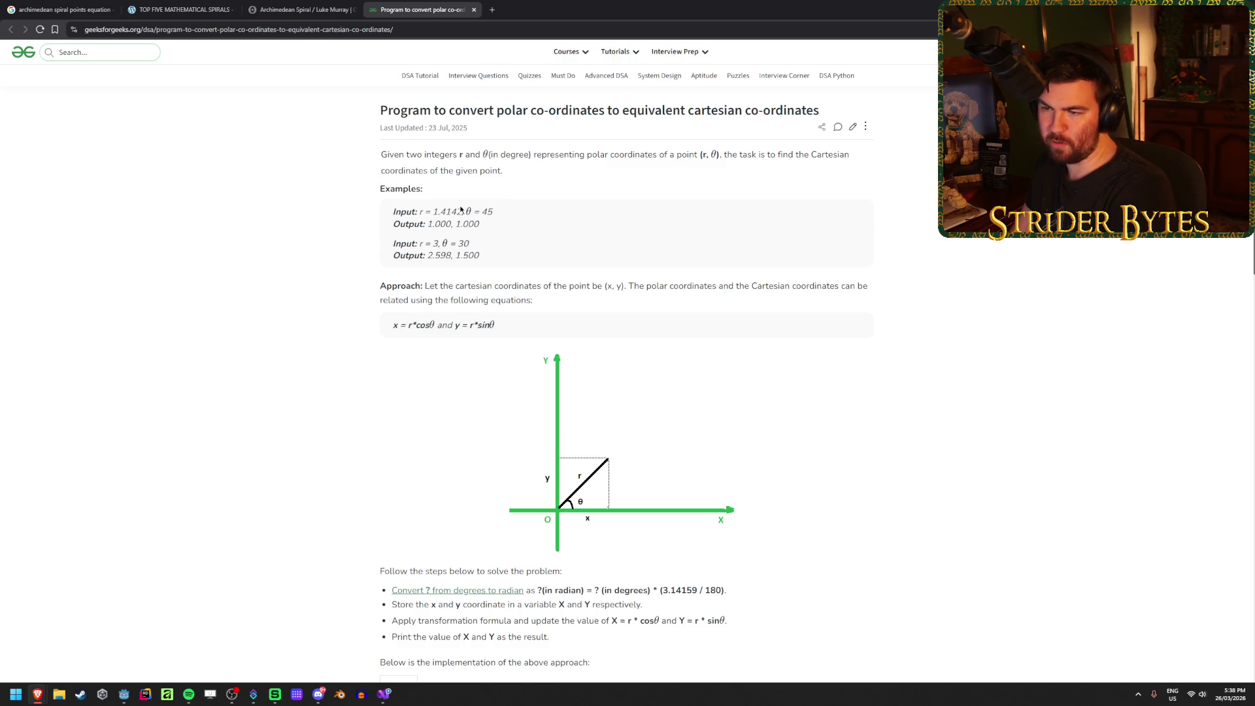
pyautogui.moveTo(405, 243); pyautogui.dragTo(498, 253)
pyautogui.click(406, 247)
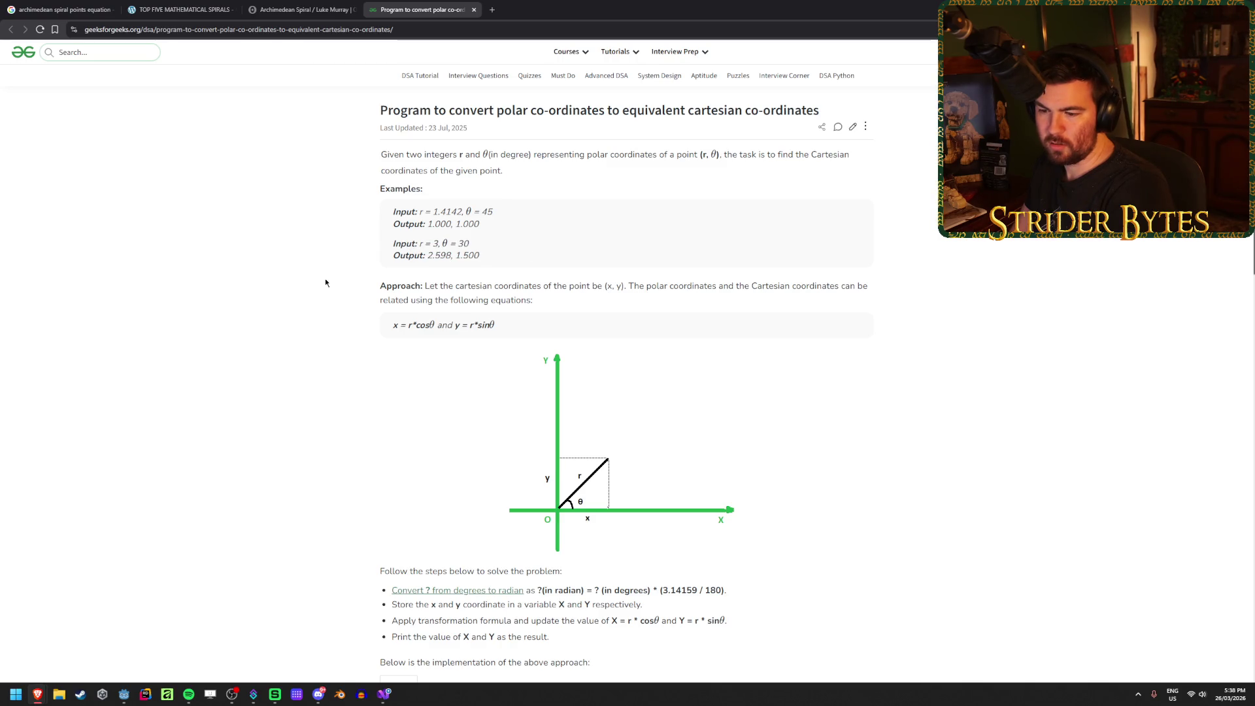
# Step: Switch the implementation code block to C# and scroll through the code
pyautogui.scroll(-5, 187, 297)
pyautogui.click(515, 344)
pyautogui.scroll(-2, 313, 304)
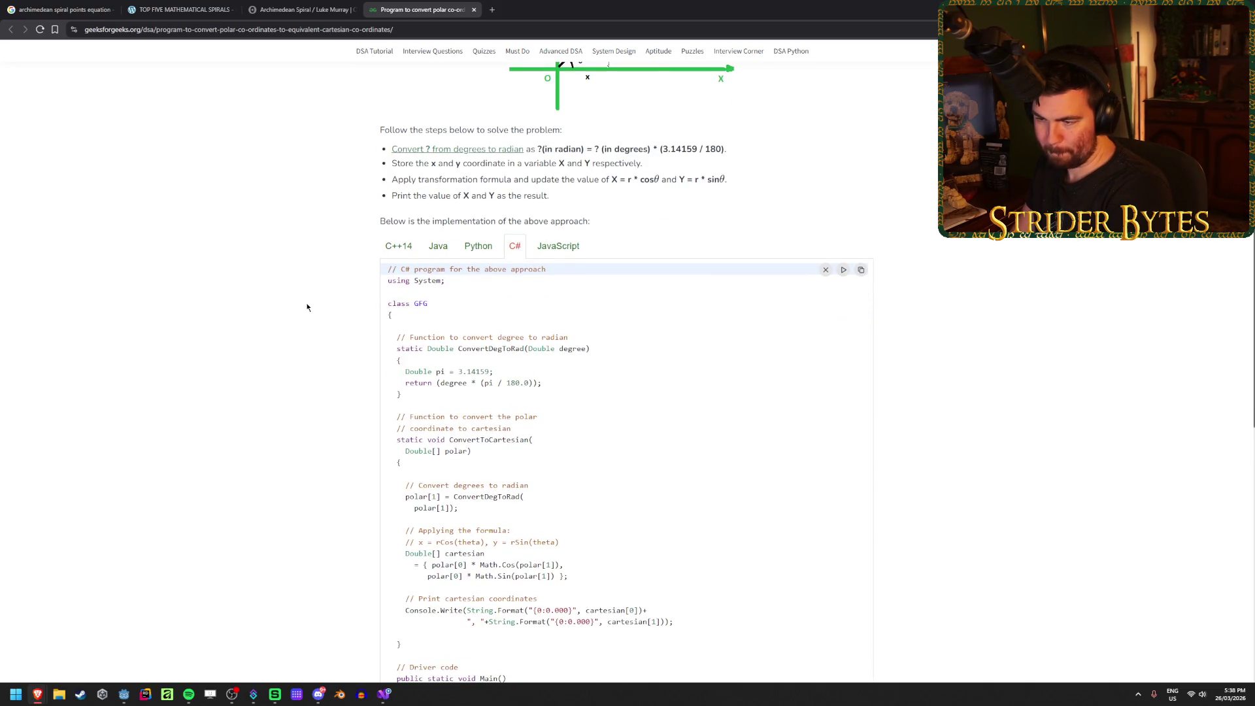
pyautogui.scroll(-1, 306, 306)
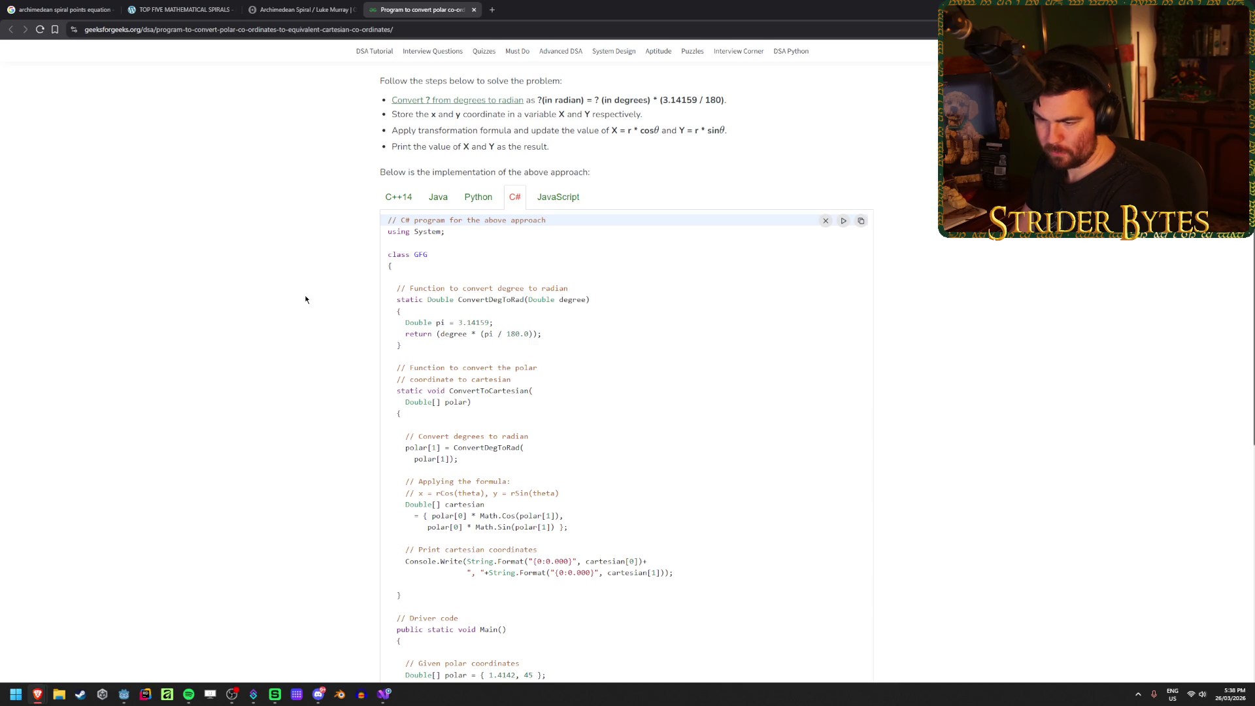
pyautogui.scroll(-2, 305, 299)
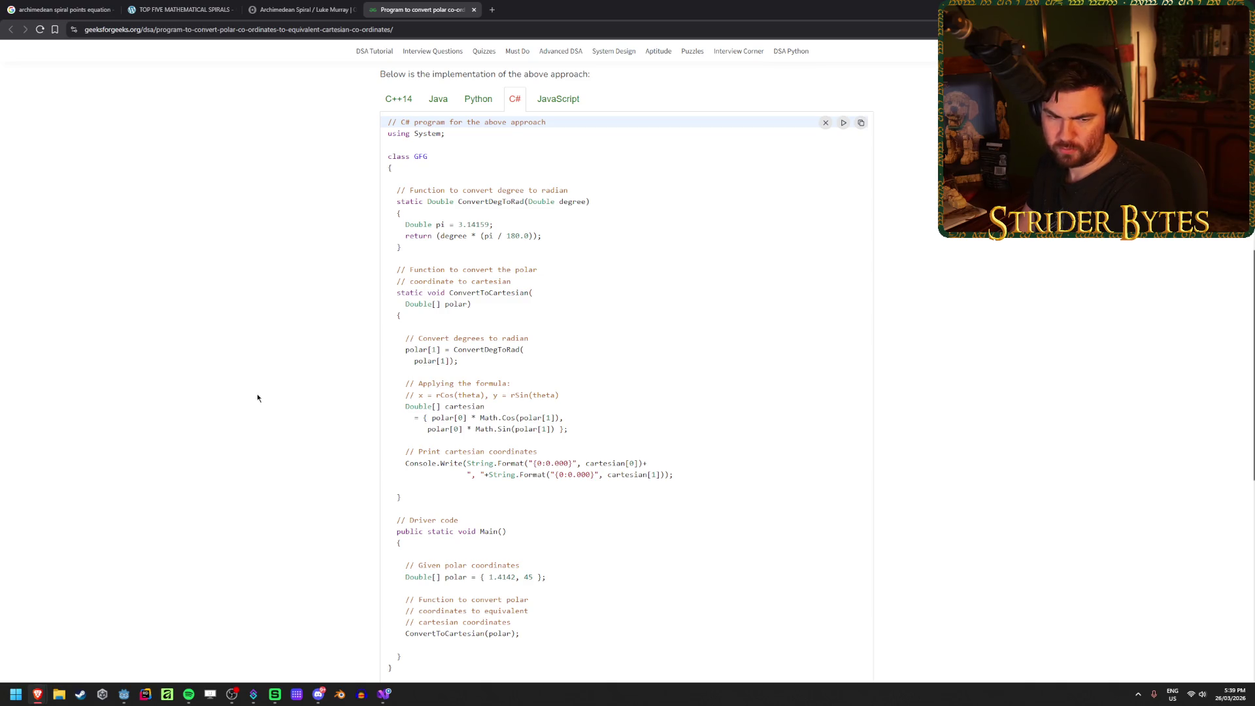
pyautogui.scroll(-1, 257, 396)
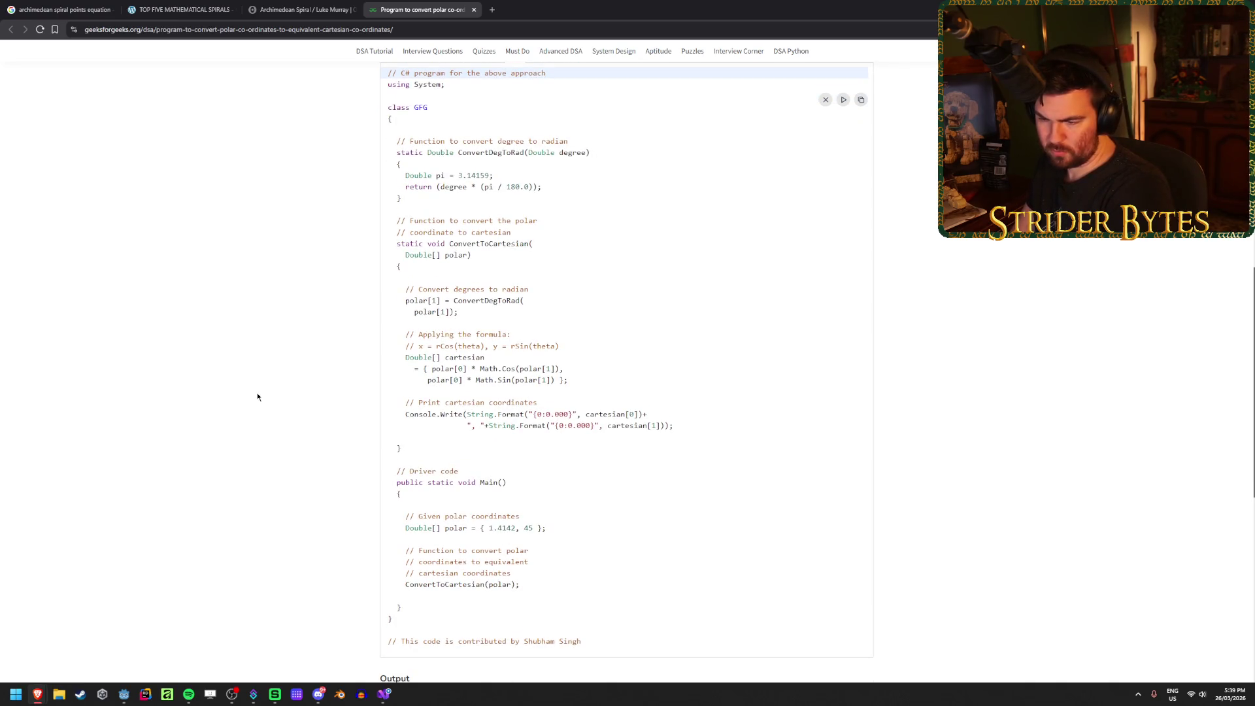
pyautogui.scroll(1, 257, 395)
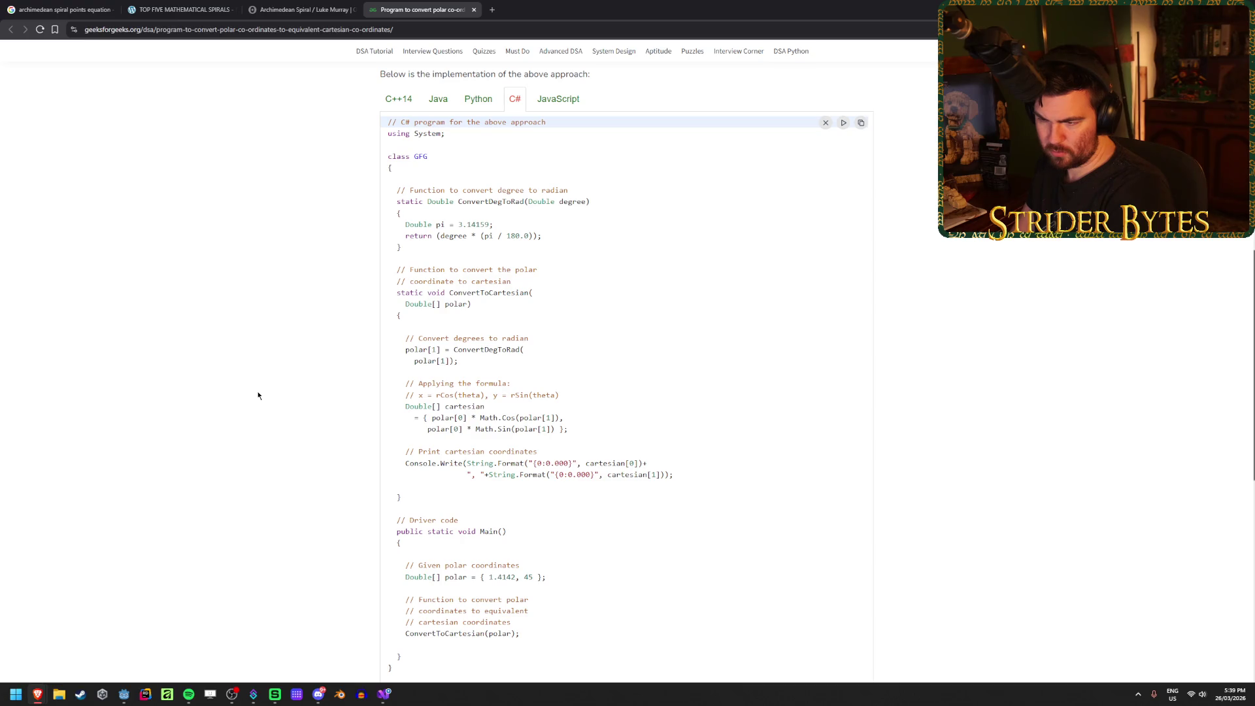
pyautogui.scroll(1, 257, 395)
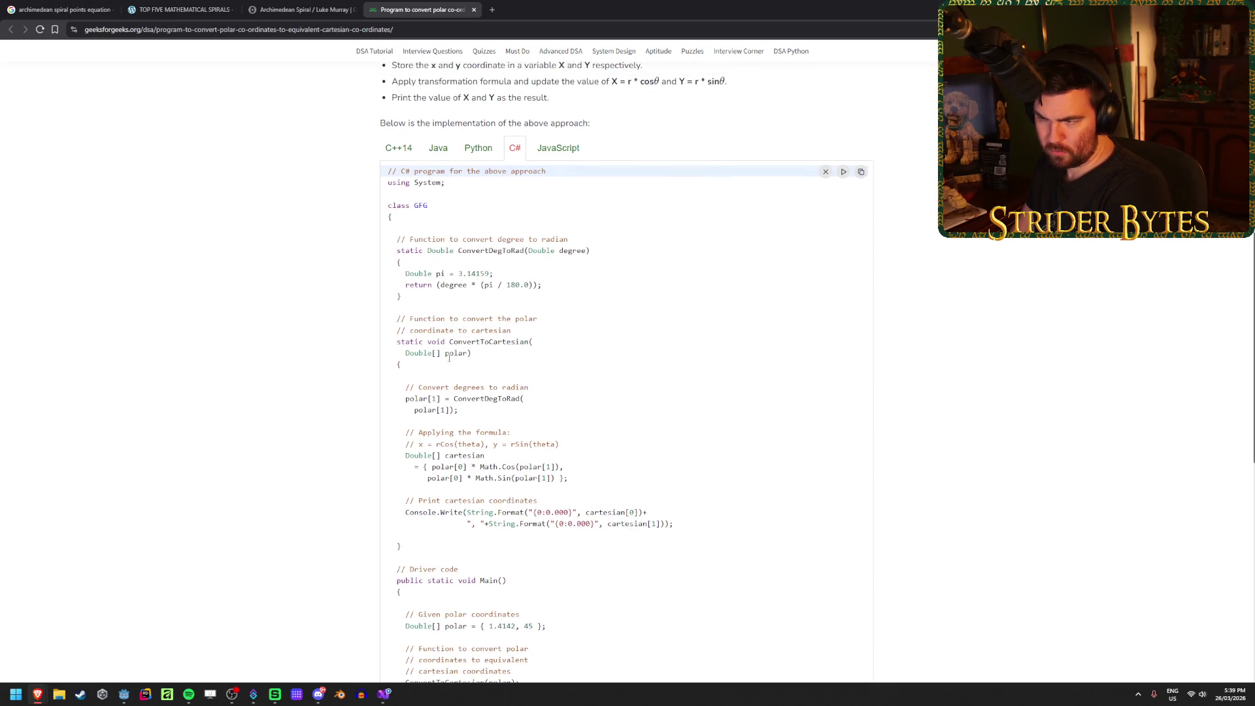
pyautogui.scroll(2, 448, 358)
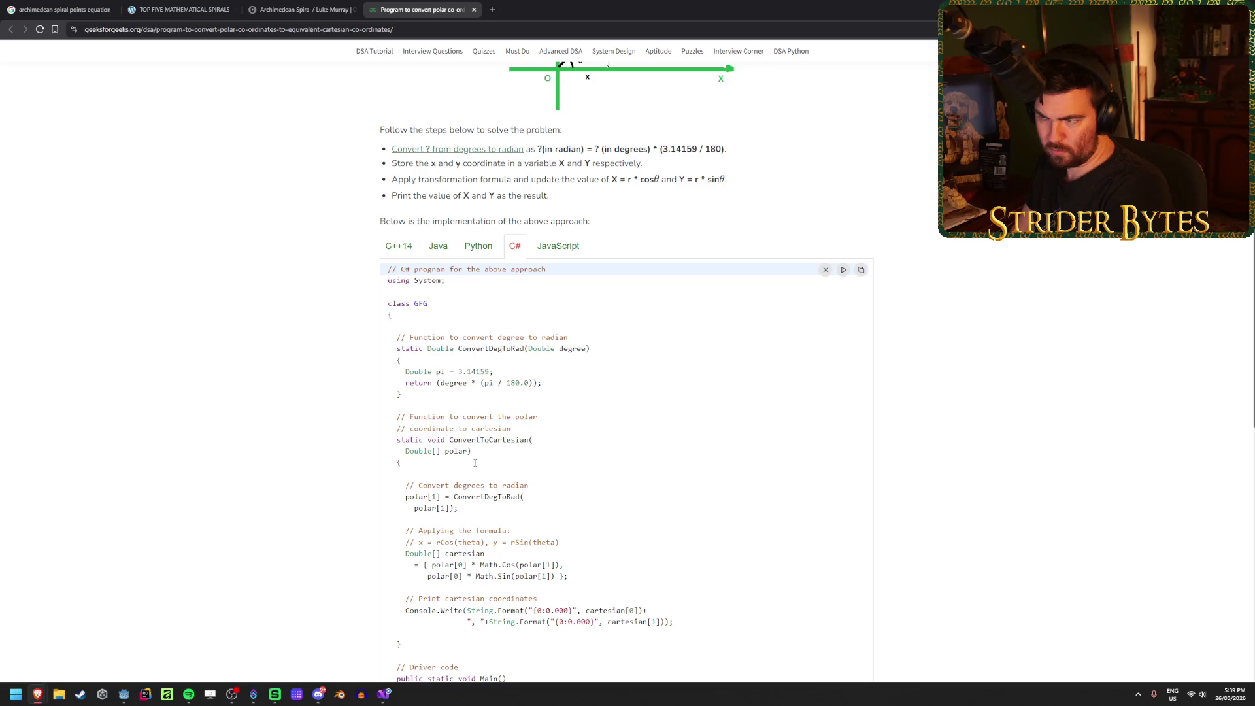
pyautogui.scroll(-2, 475, 462)
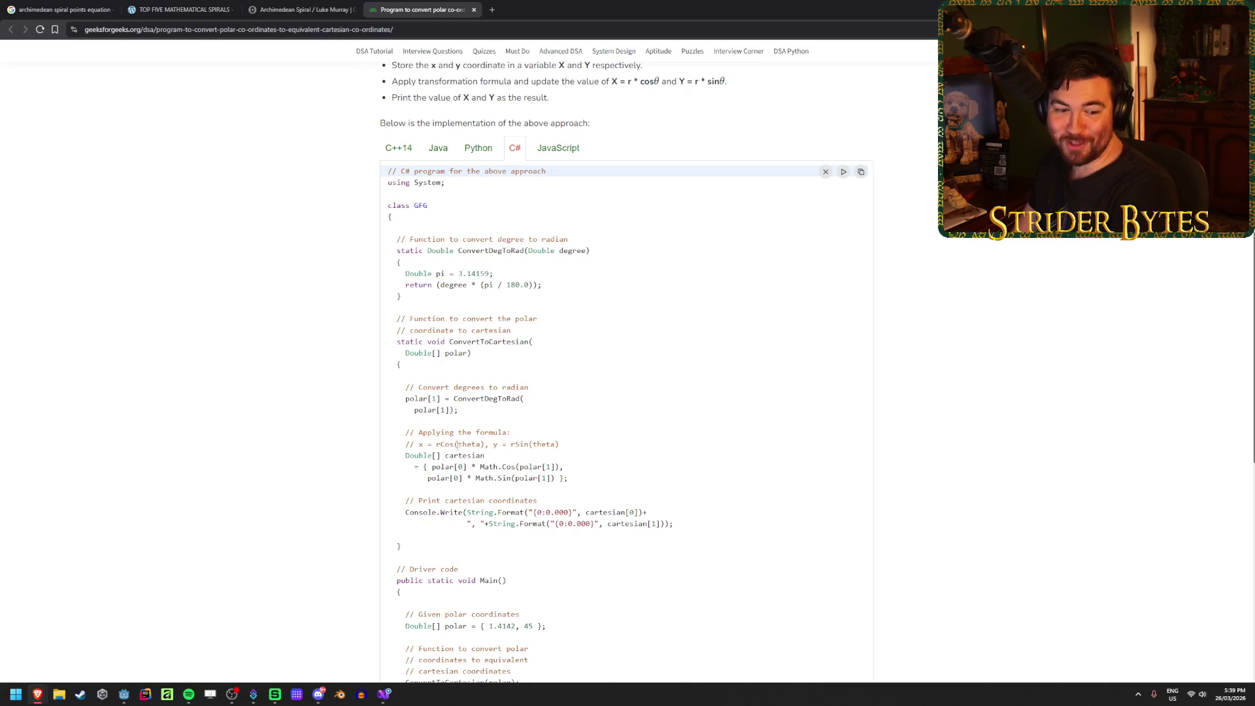
pyautogui.scroll(-7, 510, 387)
pyautogui.scroll(4, 510, 387)
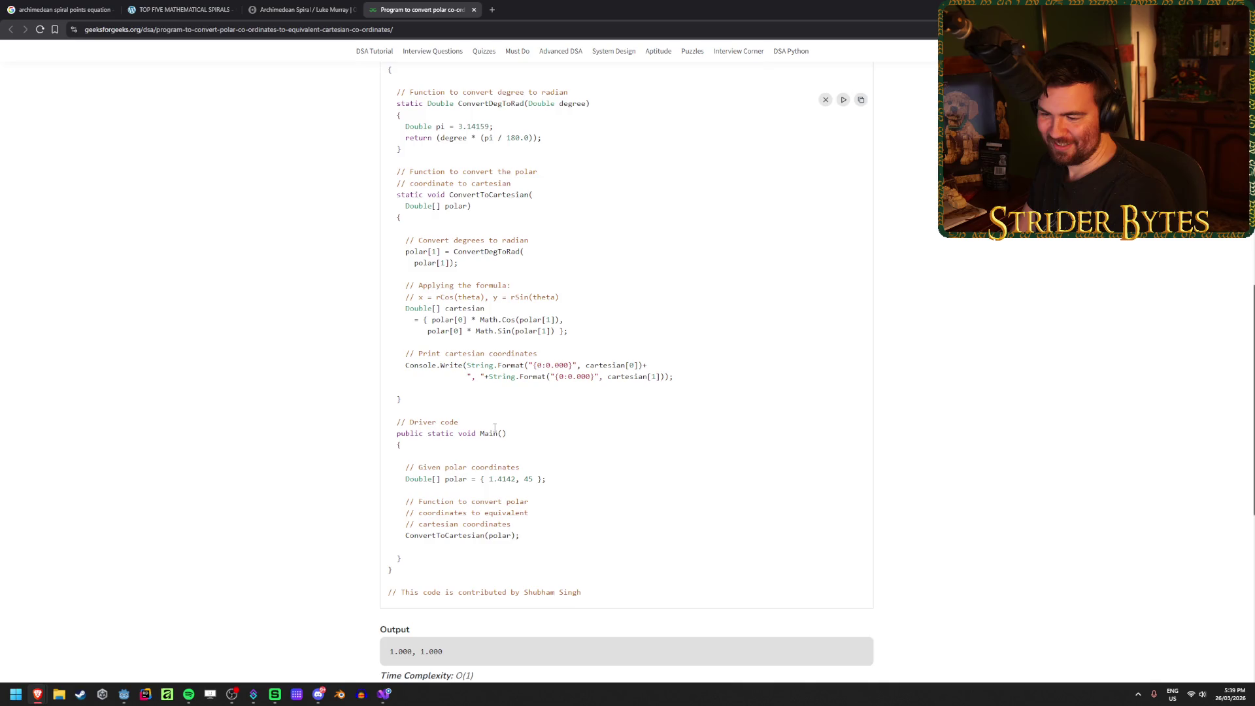
pyautogui.scroll(5, 494, 428)
pyautogui.scroll(-3, 495, 428)
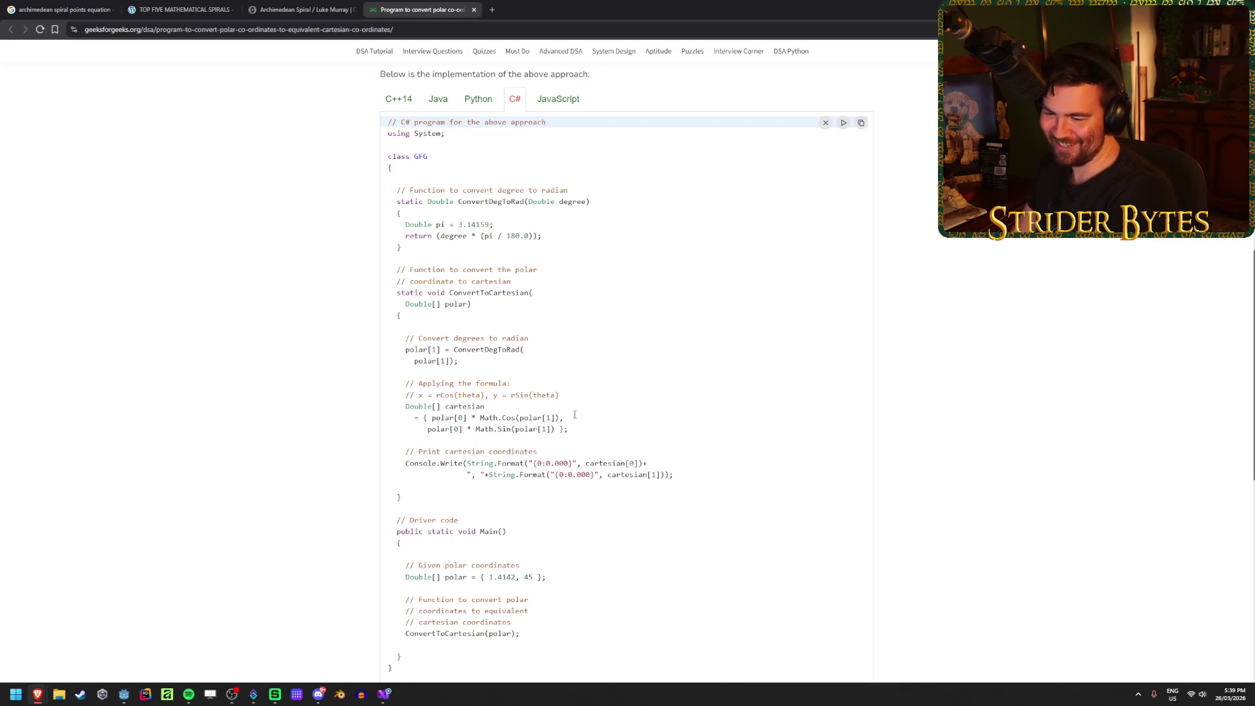
pyautogui.scroll(-1, 575, 409)
pyautogui.scroll(1, 588, 337)
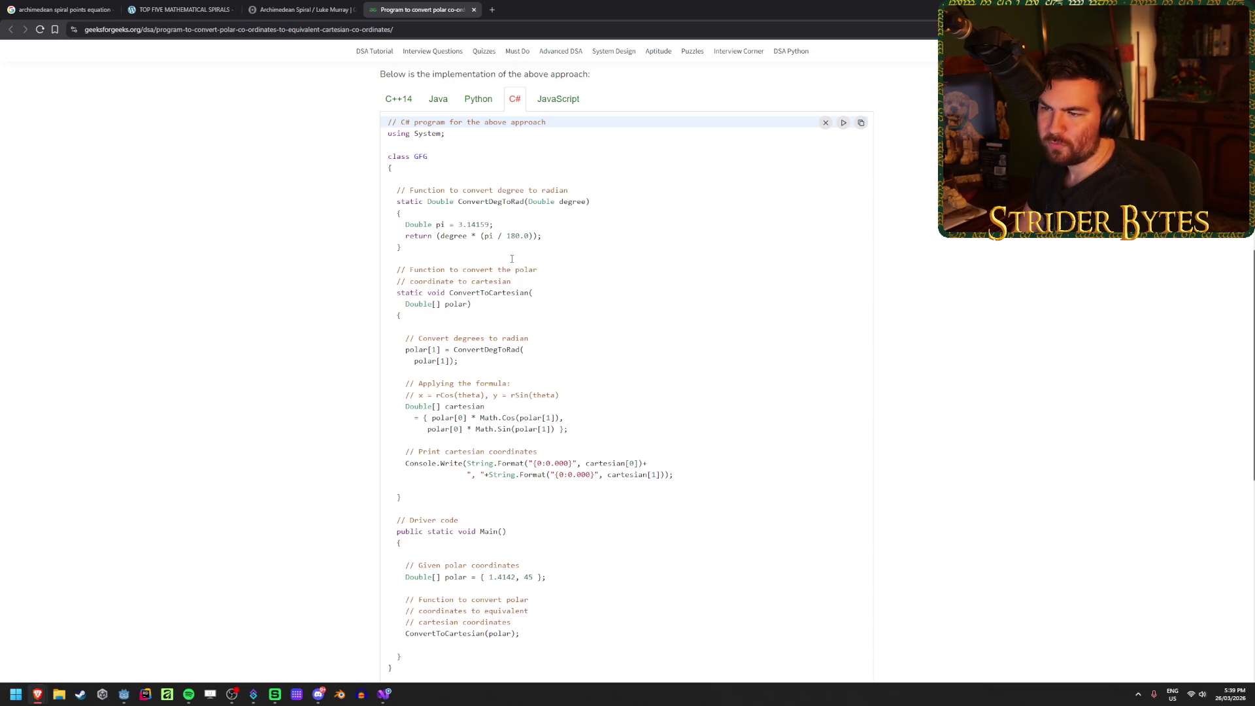
pyautogui.moveTo(460, 224); pyautogui.dragTo(493, 224)
pyautogui.click(493, 224)
pyautogui.click(586, 236)
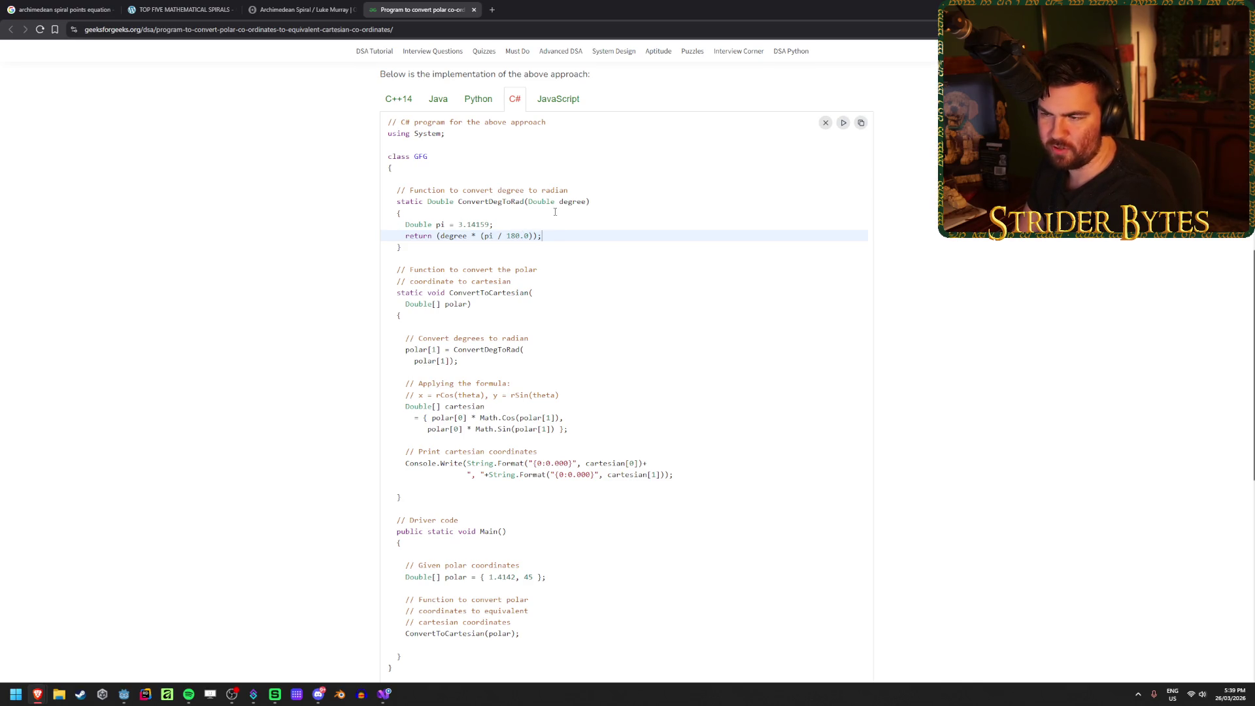
pyautogui.moveTo(471, 304)
pyautogui.mouseDown()
pyautogui.moveTo(402, 307)
pyautogui.moveTo(497, 315)
pyautogui.moveTo(507, 303)
pyautogui.mouseUp()
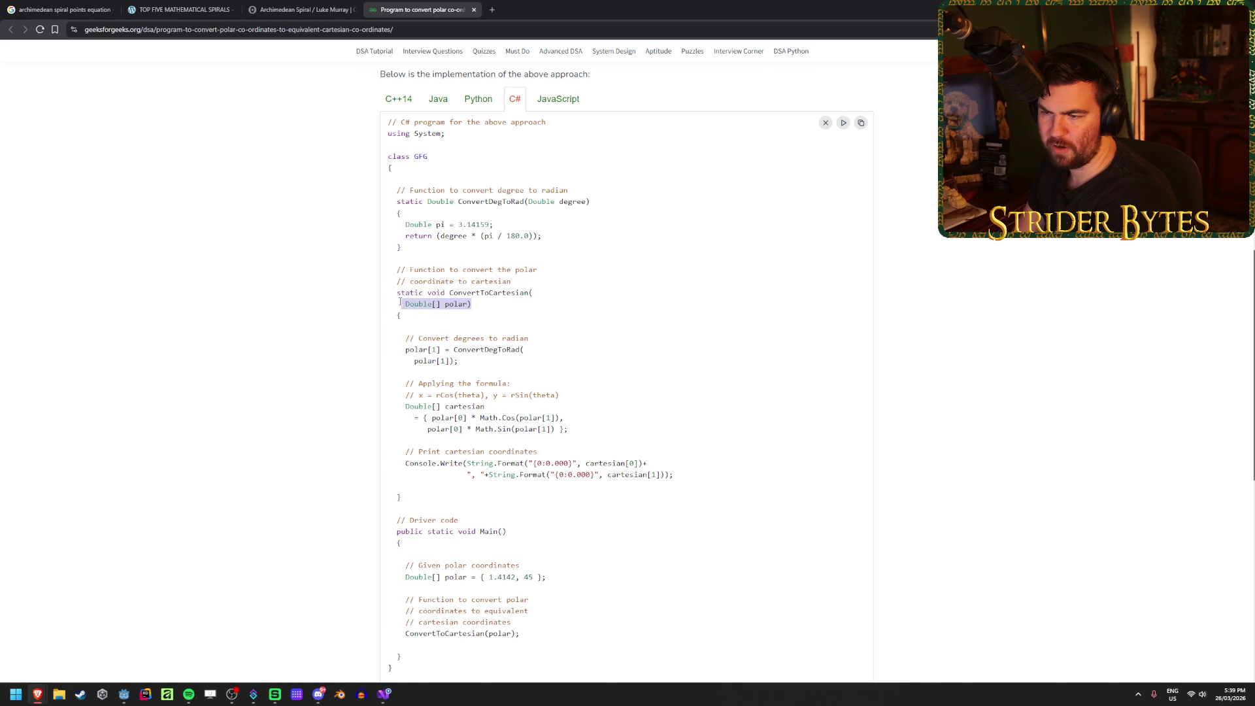
pyautogui.click(488, 304)
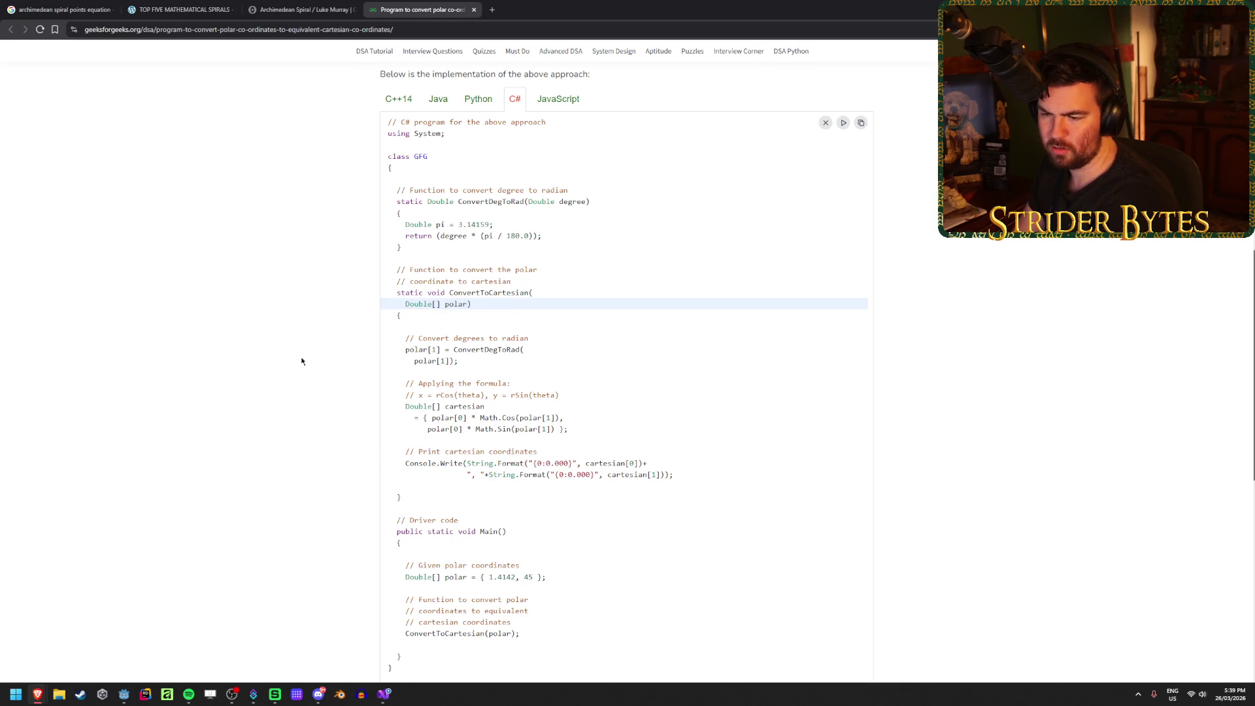
pyautogui.scroll(9, 272, 420)
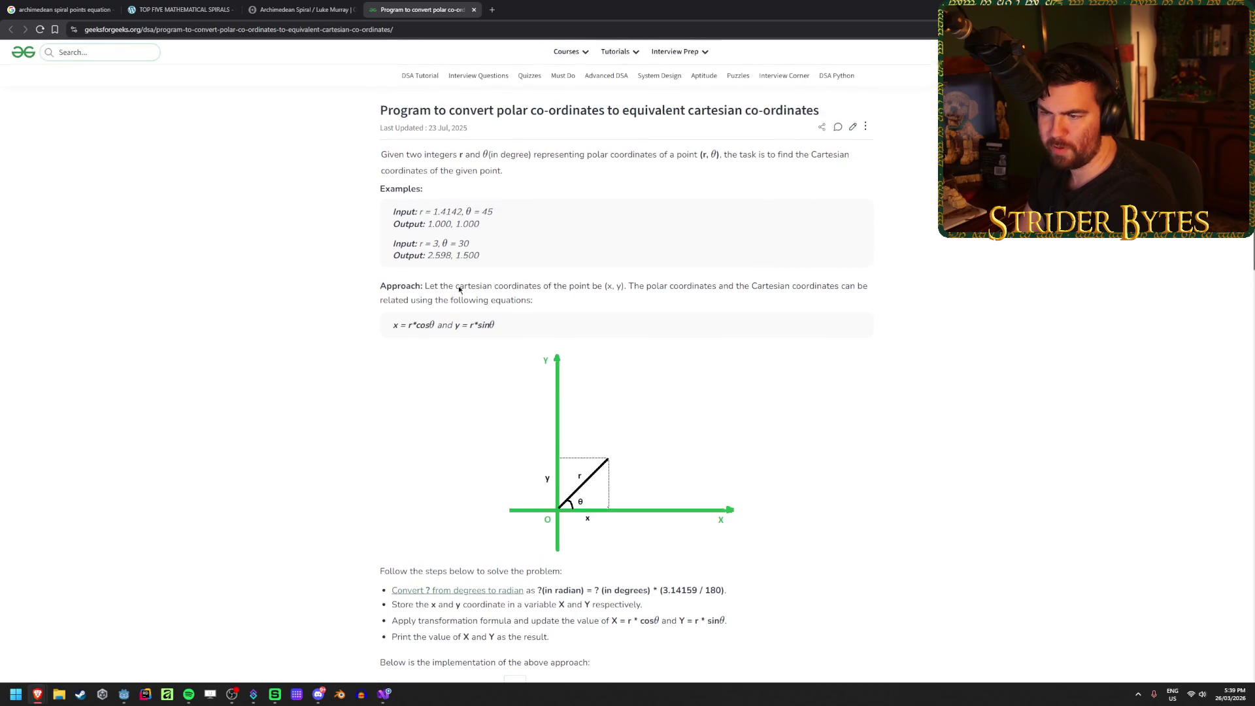
pyautogui.moveTo(561, 213); pyautogui.dragTo(420, 212)
pyautogui.click(568, 216)
pyautogui.moveTo(532, 154); pyautogui.dragTo(753, 154)
pyautogui.click(711, 154)
pyautogui.click(566, 155)
pyautogui.click(752, 156)
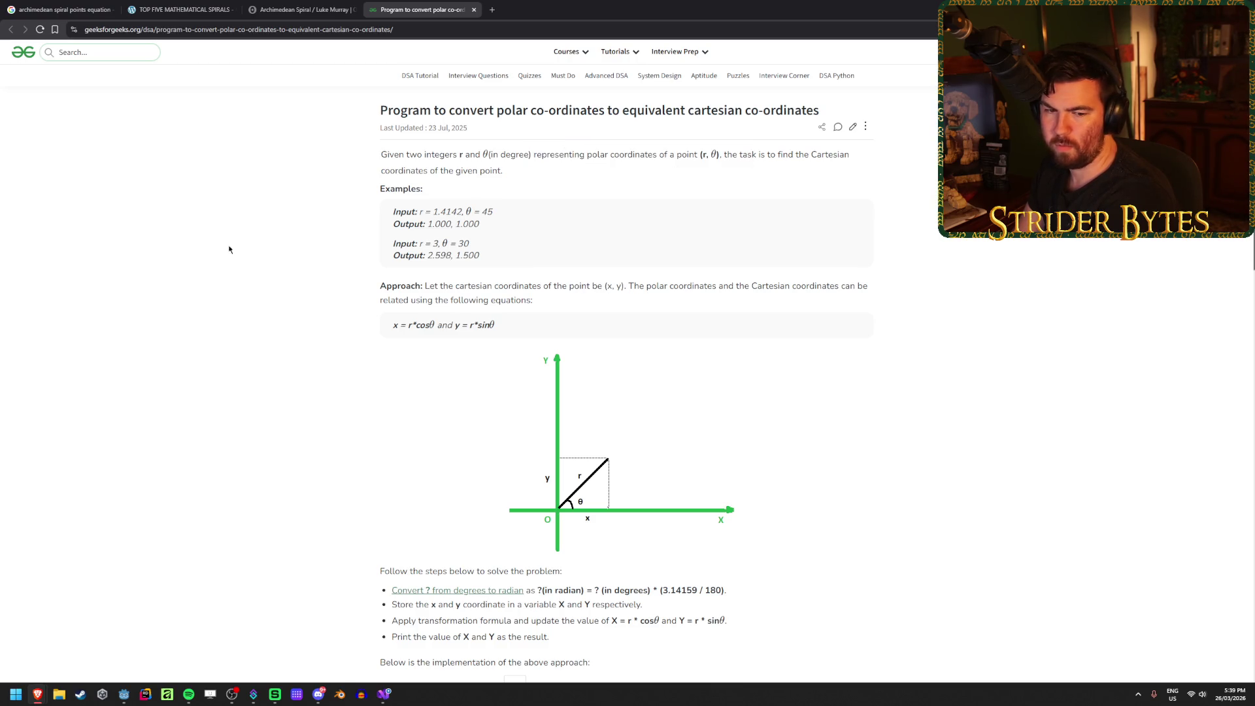
pyautogui.scroll(-2, 232, 258)
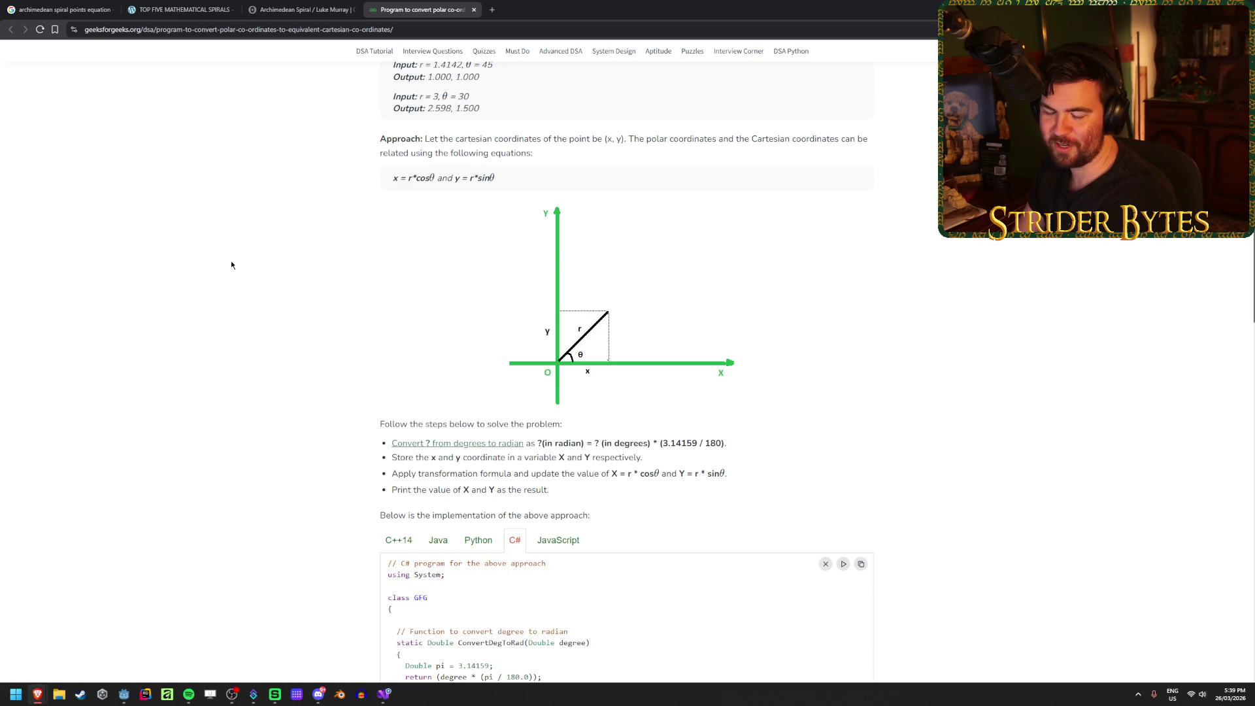
pyautogui.scroll(-1, 232, 264)
pyautogui.scroll(-1, 227, 265)
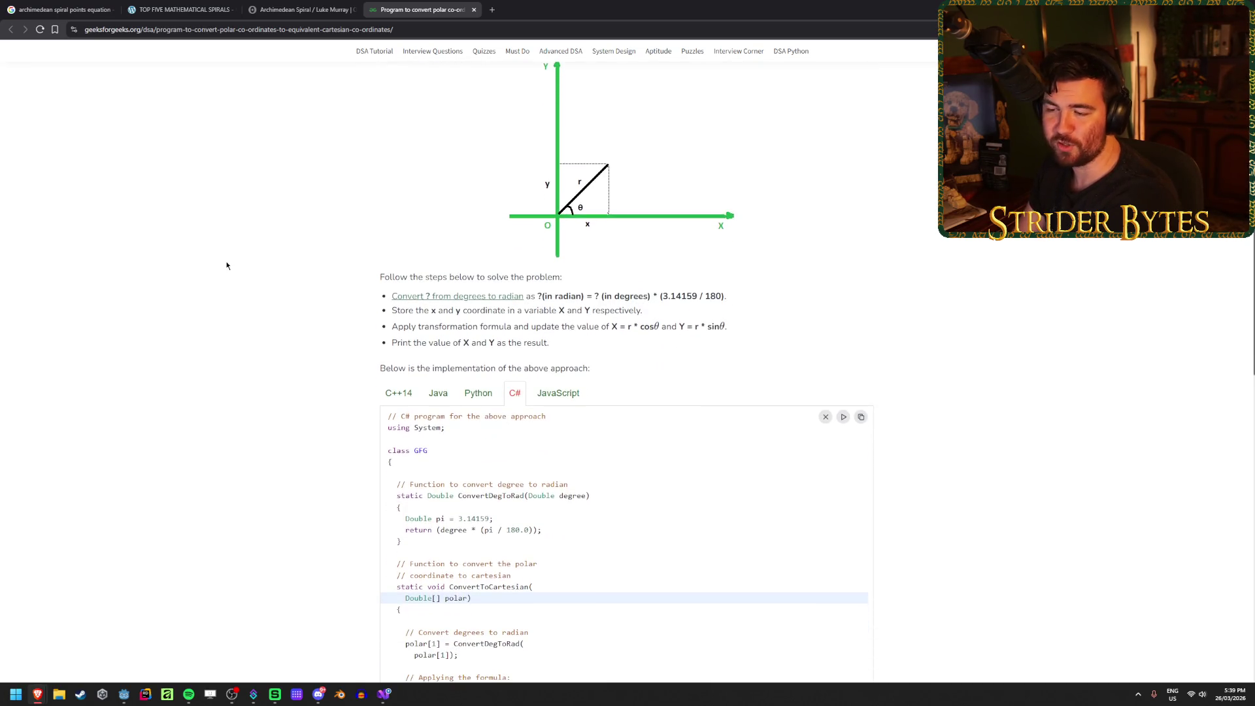
pyautogui.scroll(-1, 218, 257)
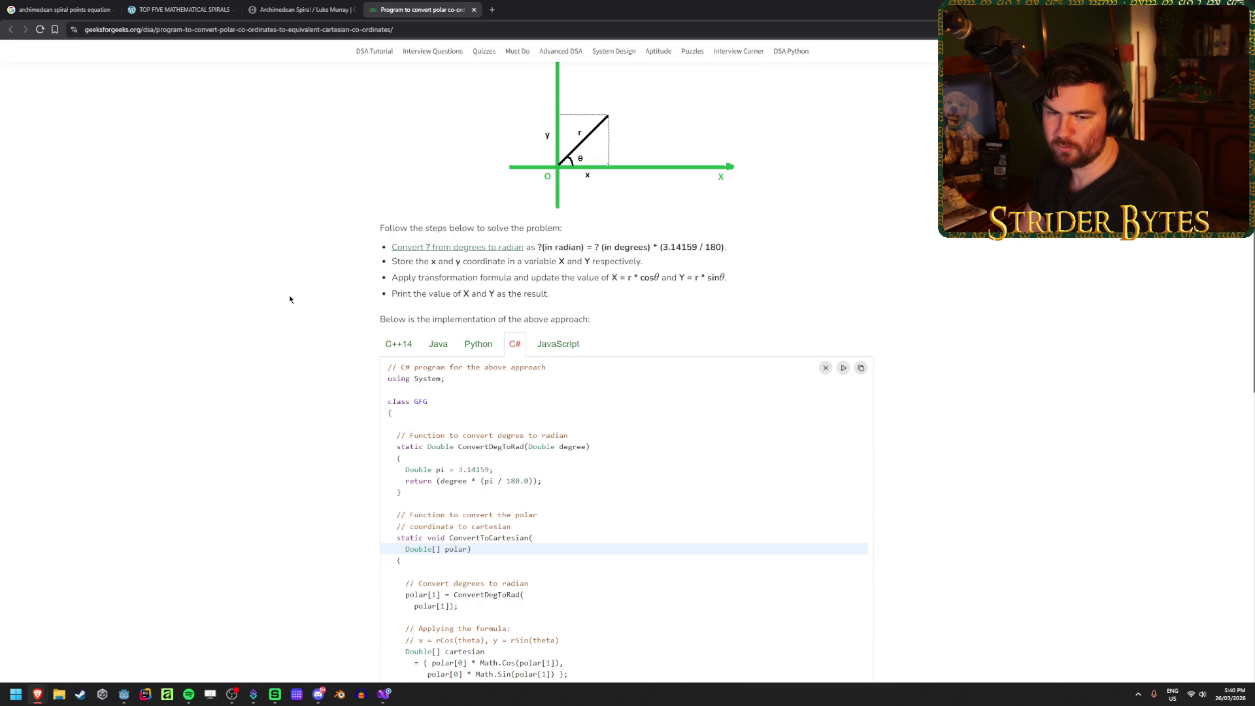
pyautogui.click(300, 9)
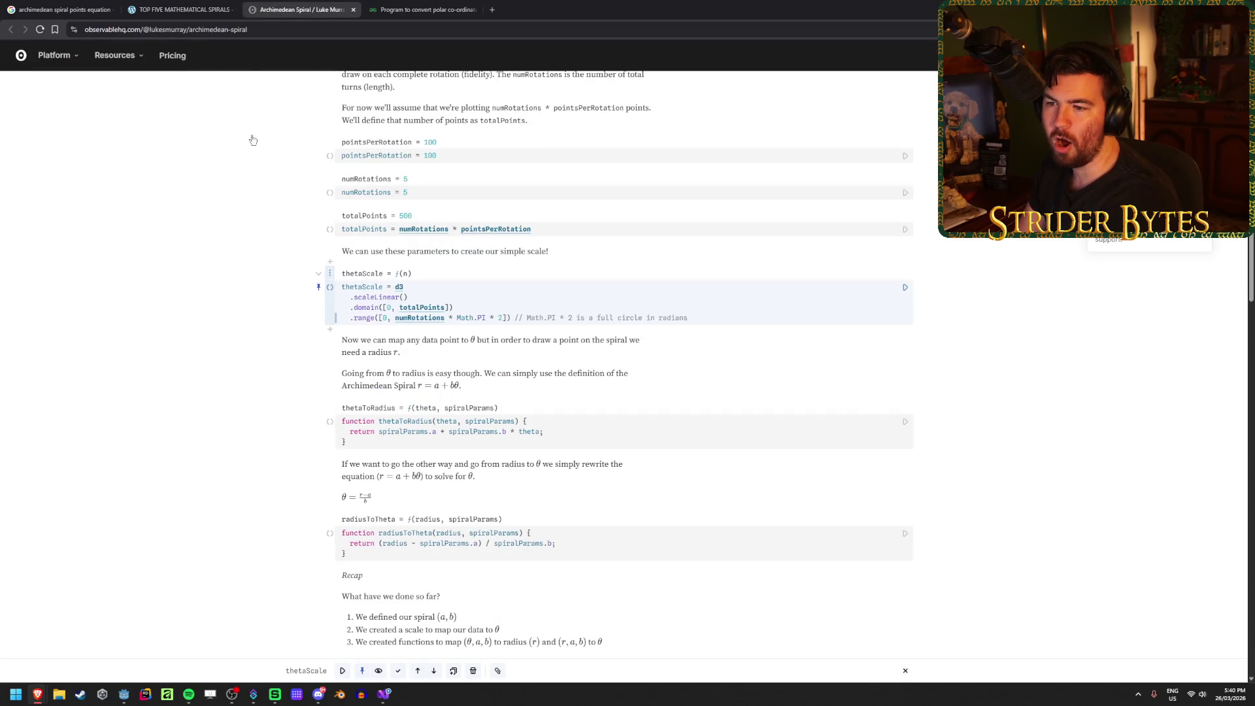
pyautogui.scroll(5, 192, 263)
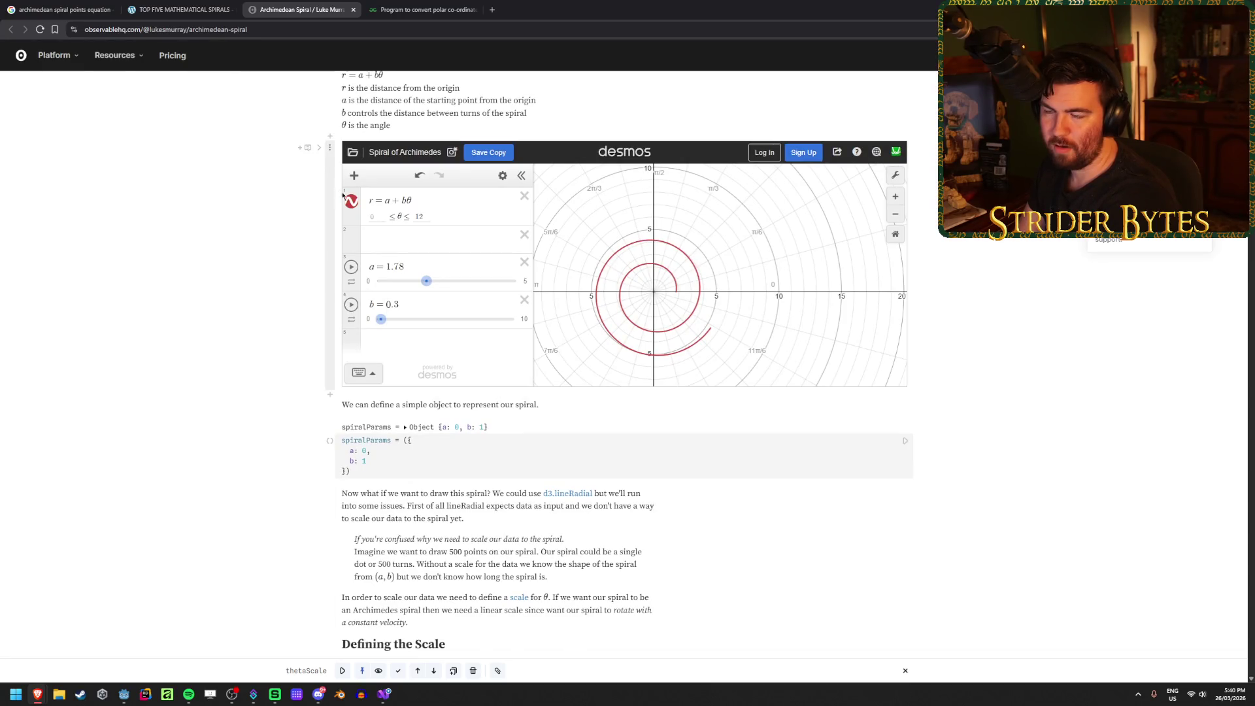
pyautogui.hotkey('ctrl', 'shift', 'Tab')
pyautogui.scroll(-3, 356, 477)
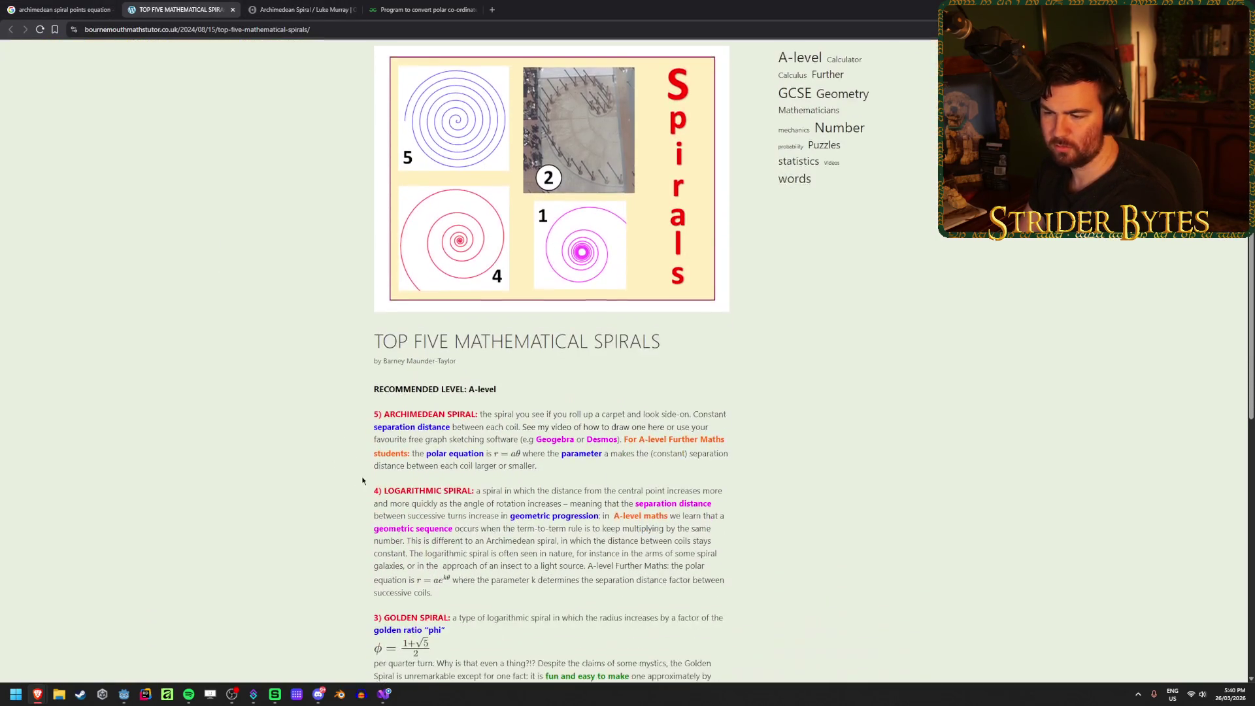
pyautogui.moveTo(533, 446)
pyautogui.mouseDown()
pyautogui.moveTo(507, 448)
pyautogui.moveTo(673, 447)
pyautogui.mouseUp()
pyautogui.click(556, 447)
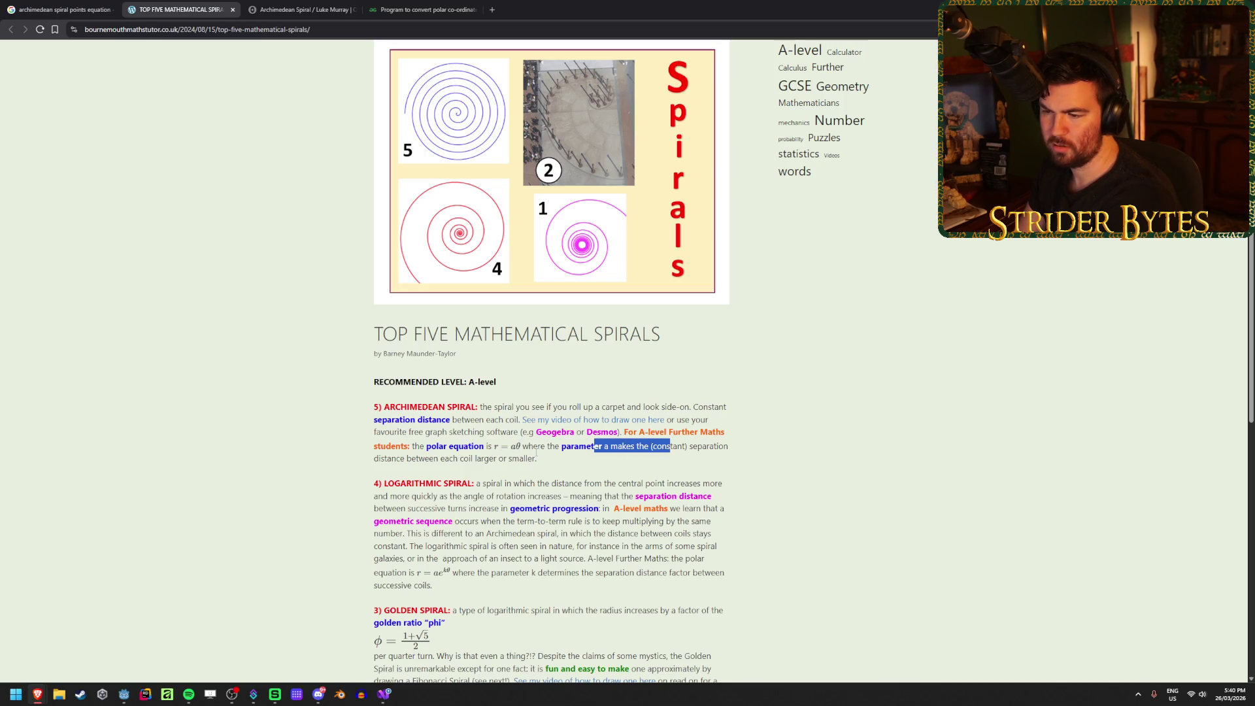
pyautogui.click(535, 452)
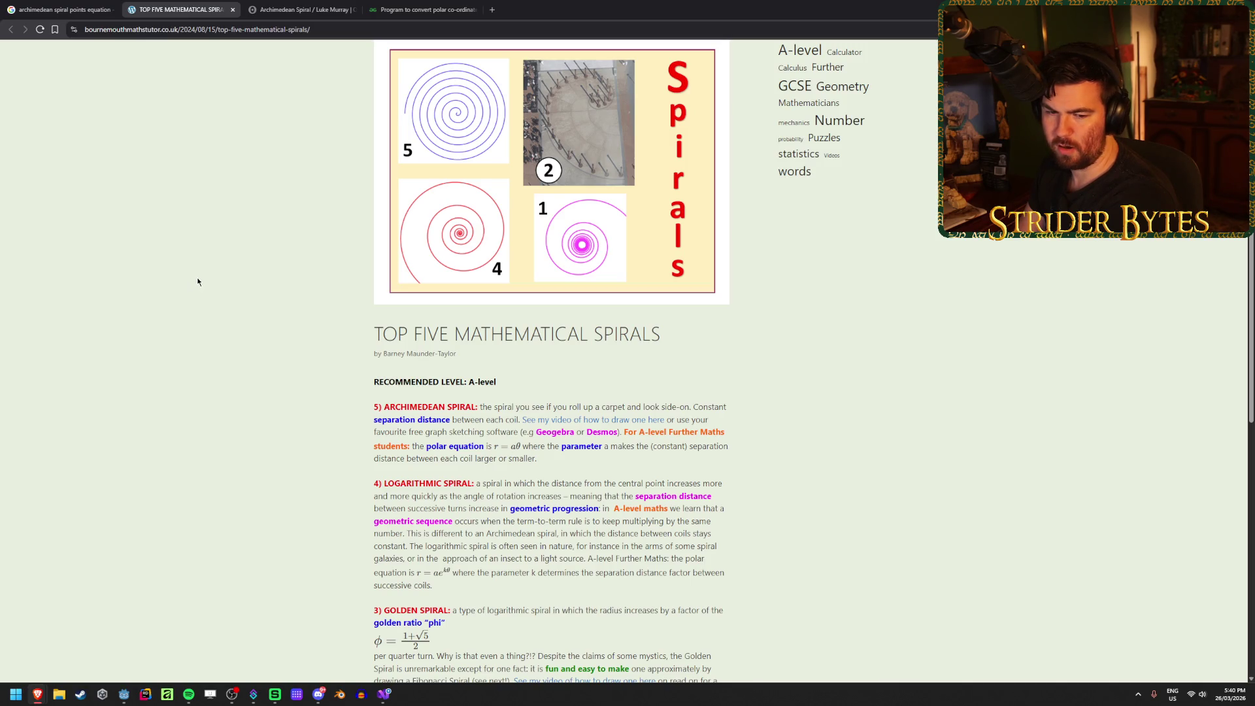
pyautogui.scroll(1, 196, 281)
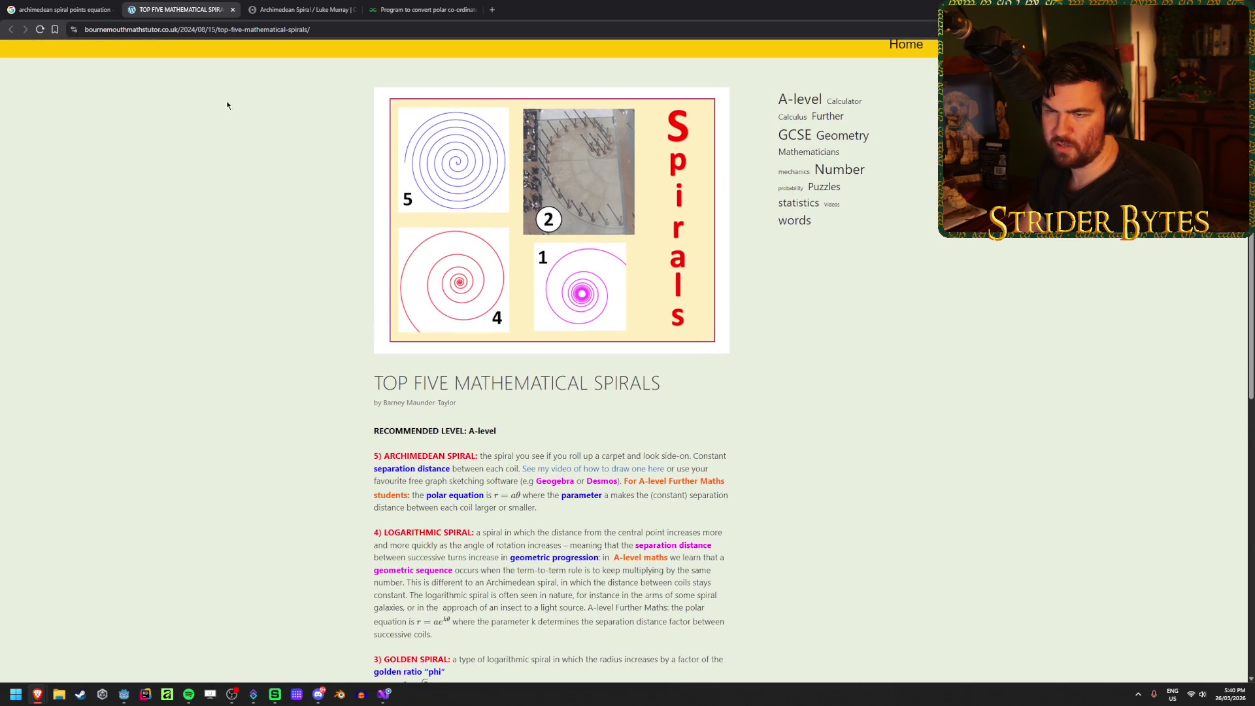
pyautogui.click(300, 9)
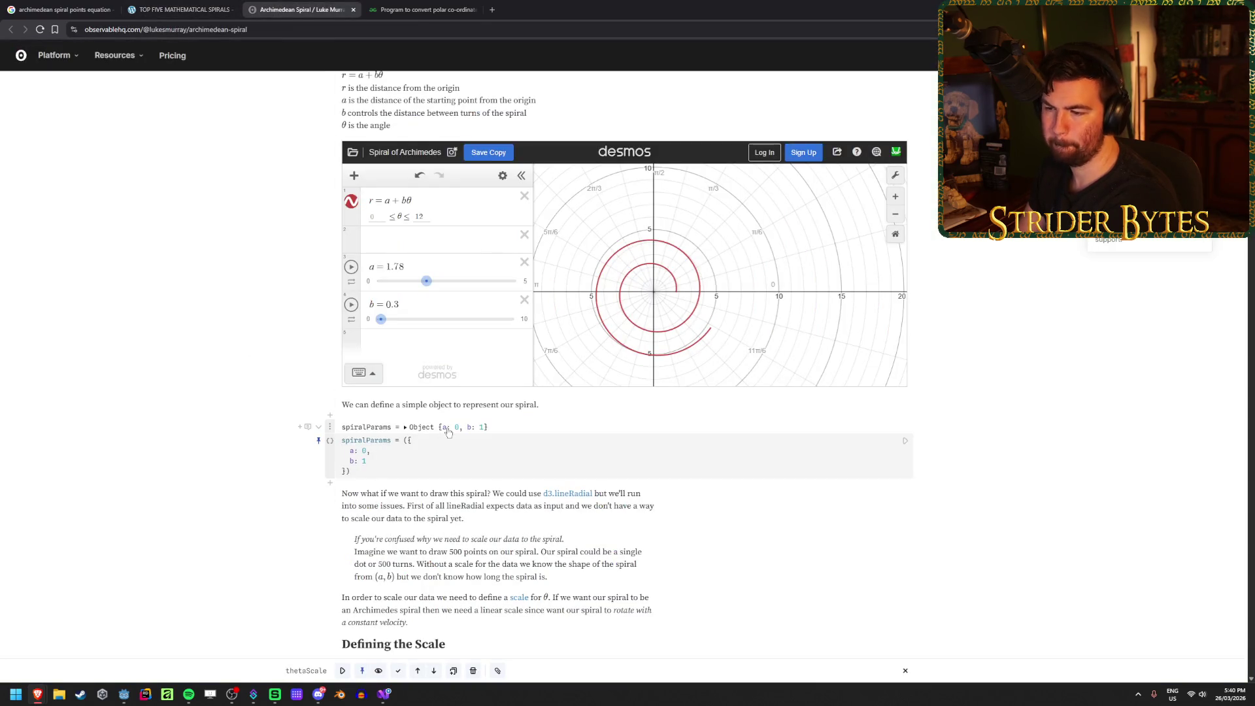
pyautogui.scroll(3, 380, 447)
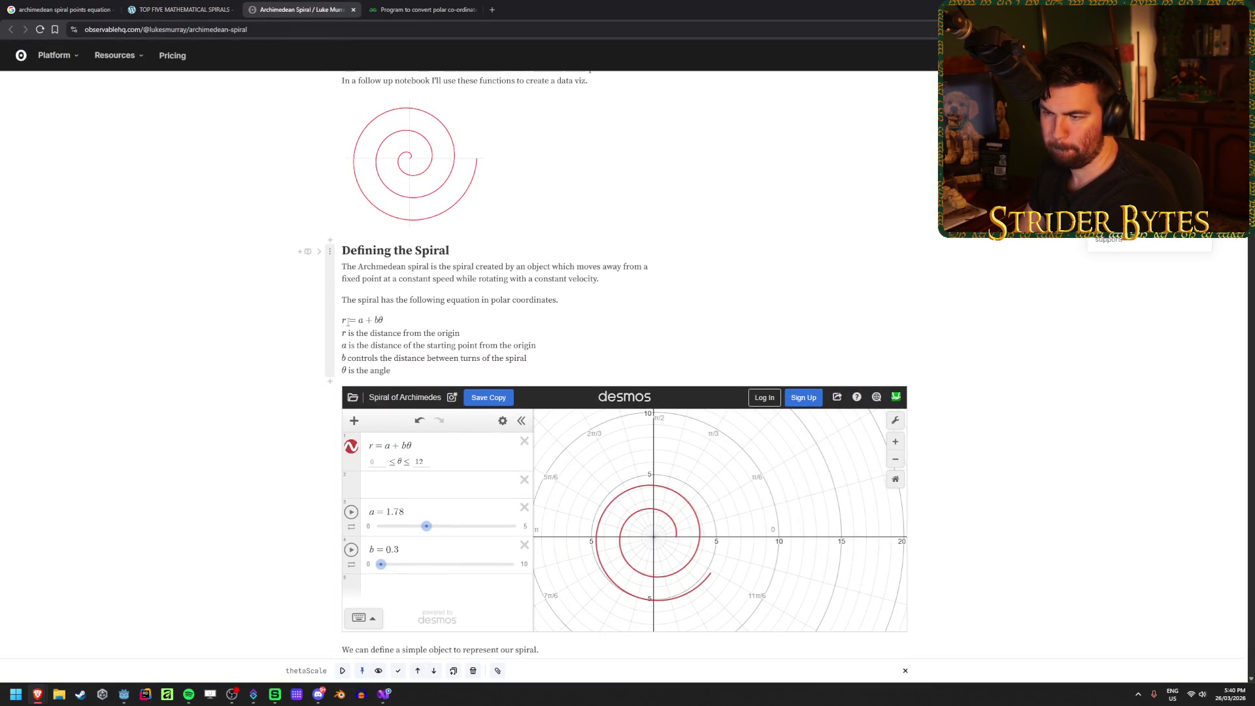
pyautogui.click(443, 6)
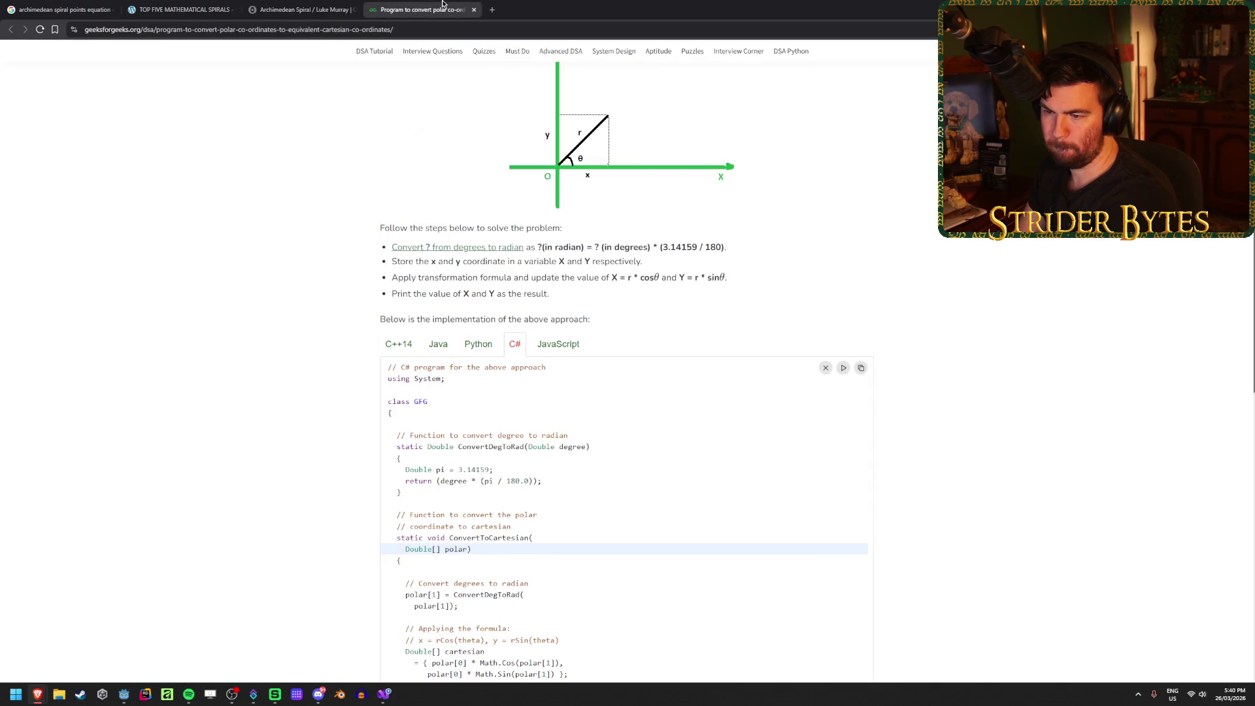
# Step: Study the x = rCos(theta) comment and the polar[0] * Math.Cos cartesian calculation line
pyautogui.scroll(-3, 256, 353)
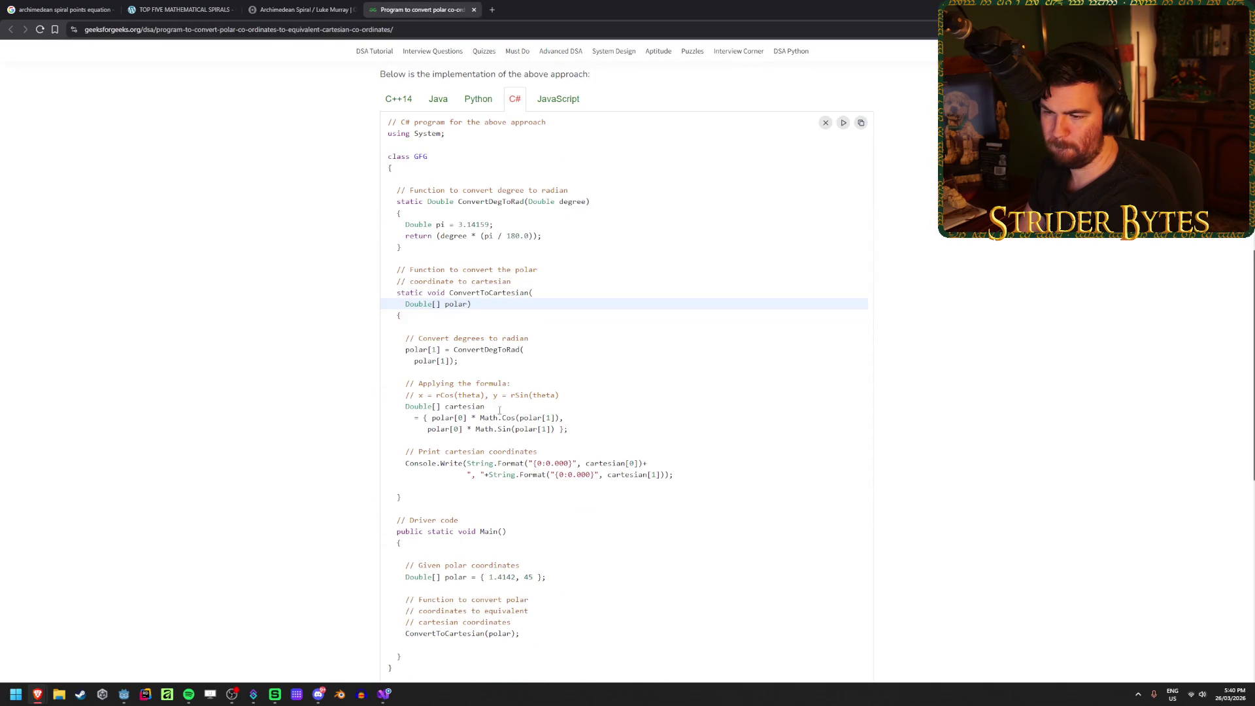
pyautogui.moveTo(436, 395)
pyautogui.mouseDown()
pyautogui.moveTo(451, 394)
pyautogui.moveTo(429, 394)
pyautogui.mouseUp()
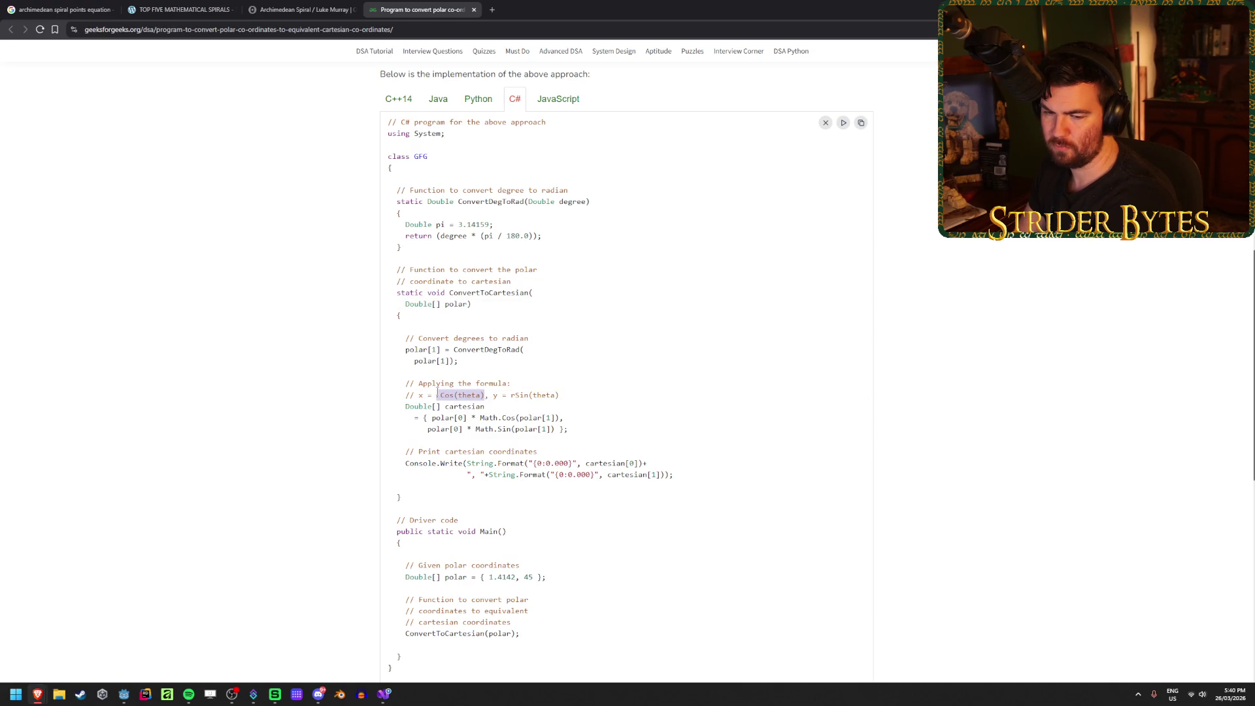
pyautogui.click(440, 394)
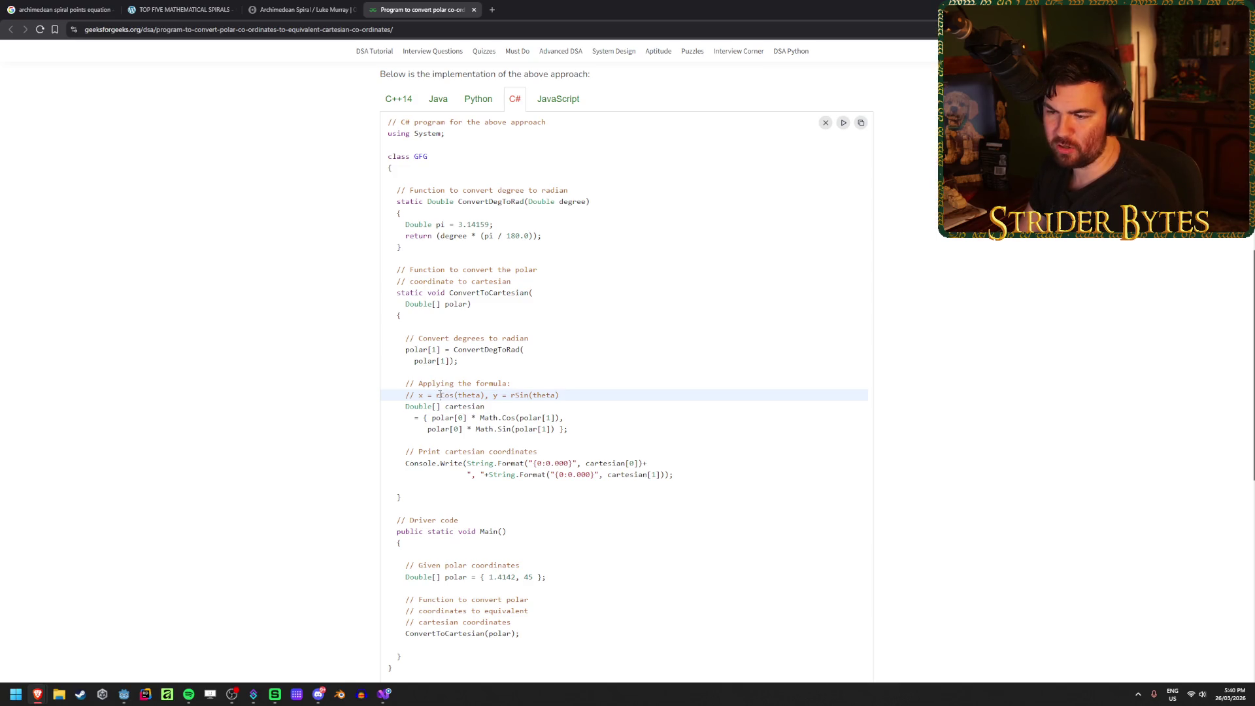
pyautogui.moveTo(440, 413); pyautogui.dragTo(555, 418)
pyautogui.click(467, 418)
pyautogui.click(575, 419)
pyautogui.click(492, 418)
pyautogui.click(533, 419)
pyautogui.click(555, 417)
pyautogui.moveTo(479, 418)
pyautogui.mouseDown()
pyautogui.moveTo(542, 419)
pyautogui.moveTo(435, 418)
pyautogui.mouseUp()
pyautogui.tripleClick(507, 418)
pyautogui.tripleClick(508, 417)
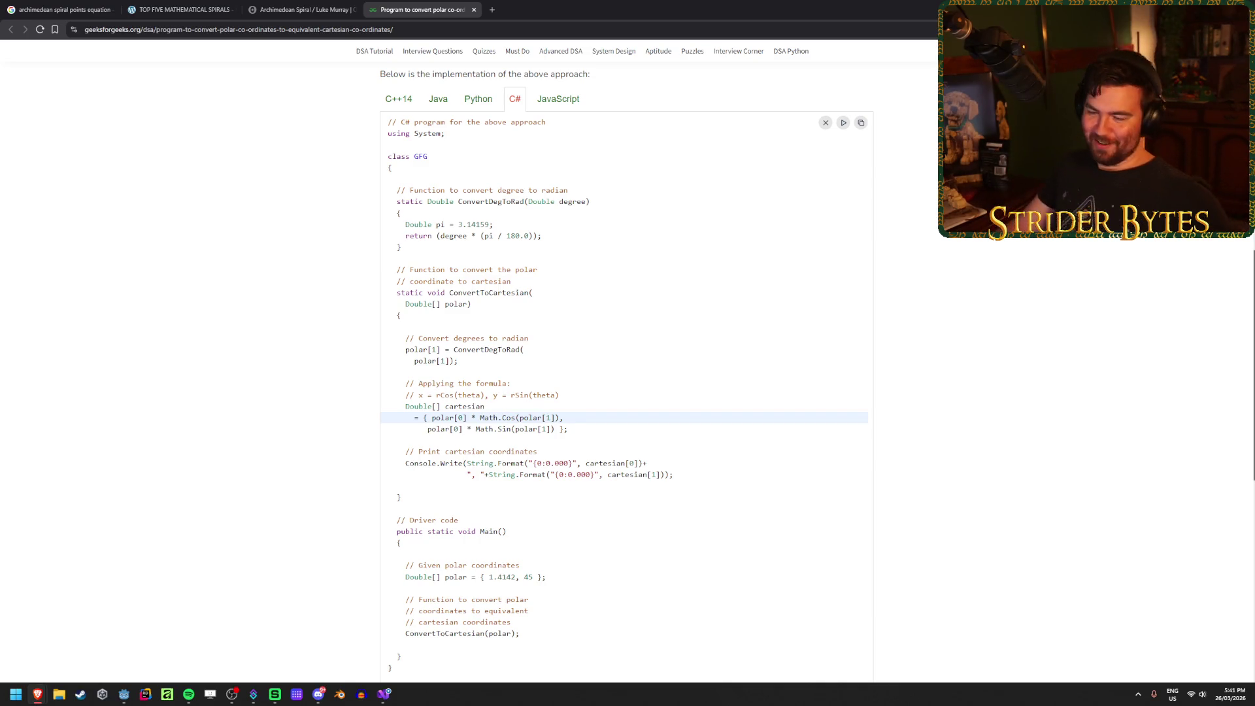
# Step: Review the polar coordinates input line (1.4142, 45), then return to the Archimedean Spiral notebook
pyautogui.scroll(-2, 159, 310)
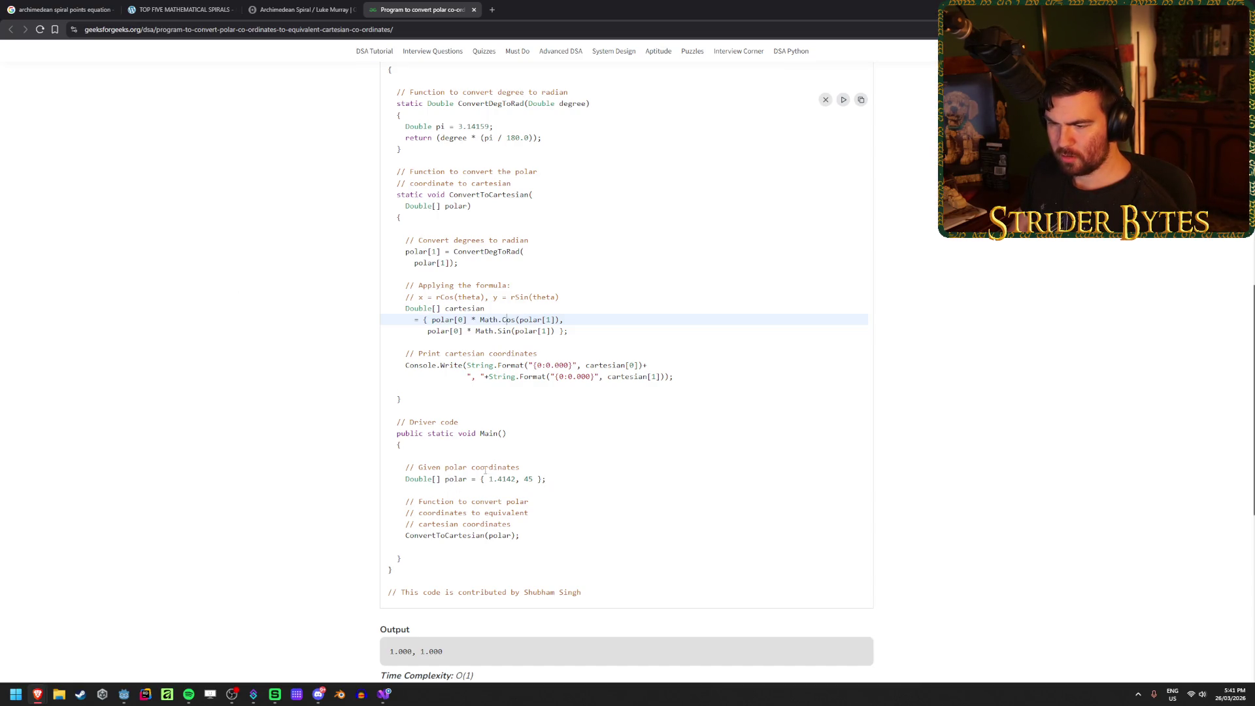
pyautogui.moveTo(406, 478); pyautogui.dragTo(553, 479)
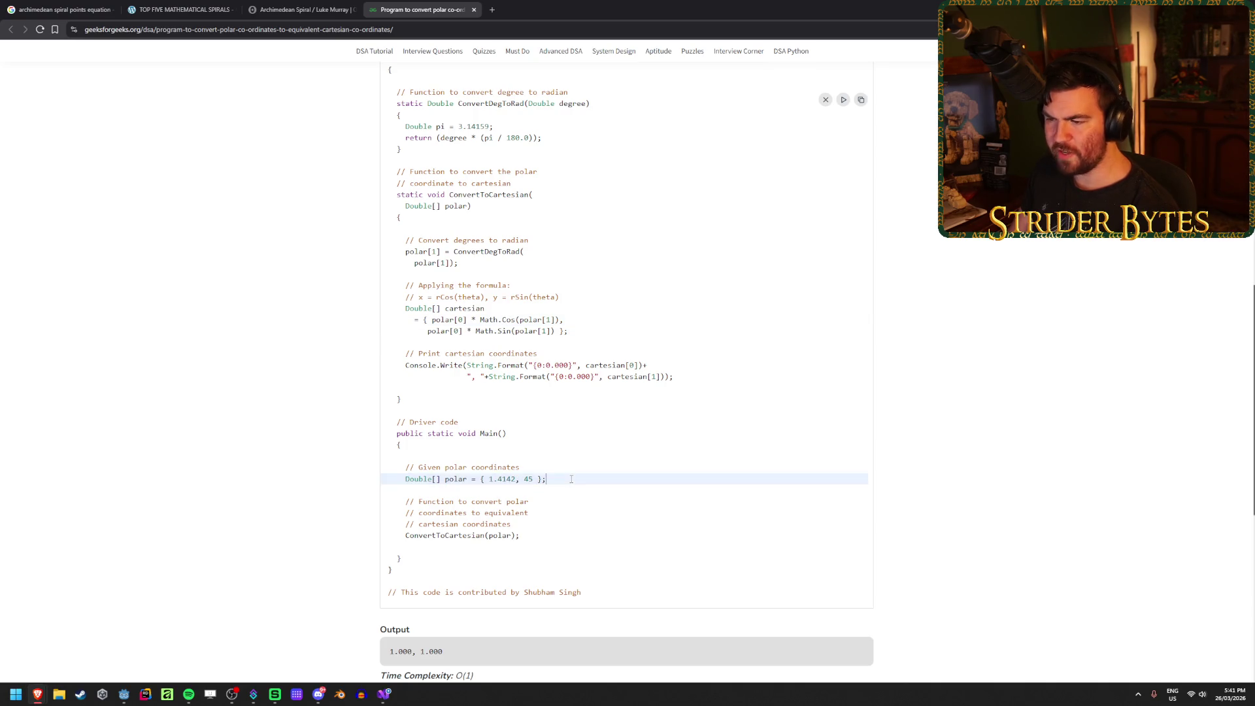
pyautogui.click(418, 479)
pyautogui.scroll(-4, 203, 431)
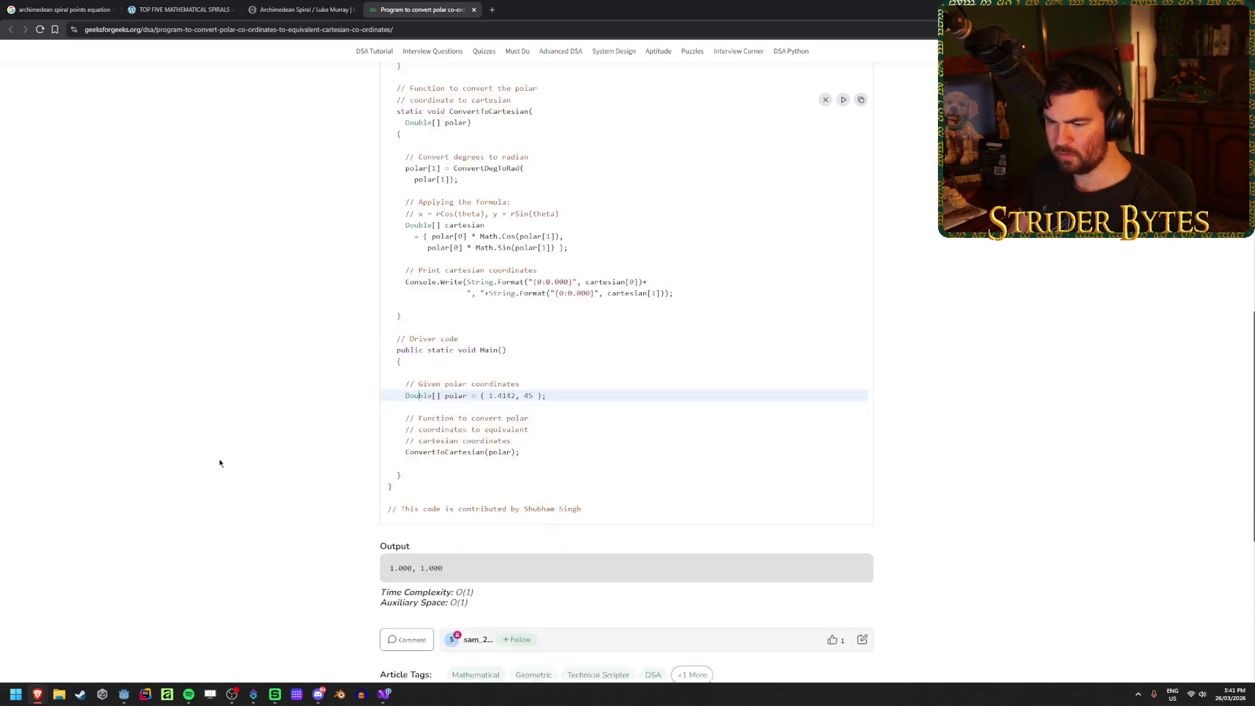
pyautogui.scroll(20, 215, 450)
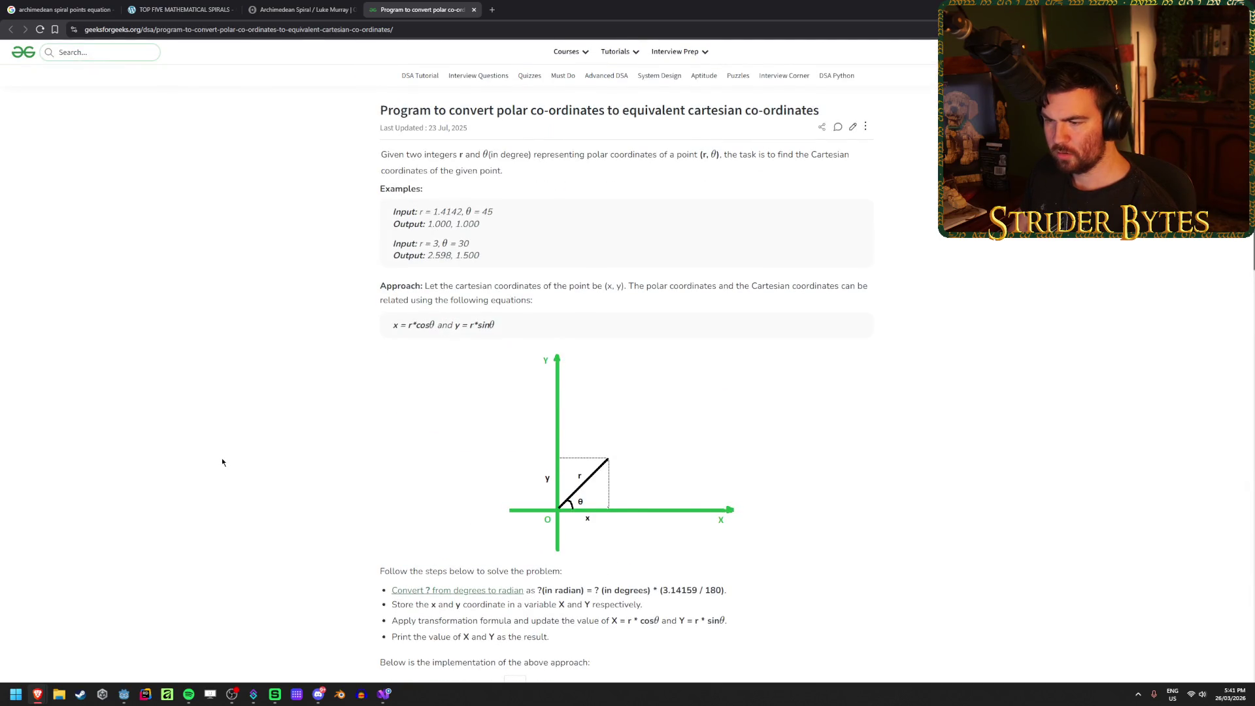
pyautogui.scroll(-1, 222, 457)
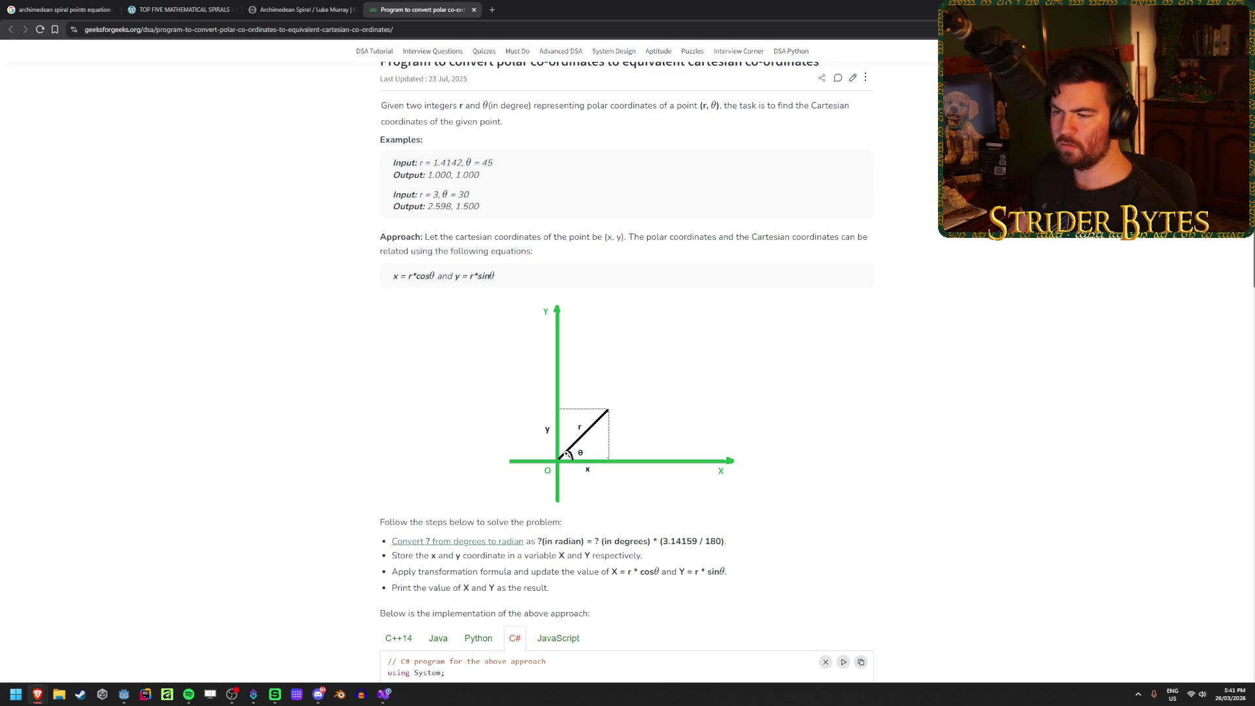
pyautogui.click(262, 5)
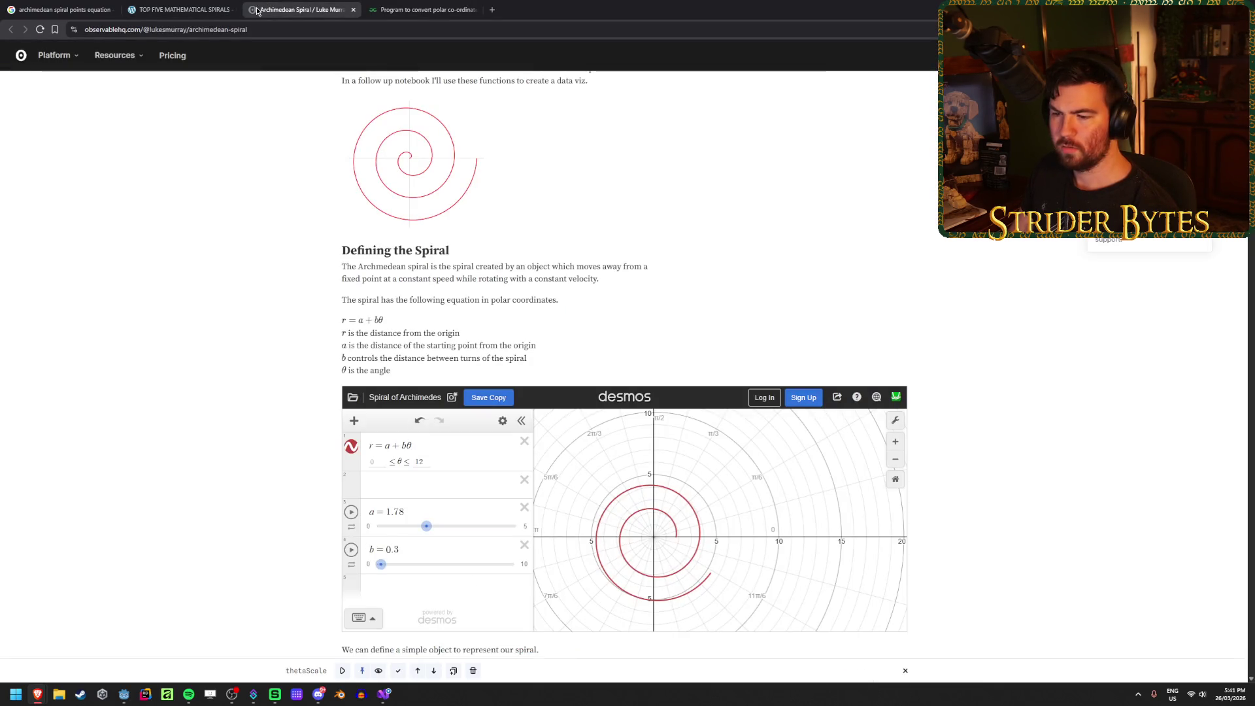
# Step: Set the Desmos spiral sliders to a = 0 and b = 0.5
pyautogui.moveTo(426, 526); pyautogui.dragTo(375, 537)
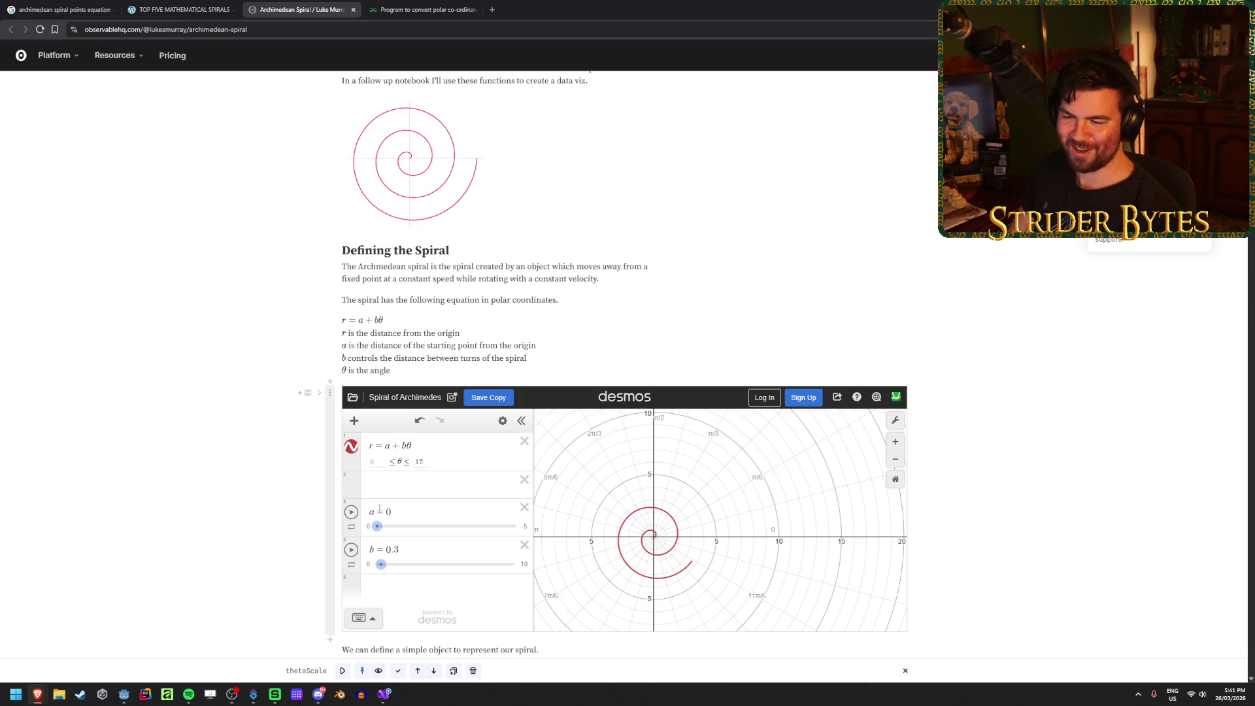
pyautogui.moveTo(381, 564)
pyautogui.mouseDown()
pyautogui.moveTo(414, 564)
pyautogui.moveTo(383, 578)
pyautogui.mouseUp()
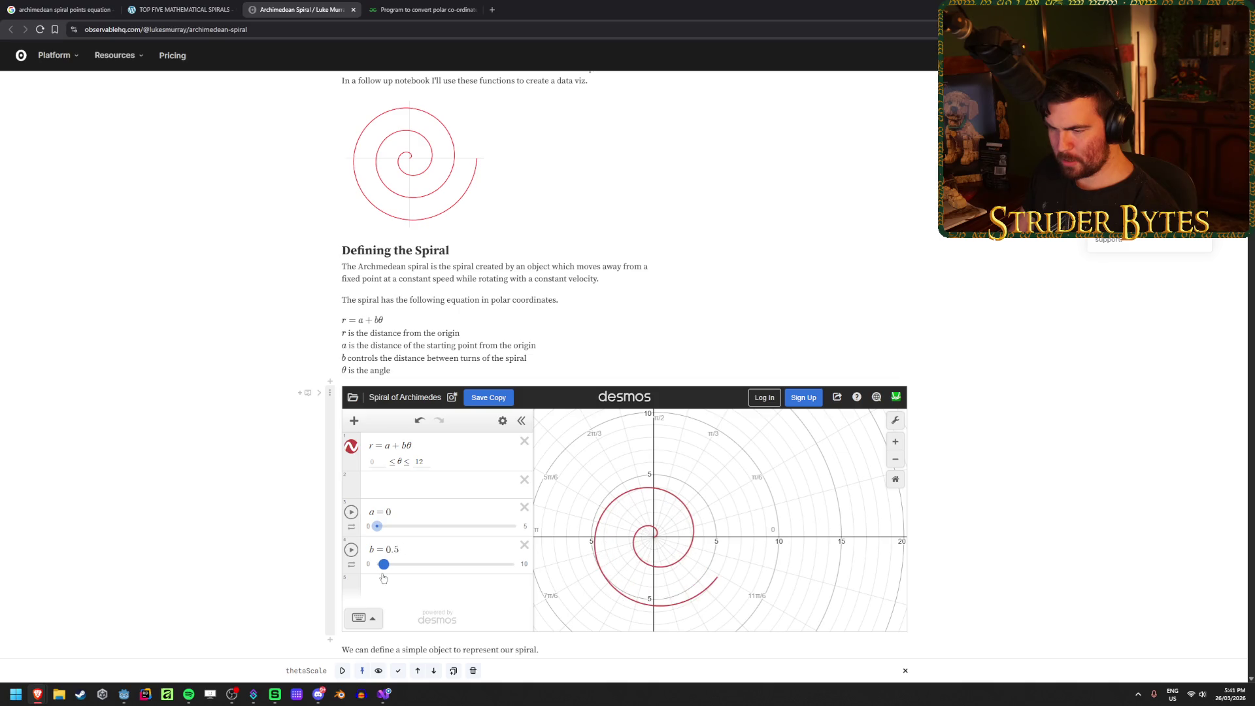
pyautogui.scroll(-2, 264, 539)
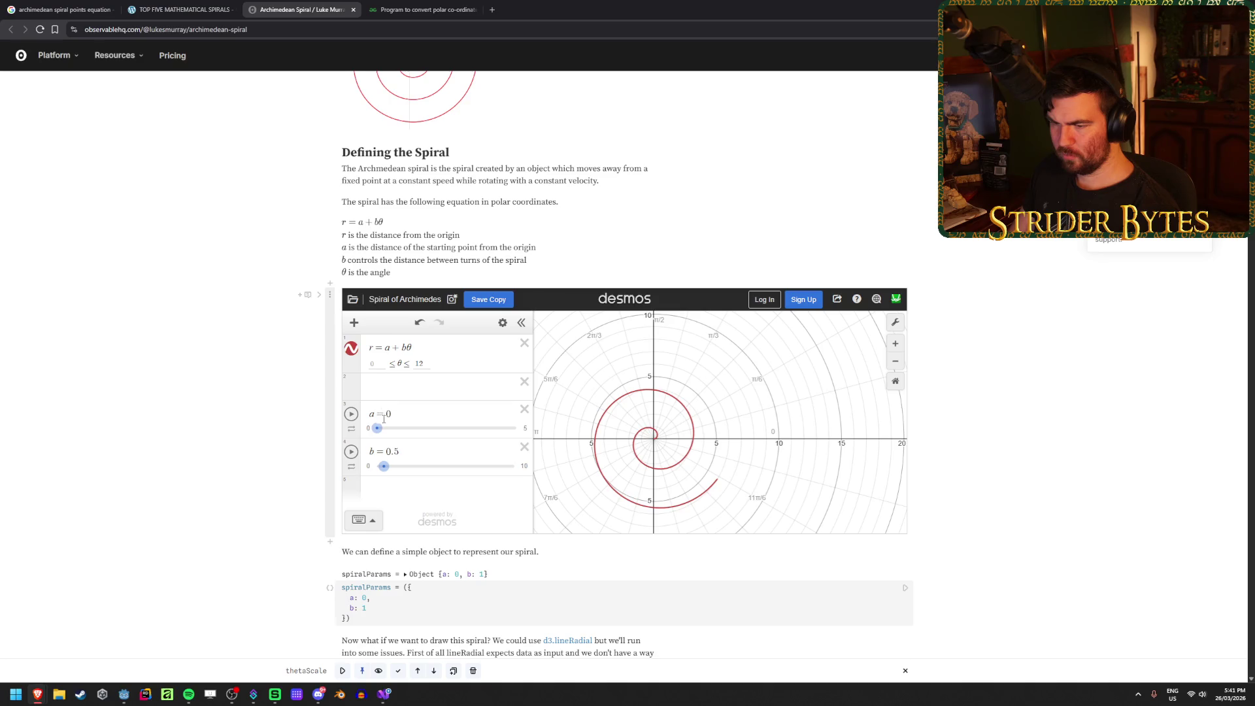
# Step: Highlight the r = a + bθ equation and reveal the embed cell's source, then return to GeeksforGeeks
pyautogui.doubleClick(405, 347)
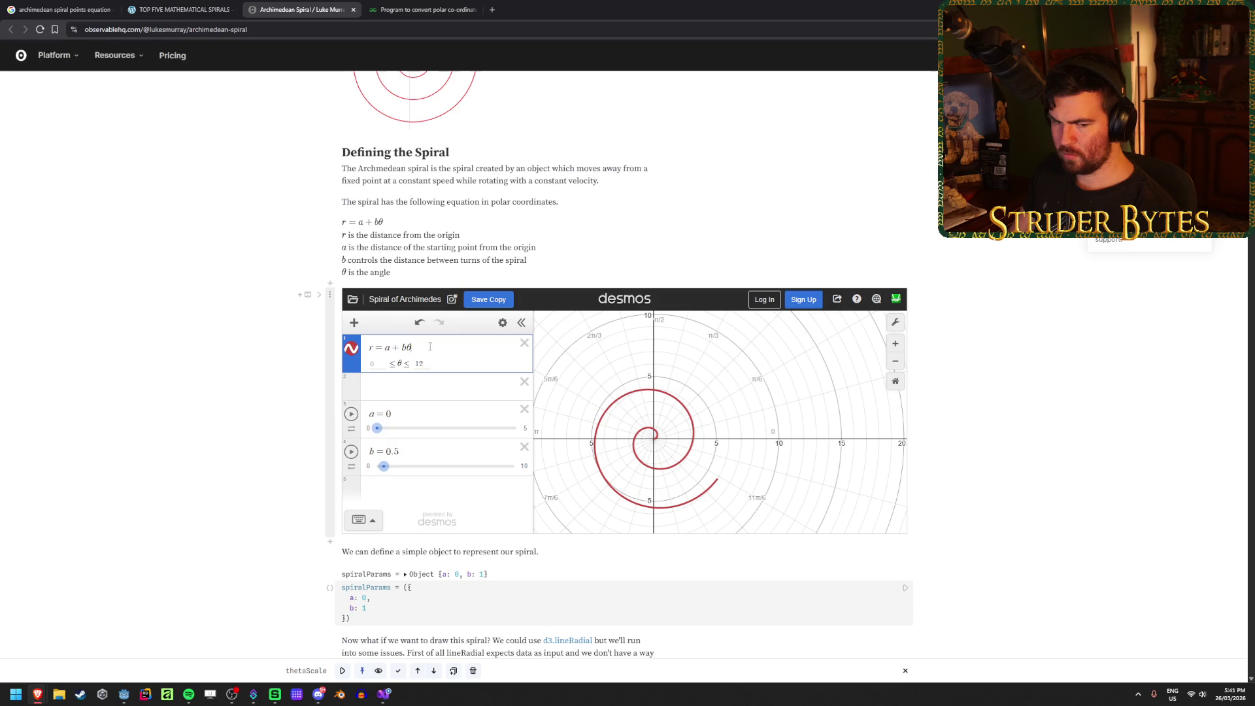
pyautogui.click(214, 364)
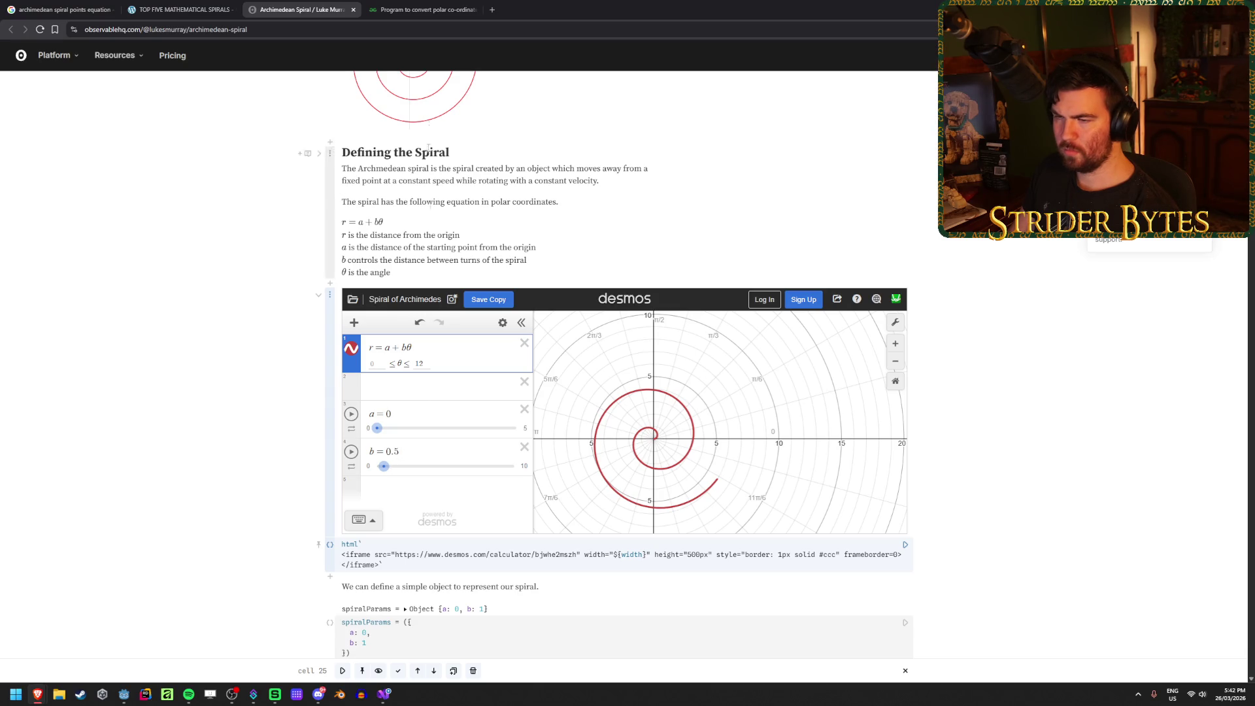
pyautogui.click(422, 8)
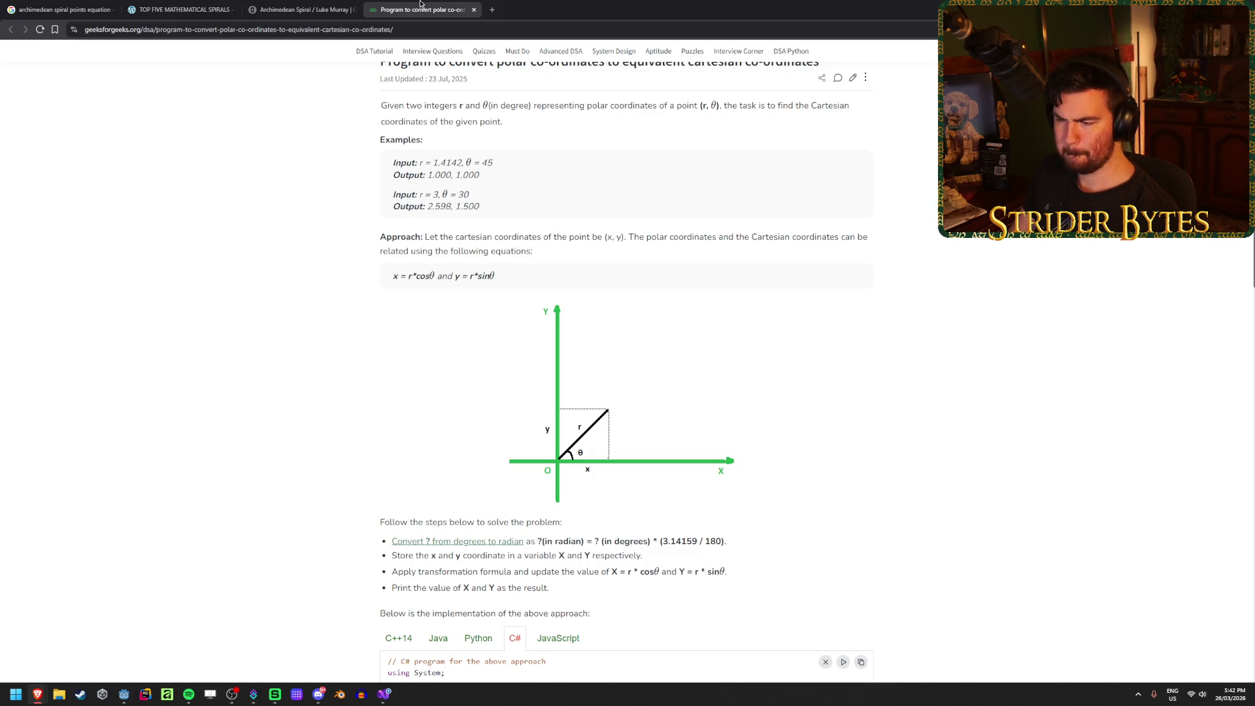
pyautogui.scroll(-3, 303, 532)
pyautogui.click(386, 696)
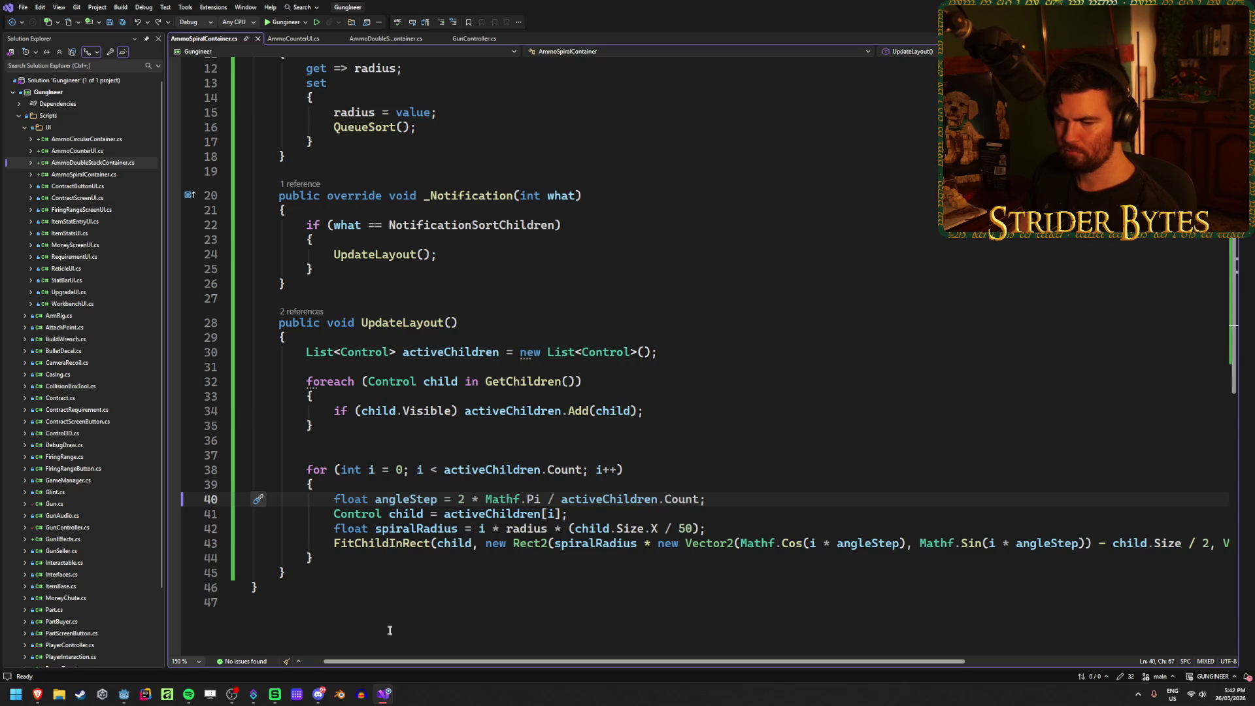
pyautogui.click(391, 502)
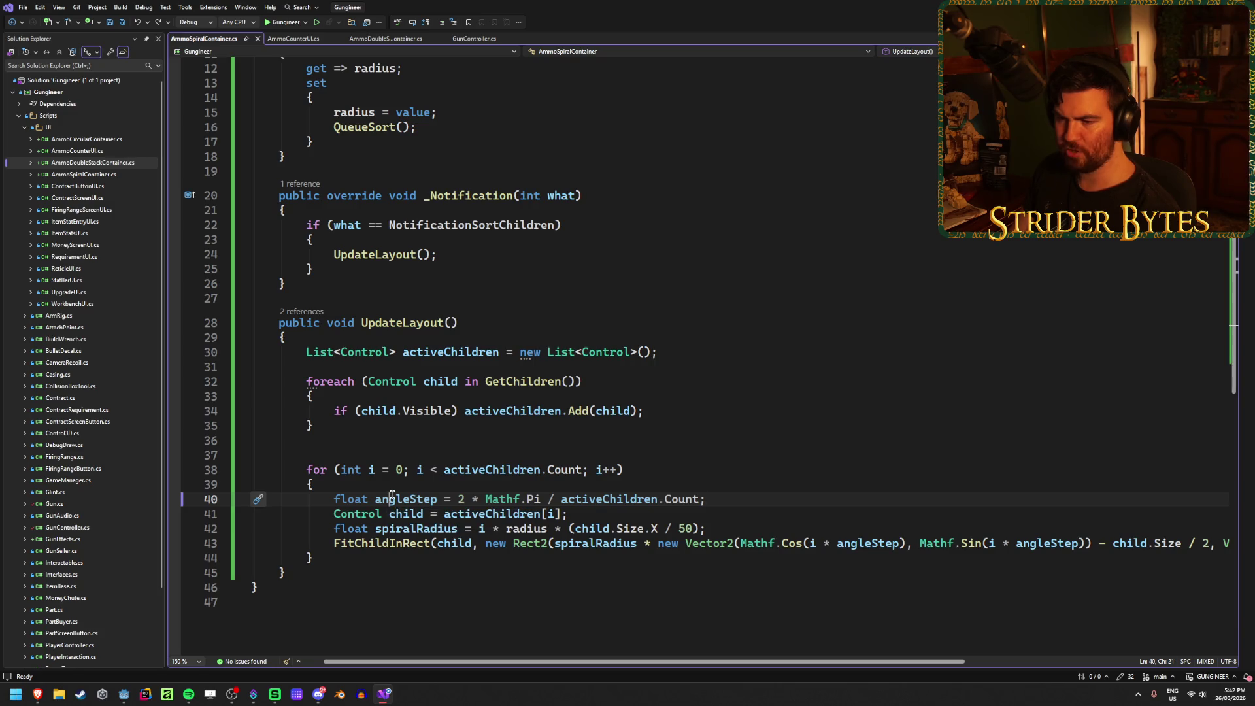
pyautogui.click(708, 499)
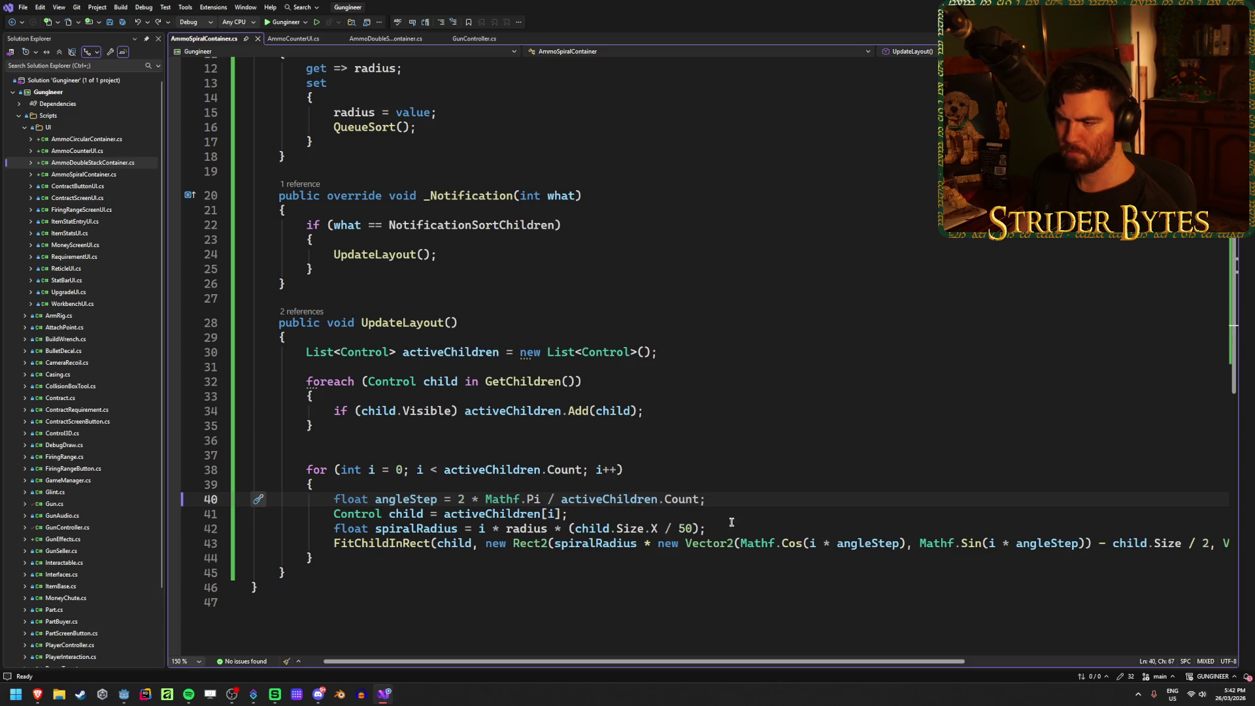
pyautogui.scroll(-2, 821, 646)
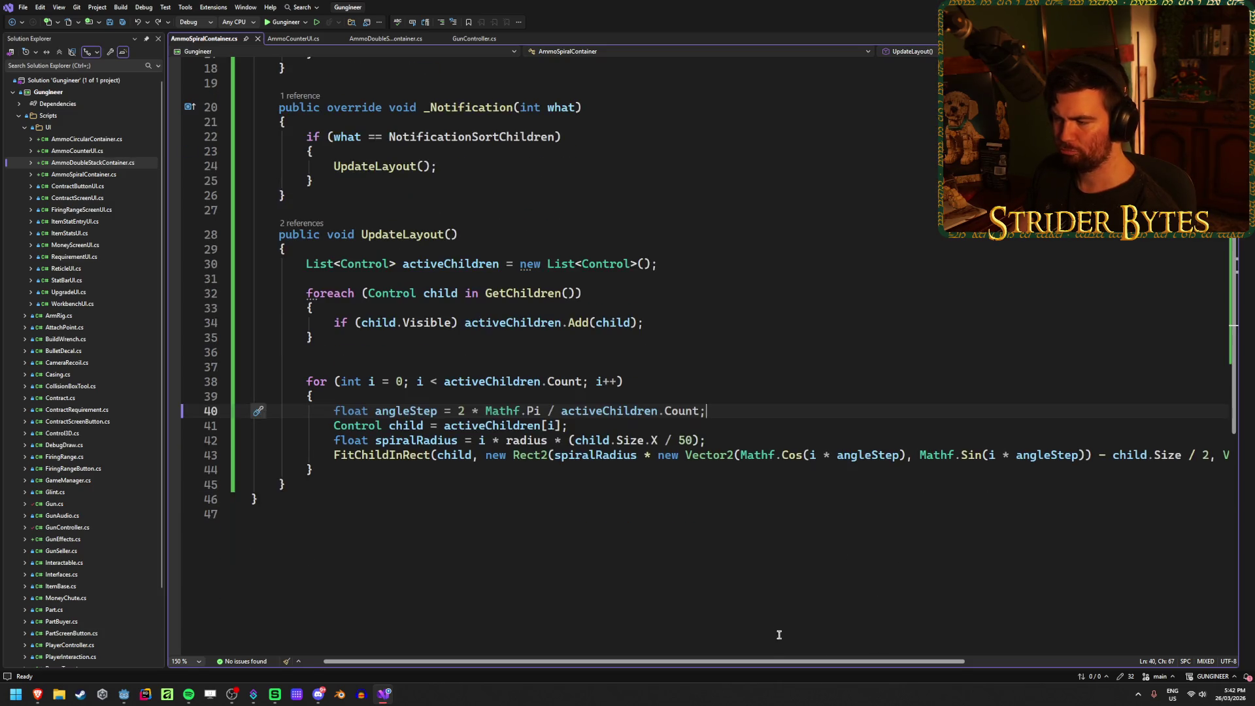
pyautogui.moveTo(785, 664)
pyautogui.mouseDown()
pyautogui.moveTo(887, 663)
pyautogui.moveTo(848, 663)
pyautogui.mouseUp()
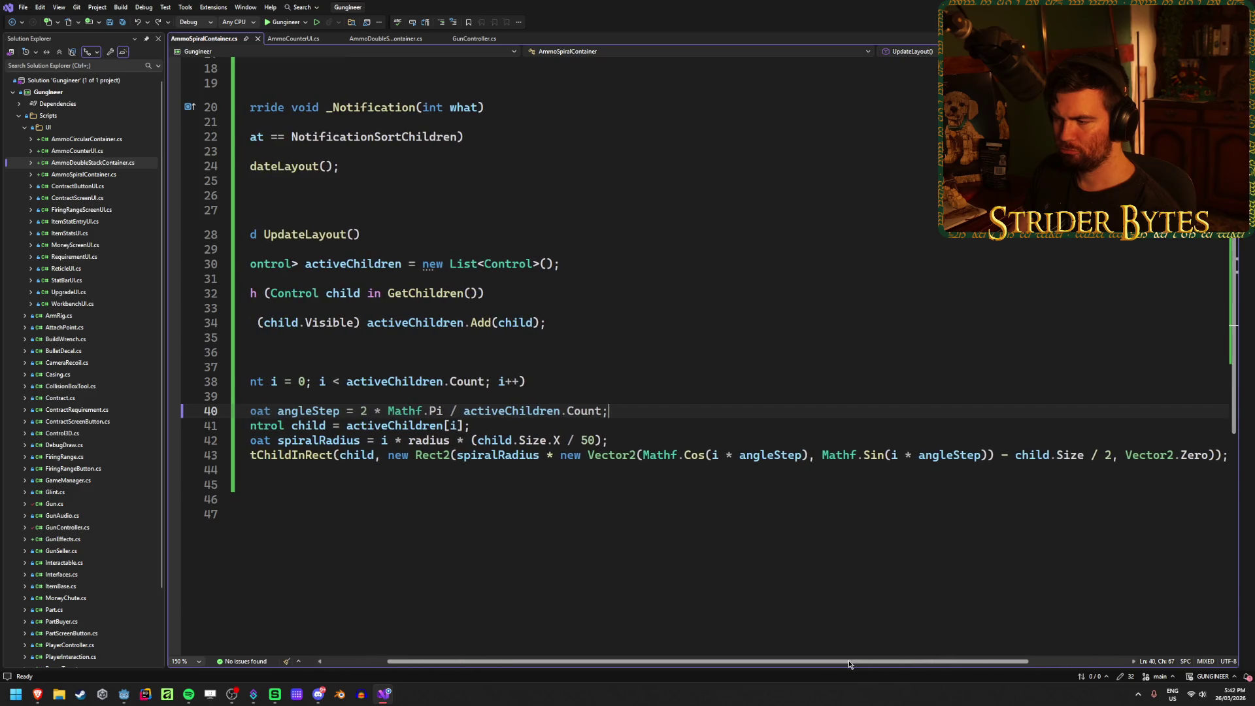
pyautogui.moveTo(710, 454); pyautogui.dragTo(802, 454)
pyautogui.click(801, 454)
pyautogui.moveTo(744, 661)
pyautogui.mouseDown()
pyautogui.moveTo(660, 661)
pyautogui.moveTo(744, 659)
pyautogui.moveTo(691, 659)
pyautogui.mouseUp()
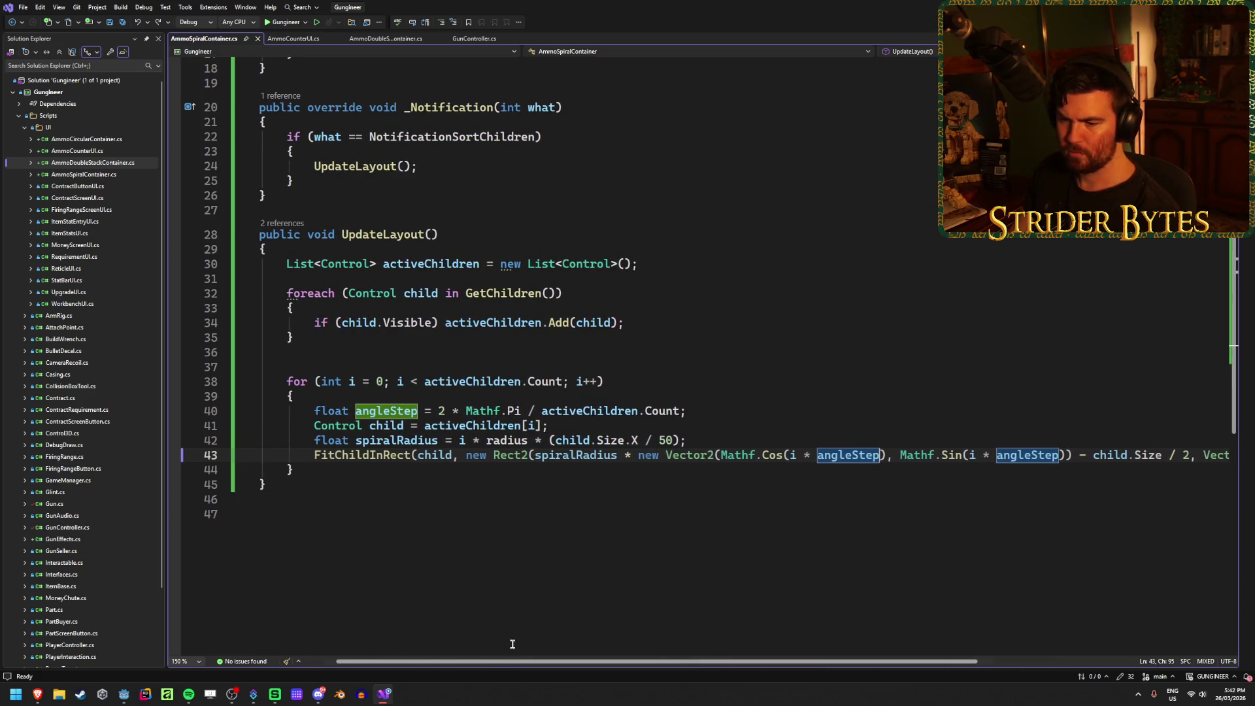
pyautogui.click(37, 697)
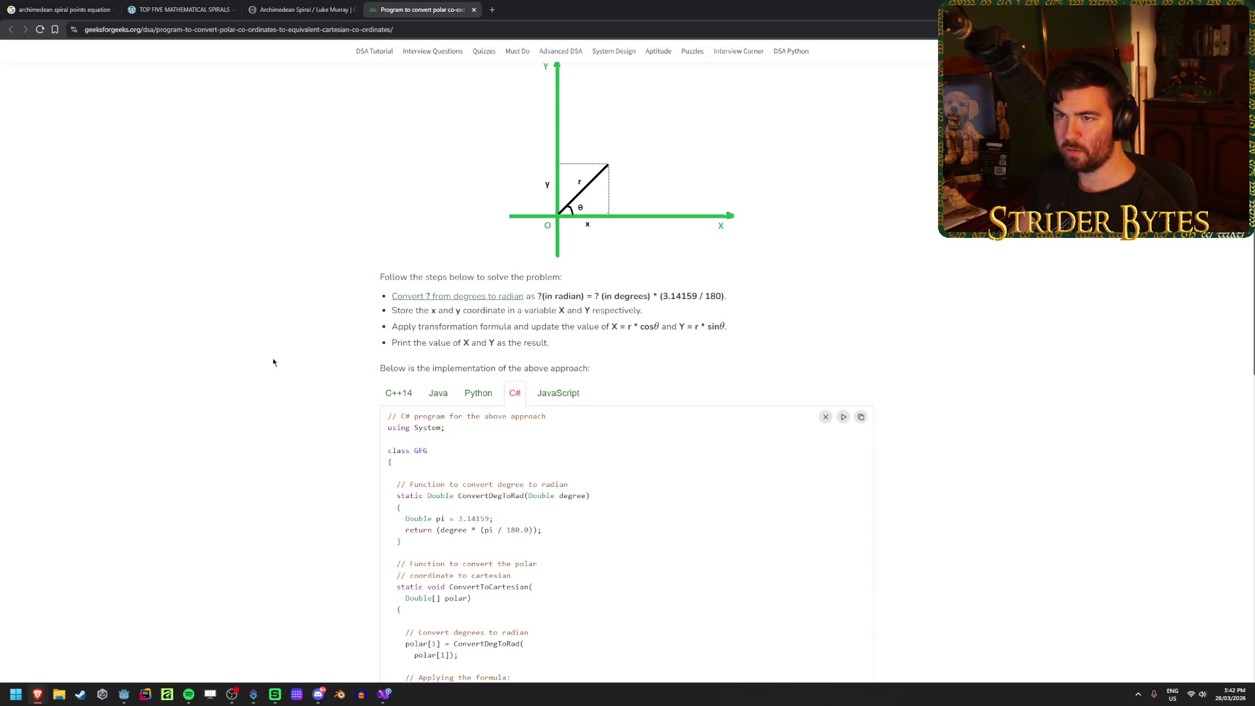
# Step: Scroll to the C# cartesian conversion and select polar[0] in the Math.Cos line
pyautogui.scroll(-3, 295, 342)
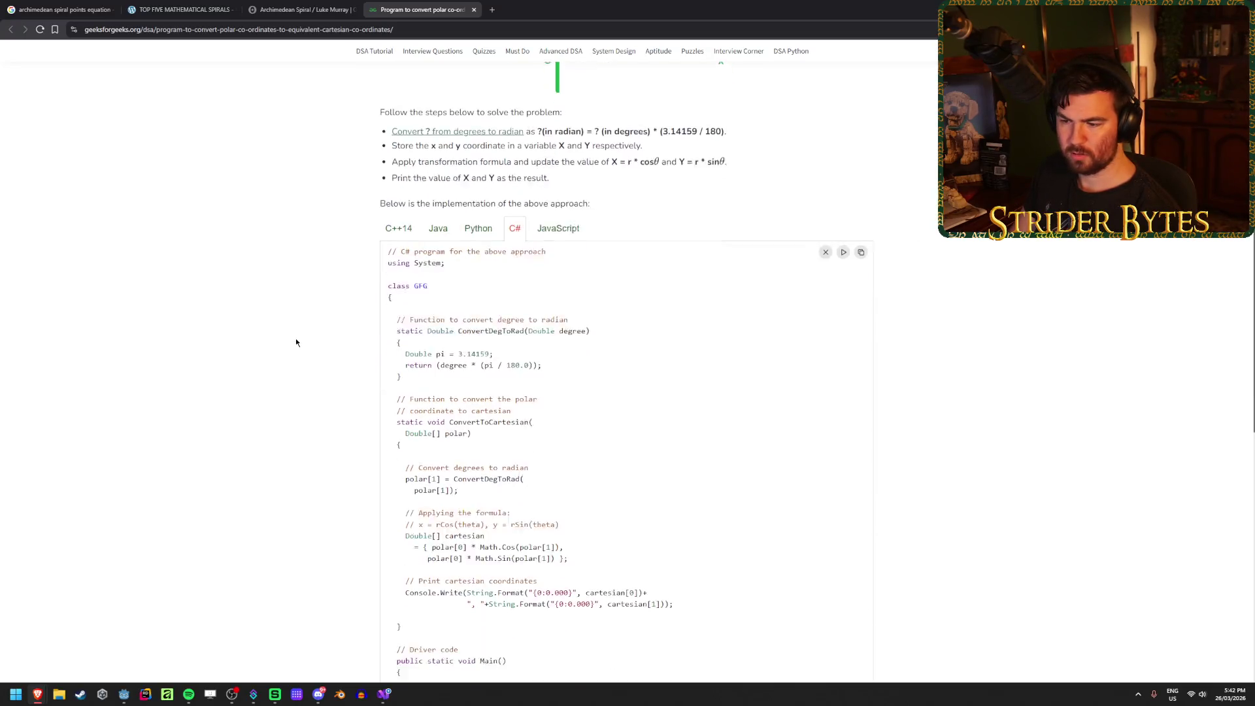
pyautogui.scroll(-2, 296, 341)
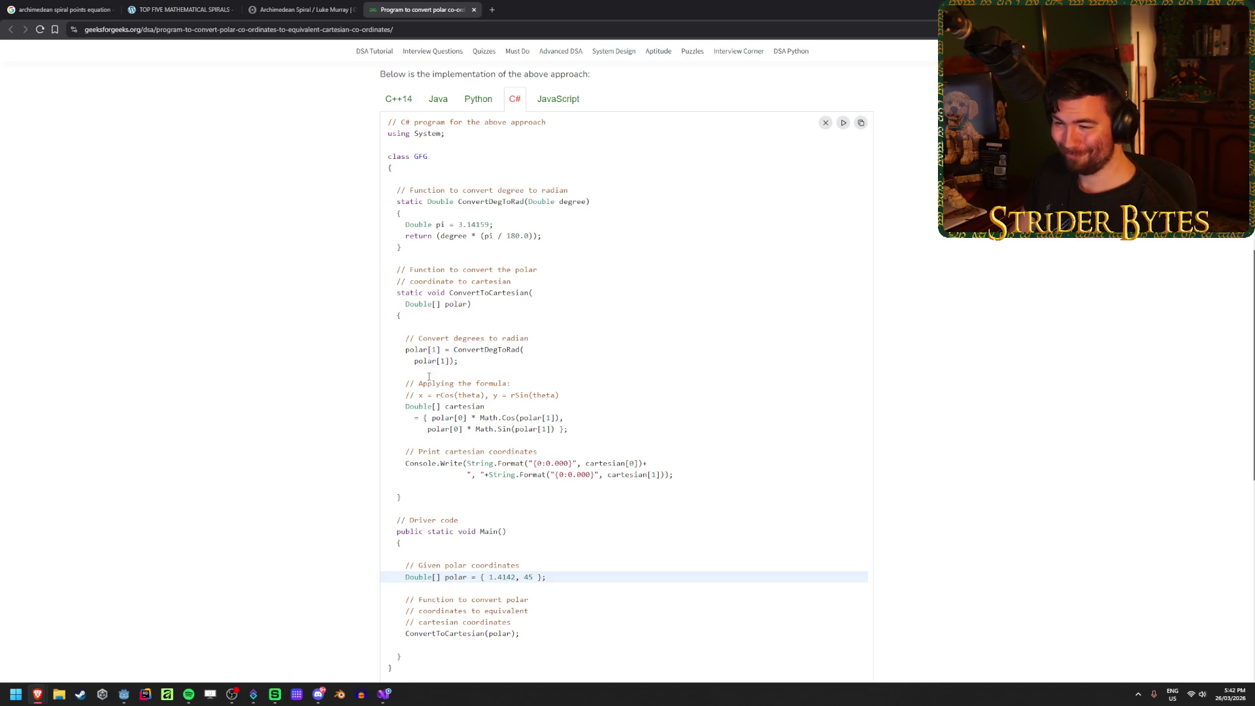
pyautogui.click(496, 406)
pyautogui.moveTo(496, 406)
pyautogui.mouseDown()
pyautogui.moveTo(458, 394)
pyautogui.moveTo(562, 417)
pyautogui.mouseUp()
pyautogui.doubleClick(442, 417)
pyautogui.click(452, 417)
pyautogui.click(504, 418)
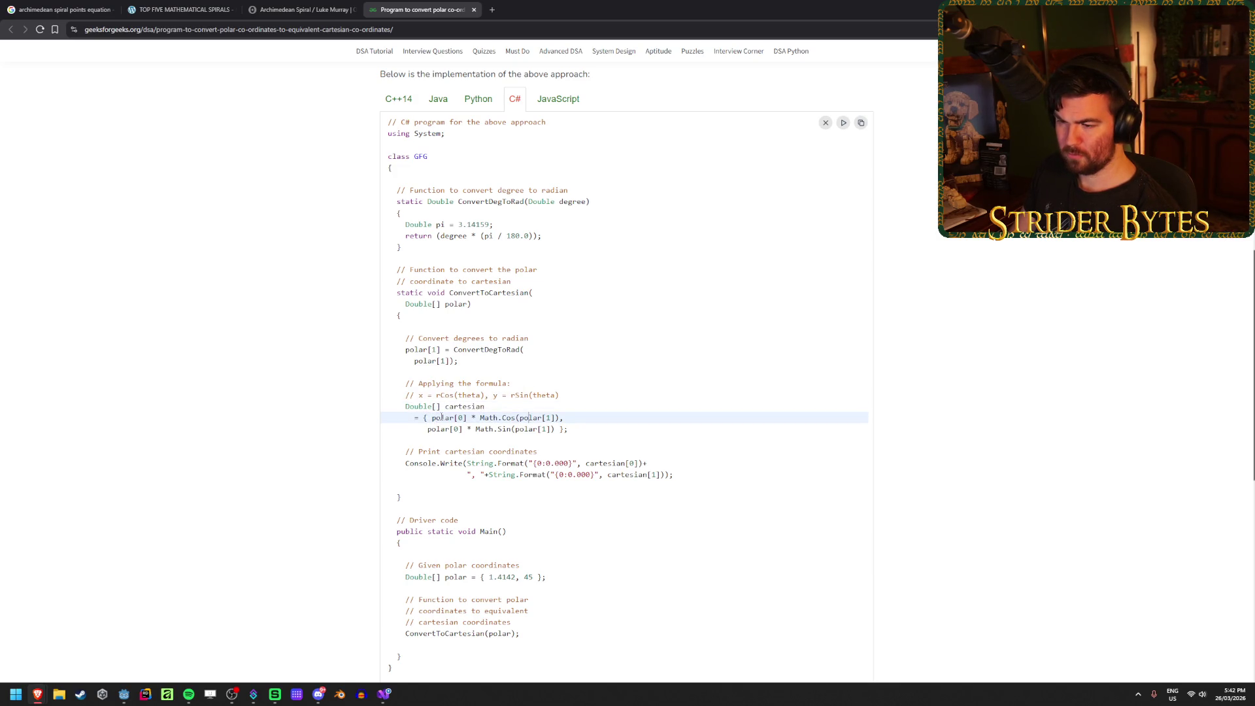
pyautogui.moveTo(431, 418); pyautogui.dragTo(467, 417)
pyautogui.click(467, 417)
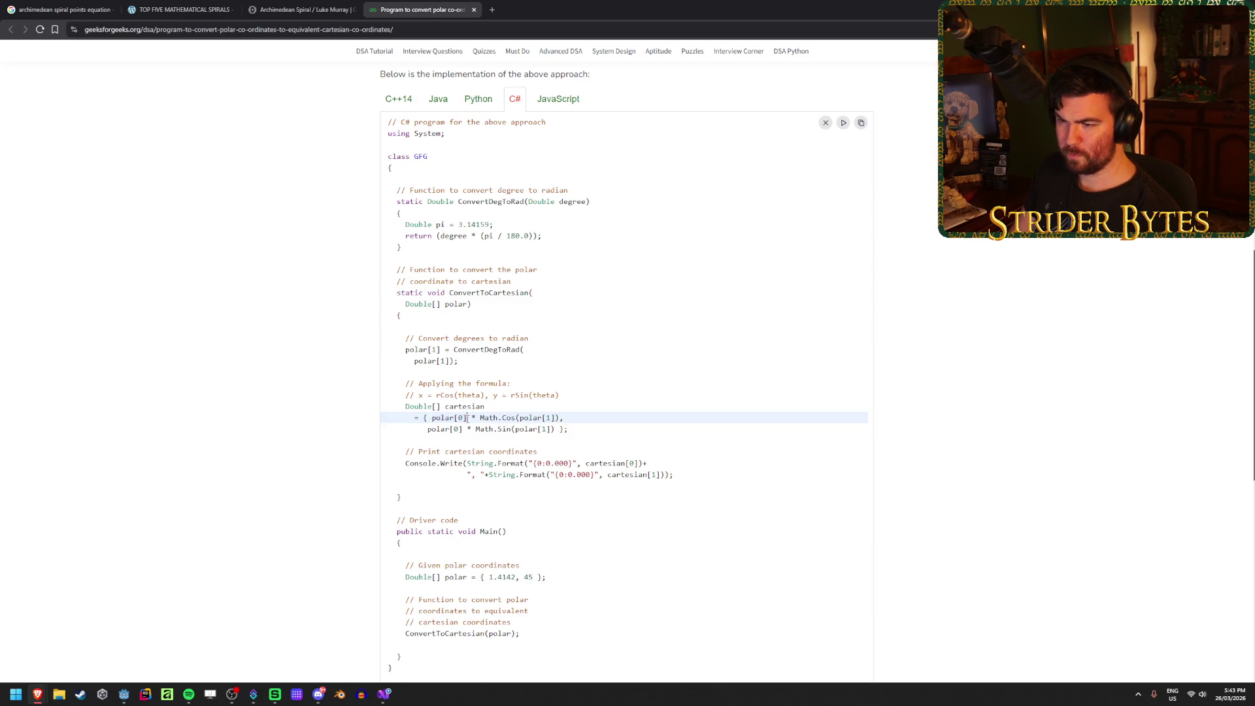
# Step: Scroll further and highlight the polar input values line
pyautogui.scroll(-2, 467, 418)
pyautogui.moveTo(515, 479); pyautogui.dragTo(473, 479)
pyautogui.click(526, 479)
pyautogui.scroll(5, 526, 479)
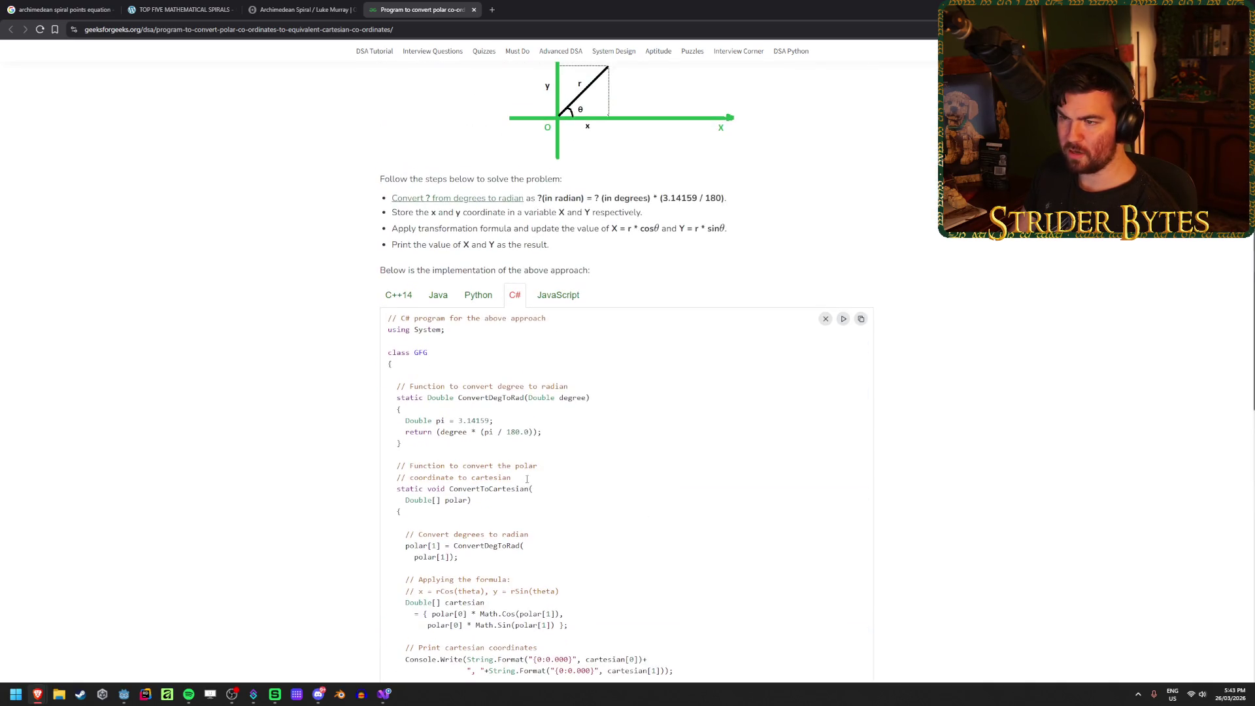
pyautogui.scroll(-3, 527, 467)
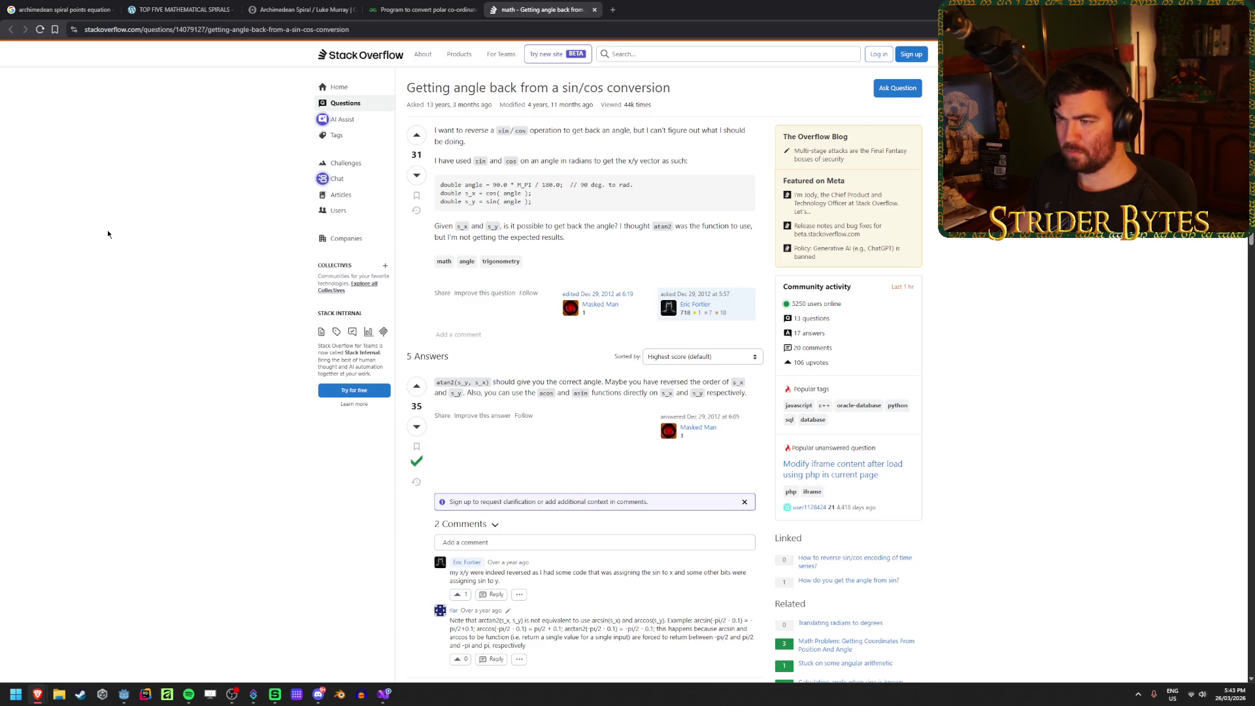
# Step: On GeeksforGeeks, scroll to the C# code and highlight the x = rCos(theta), y = rSin(theta) comment
pyautogui.click(420, 7)
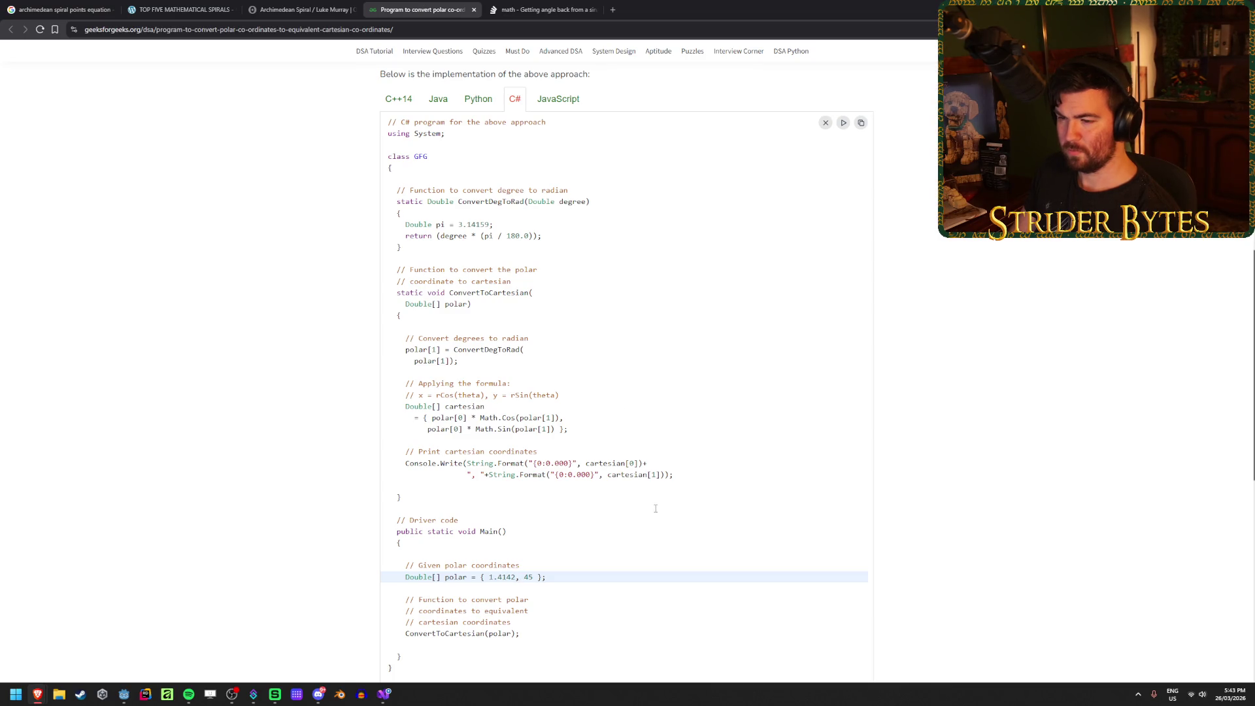
pyautogui.scroll(3, 280, 331)
pyautogui.scroll(3, 279, 334)
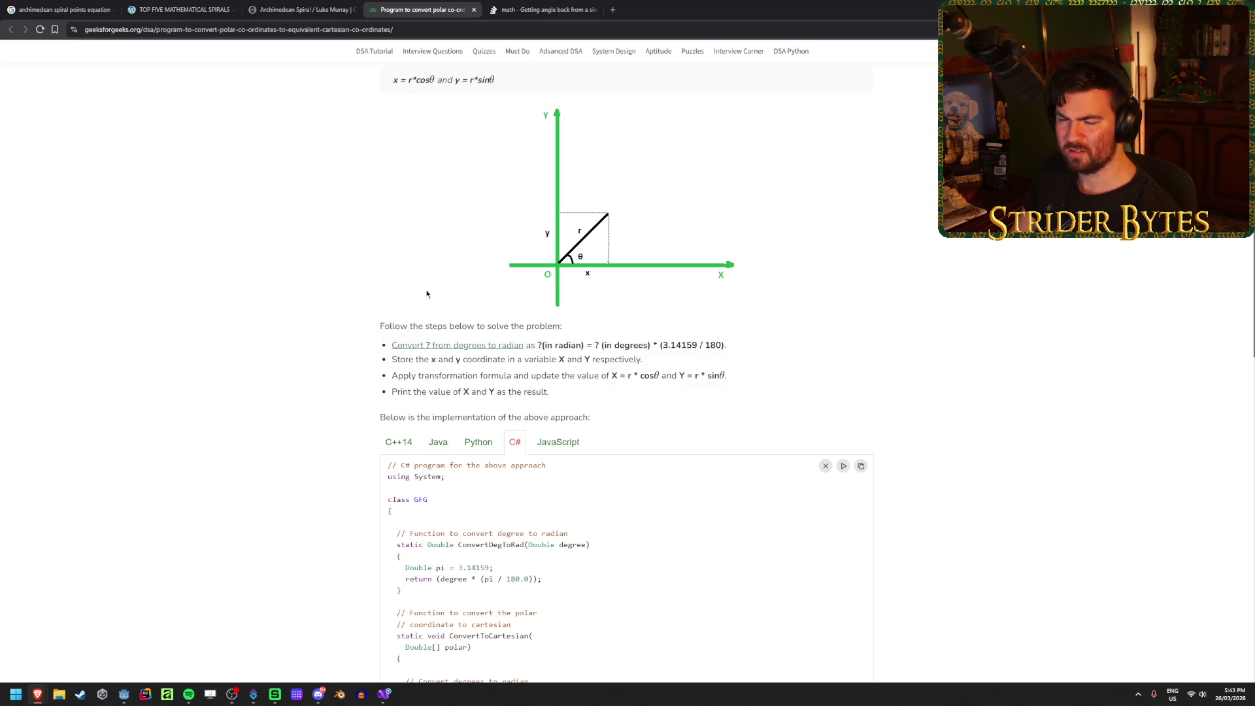
pyautogui.scroll(-2, 160, 401)
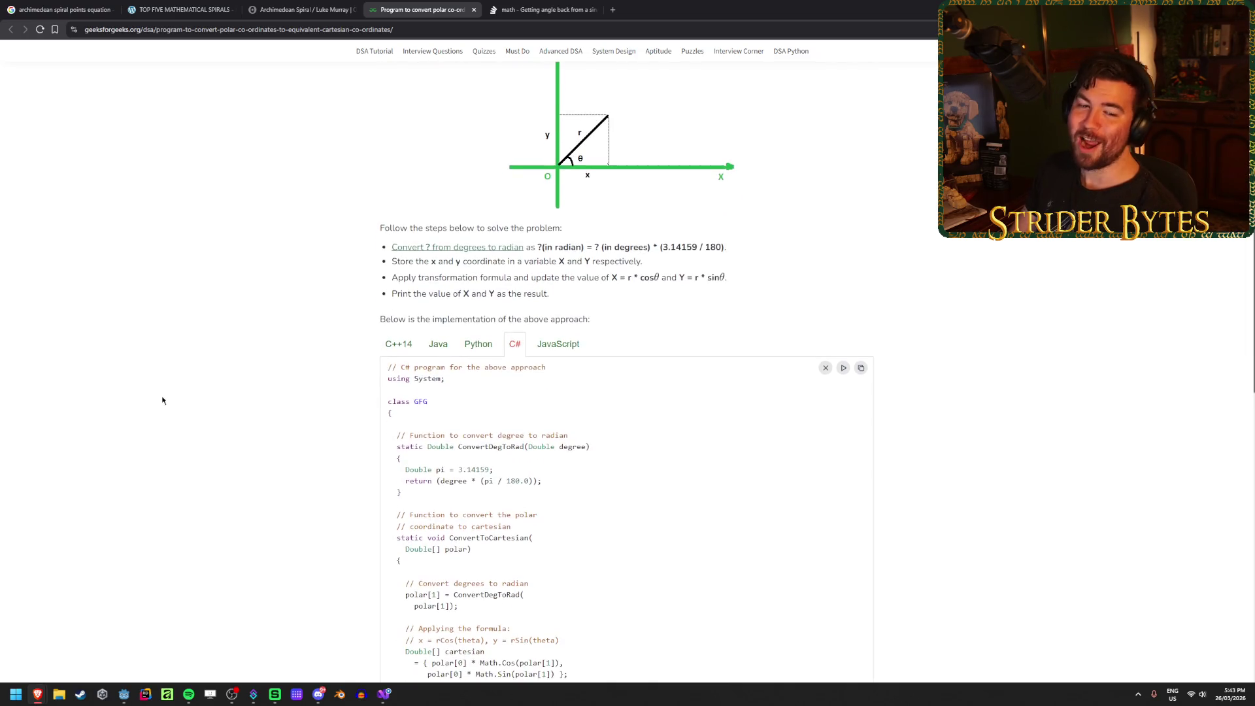
pyautogui.scroll(-3, 167, 391)
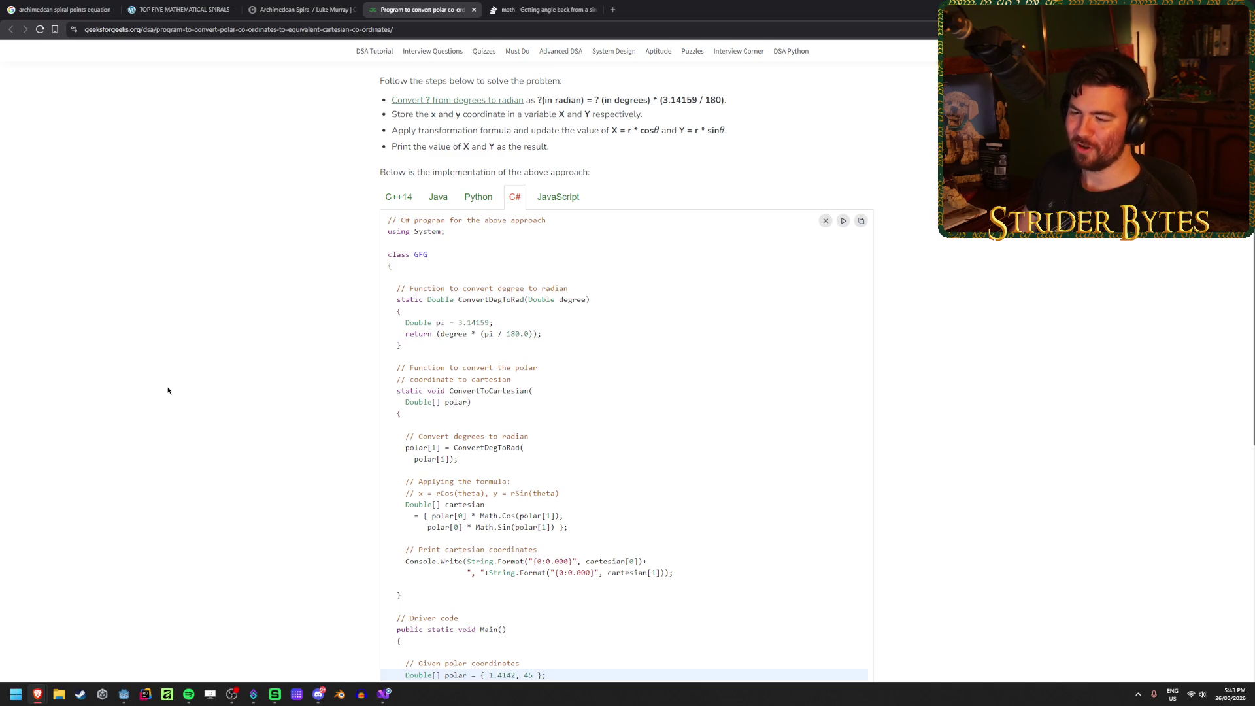
pyautogui.scroll(-2, 168, 390)
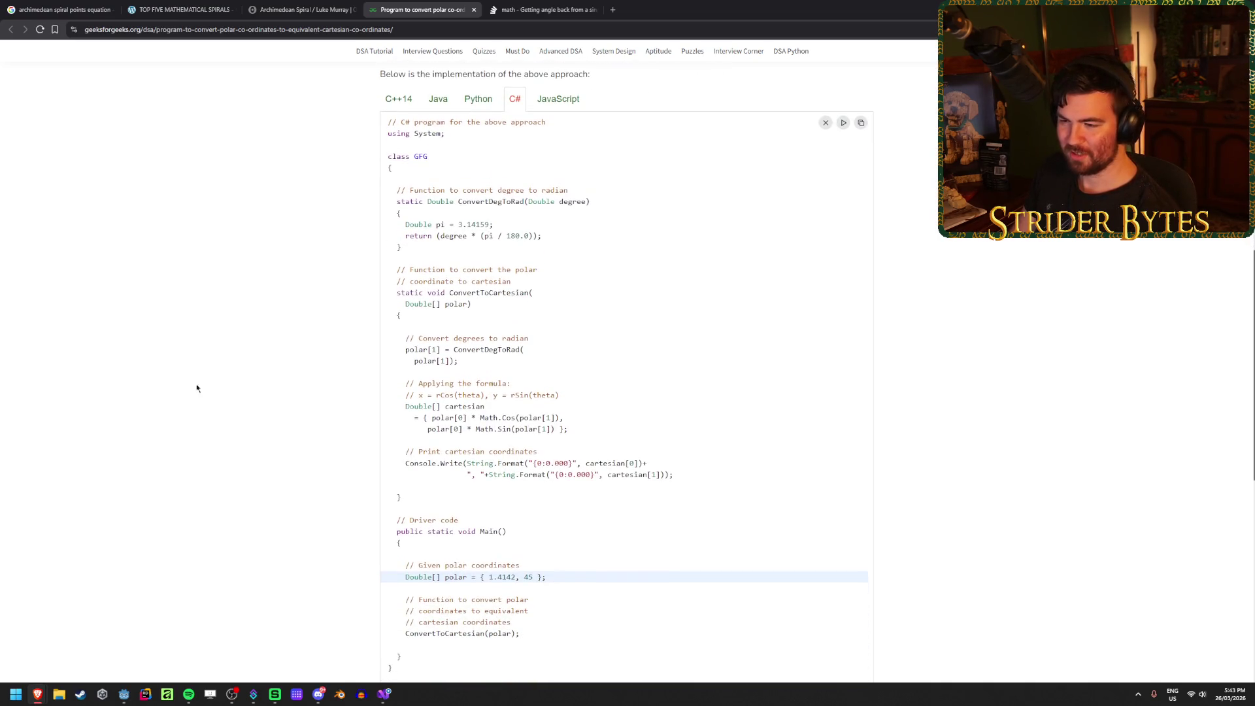
pyautogui.moveTo(455, 395)
pyautogui.mouseDown()
pyautogui.moveTo(439, 406)
pyautogui.moveTo(448, 384)
pyautogui.moveTo(562, 395)
pyautogui.moveTo(420, 395)
pyautogui.mouseUp()
# Step: Deselect the comment, scroll up to the x = r*cosθ, y = r*sinθ equations, then return to the script
pyautogui.click(421, 394)
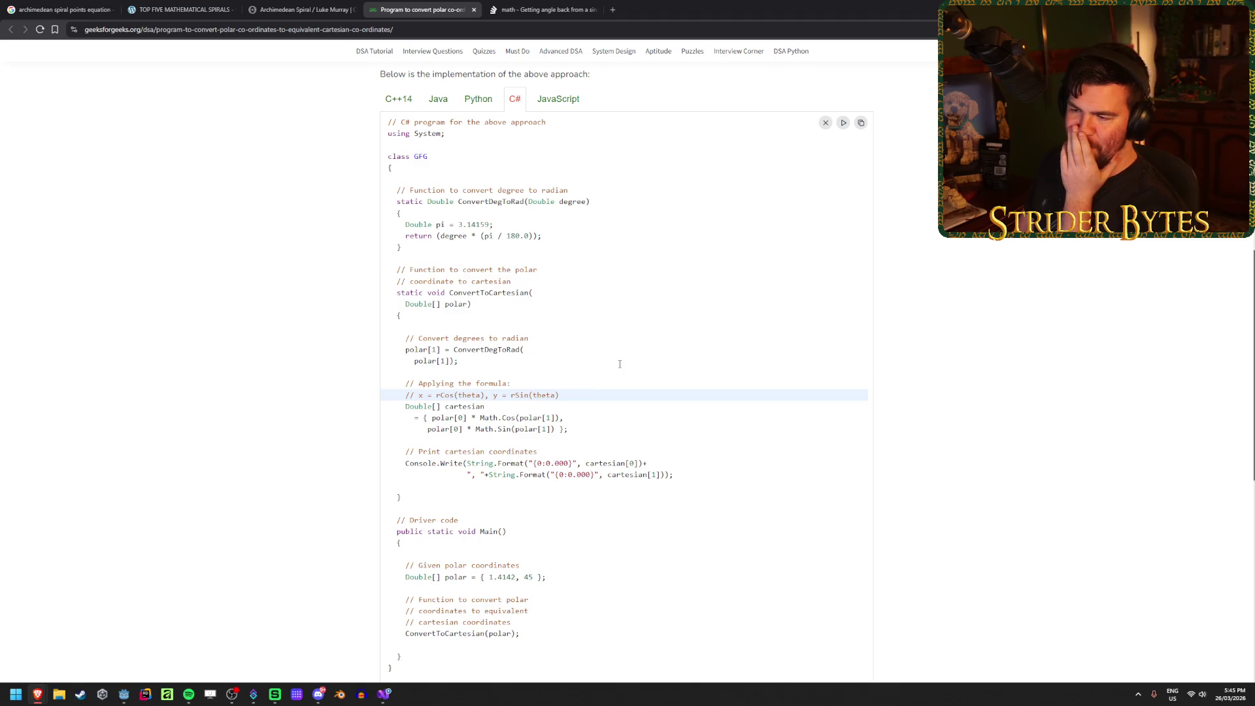
pyautogui.scroll(6, 146, 364)
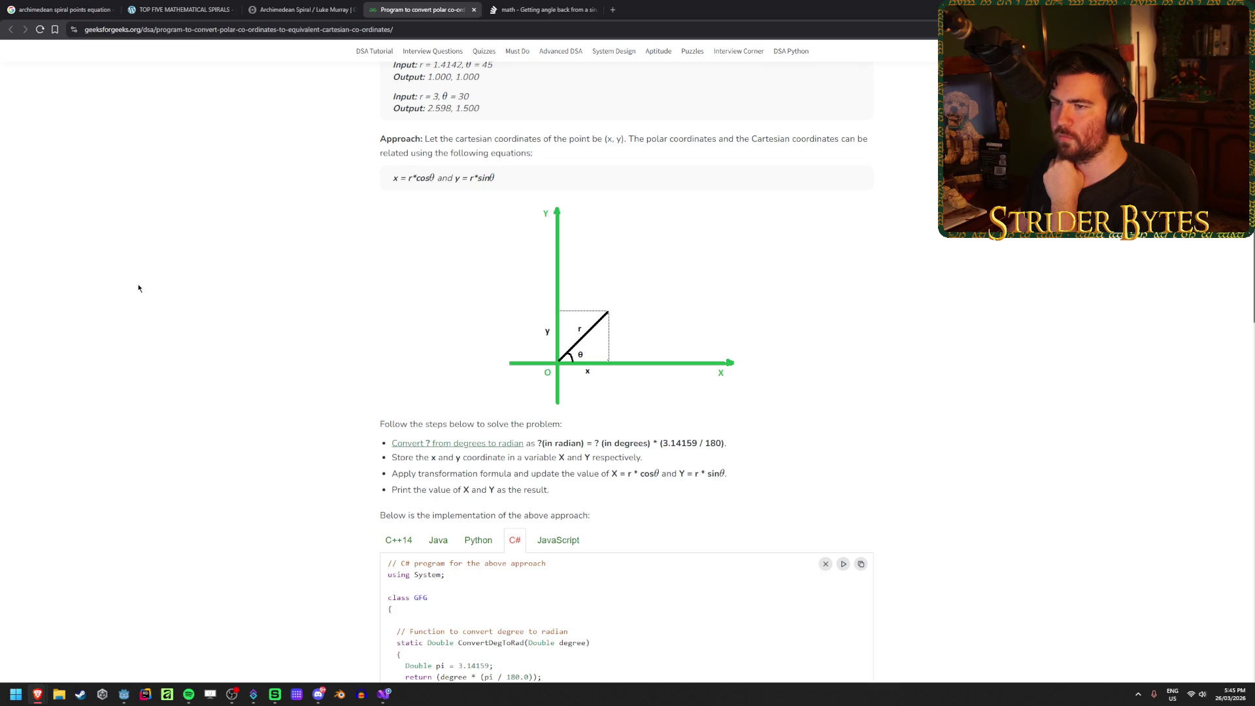
pyautogui.click(386, 694)
# Step: Review the activeChildren.Count and 2 * Mathf.Pi parts of the angle step line
pyautogui.moveTo(686, 410)
pyautogui.mouseDown()
pyautogui.moveTo(705, 412)
pyautogui.moveTo(536, 411)
pyautogui.mouseUp()
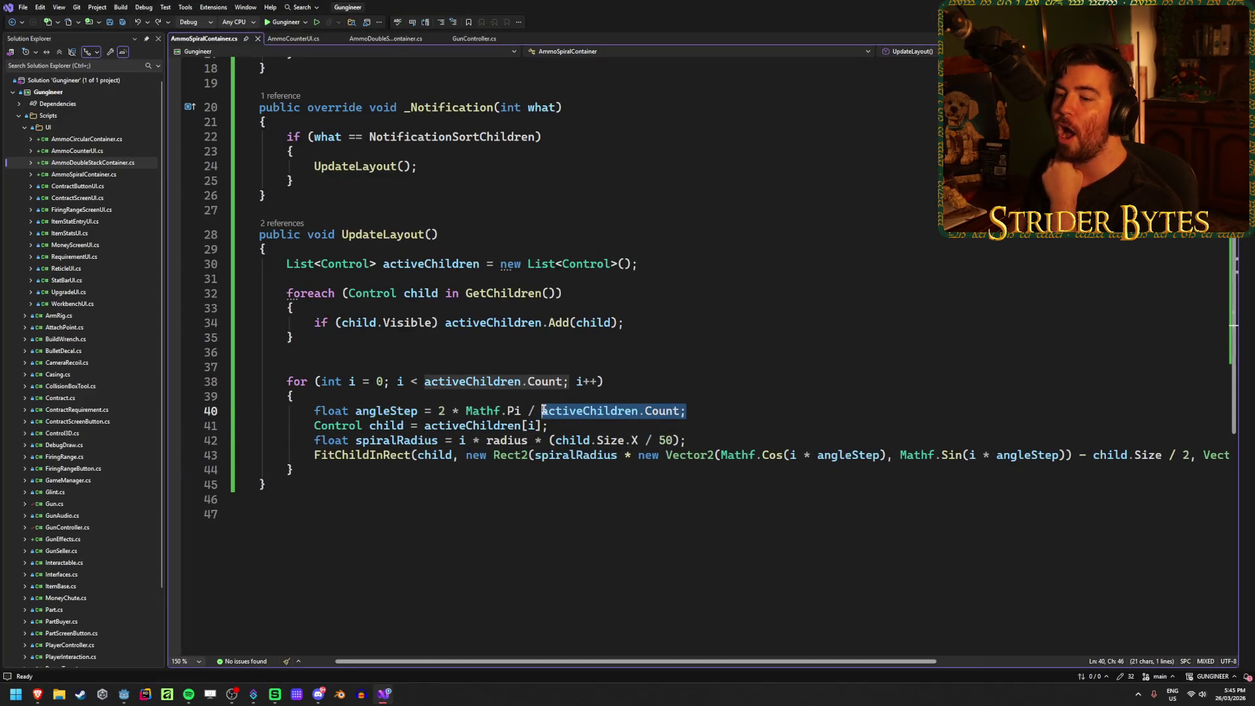
pyautogui.press('End')
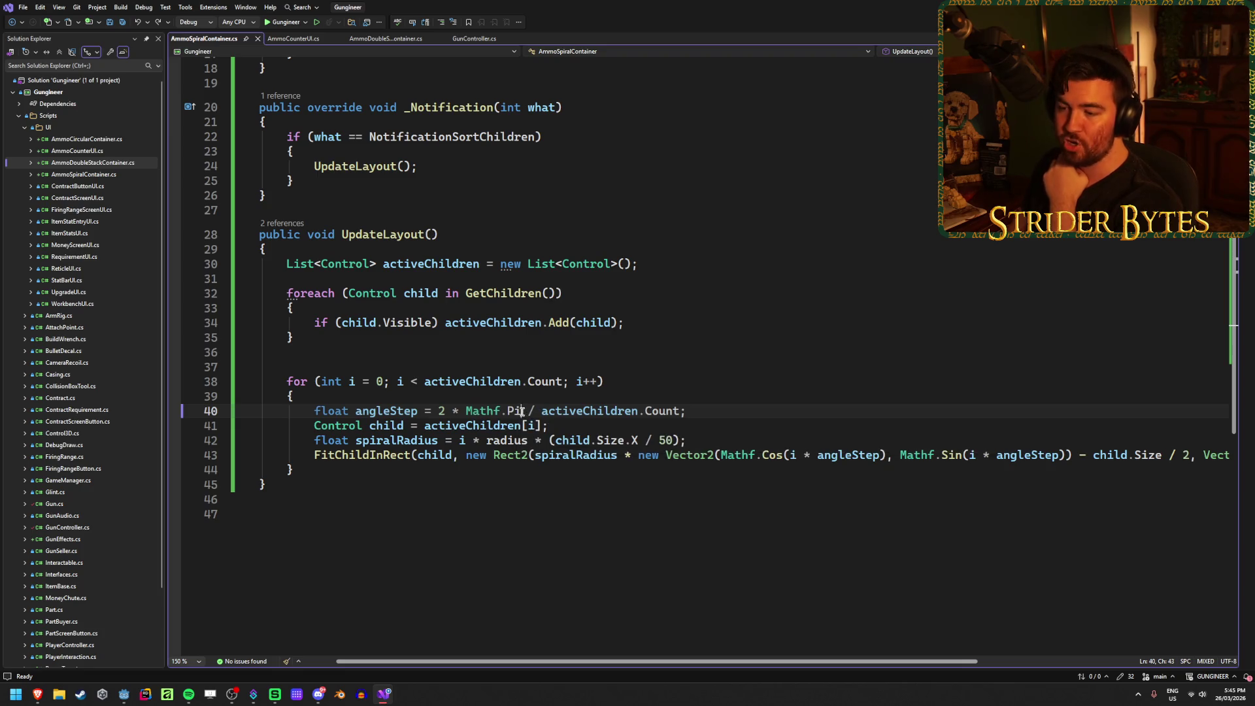
pyautogui.moveTo(525, 411); pyautogui.dragTo(429, 412)
pyautogui.click(727, 409)
pyautogui.scroll(6, 705, 425)
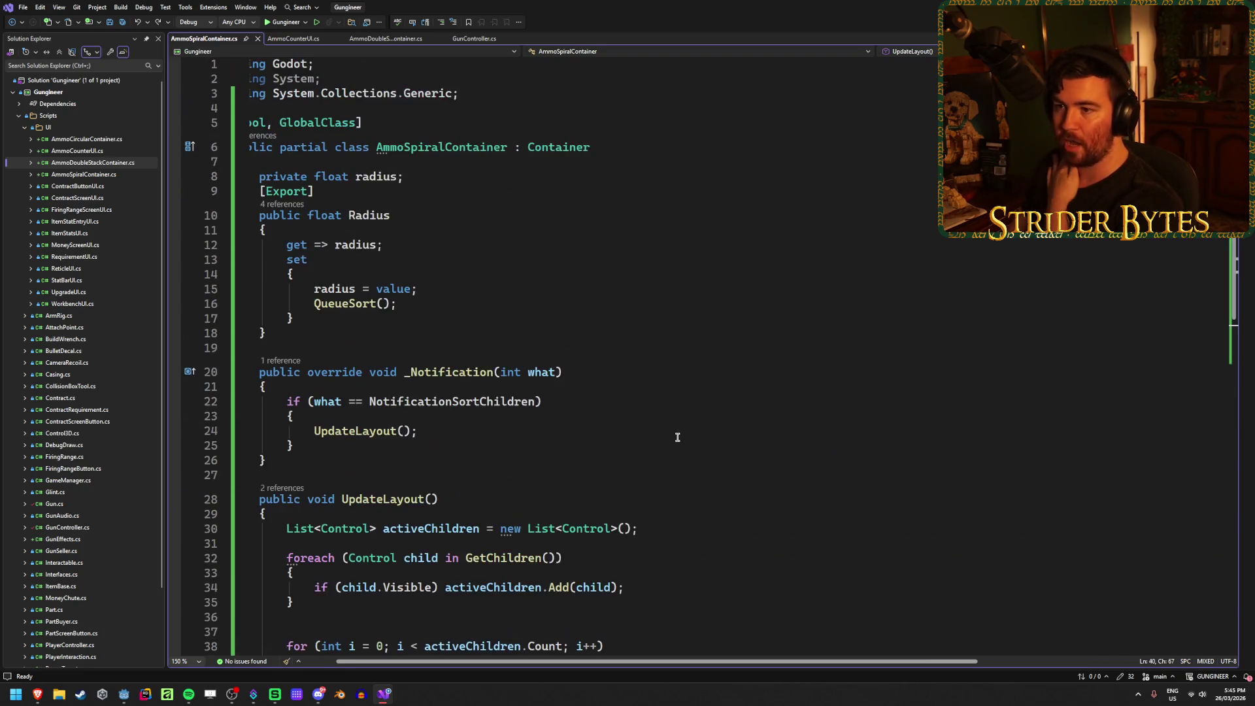
# Step: Paste a duplicate of the radius field and Radius property below line 18, then switch to Godot
pyautogui.click(364, 332)
pyautogui.press('Return')
pyautogui.press('Return')
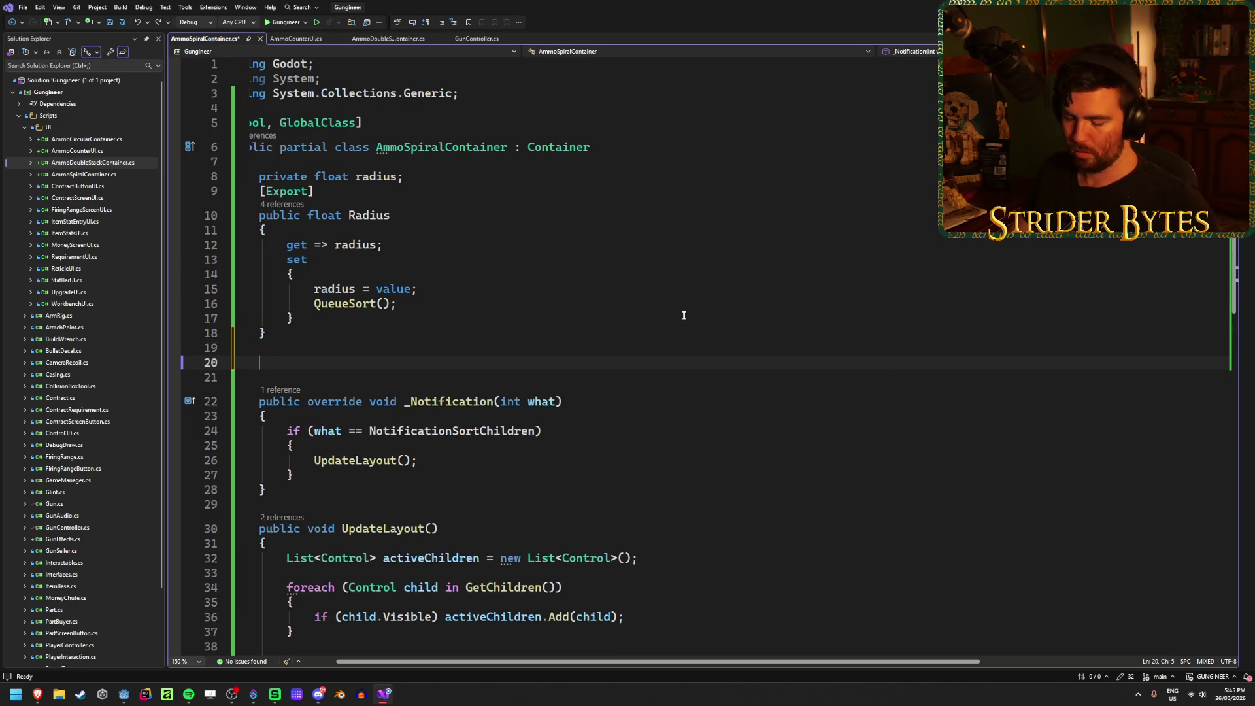
pyautogui.moveTo(295, 334); pyautogui.dragTo(253, 177)
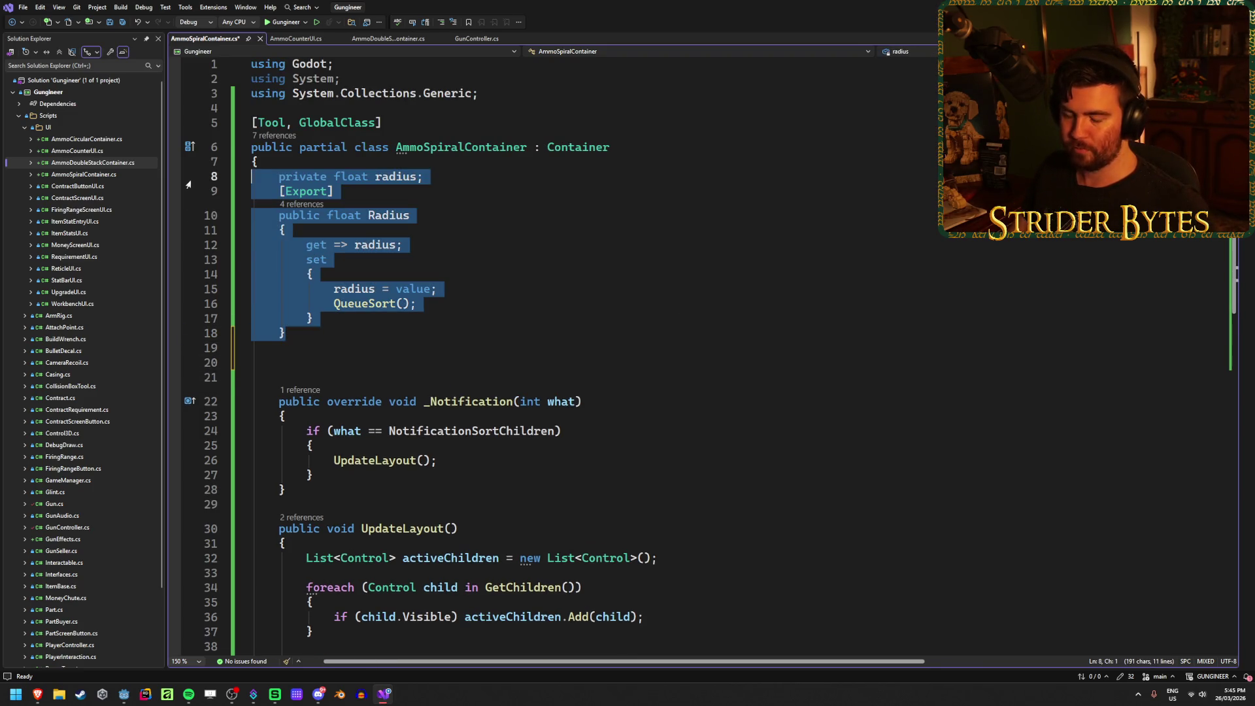
pyautogui.hotkey('ctrl', 'c')
pyautogui.click(305, 362)
pyautogui.hotkey('ctrl', 'v')
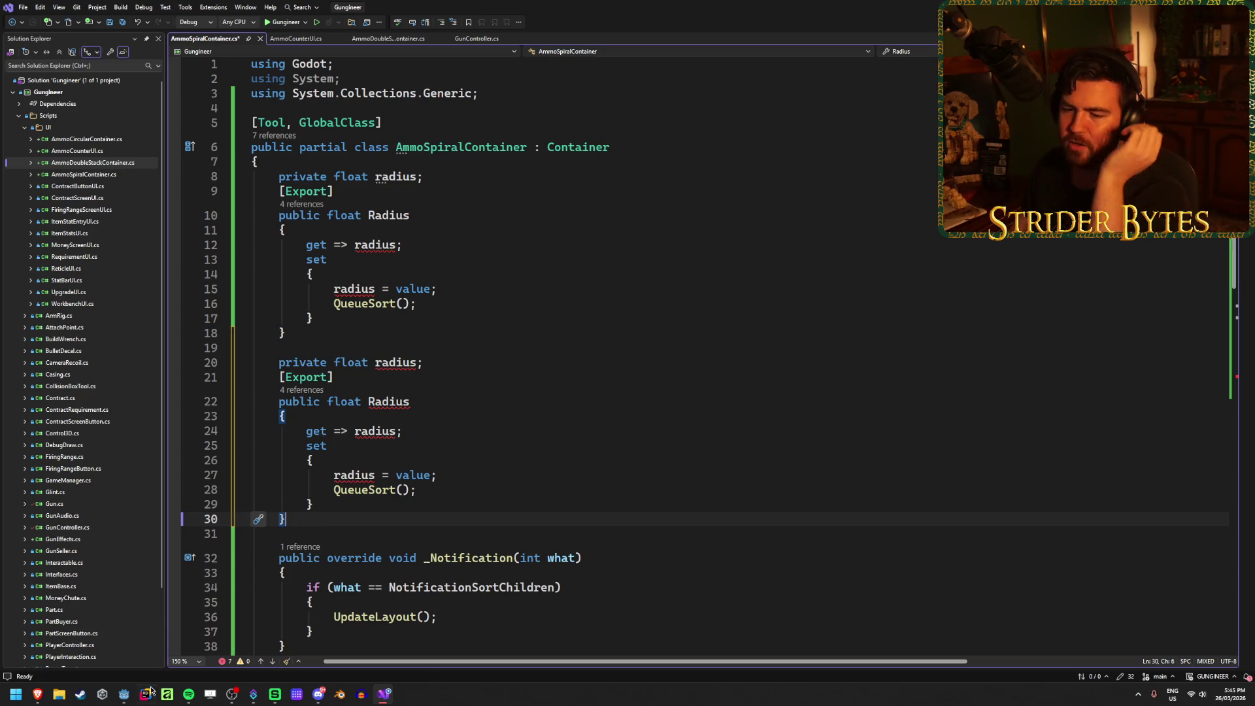
pyautogui.click(123, 694)
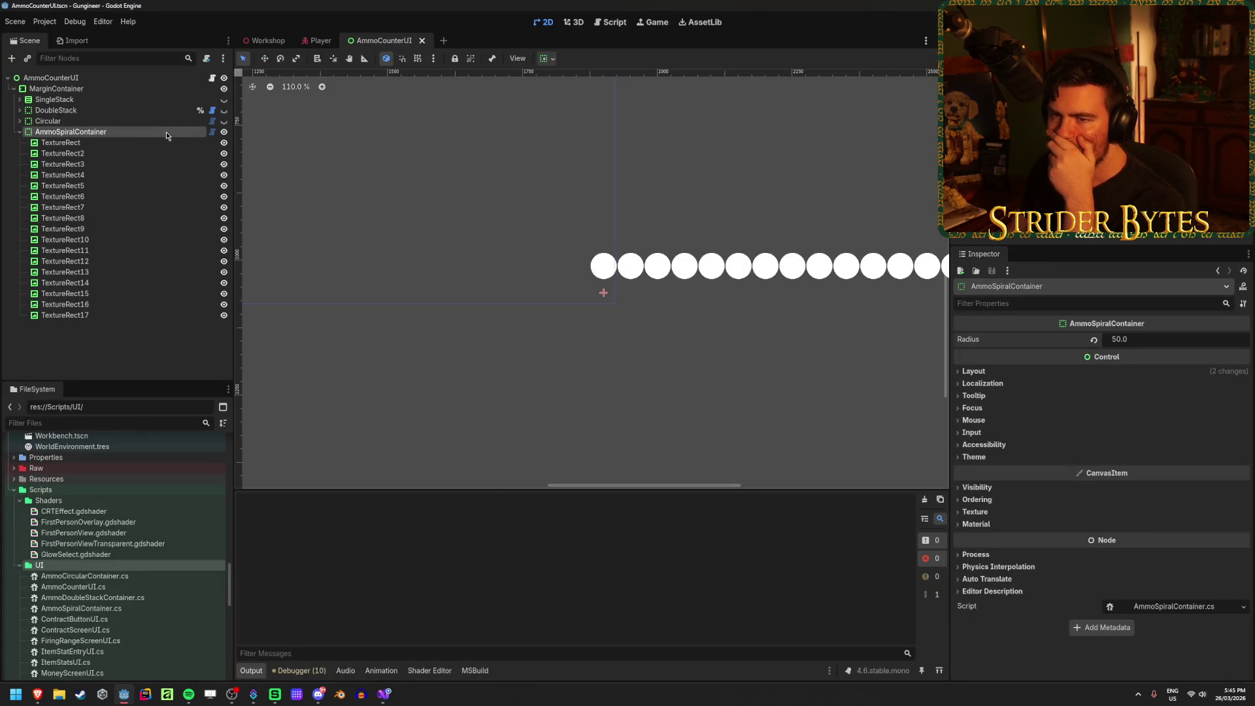
# Step: Inspect the first TextureRect's 50 × 50 minimum size, then return to AmmoSpiralContainer.cs
pyautogui.click(139, 144)
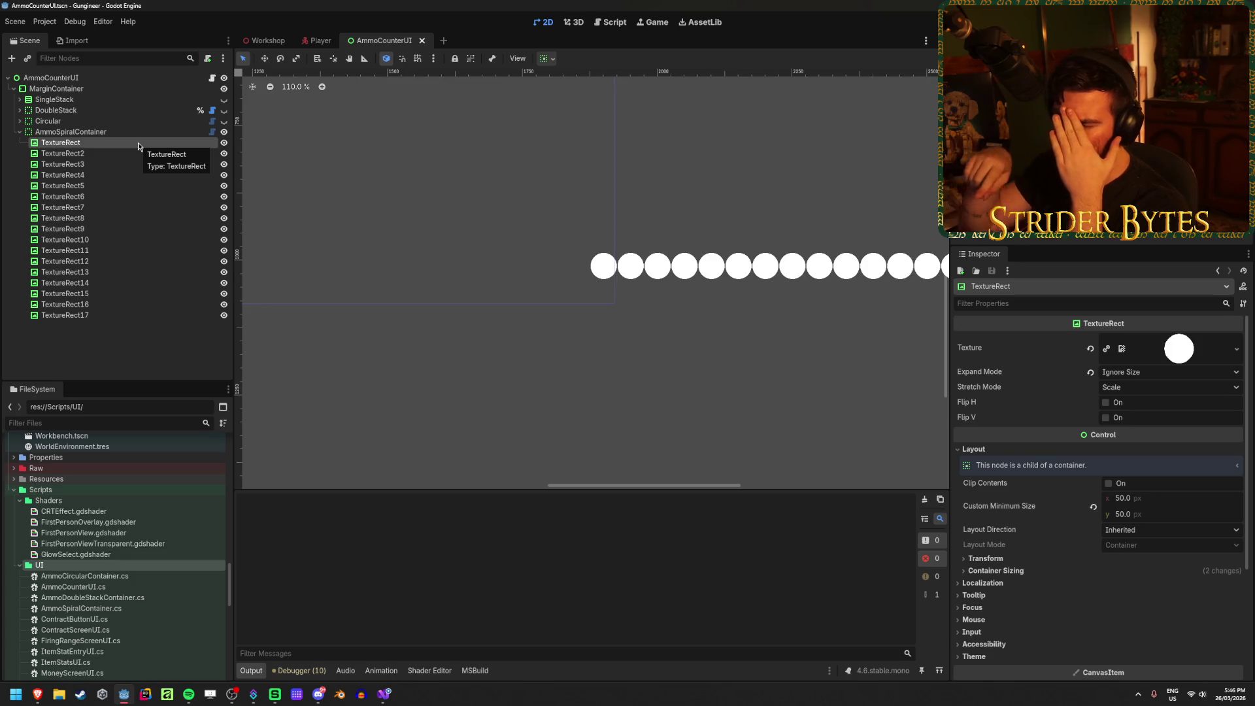
pyautogui.click(389, 699)
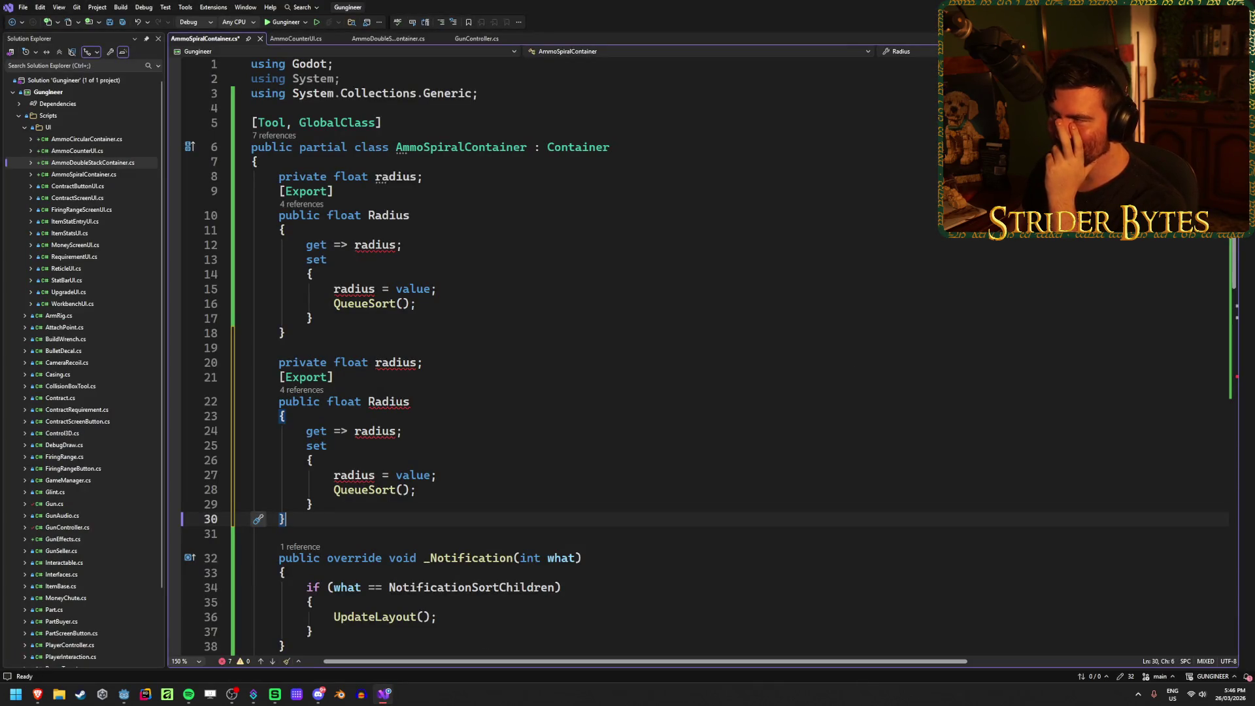
pyautogui.hotkey('alt', 'Tab')
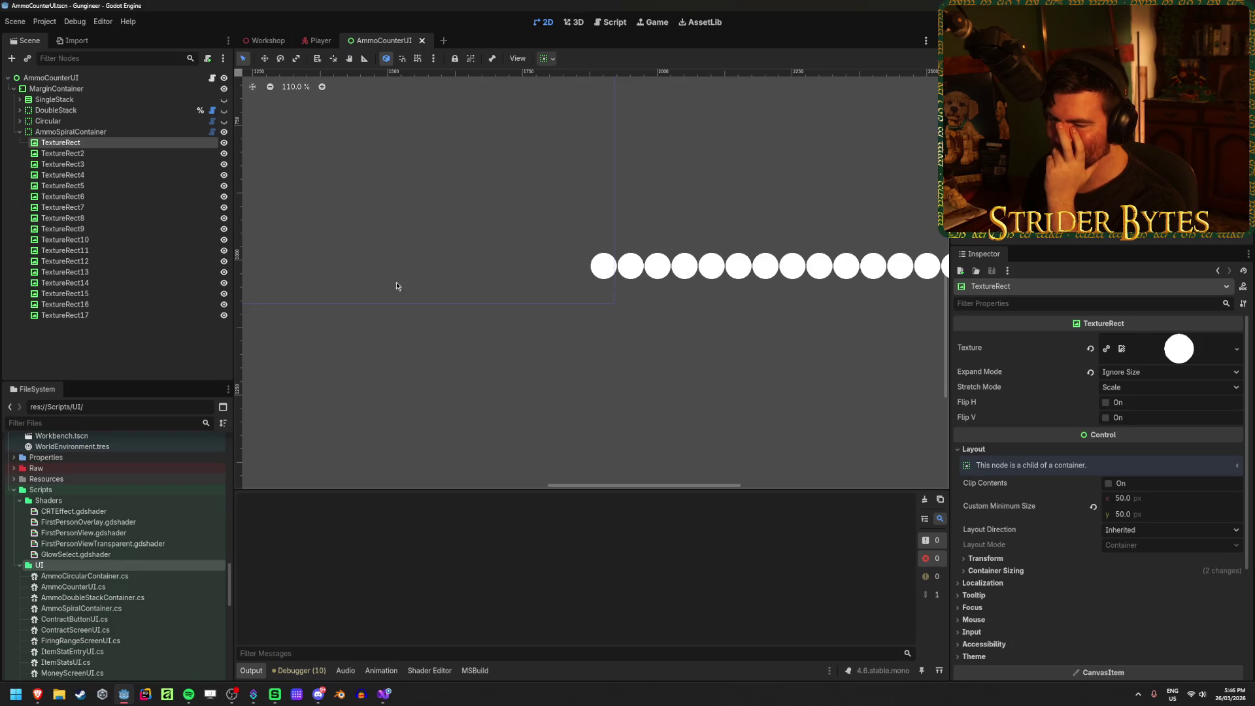
pyautogui.click(385, 696)
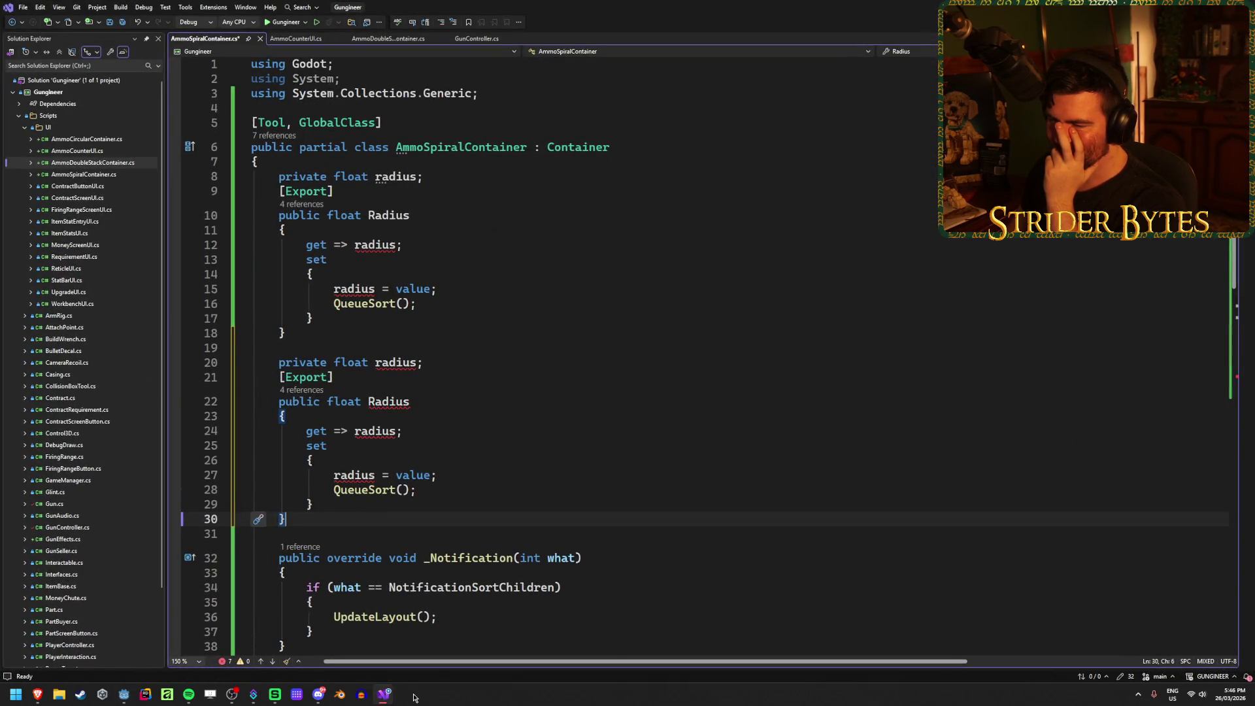
# Step: Delete the duplicated radius field and Radius property plus the blank line, and save
pyautogui.hotkey('shift', 'Up')
pyautogui.hotkey('shift', 'Up')
pyautogui.hotkey('shift', 'Up')
pyautogui.press('Delete')
pyautogui.press('BackSpace')
pyautogui.hotkey('ctrl', 's')
# Step: Examine the activeChildren.Count divisor in the angleStep line
pyautogui.scroll(-6, 541, 457)
pyautogui.moveTo(719, 411)
pyautogui.mouseDown()
pyautogui.moveTo(333, 410)
pyautogui.moveTo(559, 411)
pyautogui.mouseUp()
pyautogui.click(733, 409)
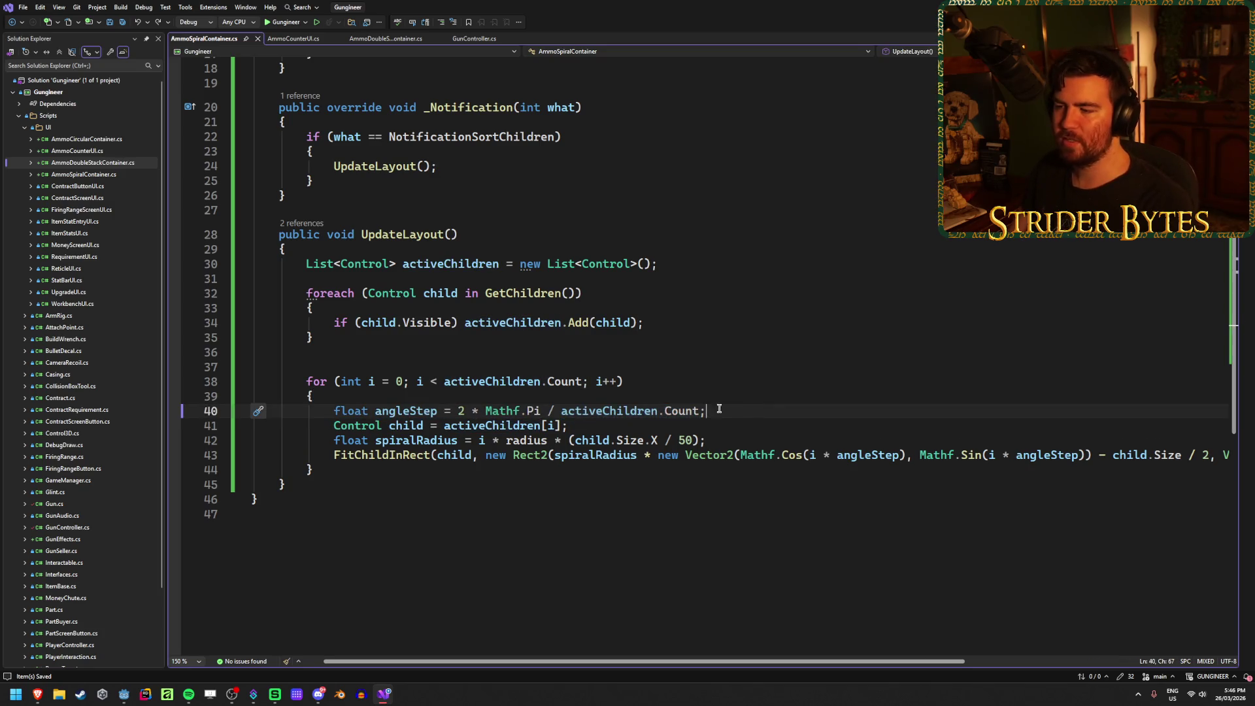
pyautogui.moveTo(699, 410); pyautogui.dragTo(558, 410)
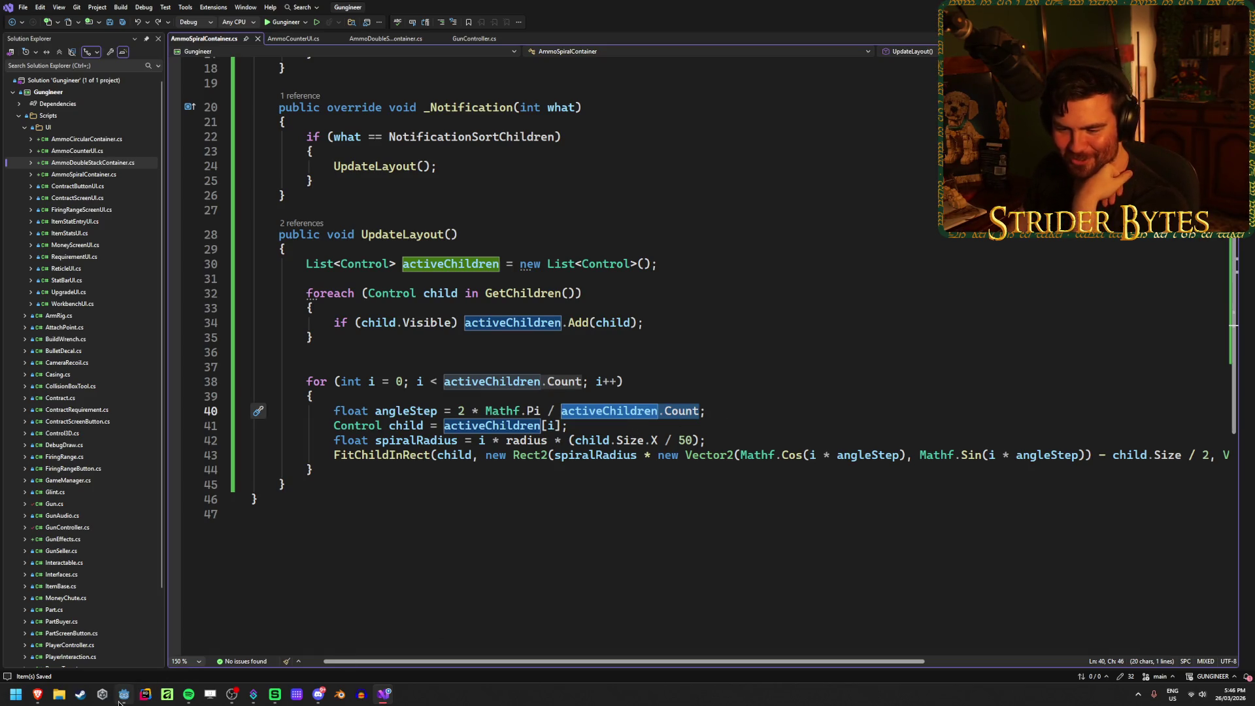
# Step: Check the polar-to-Cartesian article, then return to the FitChildInRect line
pyautogui.moveTo(120, 701)
pyautogui.moveTo(38, 693)
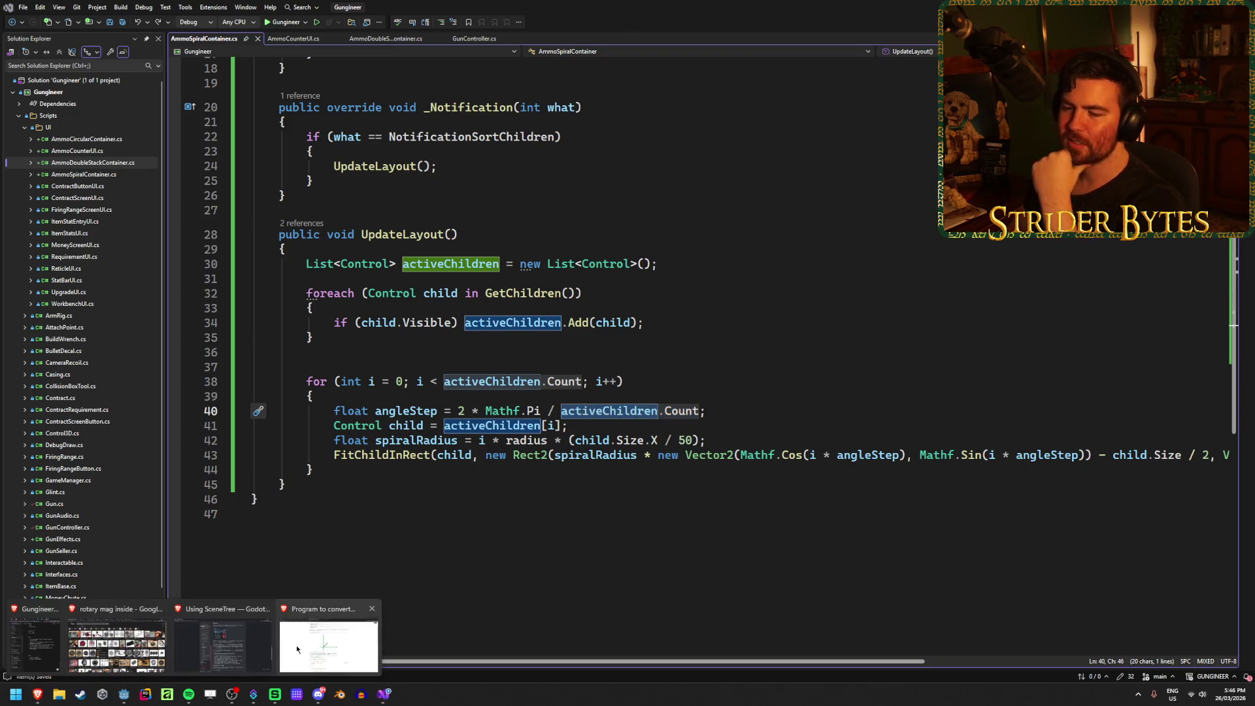
pyautogui.click(297, 645)
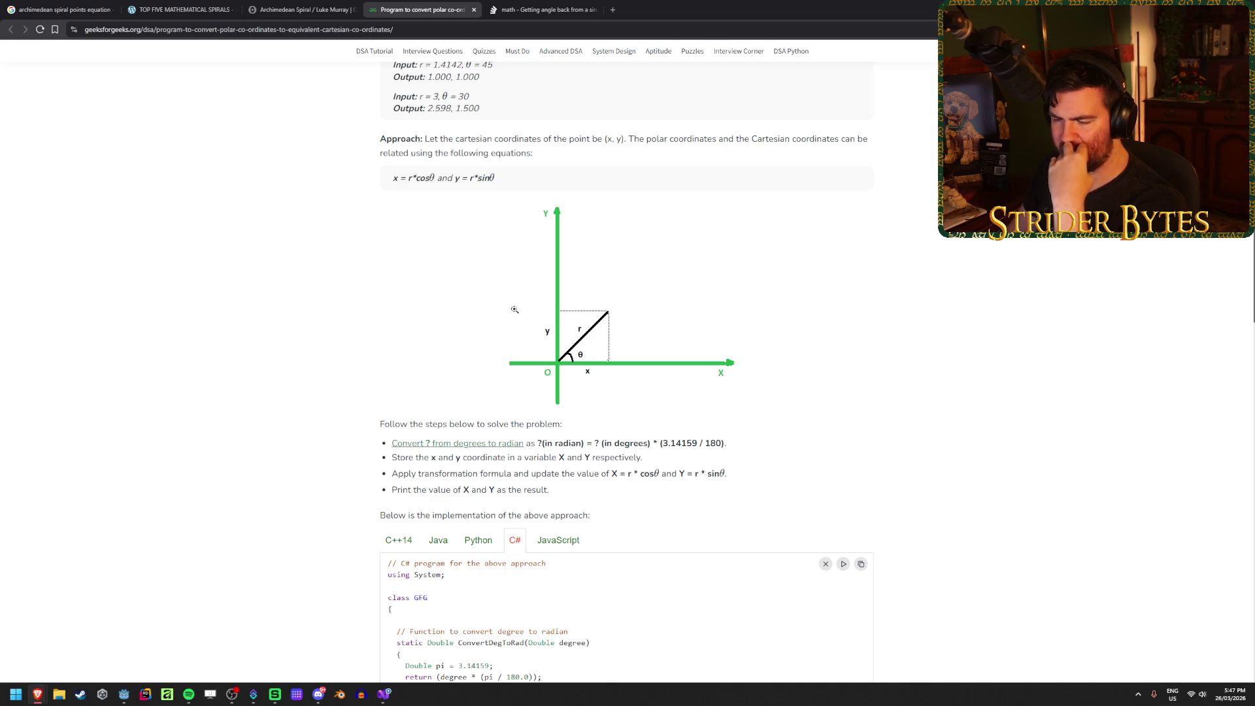
pyautogui.click(384, 694)
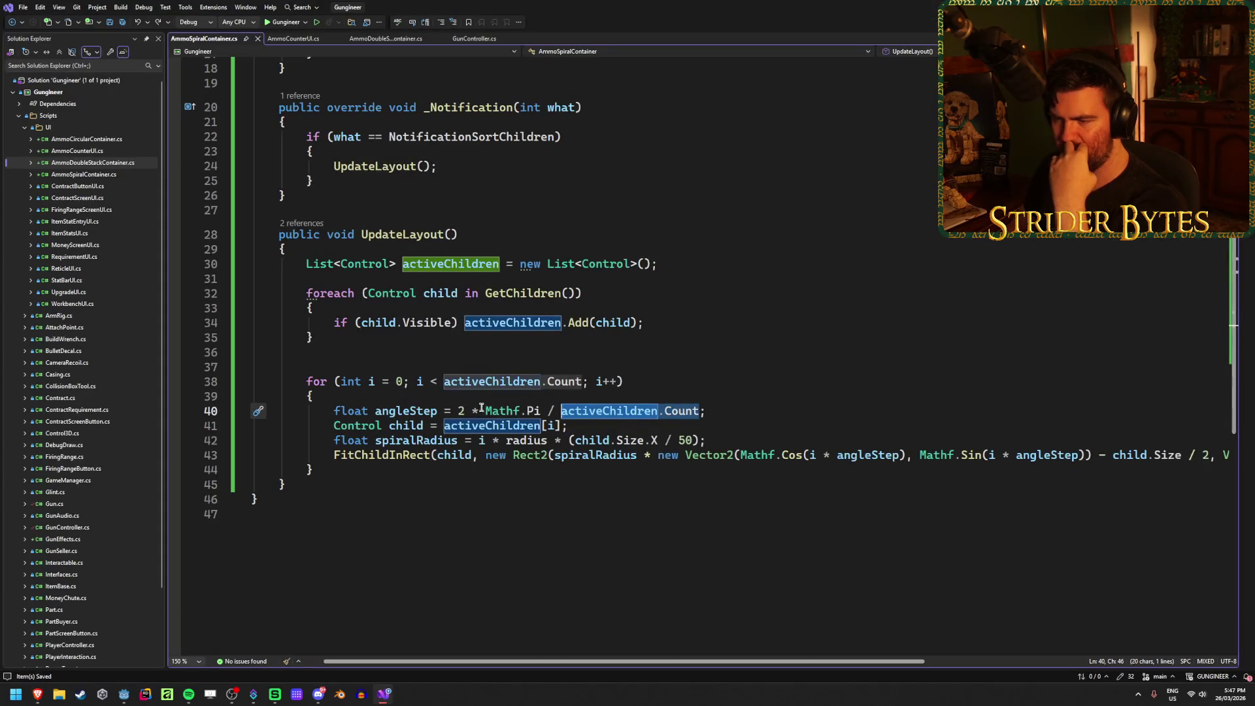
pyautogui.click(745, 455)
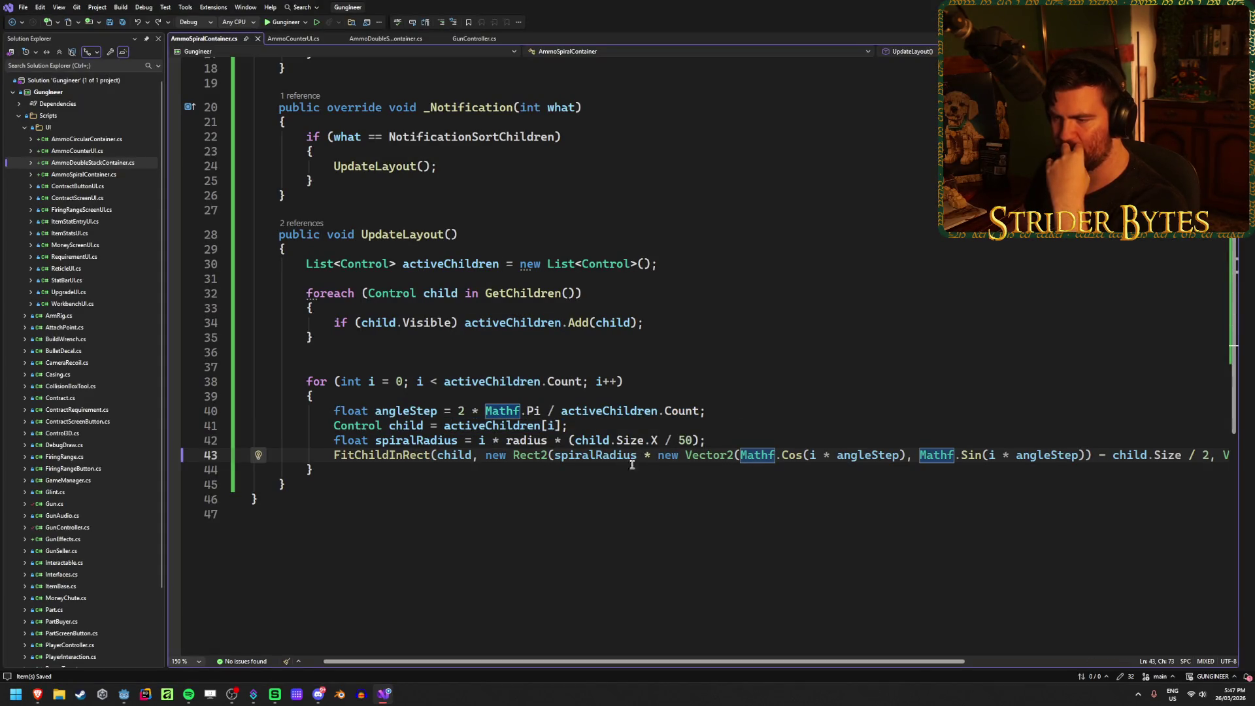
# Step: Remove the spiralRadius multiplier and the - child.Size / 2 offset from the FitChildInRect position
pyautogui.moveTo(778, 664); pyautogui.dragTo(843, 666)
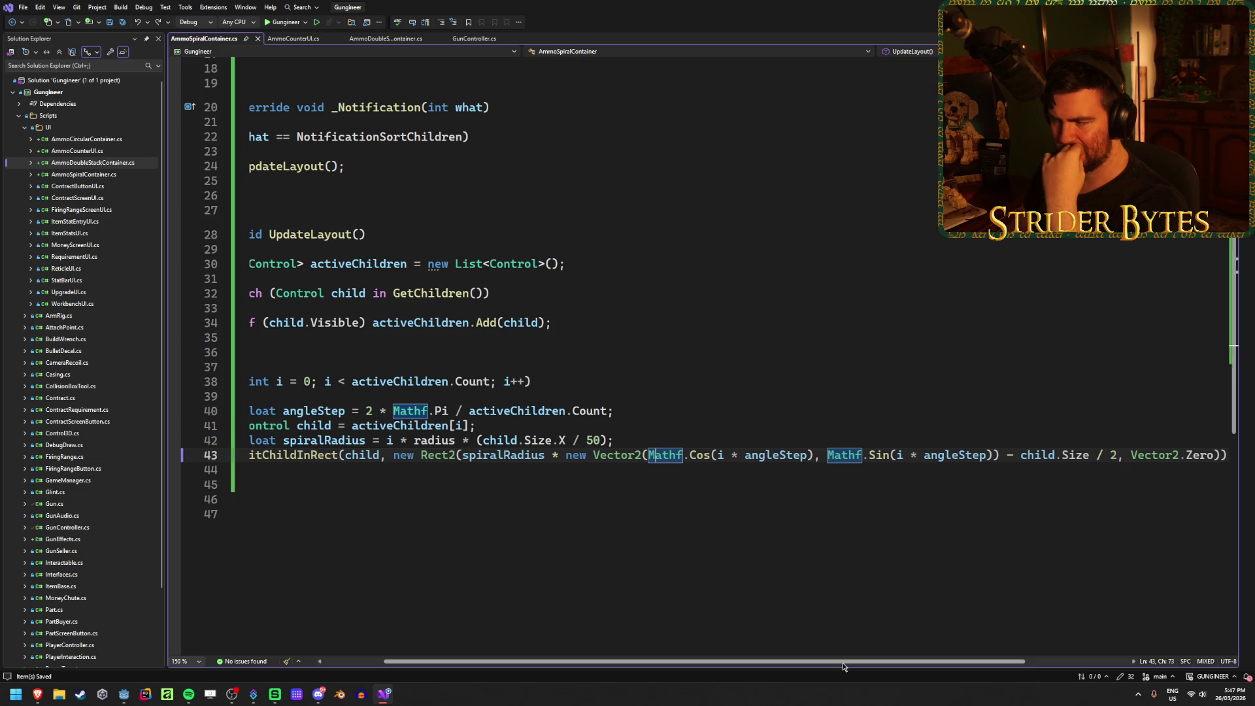
pyautogui.moveTo(843, 667)
pyautogui.mouseDown()
pyautogui.moveTo(810, 664)
pyautogui.moveTo(895, 664)
pyautogui.mouseUp()
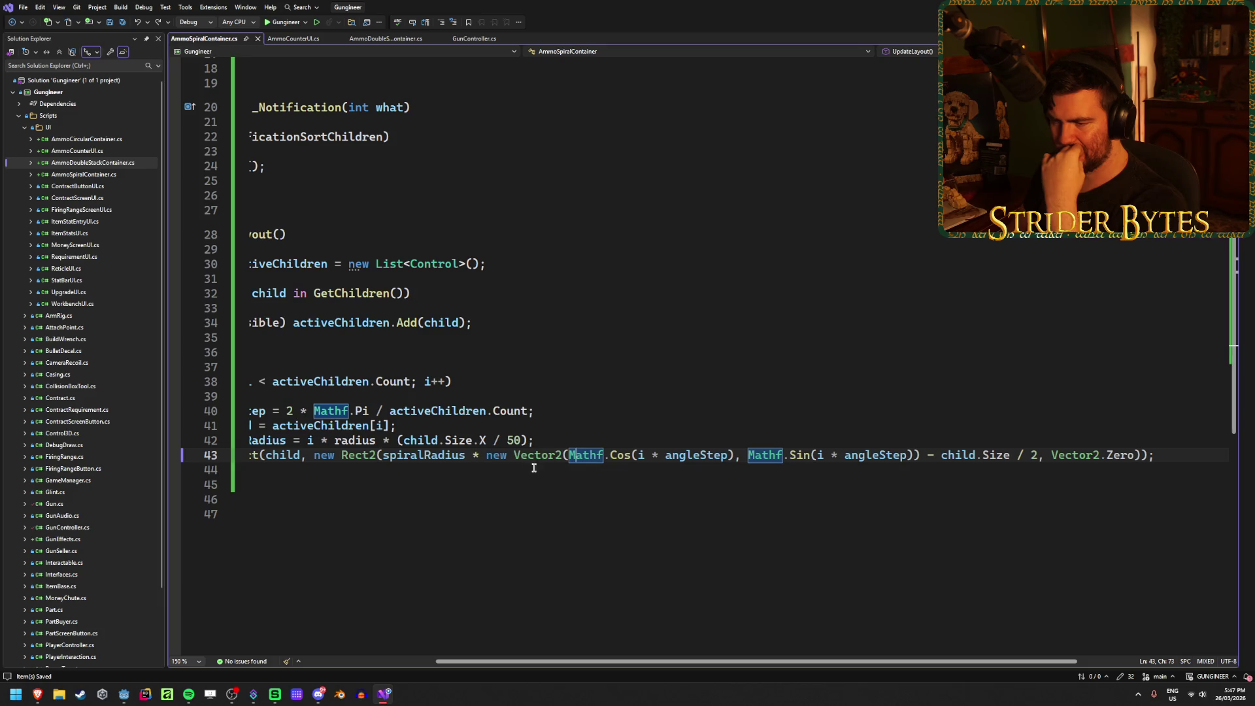
pyautogui.moveTo(596, 664); pyautogui.dragTo(557, 664)
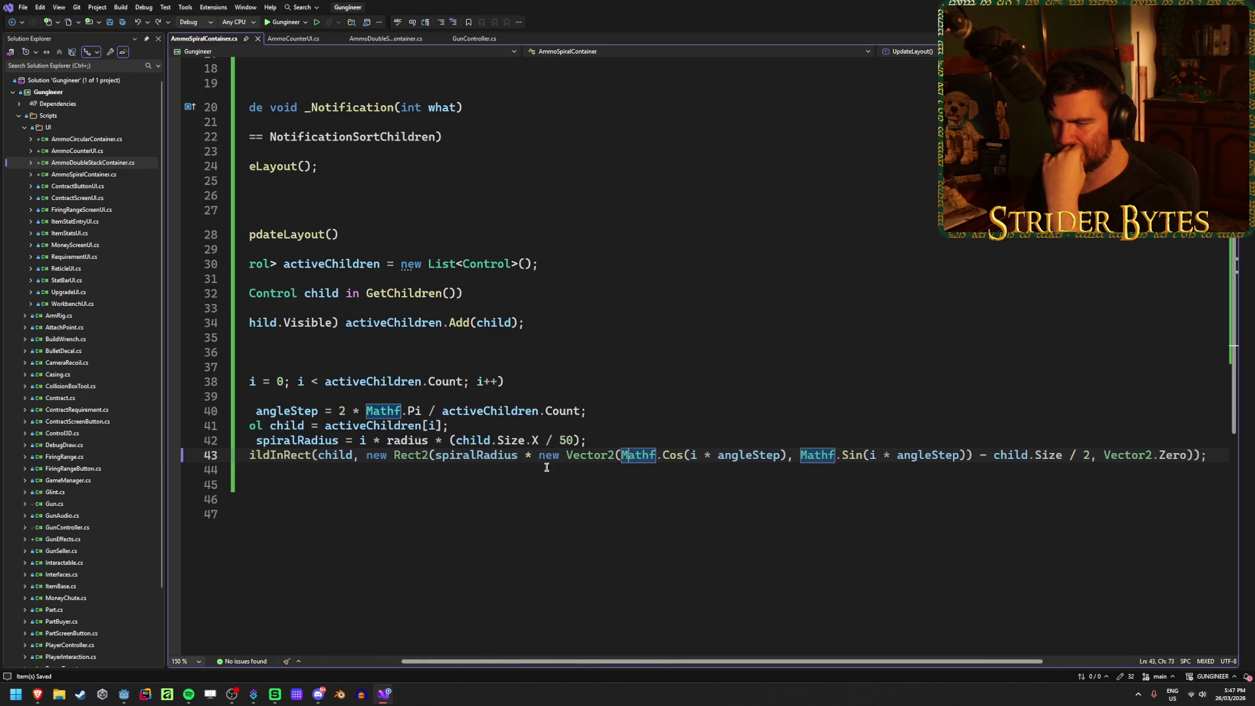
pyautogui.moveTo(538, 455); pyautogui.dragTo(432, 451)
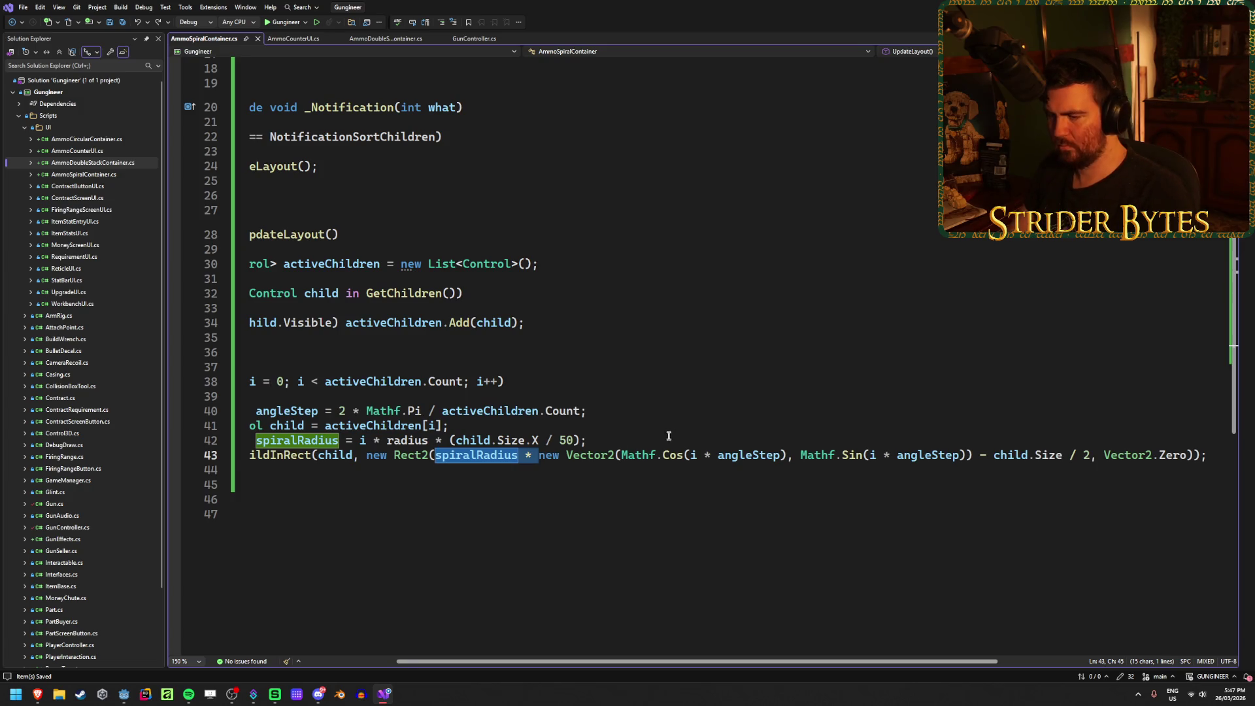
pyautogui.hotkey('ctrl', 'x')
pyautogui.moveTo(986, 455); pyautogui.dragTo(869, 456)
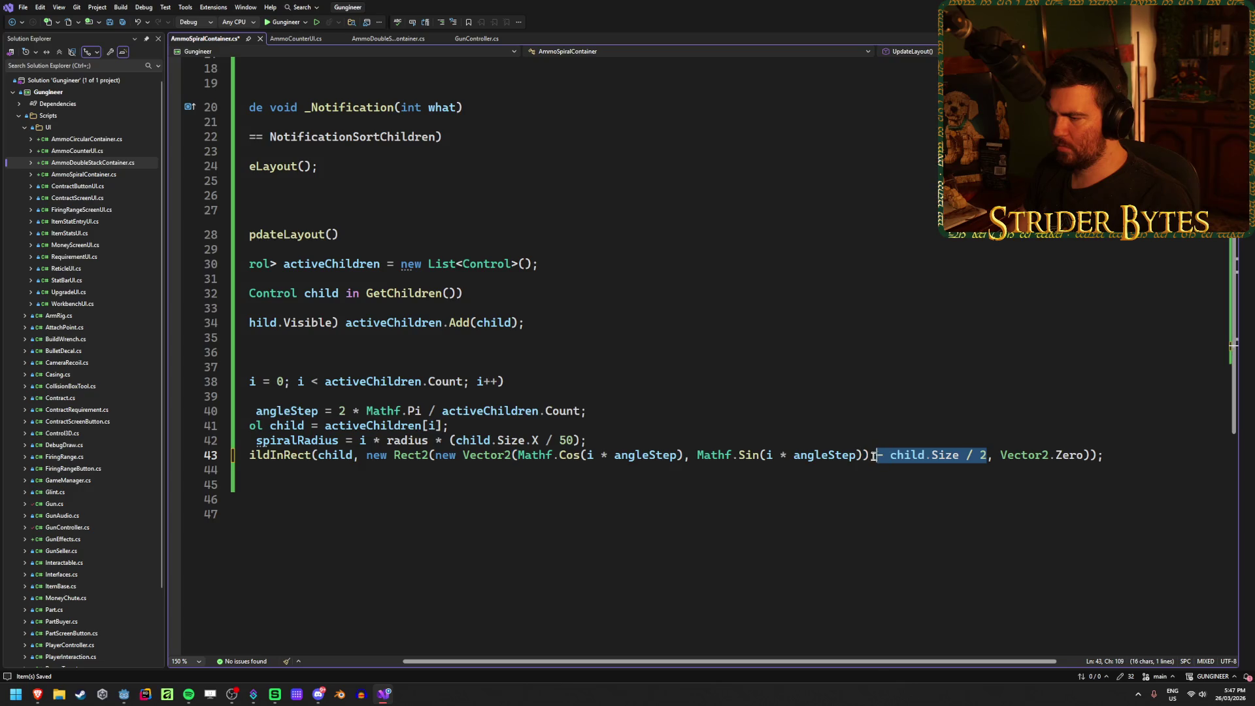
pyautogui.press('Delete')
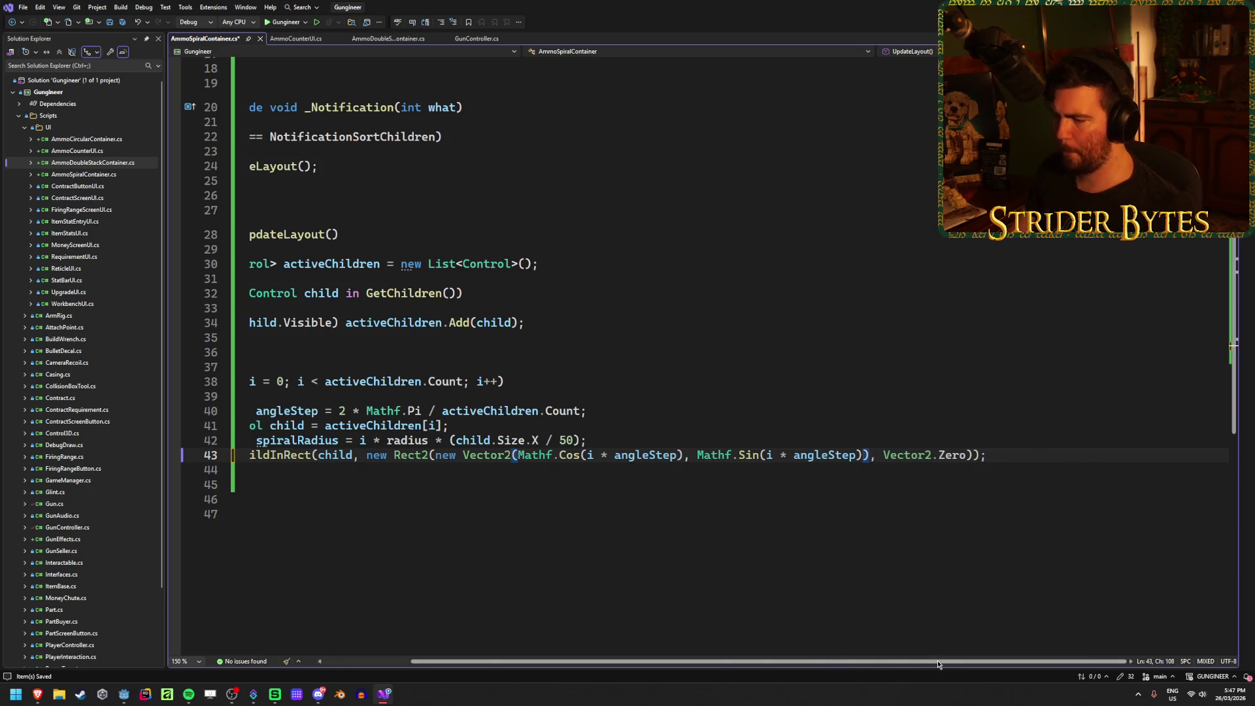
# Step: Insert a blank line after the spiralRadius calculation on line 42
pyautogui.hscroll(-5, 936, 660)
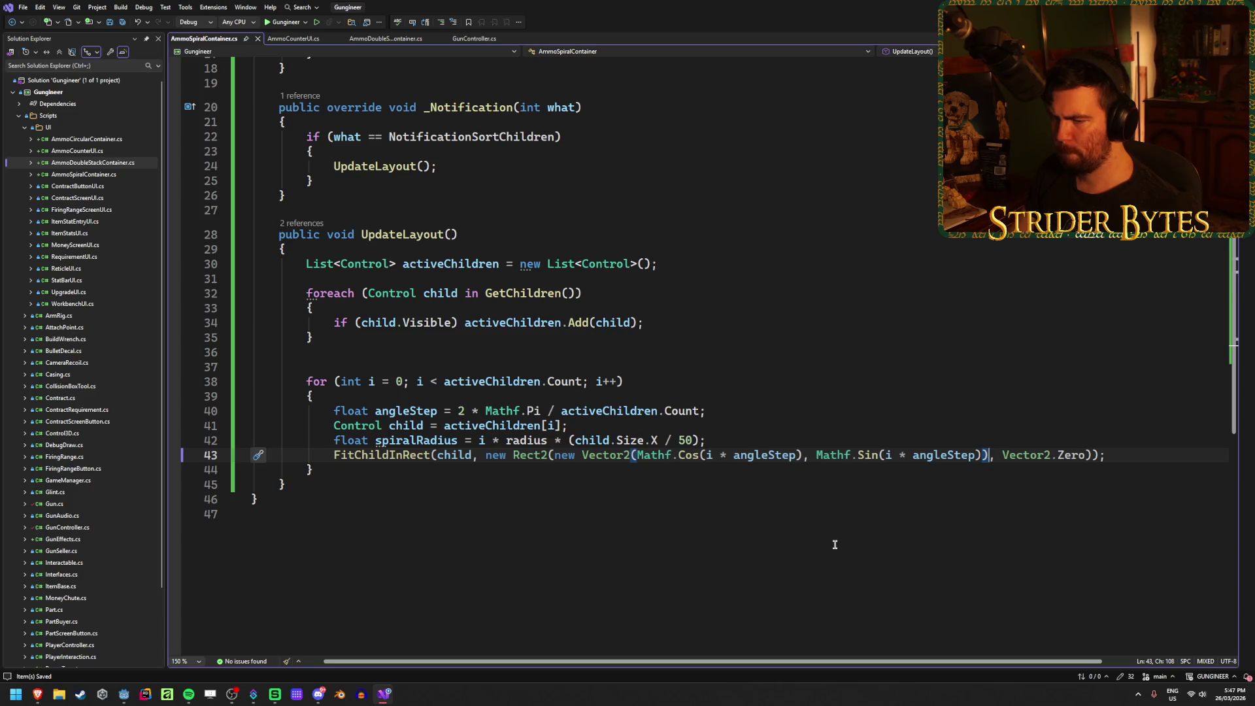
pyautogui.click(395, 443)
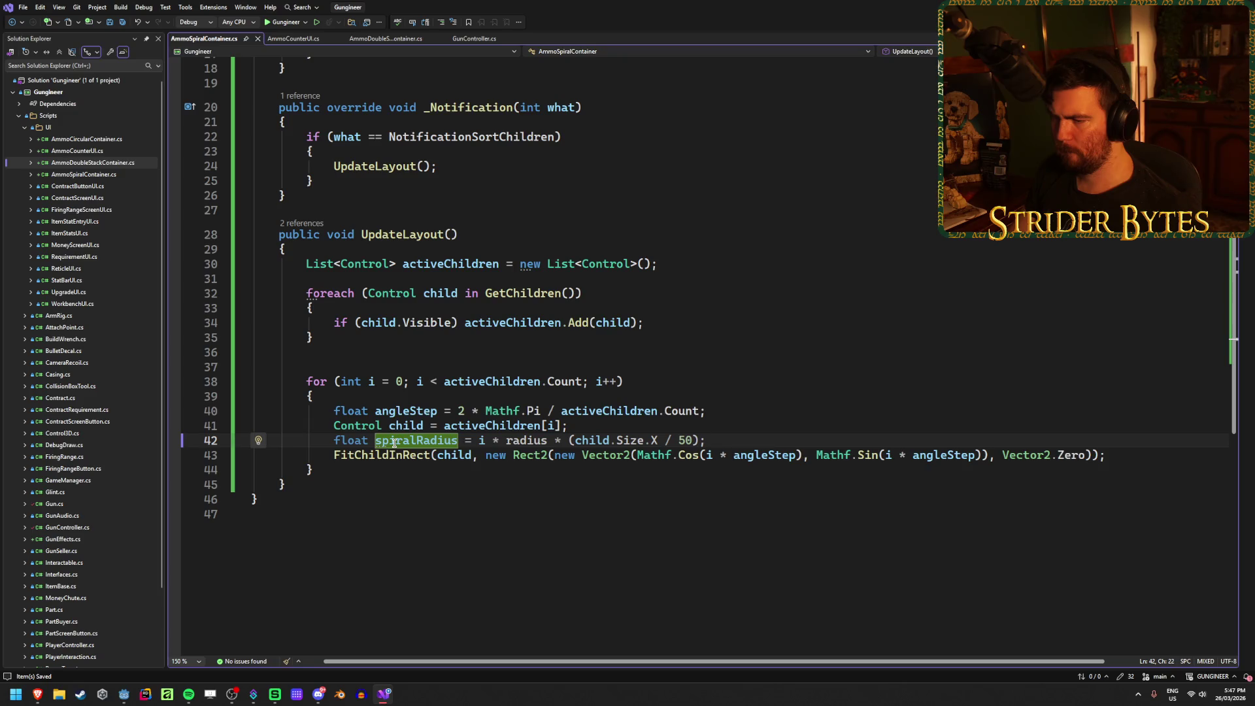
pyautogui.click(797, 443)
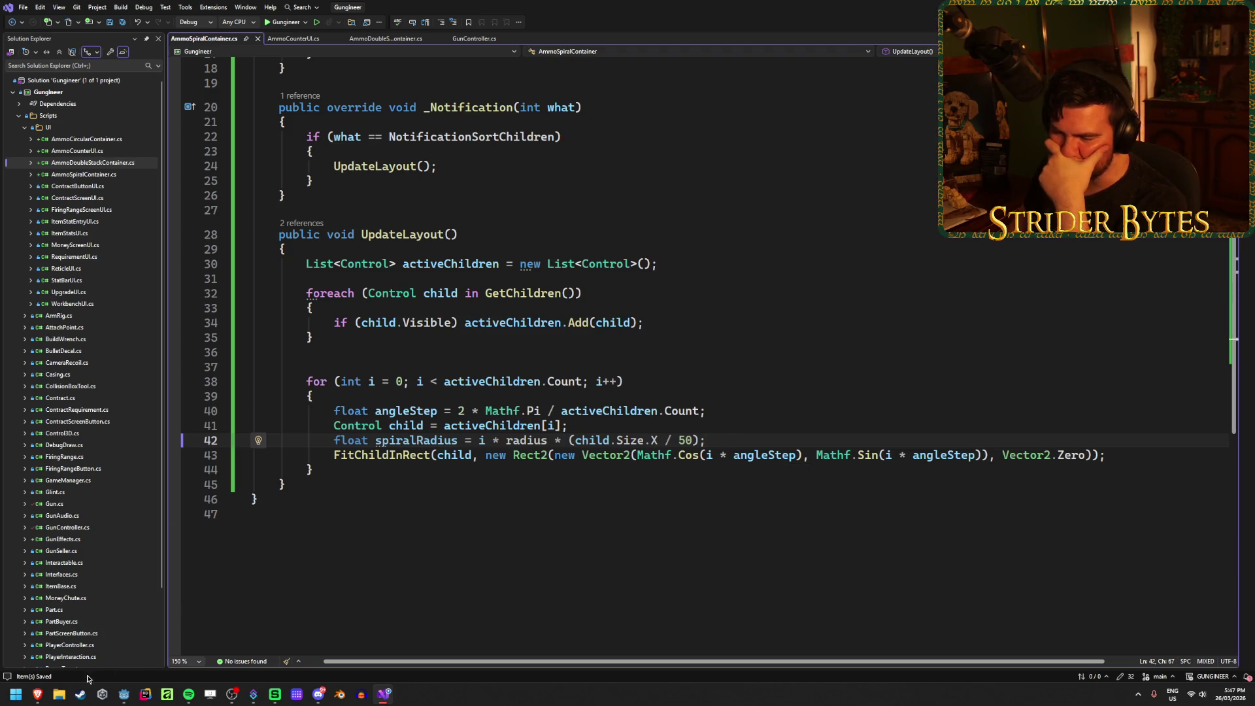
pyautogui.press('Return')
pyautogui.press('Return')
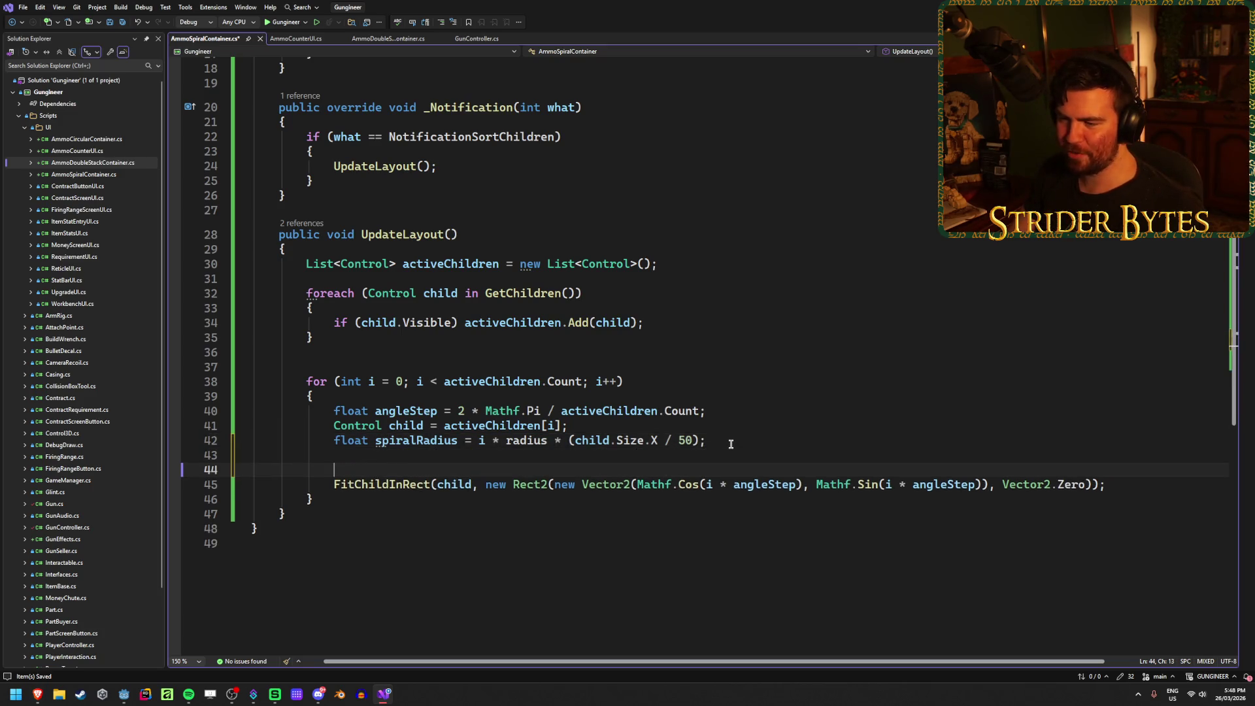
# Step: Review the x = r·cosθ, y = r·sinθ formulas on the conversion page
pyautogui.moveTo(37, 694)
pyautogui.click(36, 637)
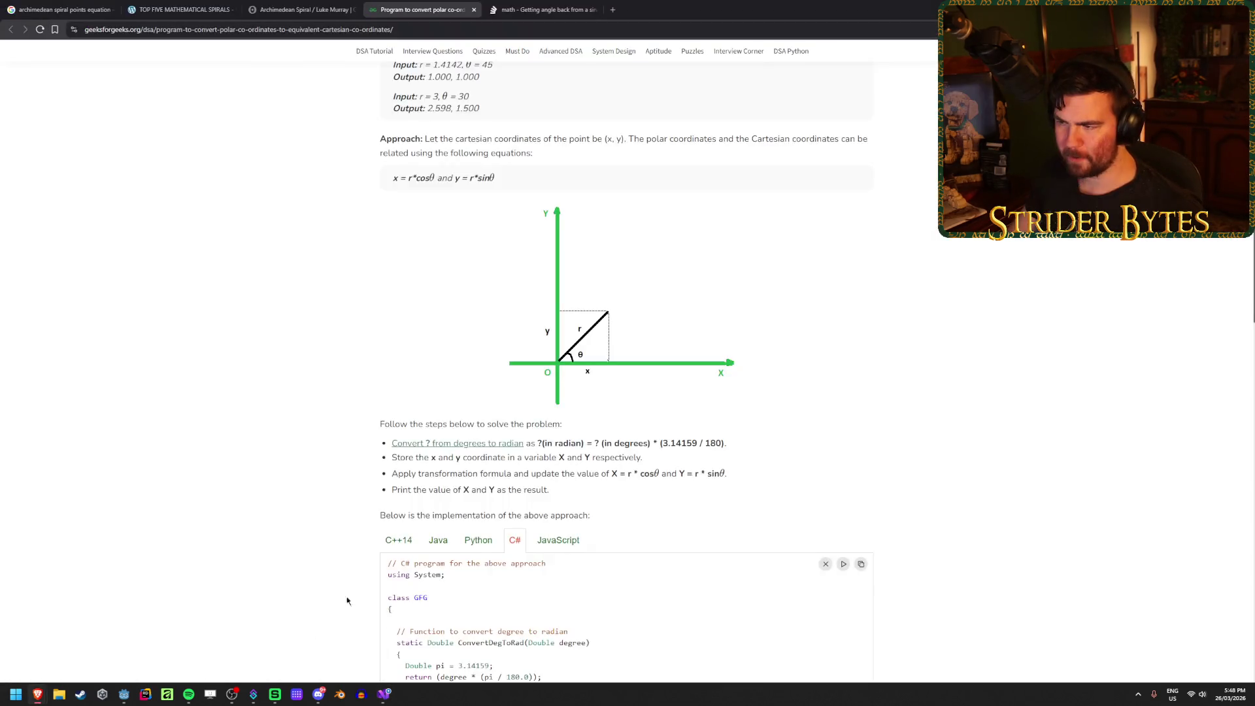
pyautogui.scroll(-2, 415, 234)
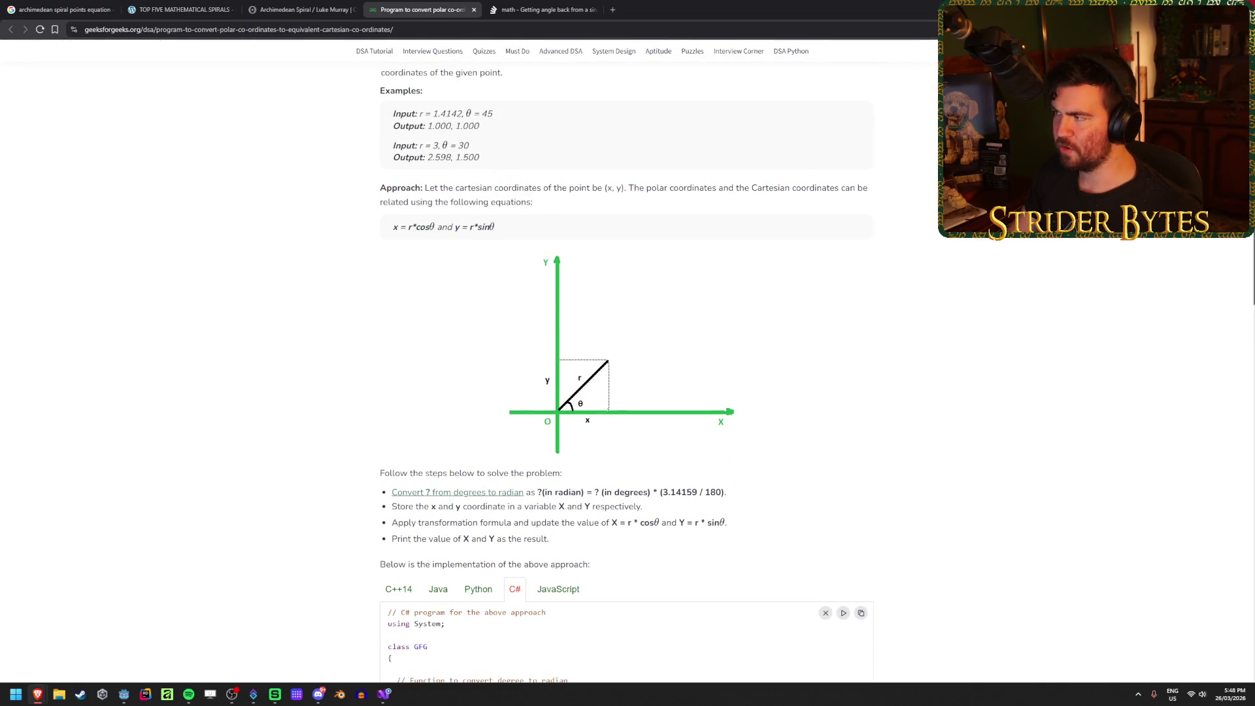
# Step: Delete Mathf.Cos(i * angleStep) from the Vector2 in FitChildInRect
pyautogui.hotkey('alt', 'Tab')
pyautogui.moveTo(639, 484); pyautogui.dragTo(803, 484)
pyautogui.press('Delete')
# Step: Add line 43: float X = spiralRadius * Mathf.Cos(i * angleStep);
pyautogui.click(371, 461)
pyautogui.write('float')
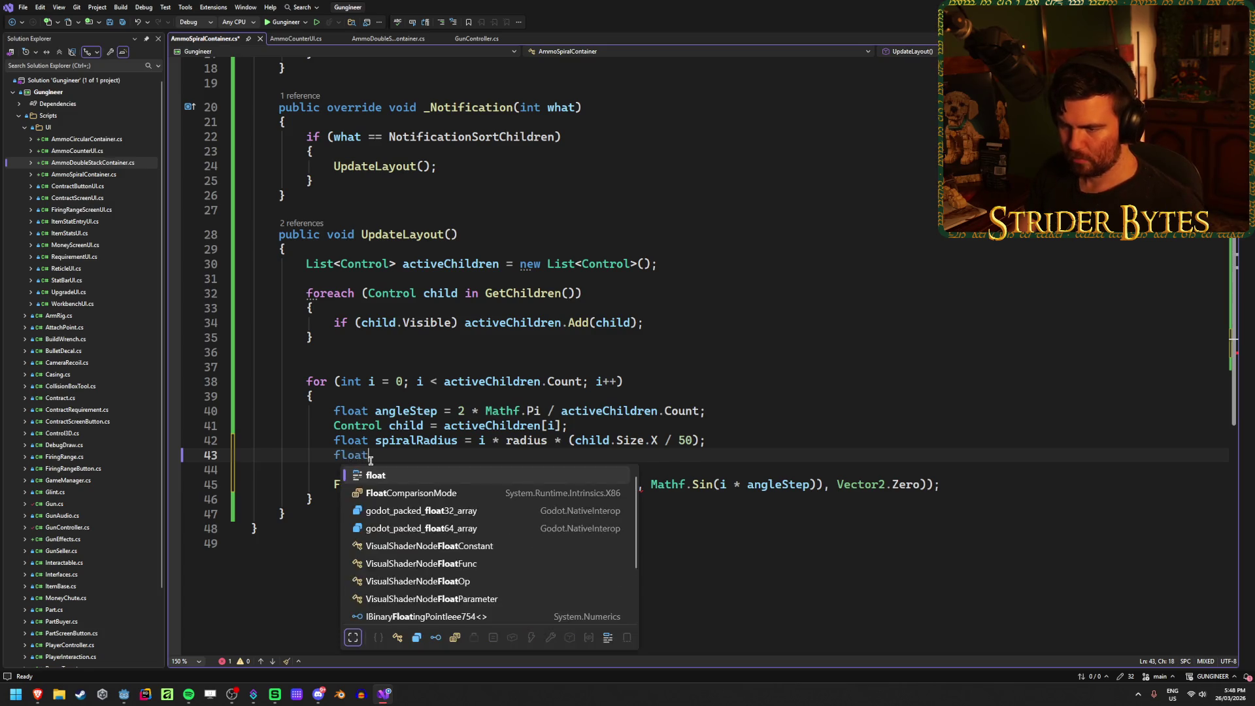
pyautogui.write(' X = Mathf.Cos(i * angleStep)')
pyautogui.press('Escape')
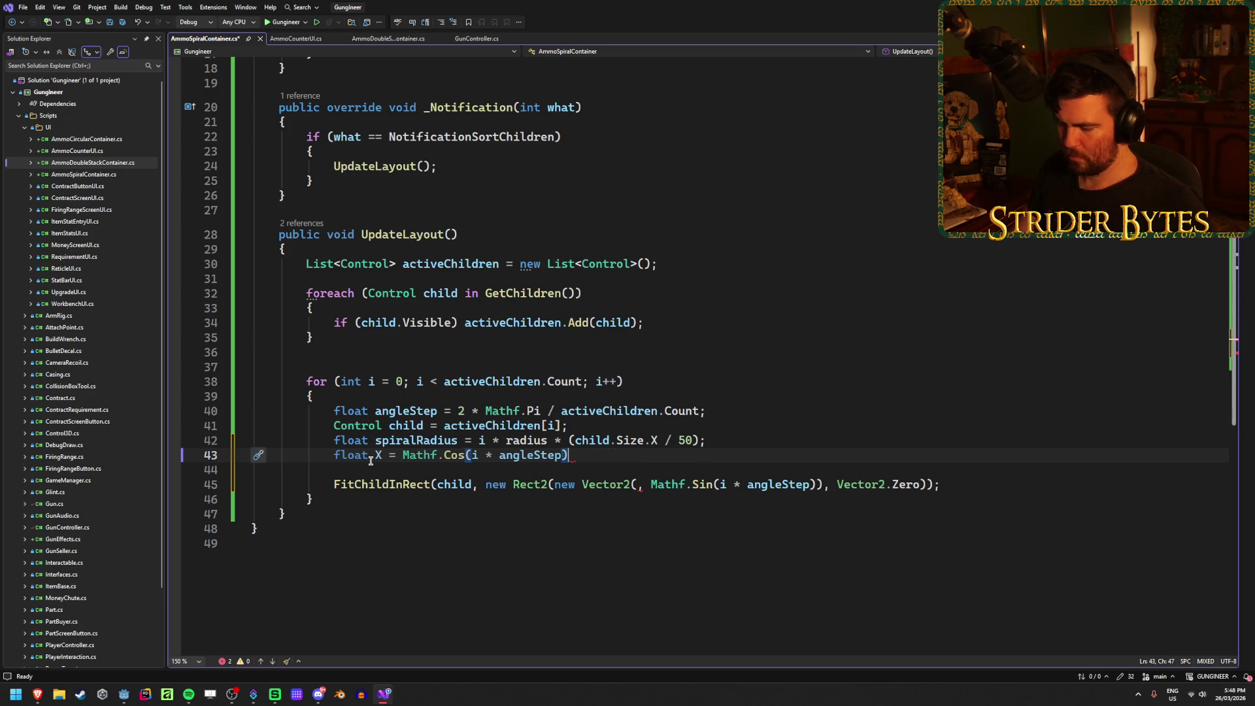
pyautogui.click(403, 454)
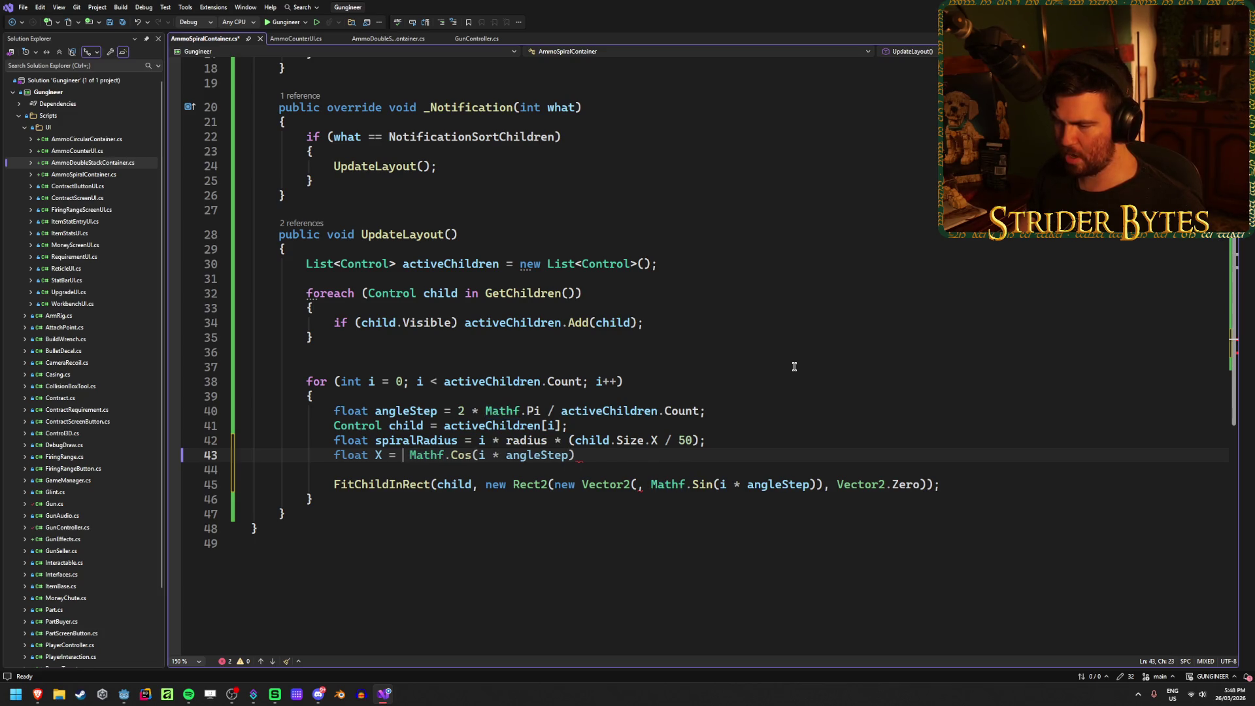
pyautogui.scroll(6, 732, 363)
pyautogui.scroll(-6, 667, 475)
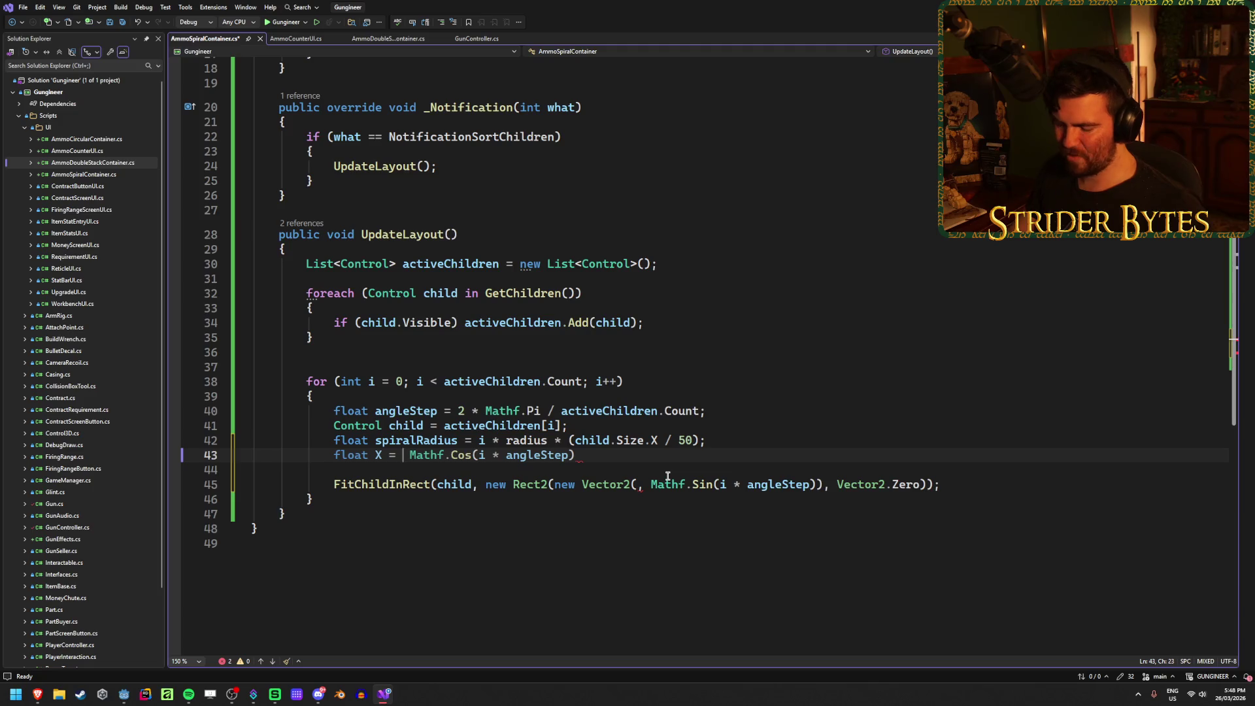
pyautogui.write('spiral')
pyautogui.press('Tab')
pyautogui.write('*')
pyautogui.click(725, 456)
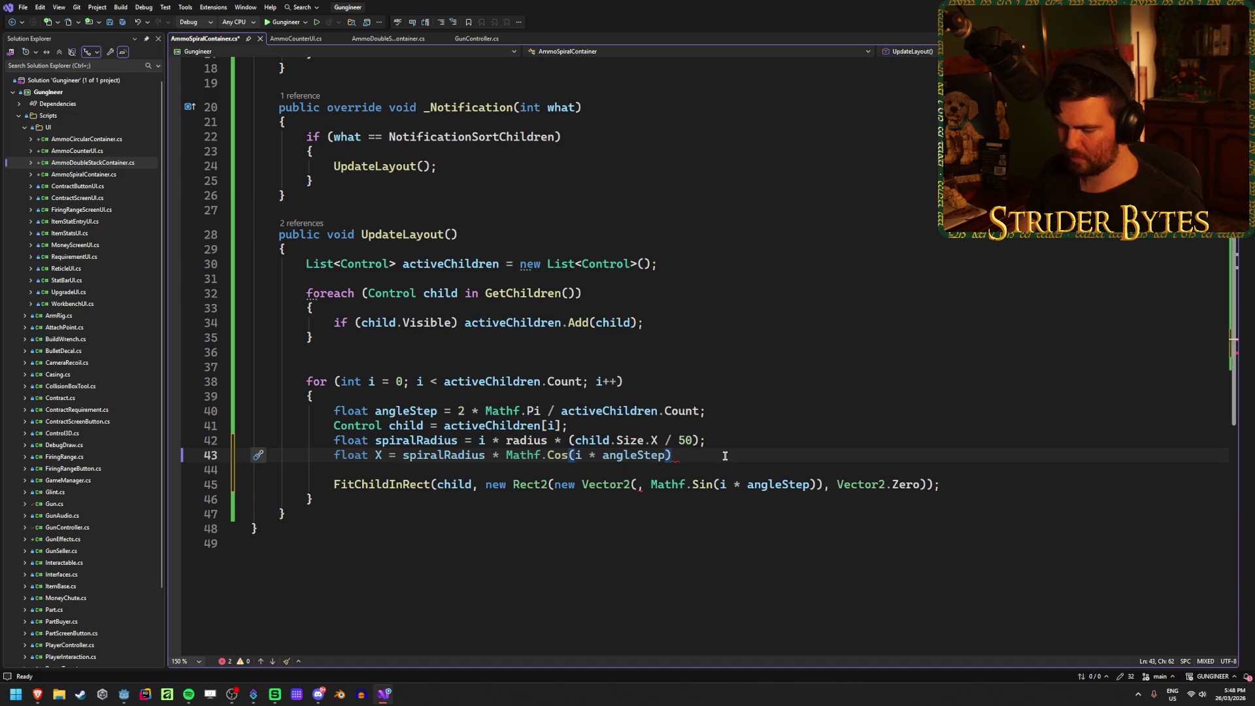
pyautogui.write(';')
pyautogui.press('Return')
# Step: Rename X to lowercase x, add the float y sine line, and save
pyautogui.write('float')
pyautogui.press('Up')
pyautogui.press('Delete')
pyautogui.write('x')
pyautogui.press('Down')
pyautogui.write('y')
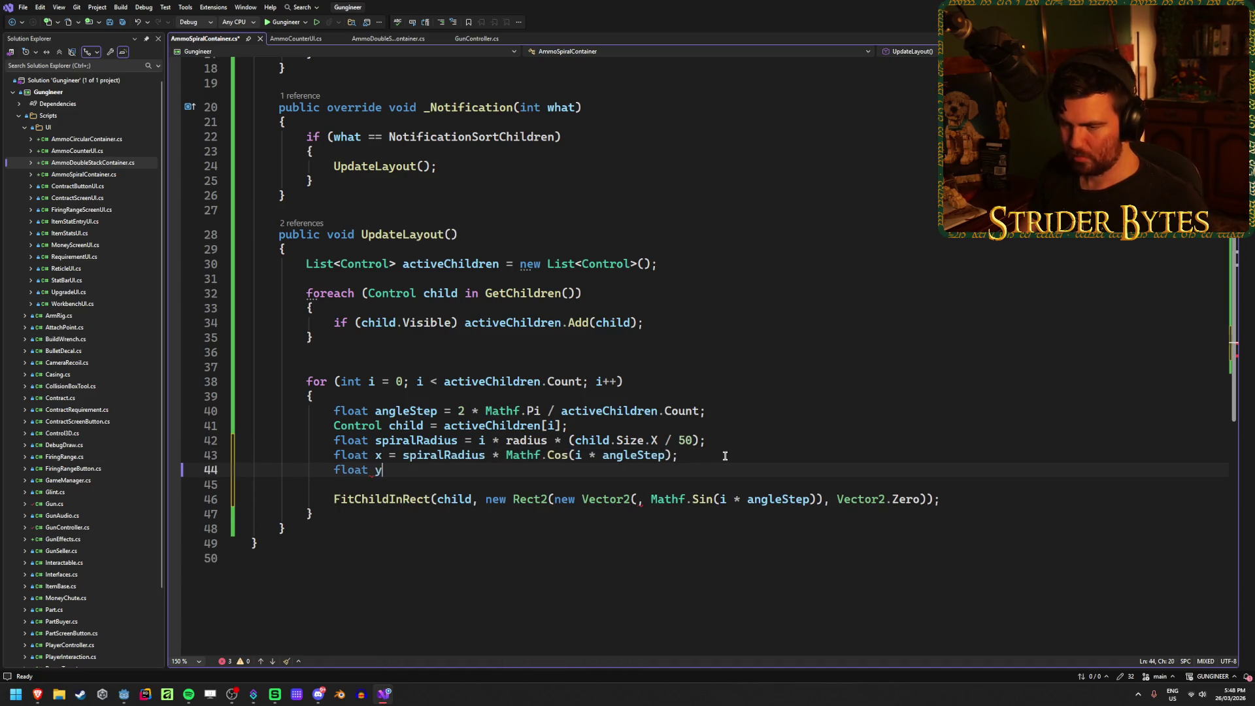
pyautogui.write(' =')
pyautogui.press('Tab')
pyautogui.press('Tab')
pyautogui.hotkey('ctrl', 's')
# Step: Replace the Vector2 arguments with (x,y), save, and switch to Godot to preview
pyautogui.moveTo(823, 500); pyautogui.dragTo(639, 500)
pyautogui.write('x,y)')
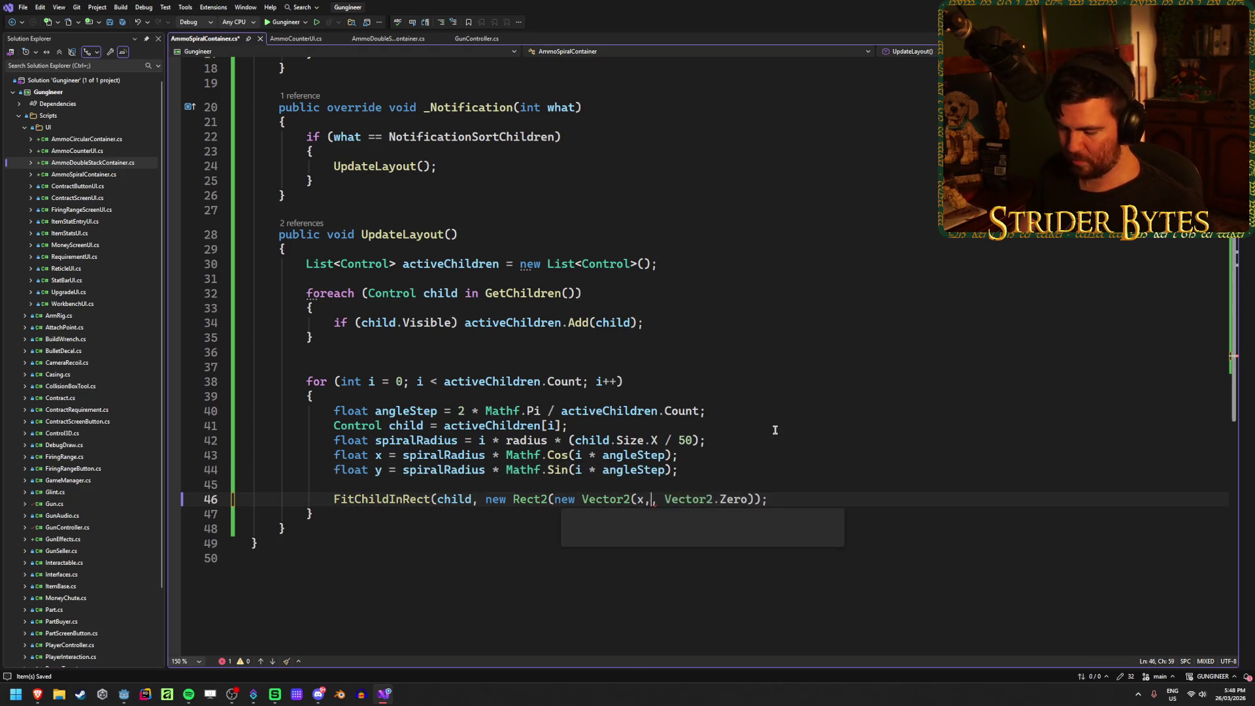
pyautogui.hotkey('ctrl', 's')
pyautogui.click(805, 499)
pyautogui.click(730, 442)
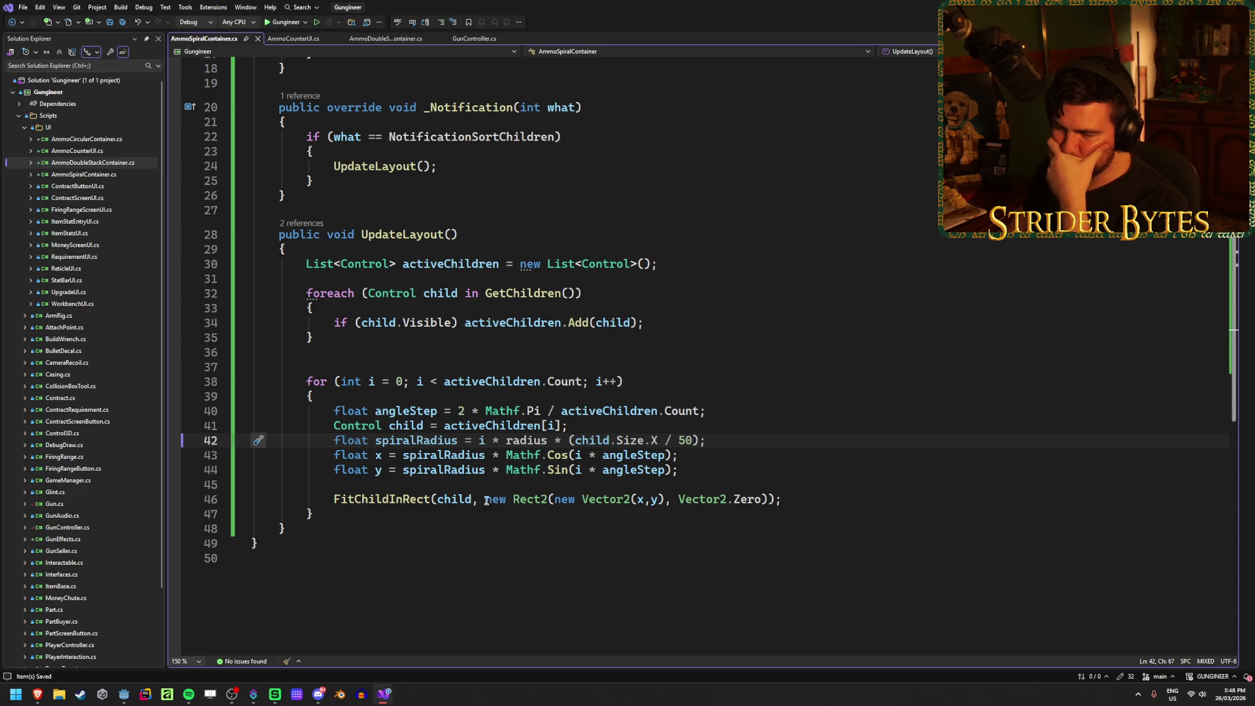
pyautogui.click(696, 470)
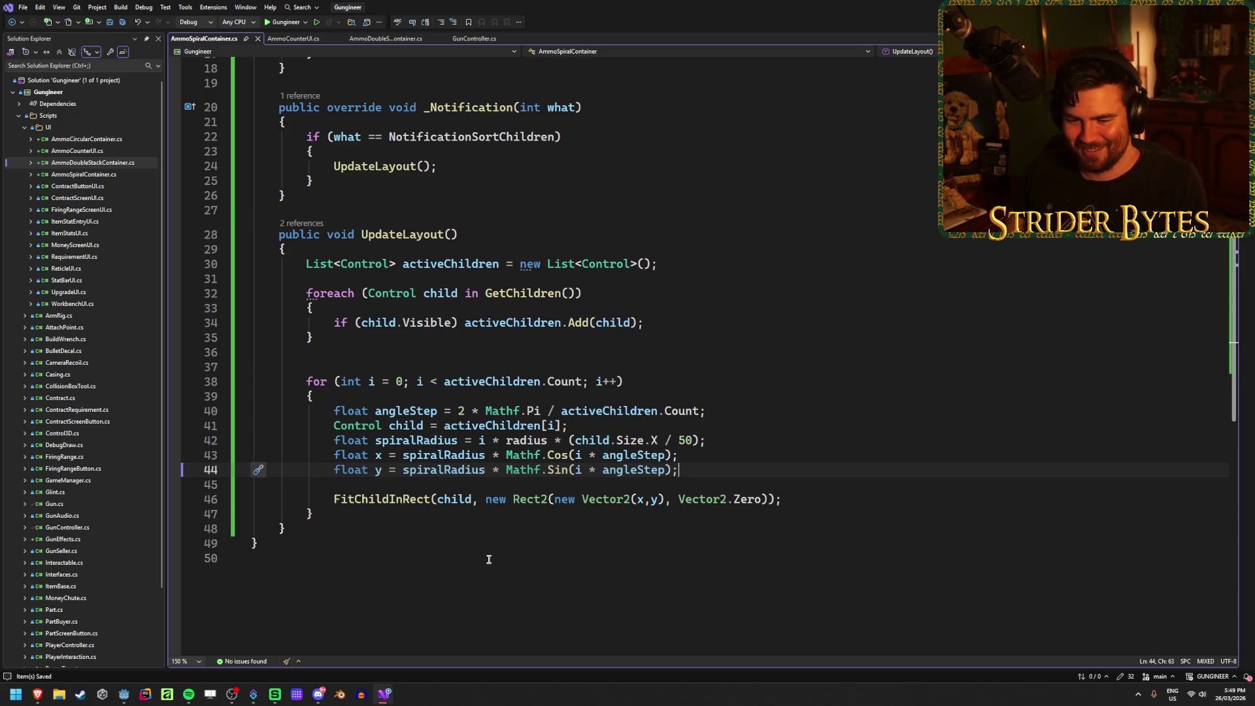
pyautogui.click(121, 696)
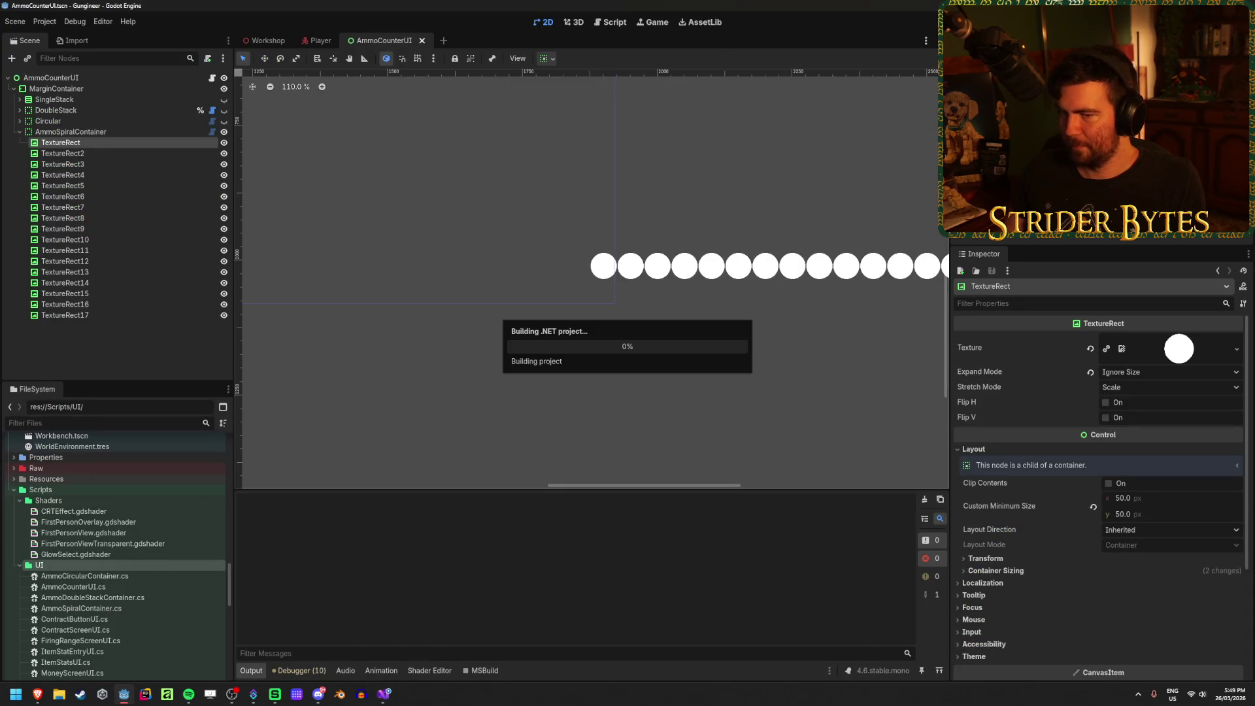
# Step: Select AmmoSpiralContainer and hide TextureRect16 and TextureRect17 to preview the spiral
pyautogui.click(104, 132)
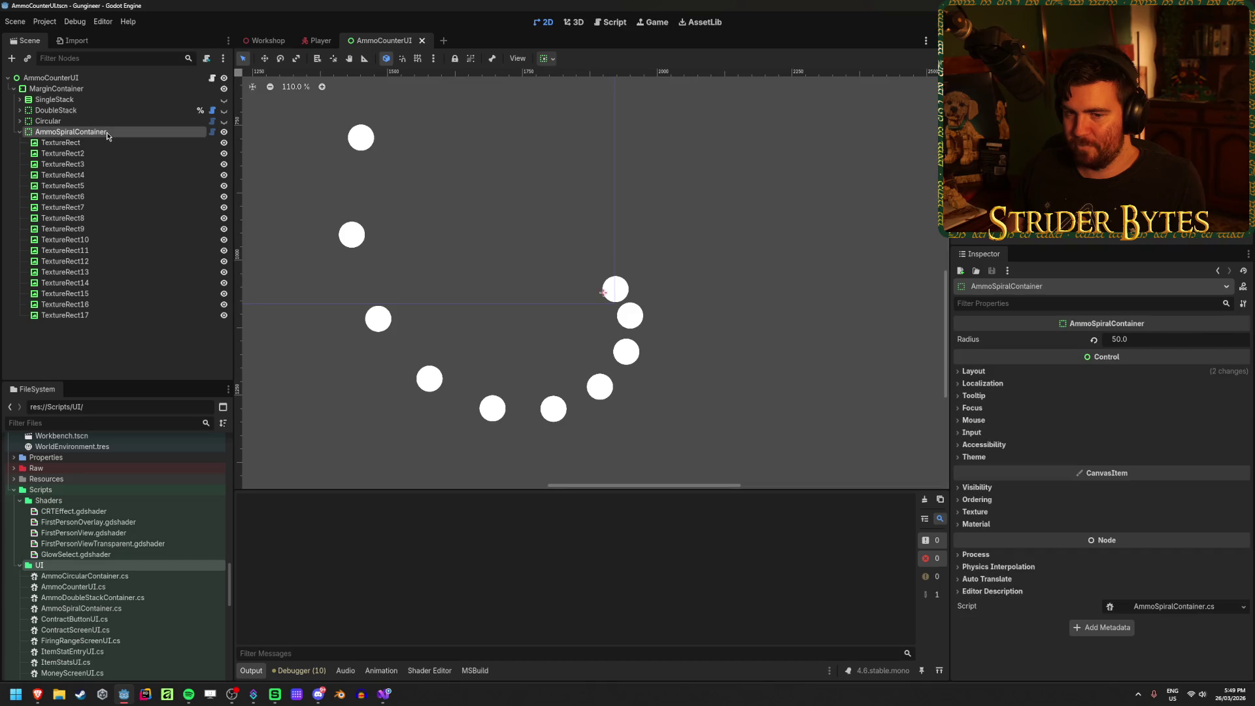
pyautogui.click(224, 315)
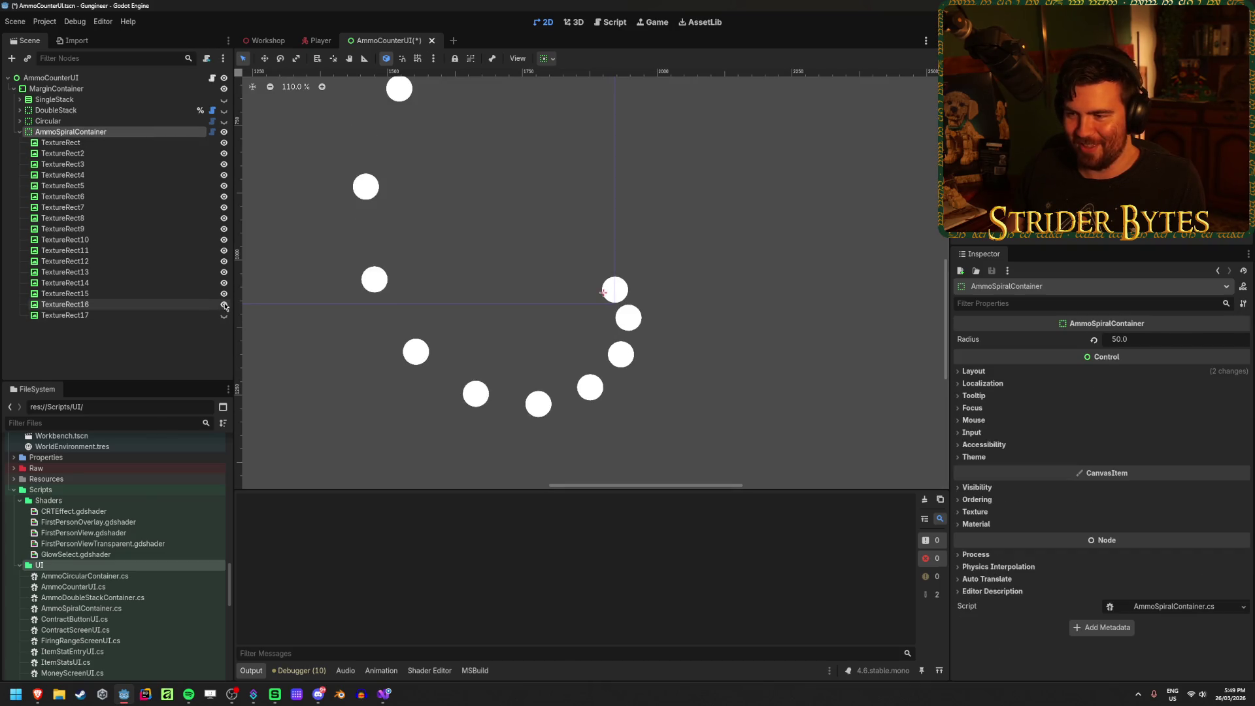
pyautogui.click(224, 305)
# Step: Set the container's Radius to 25, save the scene, and return to the code
pyautogui.moveTo(1119, 339)
pyautogui.mouseDown()
pyautogui.moveTo(1078, 339)
pyautogui.moveTo(1147, 342)
pyautogui.mouseUp()
pyautogui.click(1148, 343)
pyautogui.write('25')
pyautogui.press('Return')
pyautogui.hotkey('ctrl', 's')
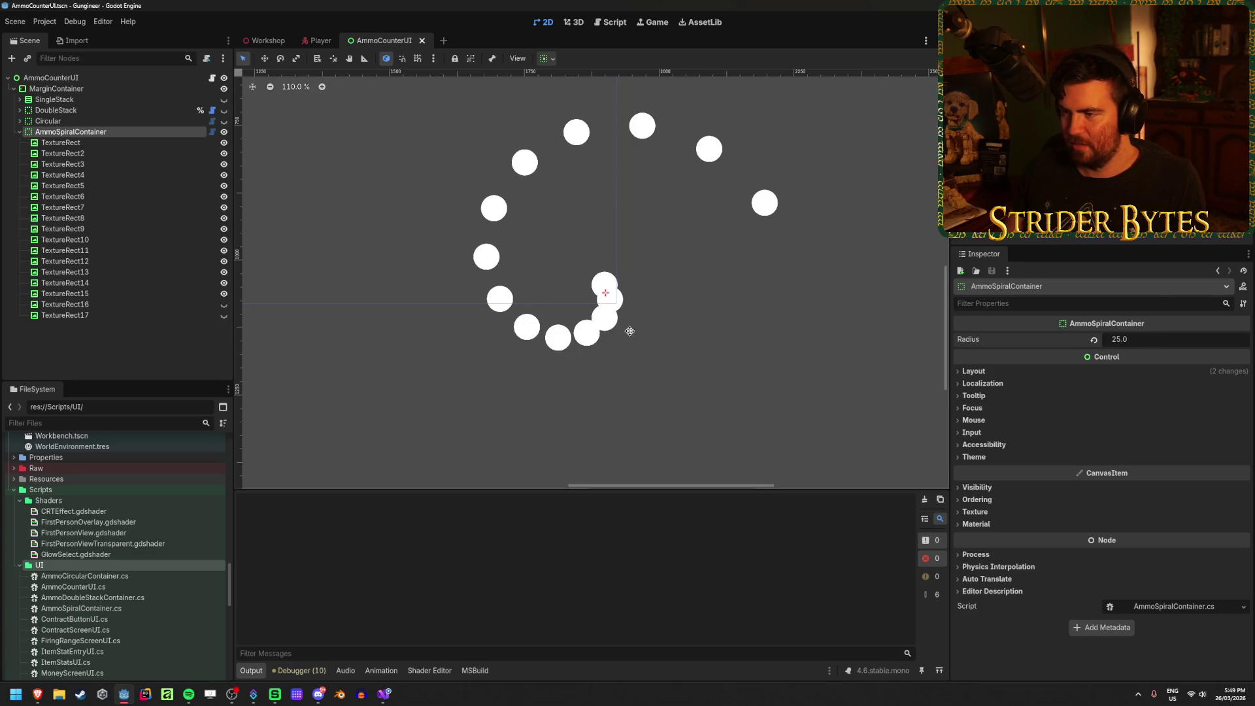
pyautogui.scroll(1, 611, 382)
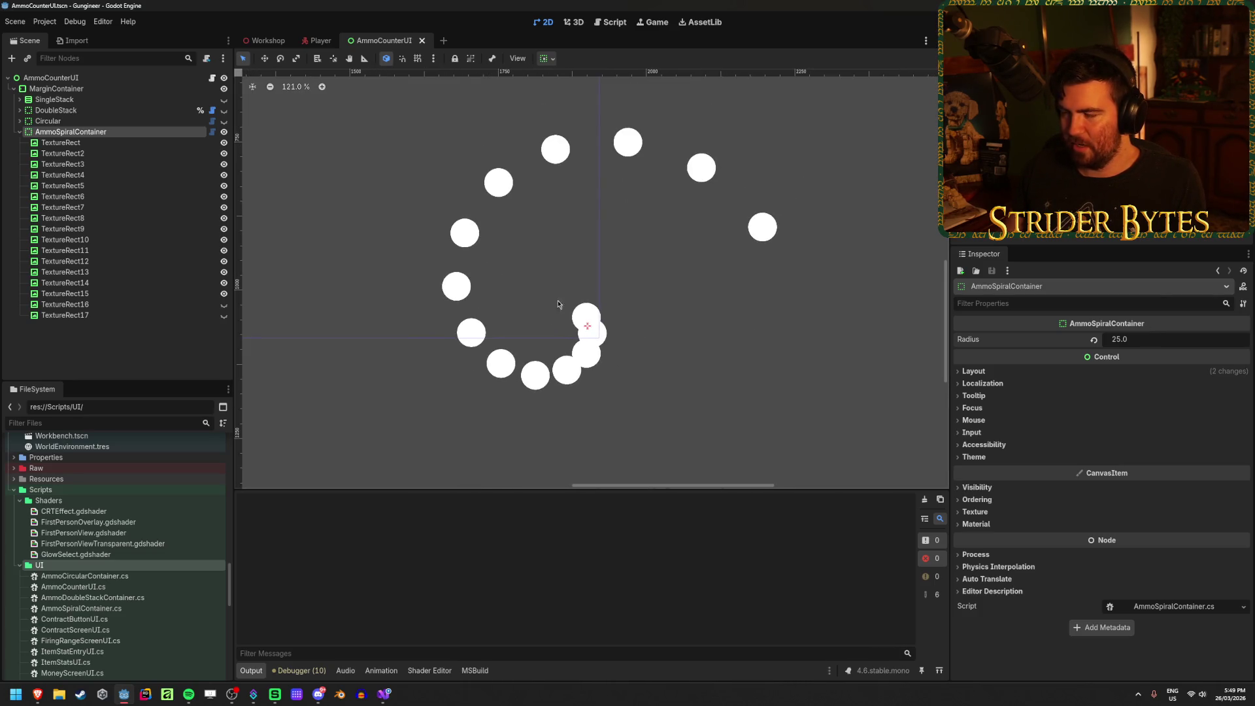
pyautogui.click(386, 694)
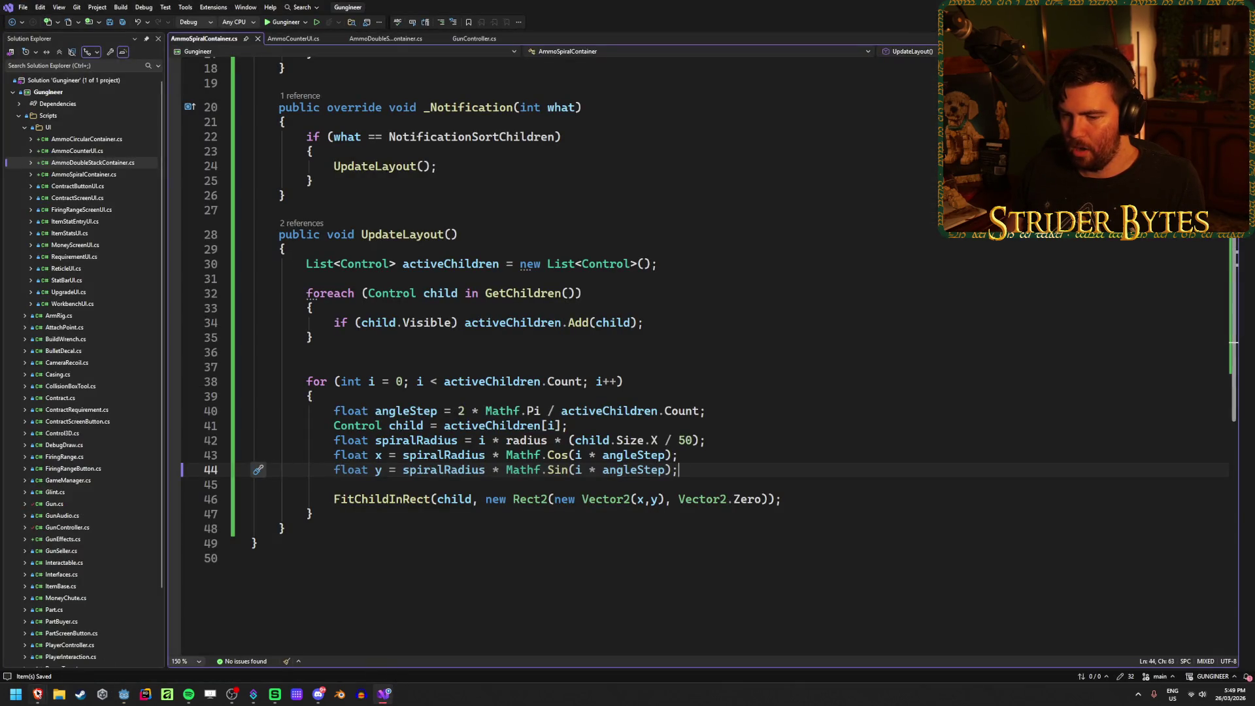
# Step: Delete ' * (child.Size.X / 50)' and 'i * ' on line 42 so spiralRadius = radius
pyautogui.moveTo(38, 694)
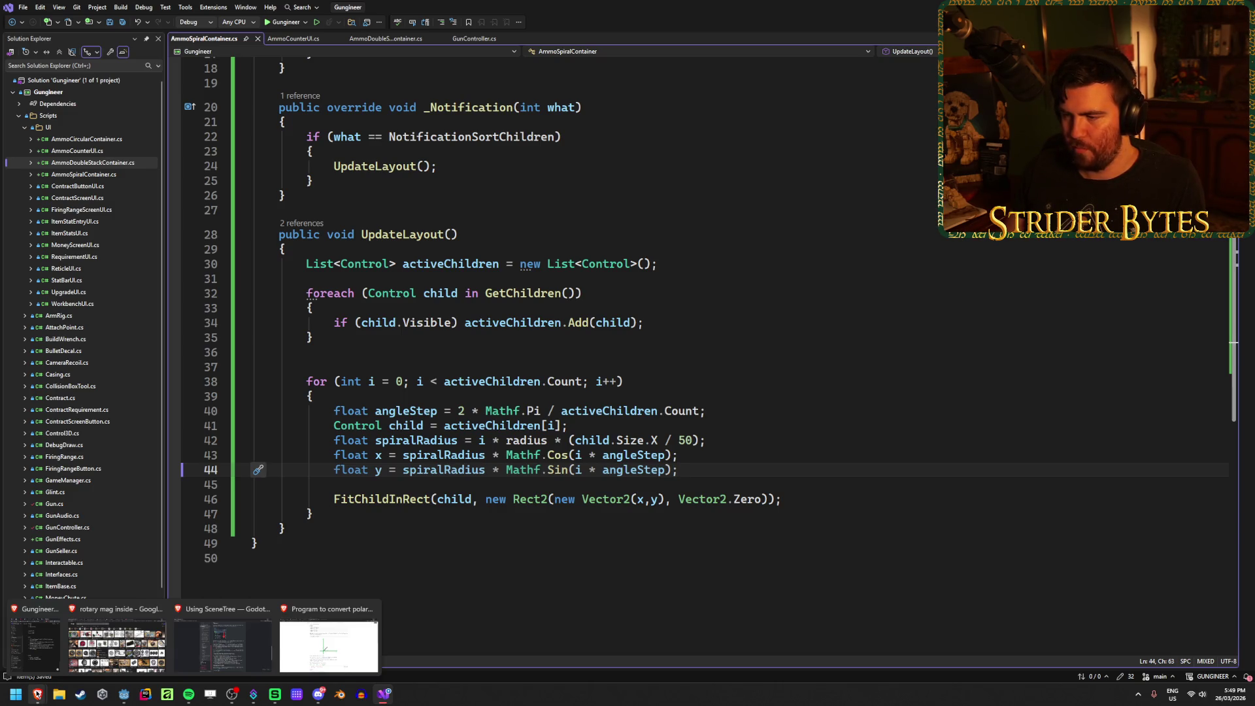
pyautogui.moveTo(698, 440); pyautogui.dragTo(547, 443)
pyautogui.press('Delete')
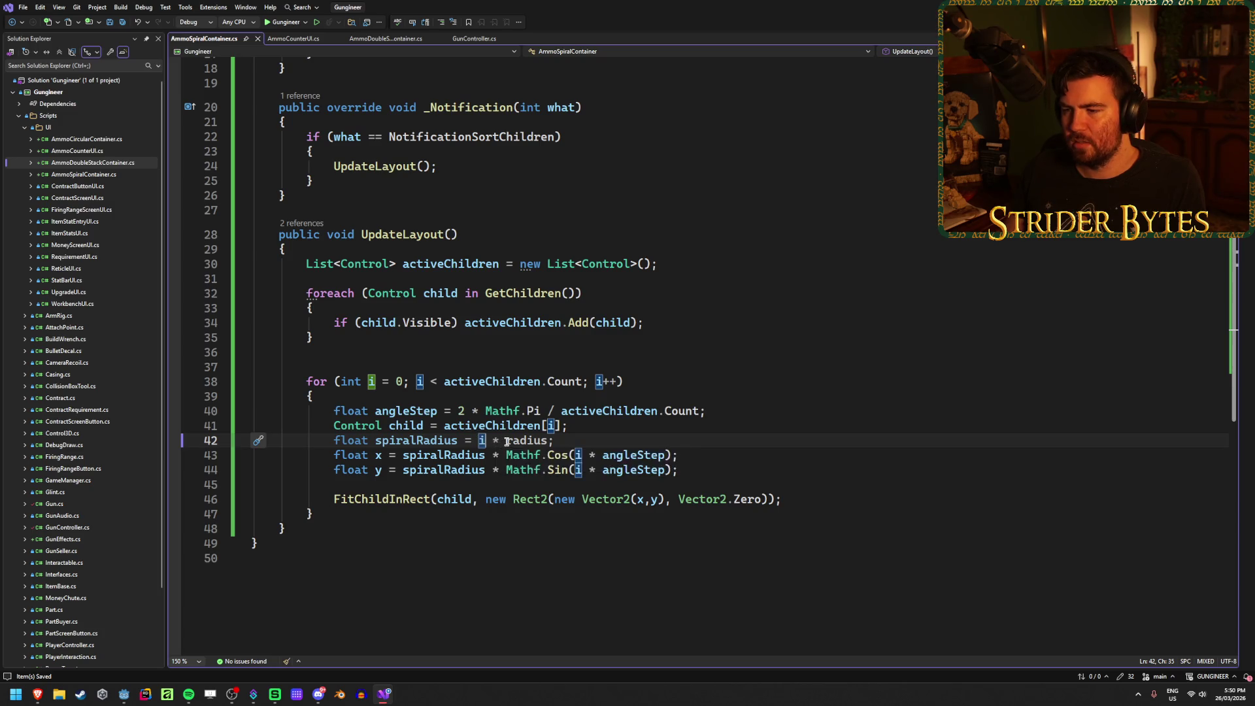
pyautogui.moveTo(505, 441); pyautogui.dragTo(480, 442)
pyautogui.press('BackSpace')
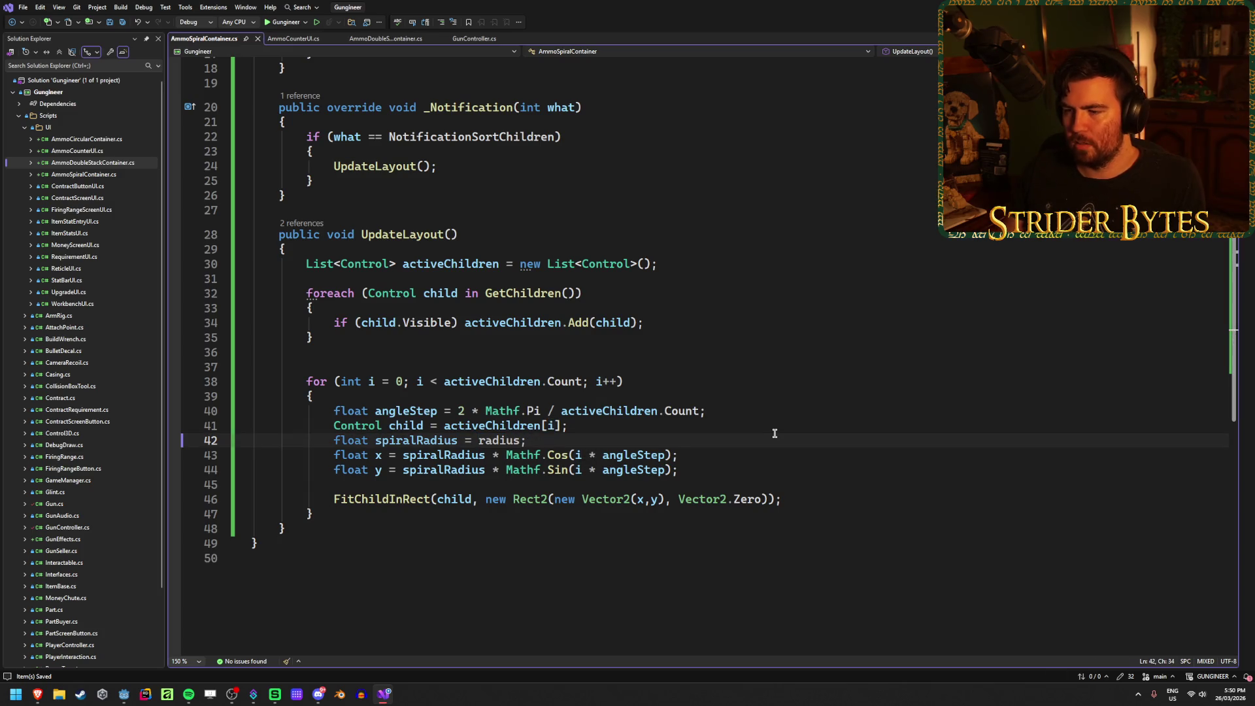
pyautogui.hotkey('alt', 'Tab')
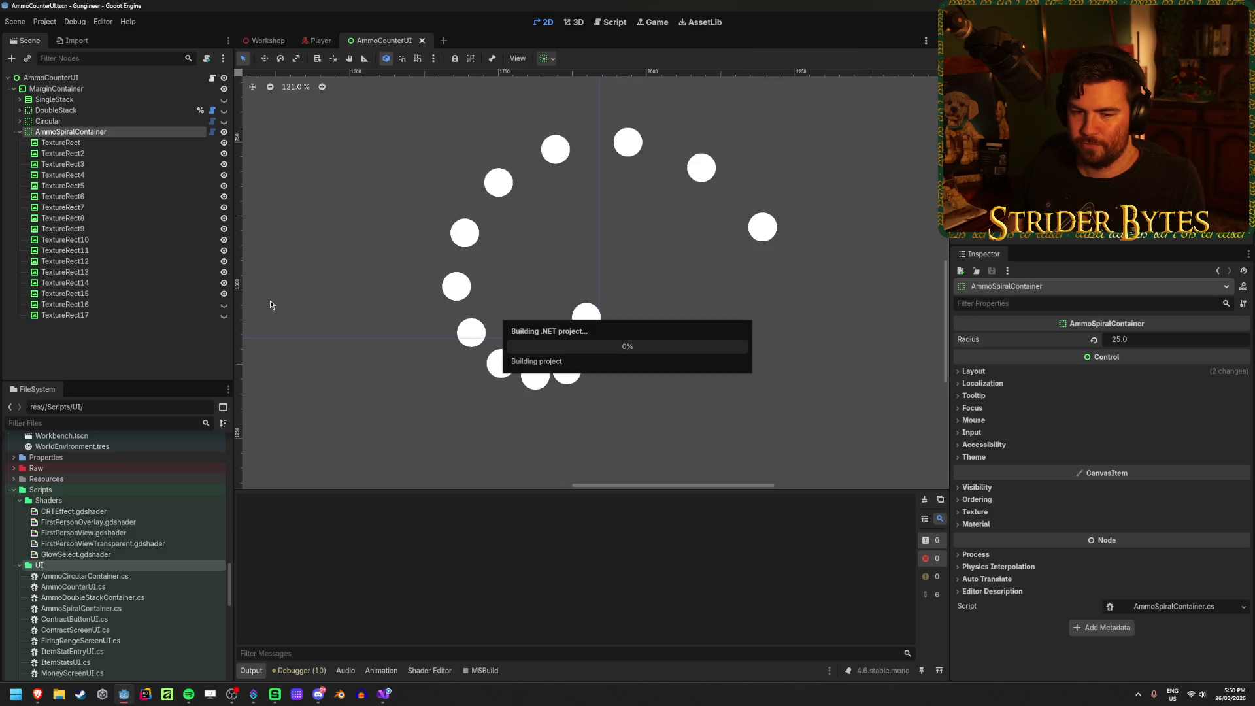
# Step: Set the AmmoSpiralContainer Radius to 150 for an evenly spaced ring, glancing back at the code
pyautogui.click(224, 304)
pyautogui.click(223, 304)
pyautogui.click(1167, 340)
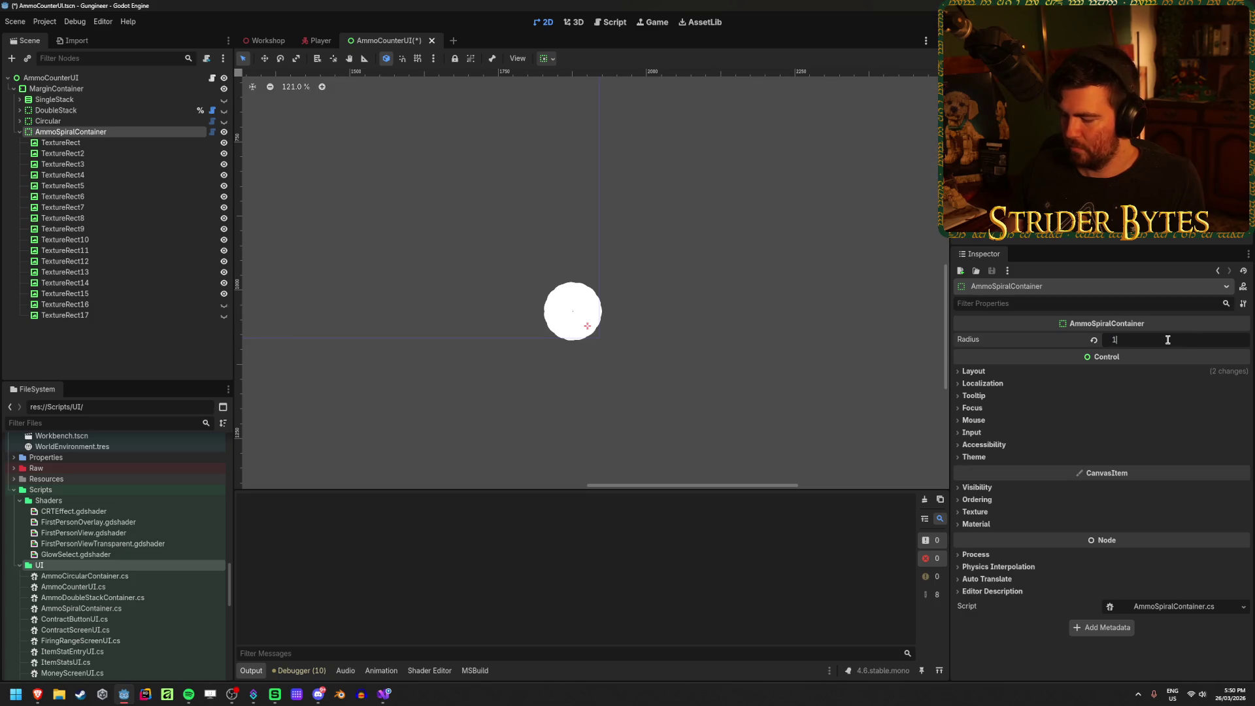
pyautogui.write('50')
pyautogui.press('Return')
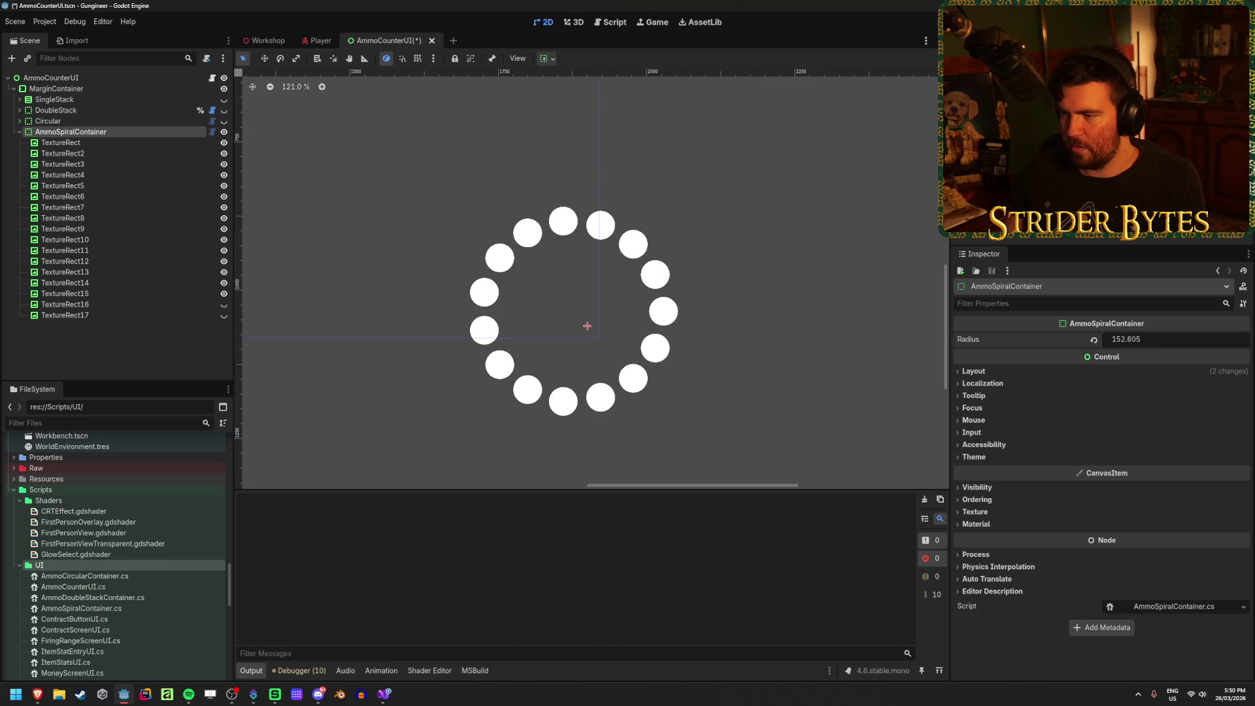
pyautogui.click(381, 699)
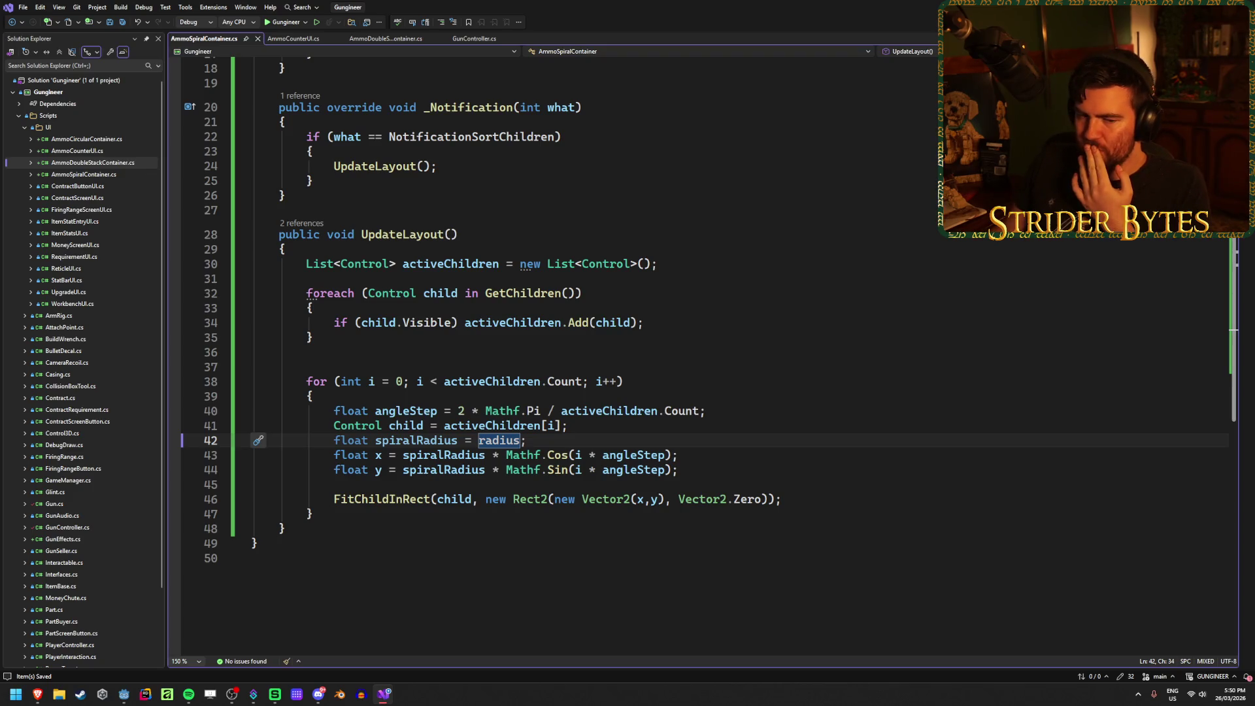
pyautogui.hotkey('alt', 'Tab')
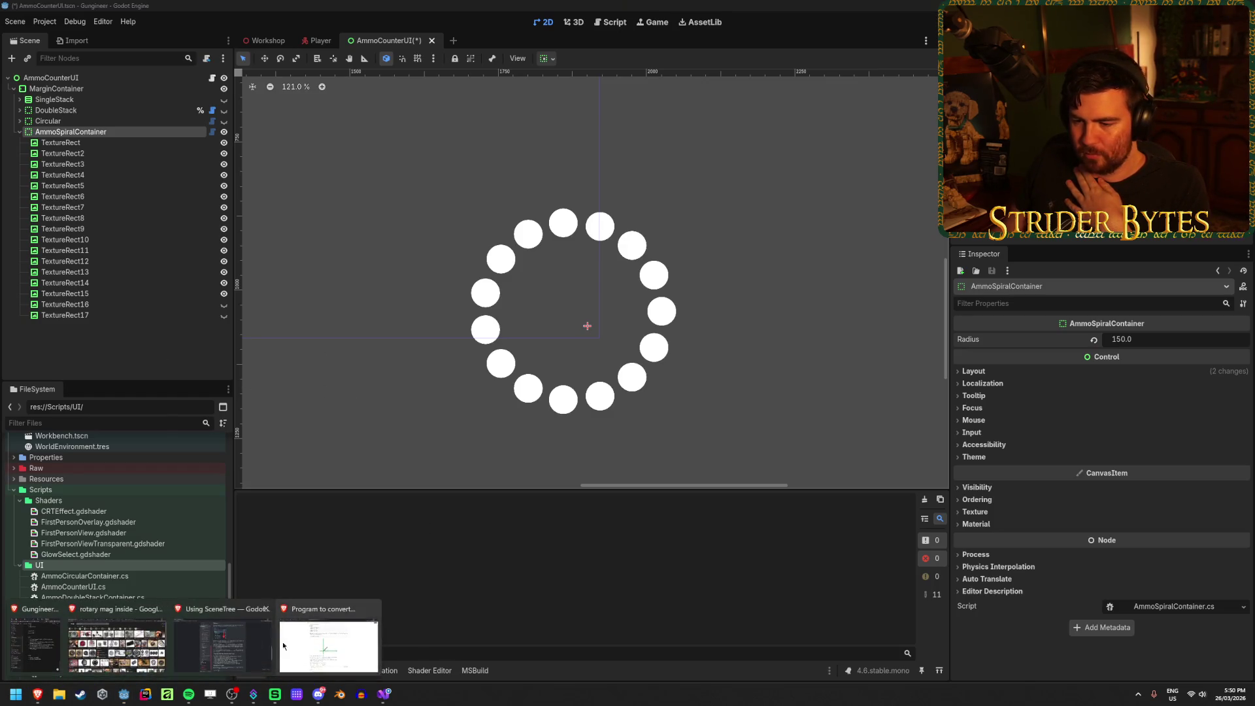
pyautogui.click(315, 647)
# Step: In the Archimedean spiral article, drag the Desmos slider a to see how the spiral widens
pyautogui.click(543, 9)
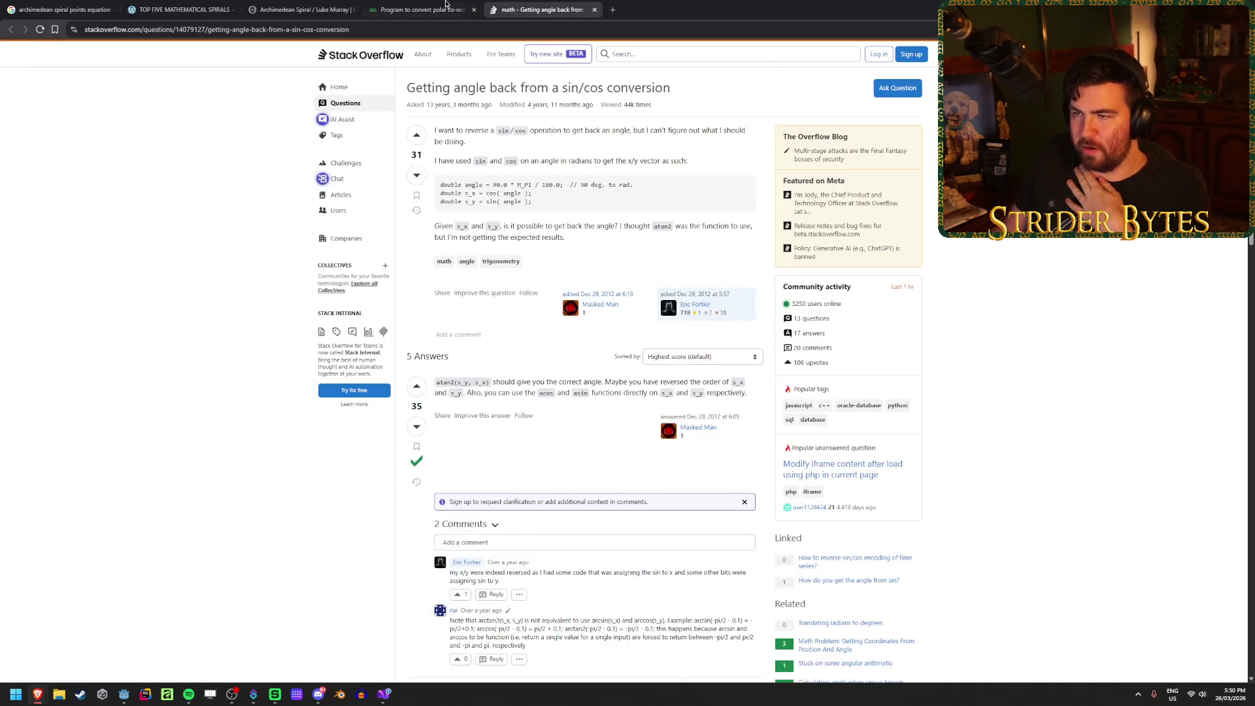
pyautogui.click(267, 5)
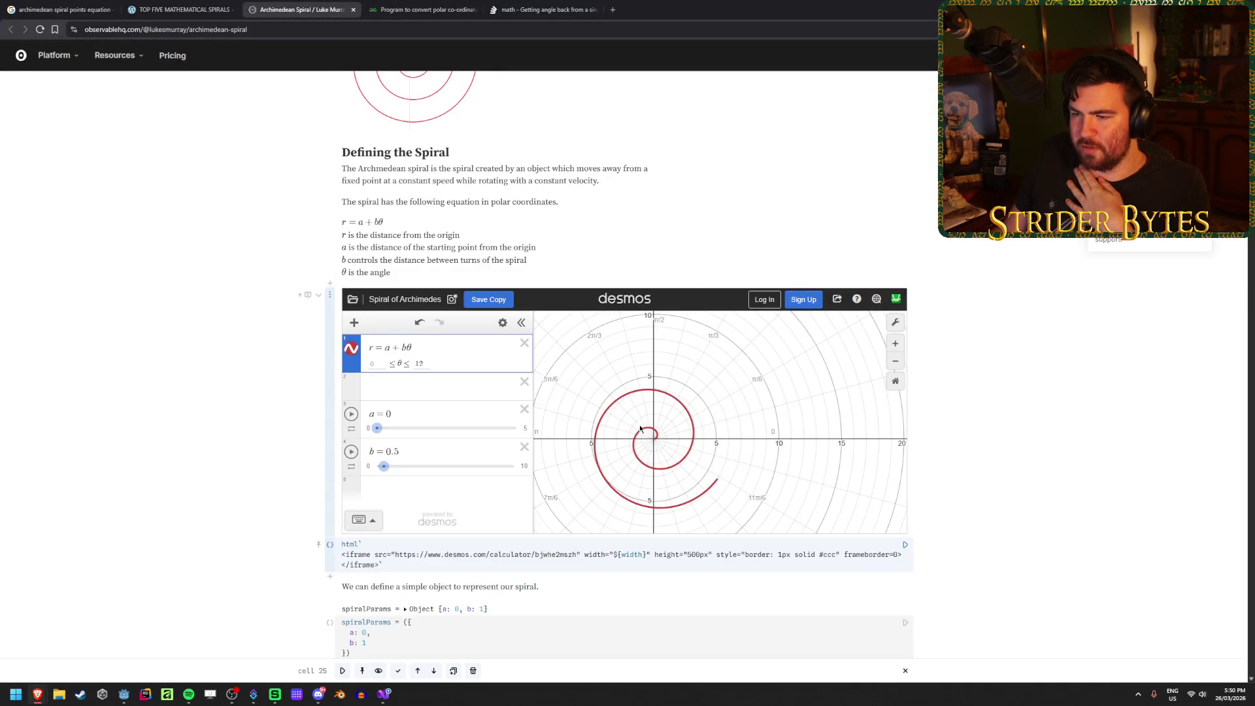
pyautogui.scroll(-2, 275, 421)
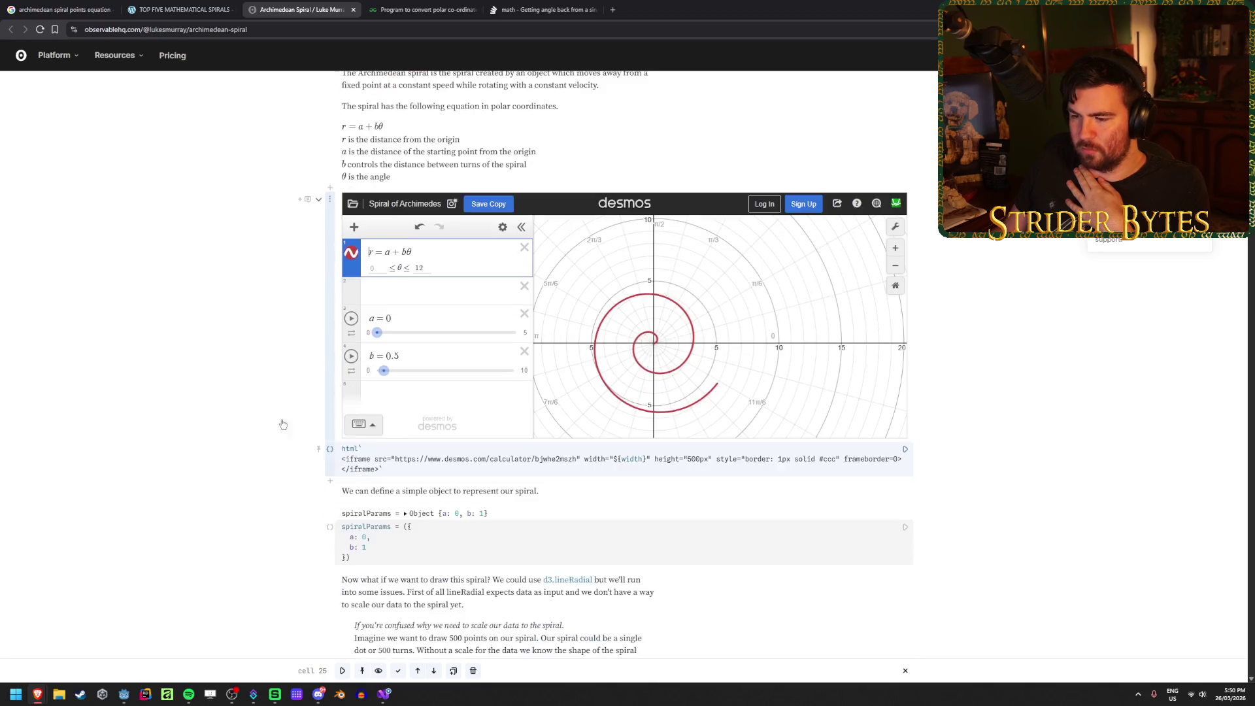
pyautogui.click(407, 535)
pyautogui.click(361, 452)
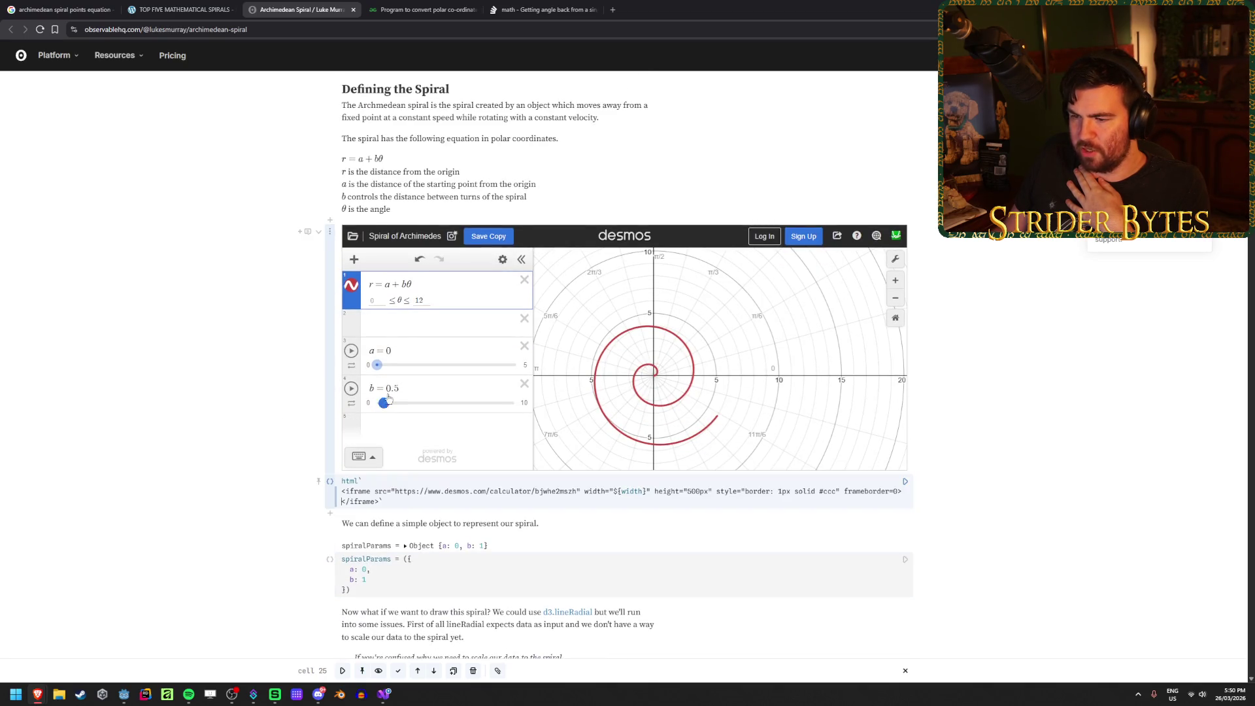
pyautogui.click(358, 456)
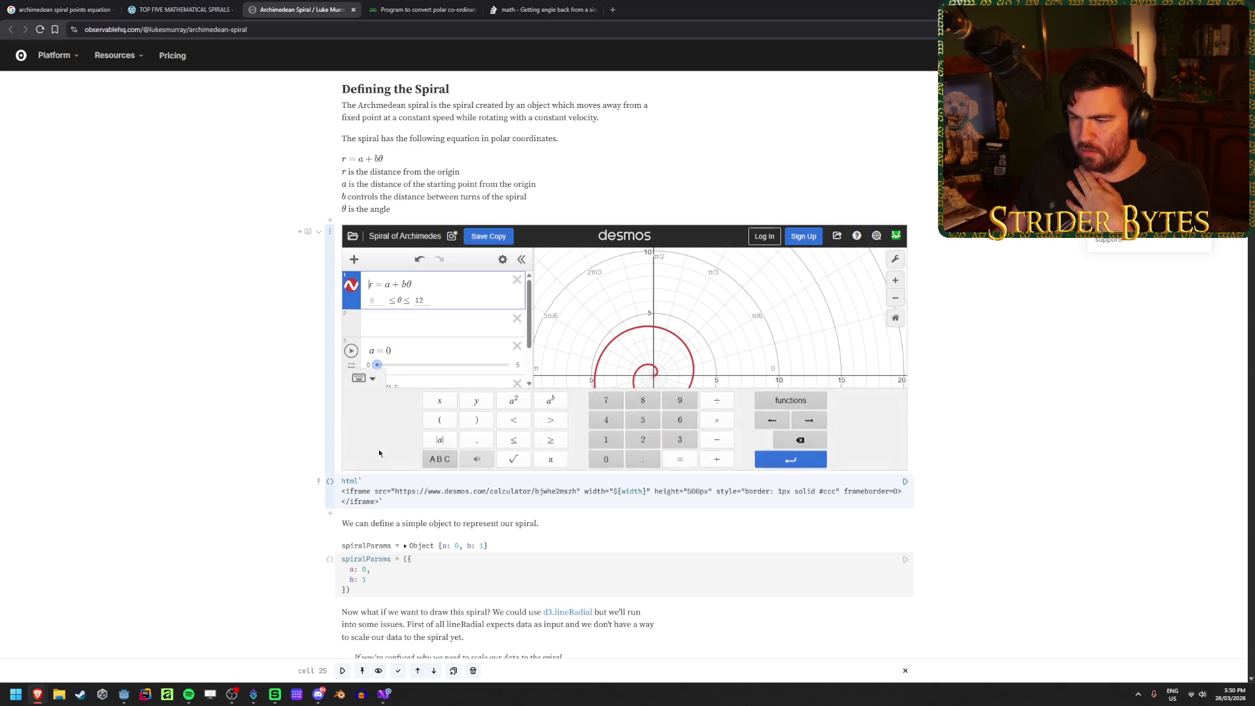
pyautogui.click(359, 377)
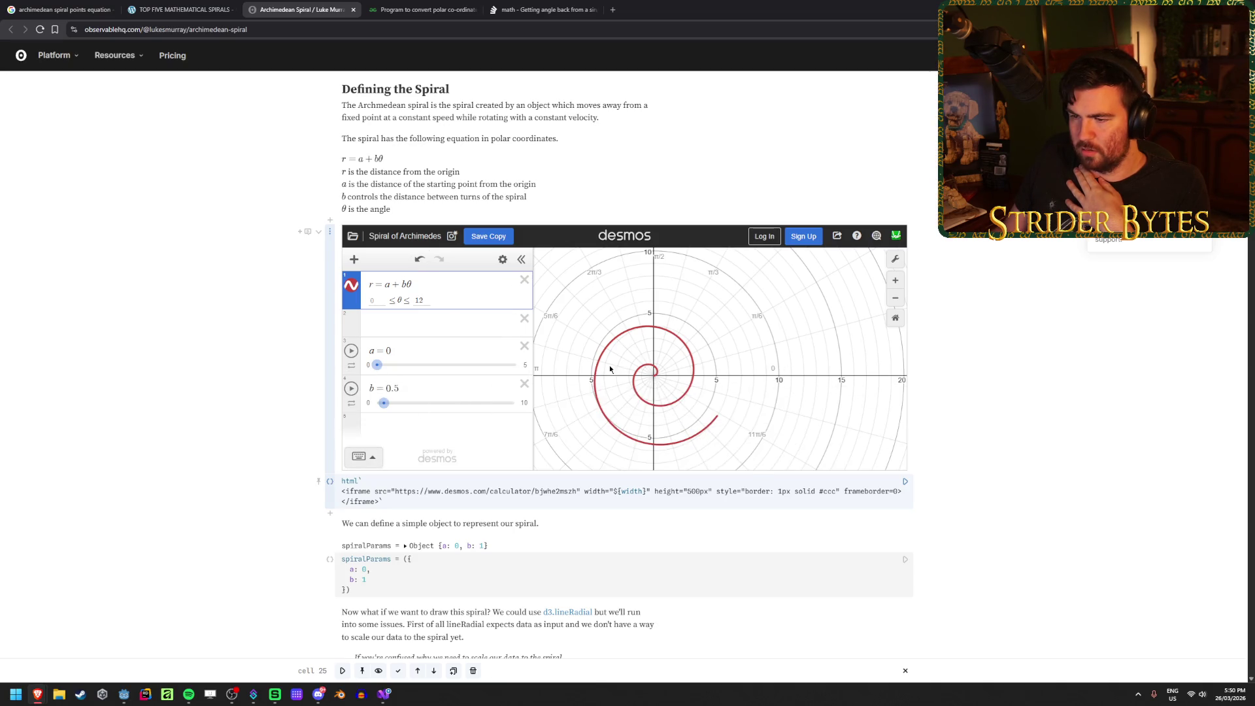
pyautogui.moveTo(377, 365)
pyautogui.mouseDown()
pyautogui.moveTo(462, 364)
pyautogui.moveTo(330, 387)
pyautogui.moveTo(504, 362)
pyautogui.moveTo(376, 367)
pyautogui.mouseUp()
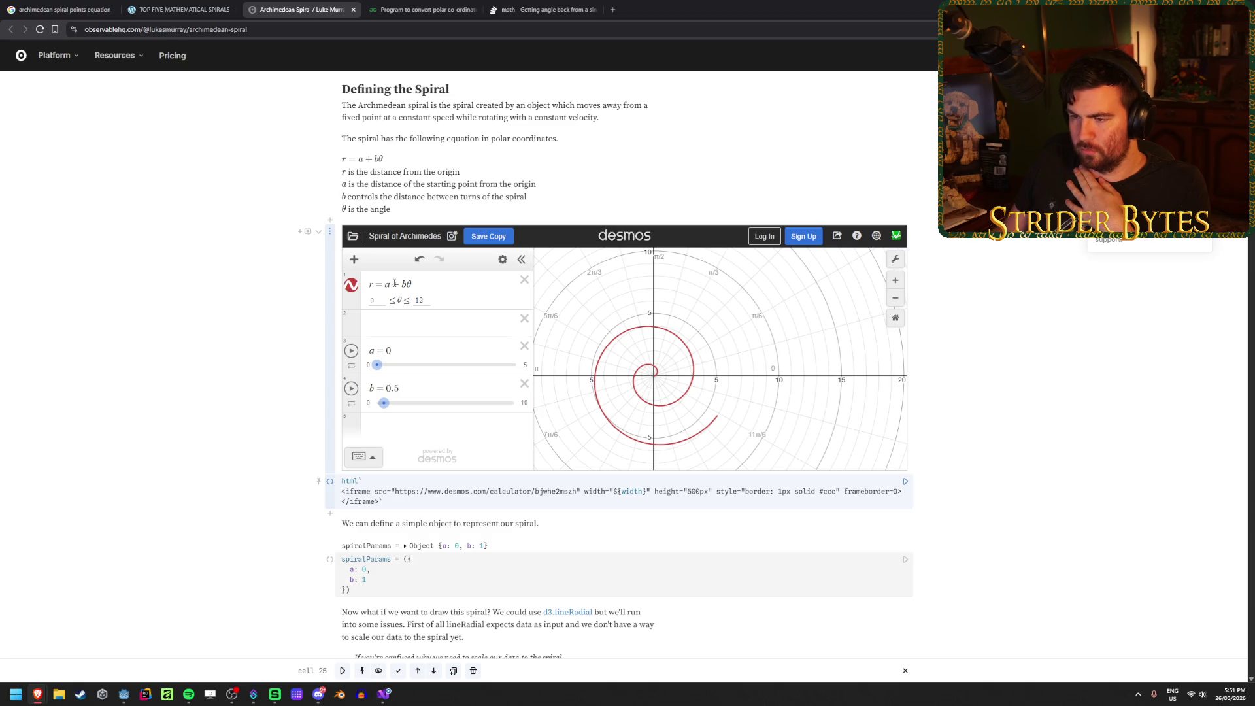
pyautogui.moveTo(379, 364)
pyautogui.mouseDown()
pyautogui.moveTo(518, 374)
pyautogui.moveTo(376, 383)
pyautogui.mouseUp()
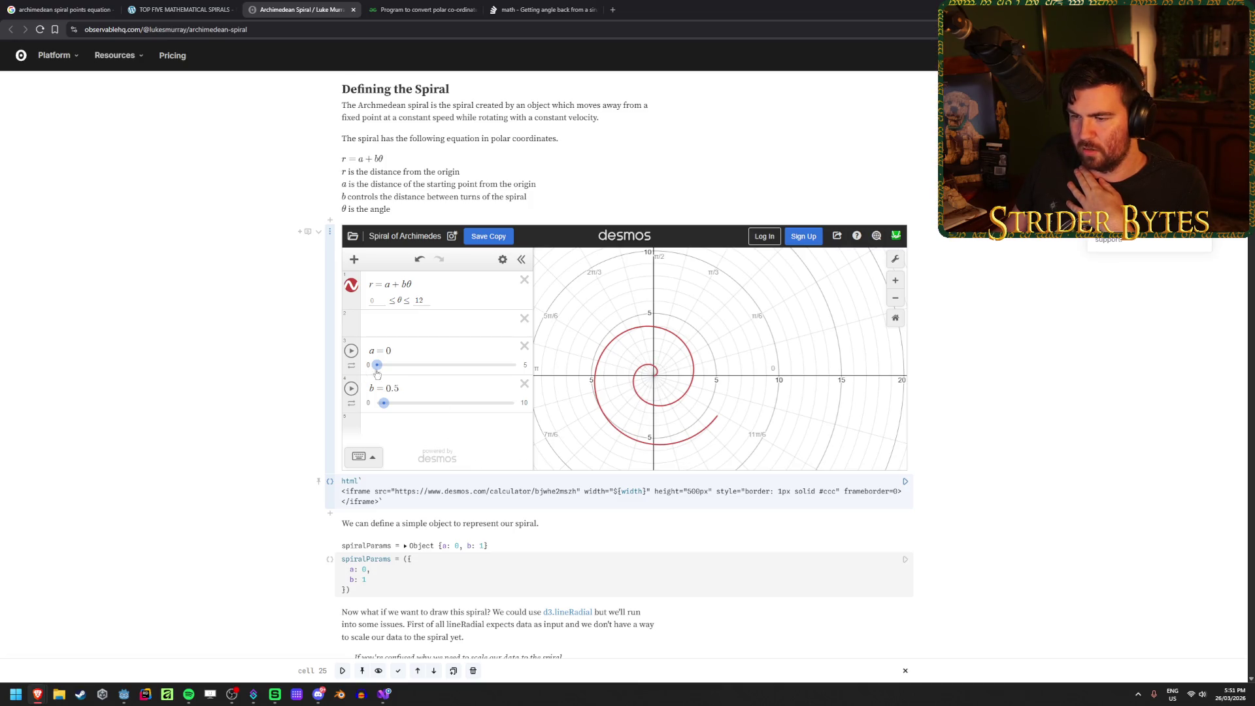
pyautogui.moveTo(379, 368)
pyautogui.mouseDown()
pyautogui.moveTo(539, 353)
pyautogui.moveTo(268, 356)
pyautogui.mouseUp()
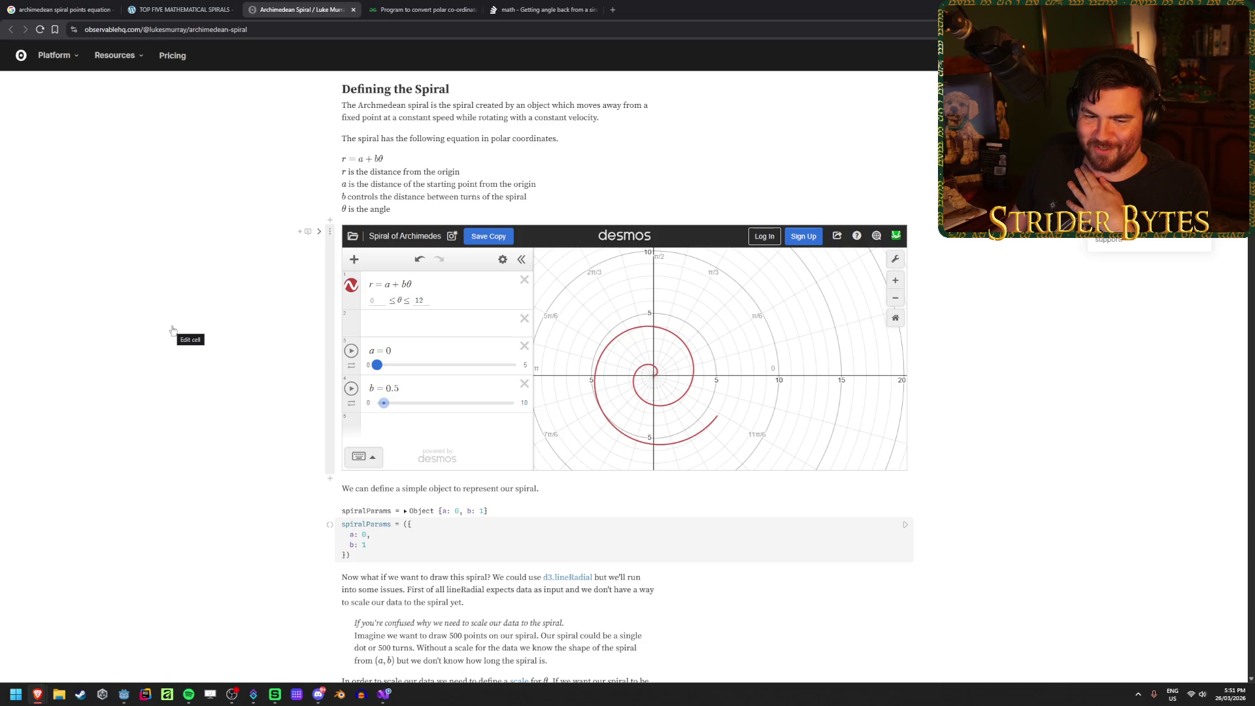
# Step: Read the GeeksforGeeks polar-to-Cartesian conversion article, then return to the spiral code
pyautogui.click(415, 6)
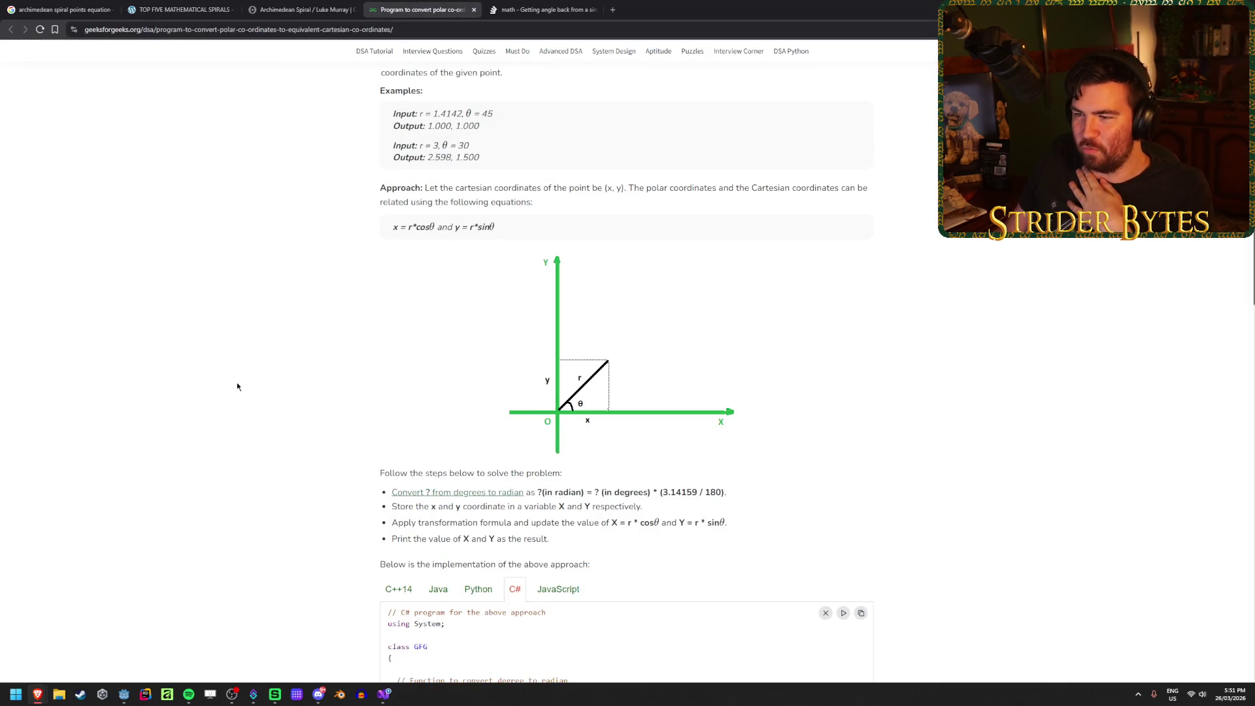
pyautogui.scroll(1, 249, 409)
pyautogui.scroll(-1, 249, 406)
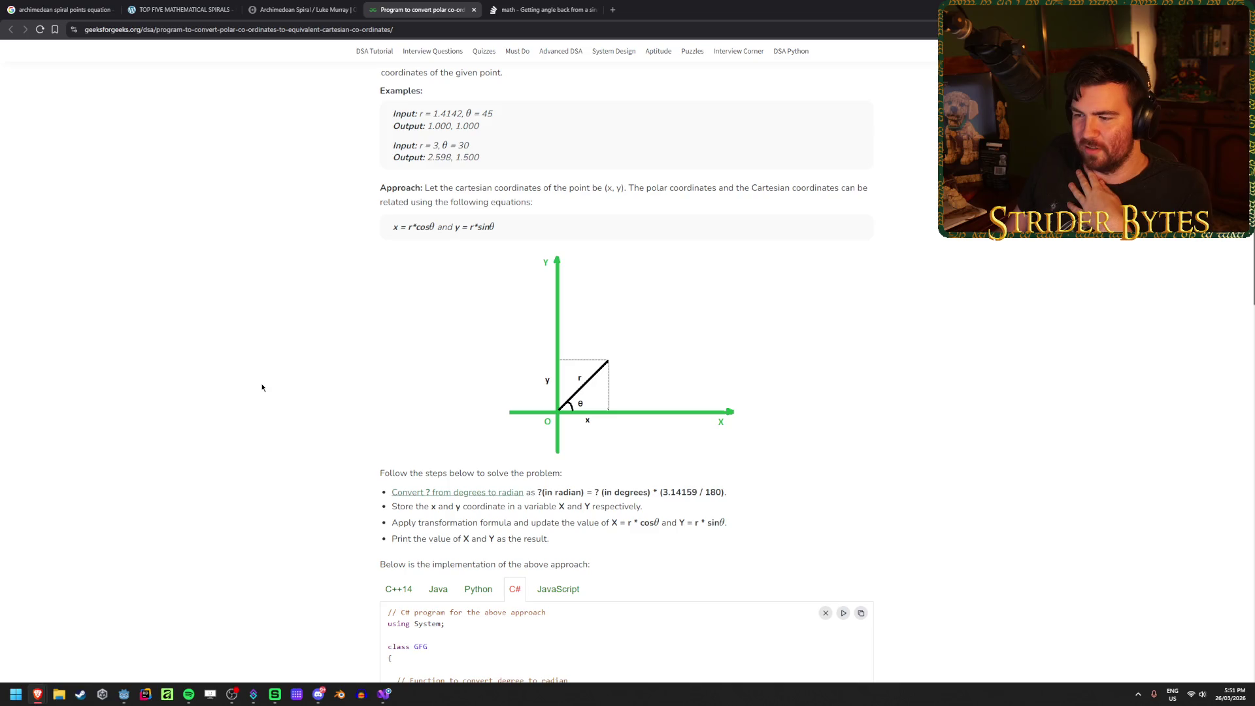
pyautogui.scroll(-1, 262, 388)
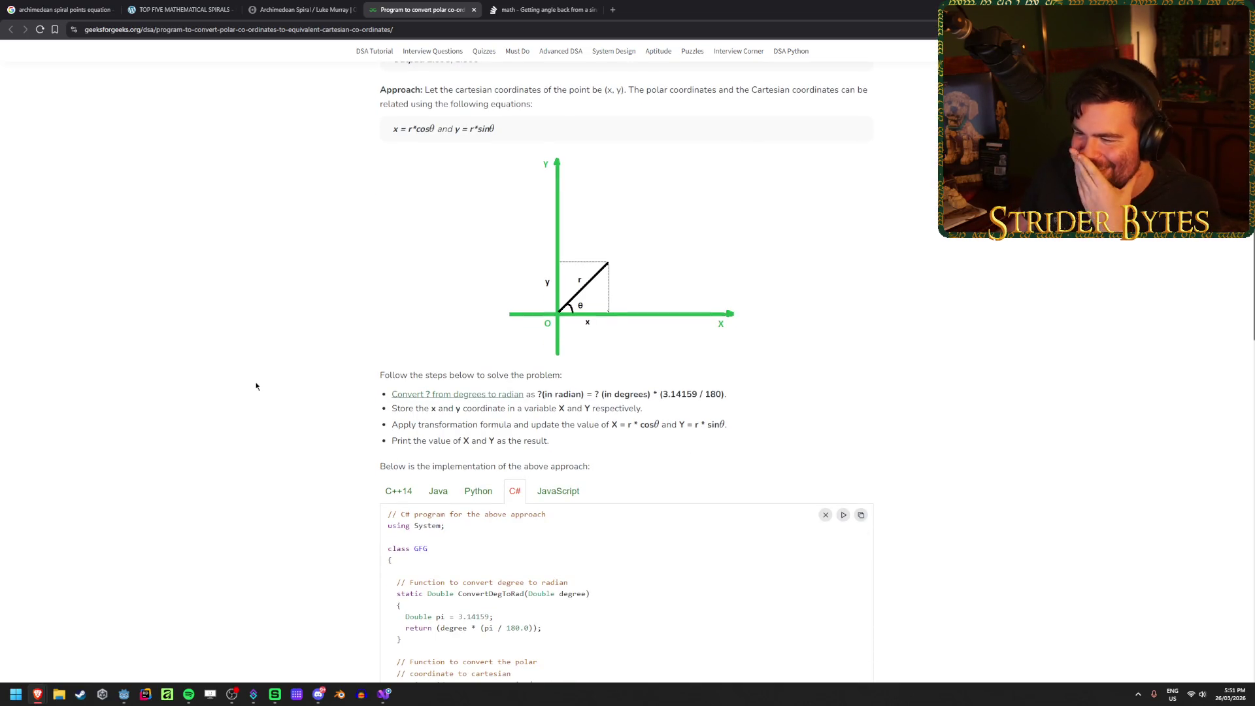
pyautogui.scroll(2, 268, 379)
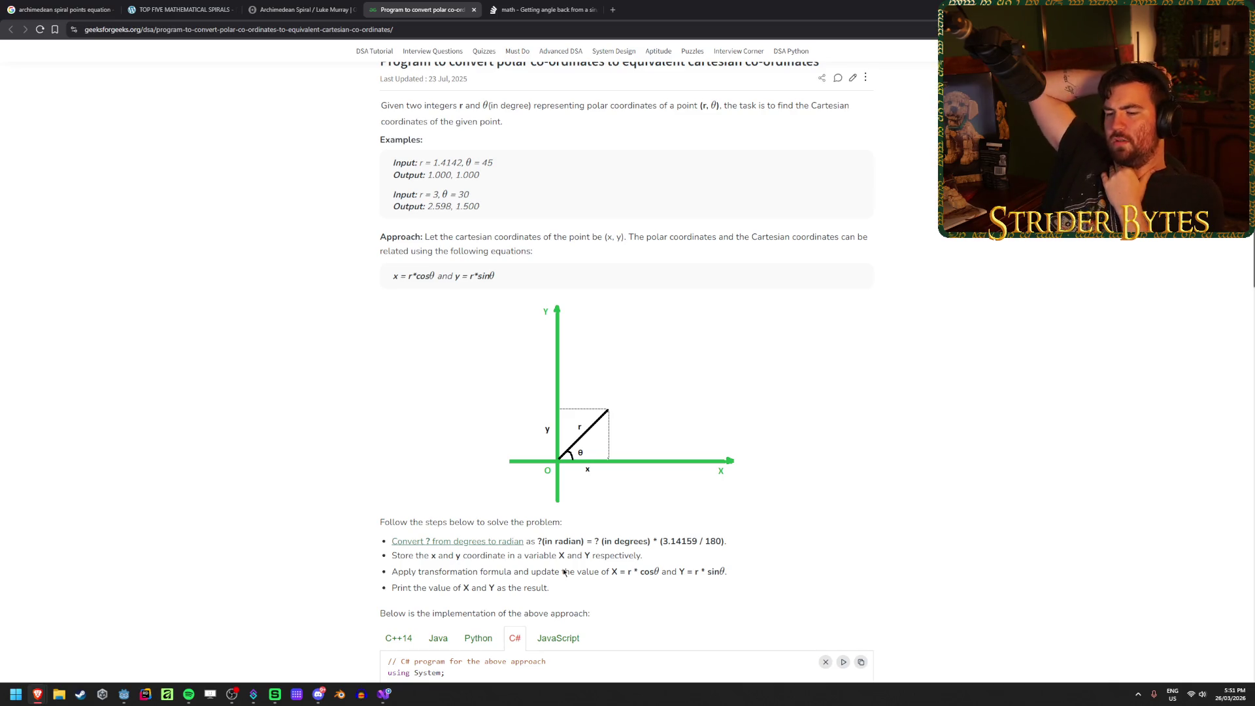
pyautogui.click(385, 696)
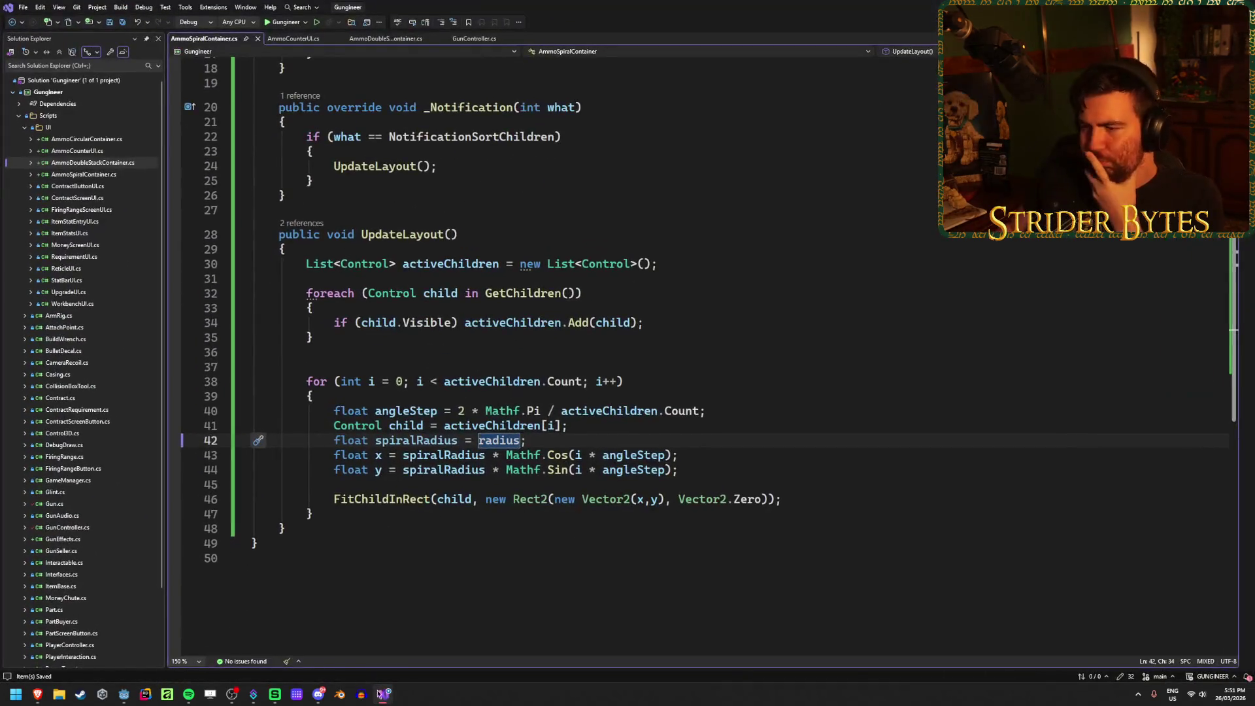
# Step: Replace activeChildren.Count with 6 on line 40 so angleStep = 2 * Mathf.Pi / 6
pyautogui.click(559, 438)
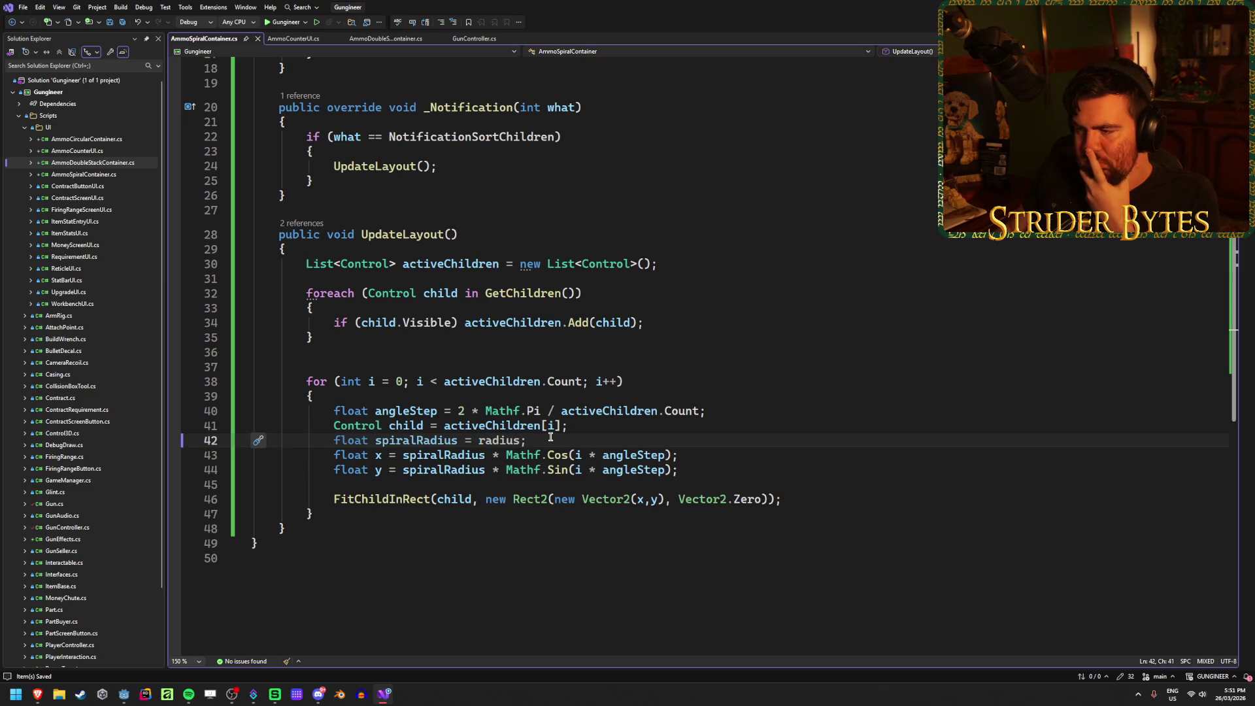
pyautogui.click(697, 411)
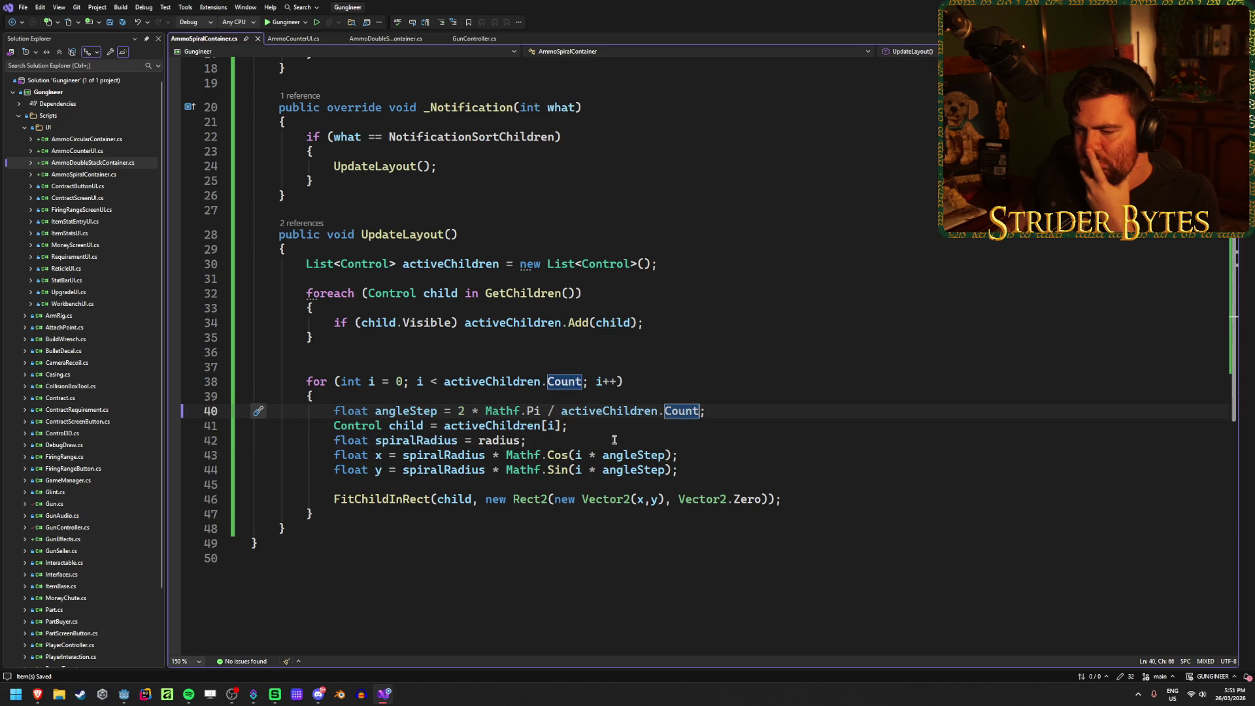
pyautogui.moveTo(36, 701)
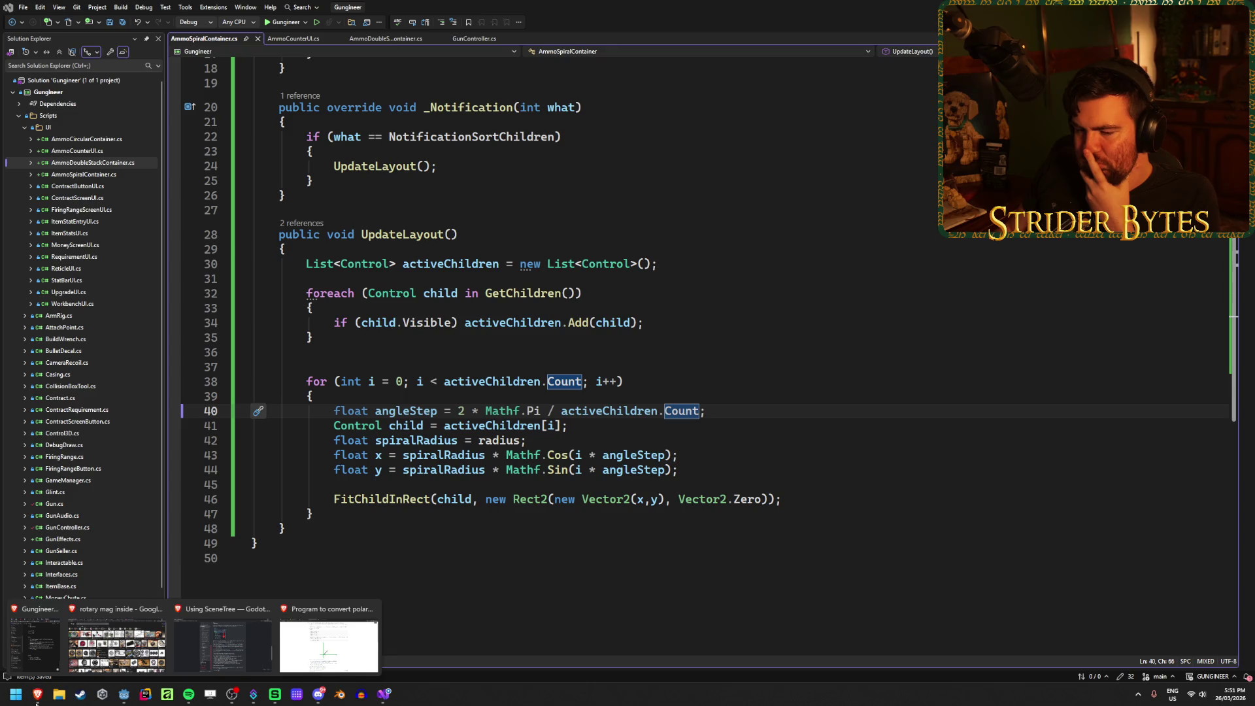
pyautogui.click(751, 458)
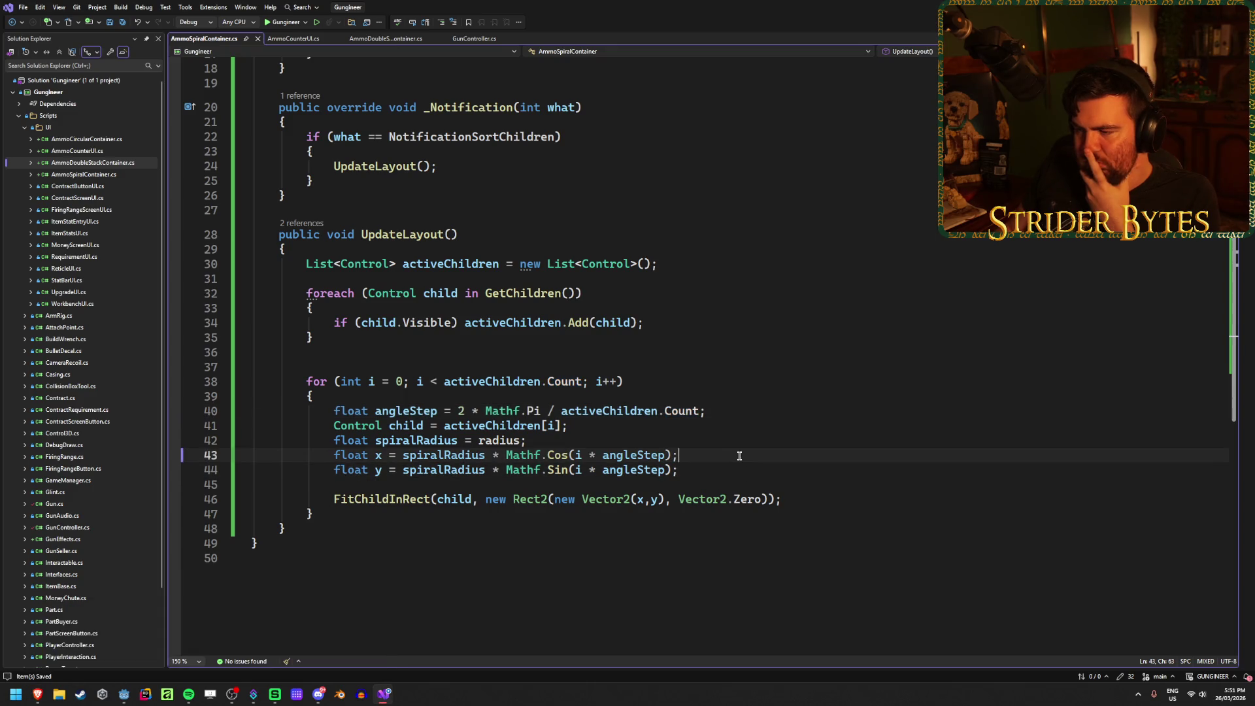
pyautogui.moveTo(699, 410); pyautogui.dragTo(564, 410)
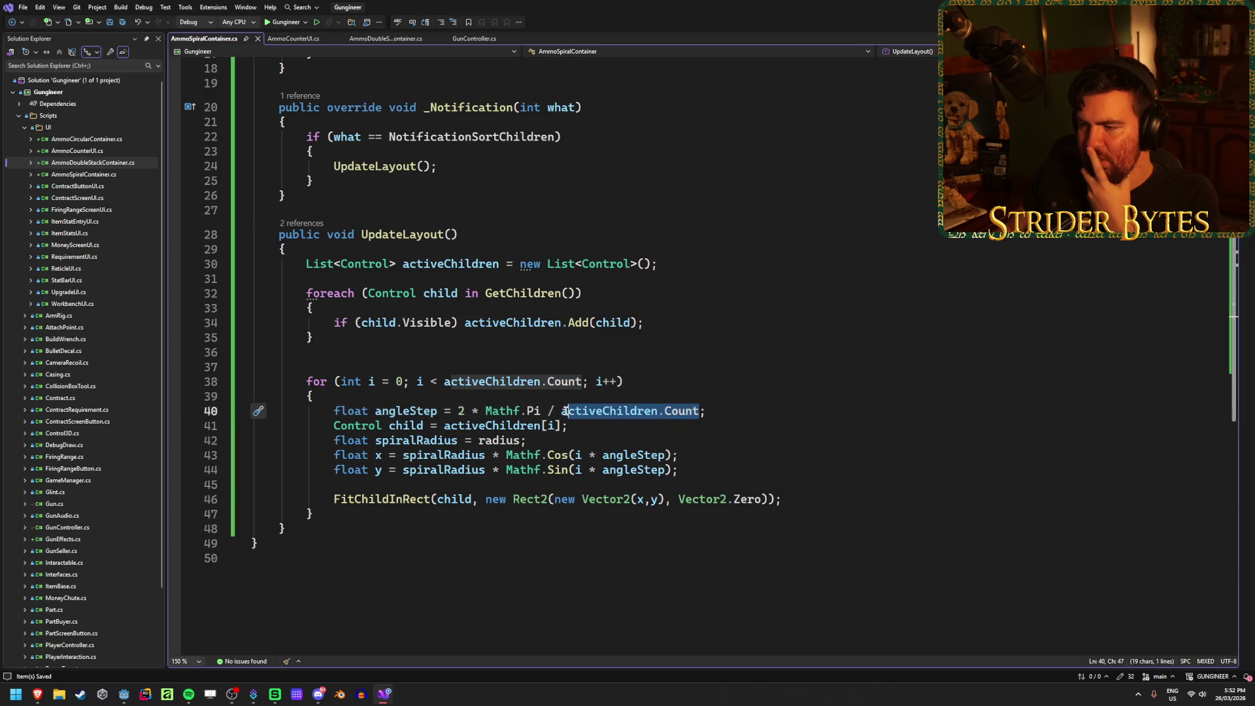
pyautogui.write('6')
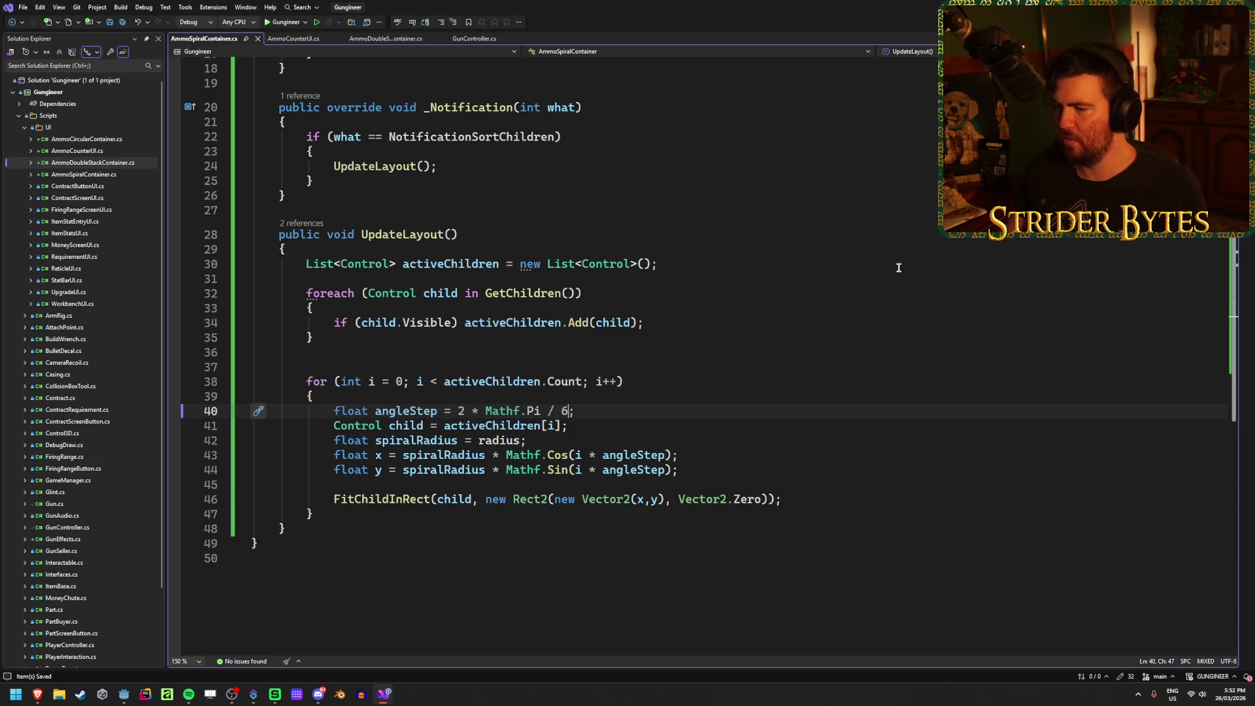
pyautogui.hotkey('alt', 'Tab')
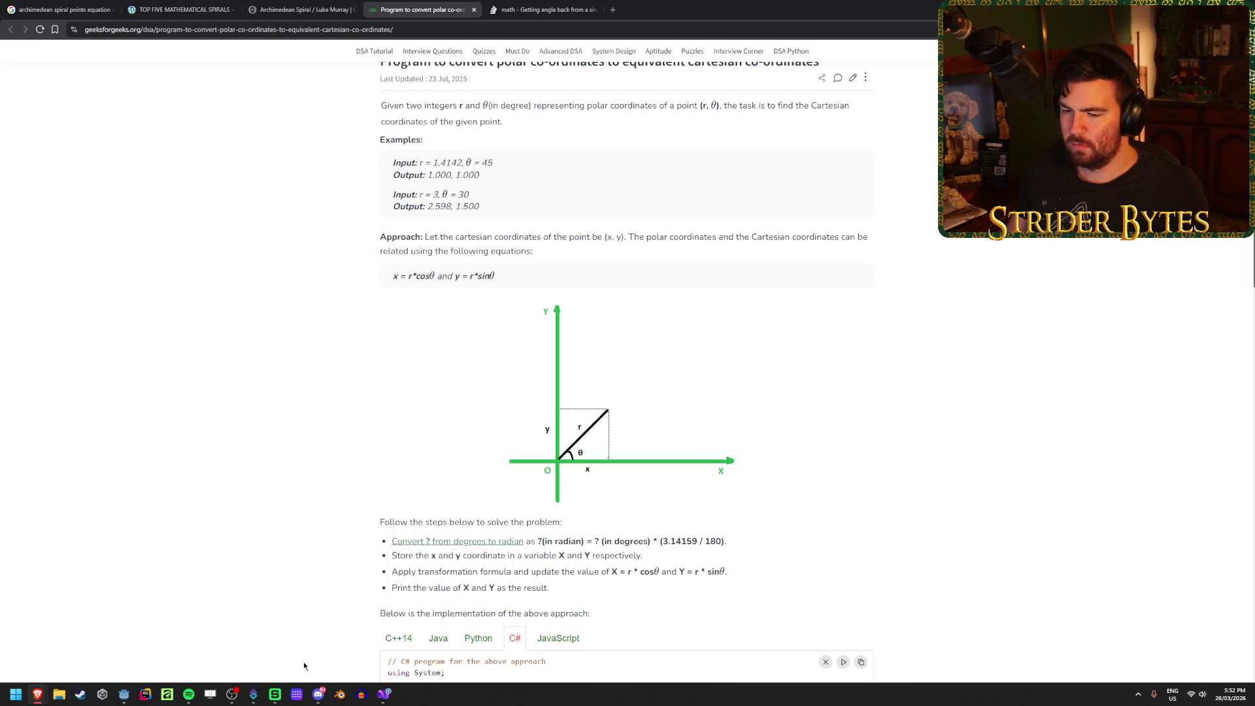
pyautogui.click(124, 693)
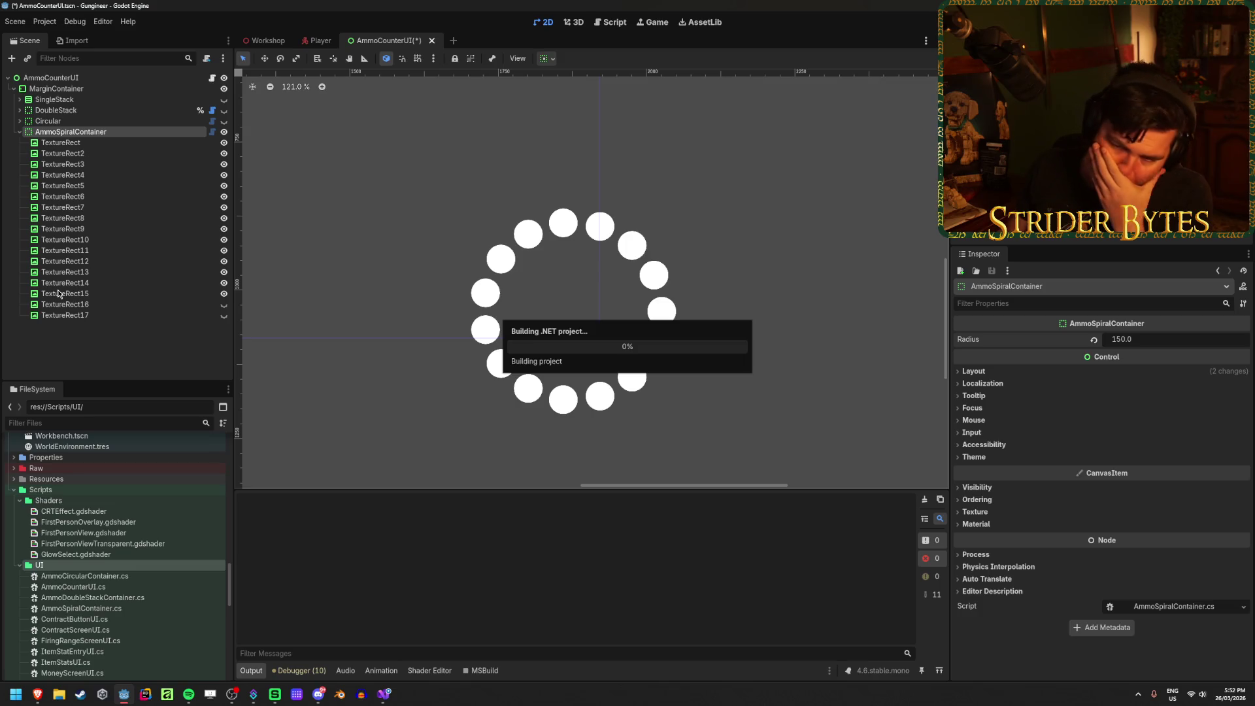
# Step: Hide TextureRect16 and 17, step through the icons on six ring points, then return to line 42
pyautogui.click(223, 304)
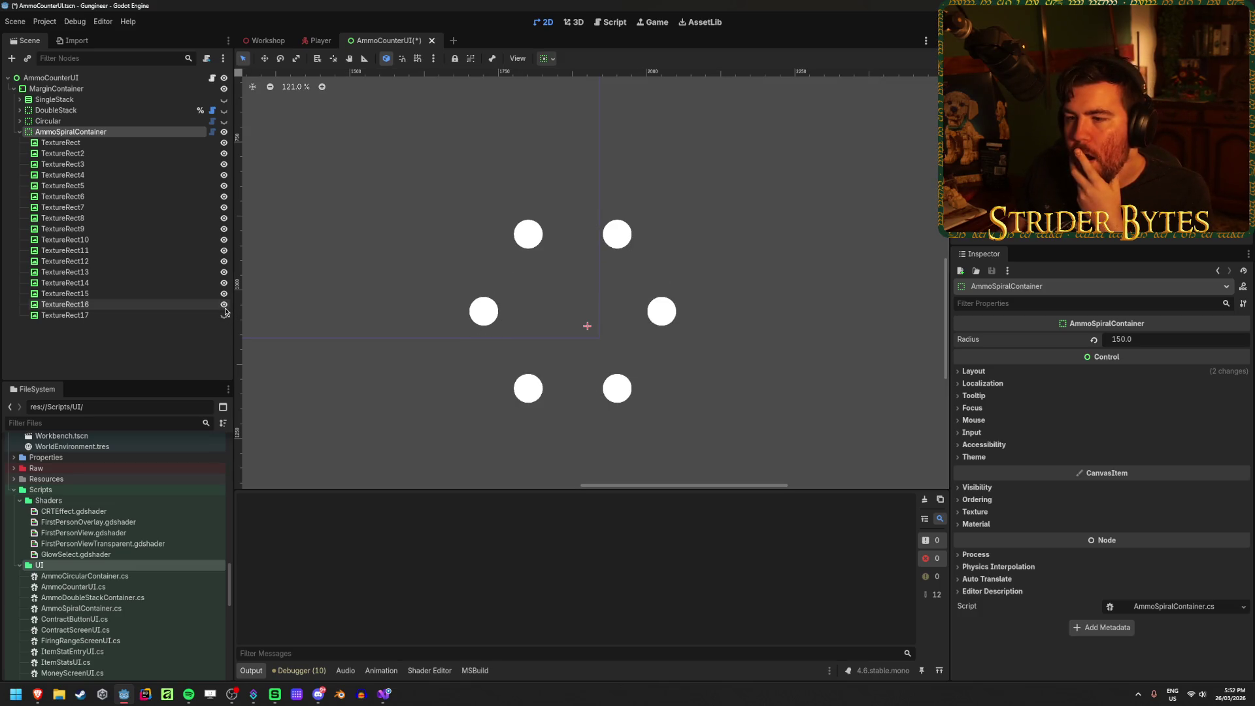
pyautogui.click(224, 315)
pyautogui.click(223, 304)
pyautogui.click(136, 247)
pyautogui.press('Up')
pyautogui.press('Up')
pyautogui.press('Up')
pyautogui.press('Down')
pyautogui.press('Down')
pyautogui.press('Down')
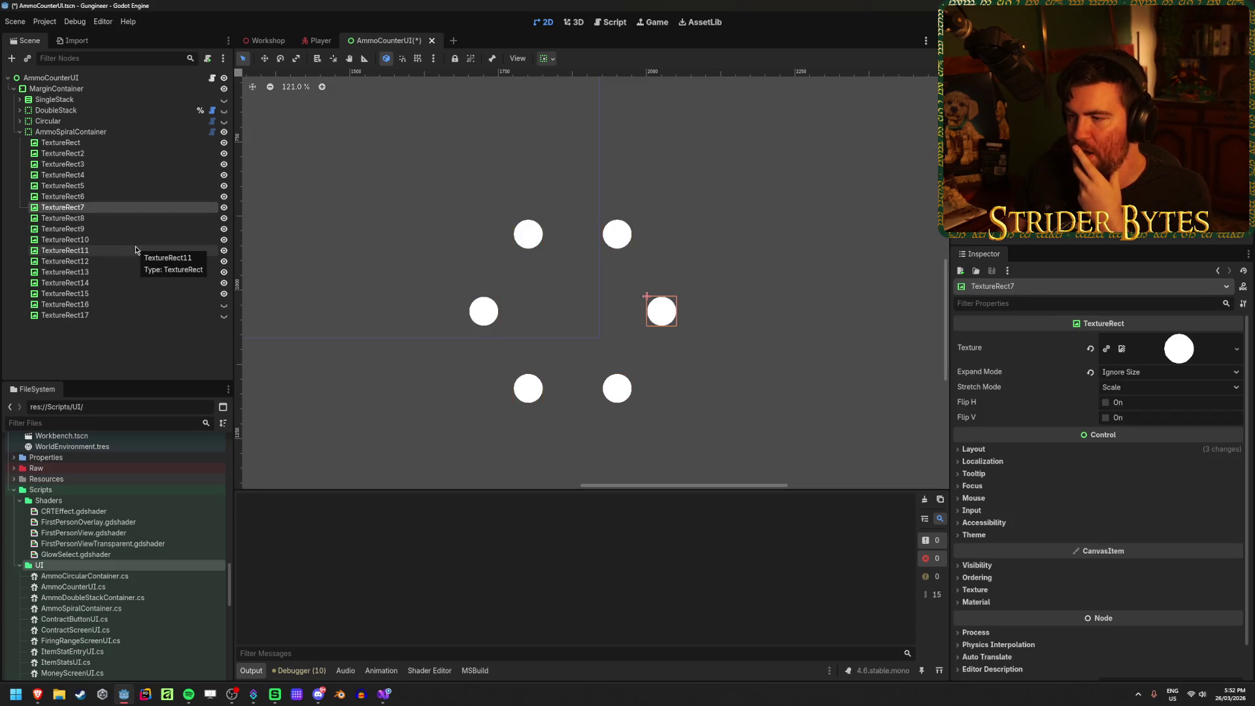
pyautogui.click(383, 694)
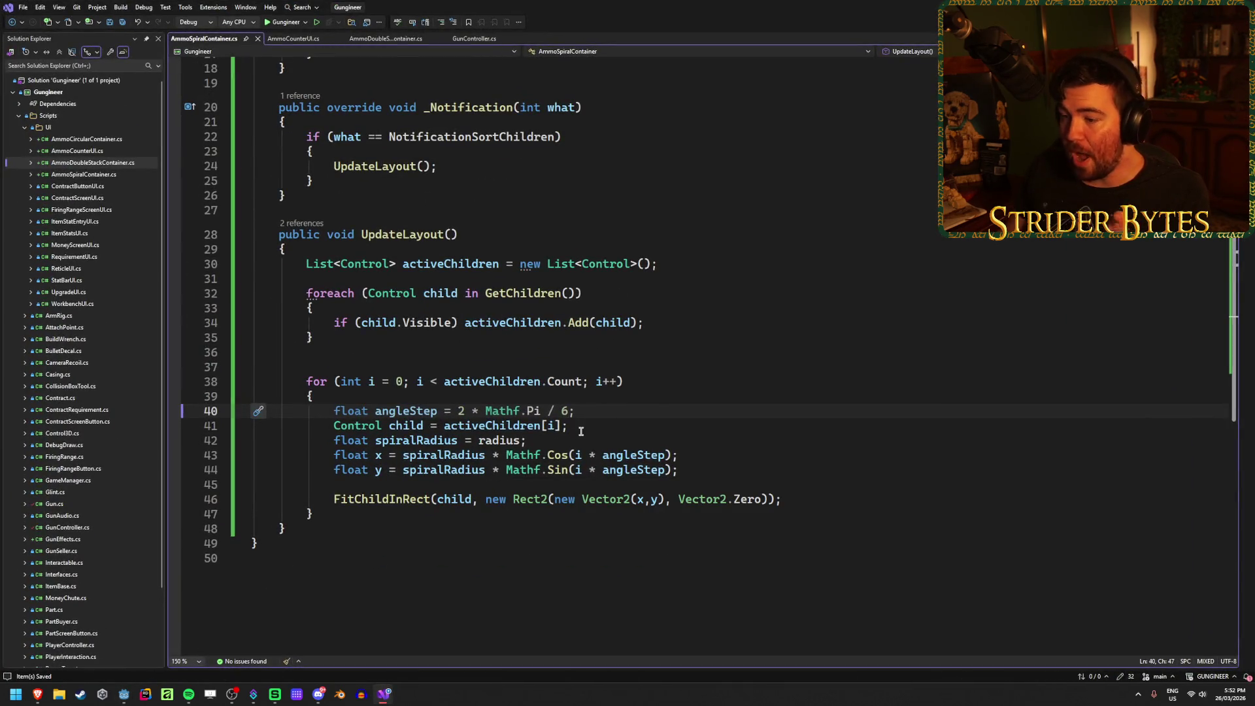
pyautogui.click(524, 440)
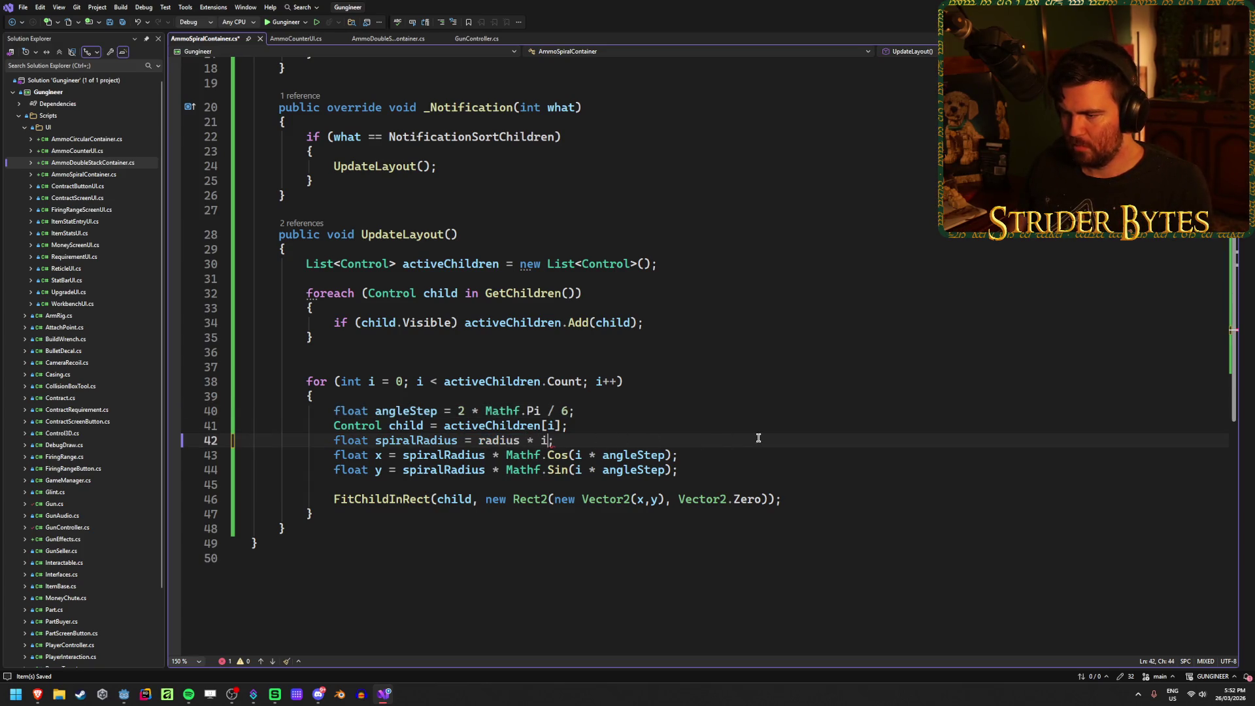
# Step: Finish line 42 as spiralRadius = radius * i and save the script
pyautogui.press('End')
pyautogui.hotkey('ctrl', 's')
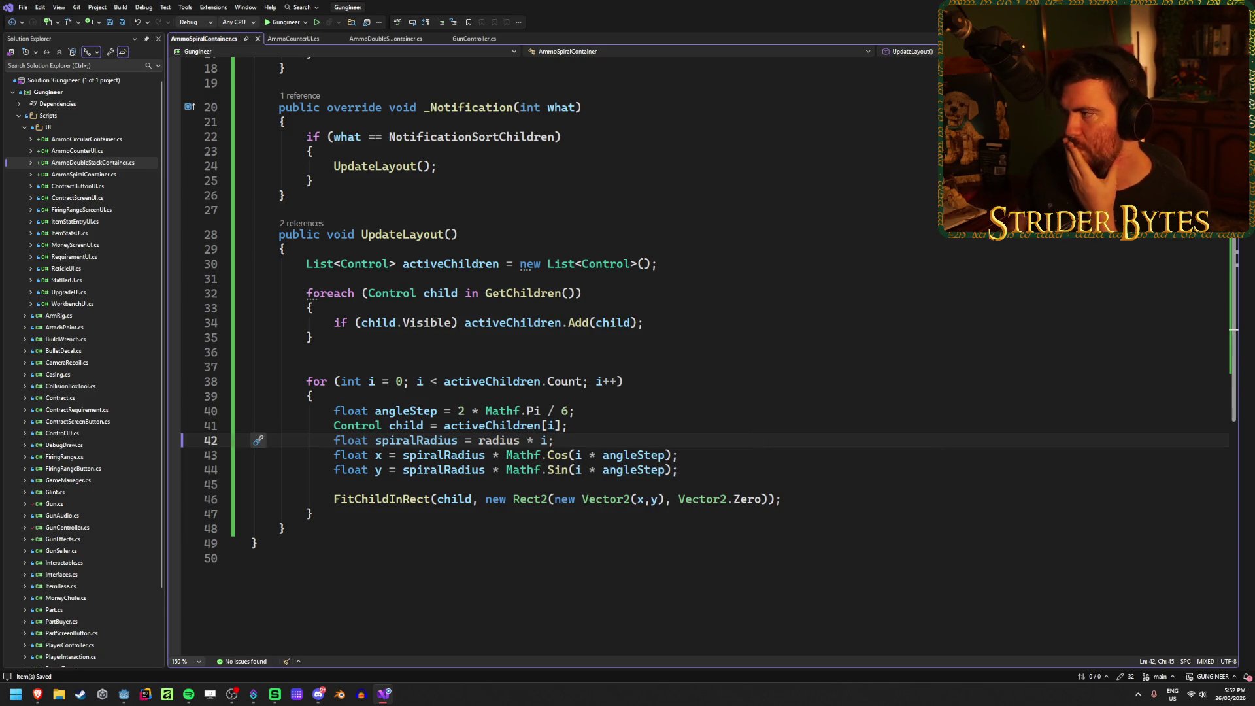
pyautogui.hotkey('alt', 'Tab')
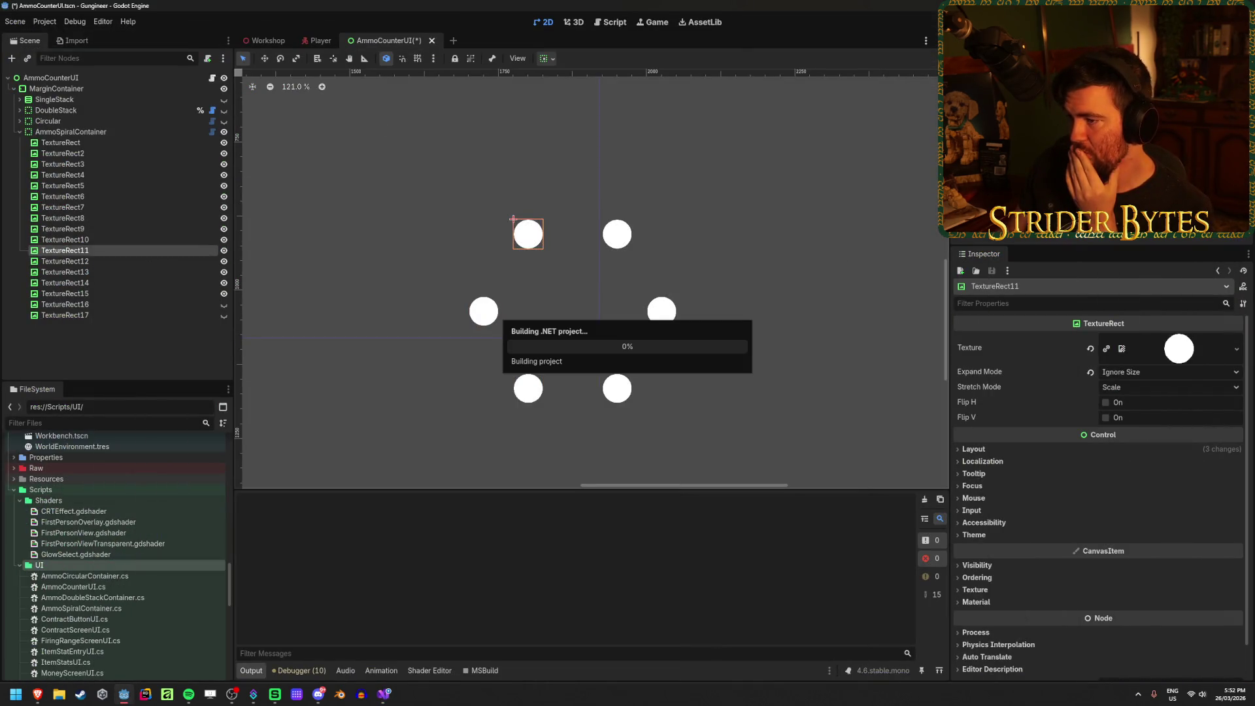
# Step: Set the AmmoSpiralContainer Radius to 25, fine-tune it to 14.335, and save the scene
pyautogui.click(196, 261)
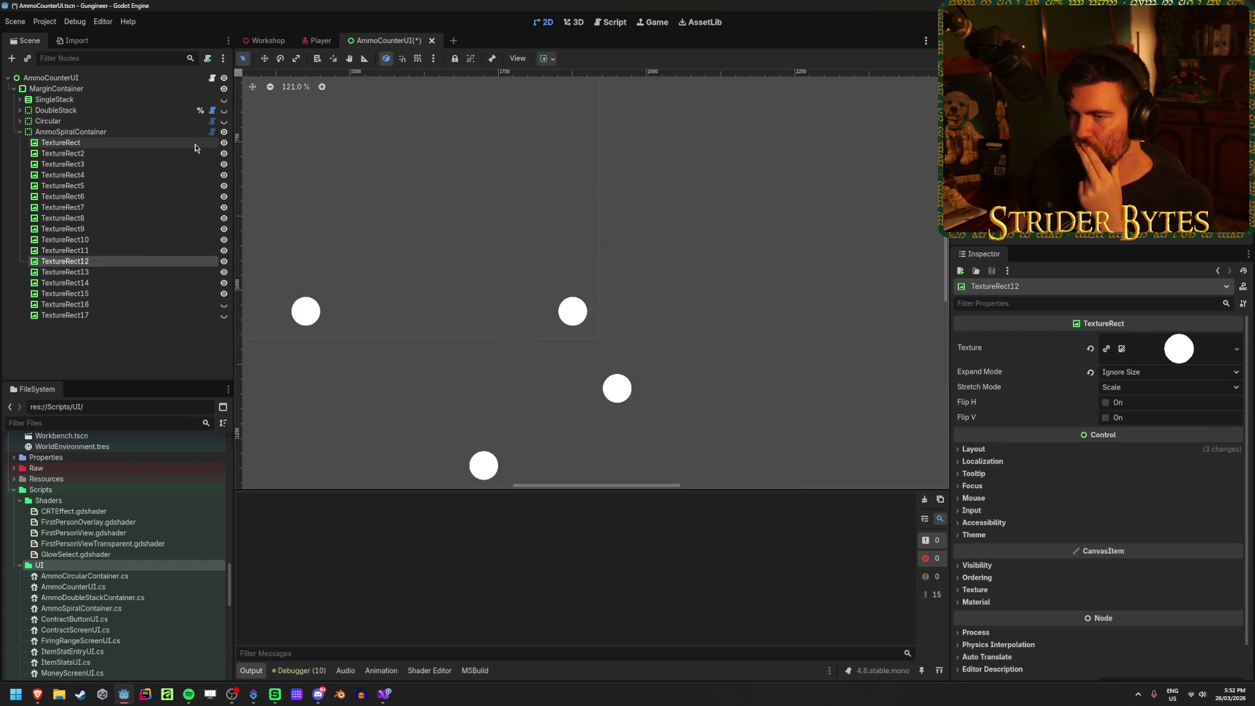
pyautogui.click(70, 131)
pyautogui.click(1179, 340)
pyautogui.write('25')
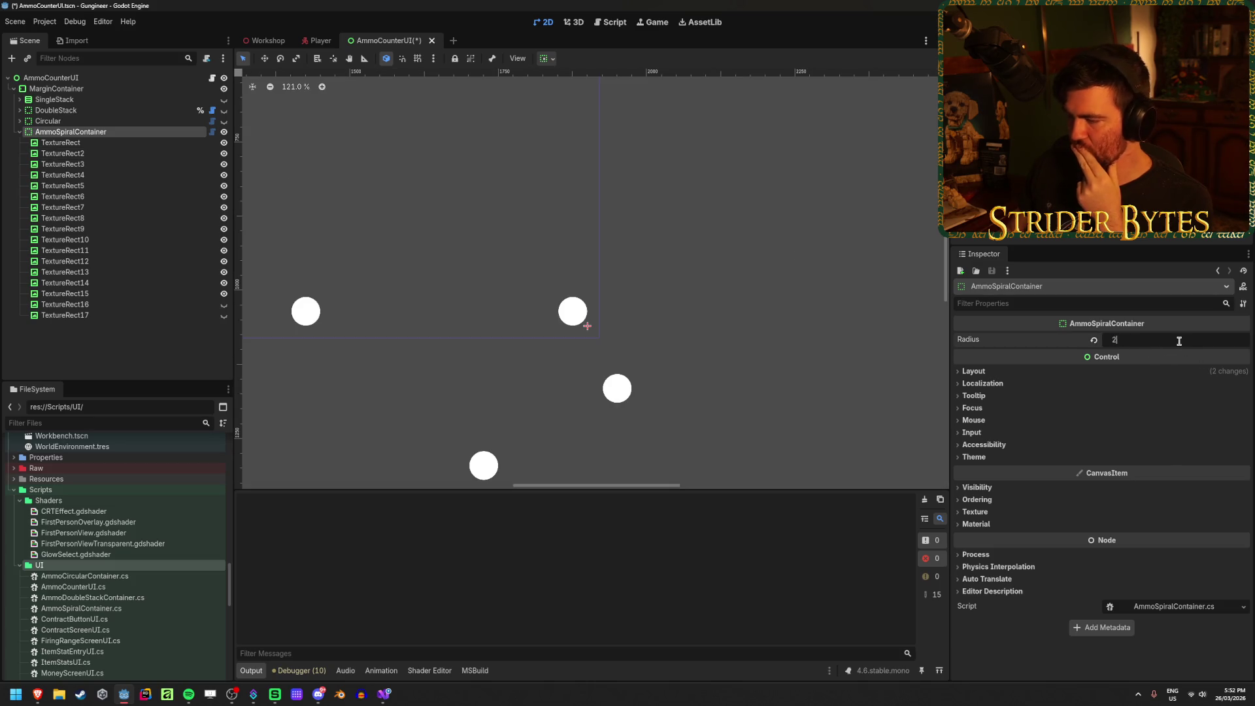
pyautogui.press('Return')
pyautogui.moveTo(1153, 347)
pyautogui.mouseDown()
pyautogui.moveTo(1114, 347)
pyautogui.moveTo(1141, 348)
pyautogui.moveTo(1114, 348)
pyautogui.moveTo(1137, 332)
pyautogui.mouseUp()
pyautogui.hotkey('ctrl', 's')
pyautogui.hotkey('ctrl', 's')
pyautogui.scroll(-2, 686, 320)
pyautogui.scroll(2, 686, 323)
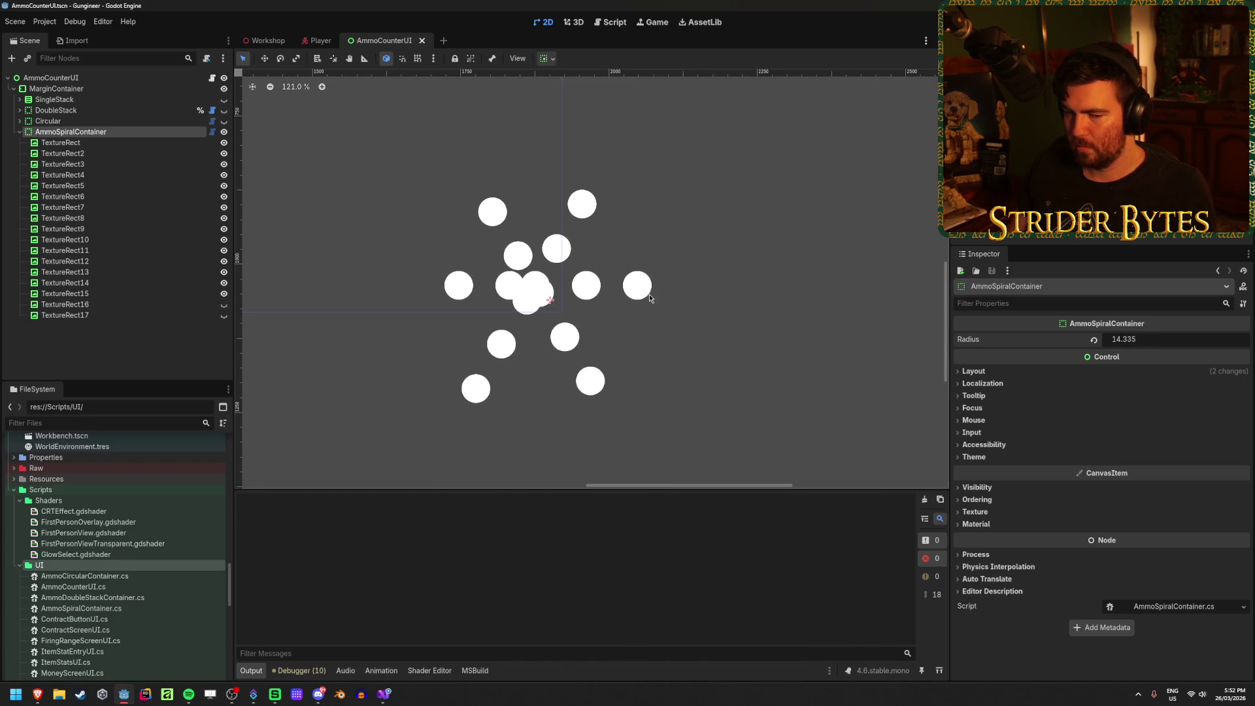
pyautogui.hscroll(-1, 554, 348)
pyautogui.hotkey('alt', 'Tab')
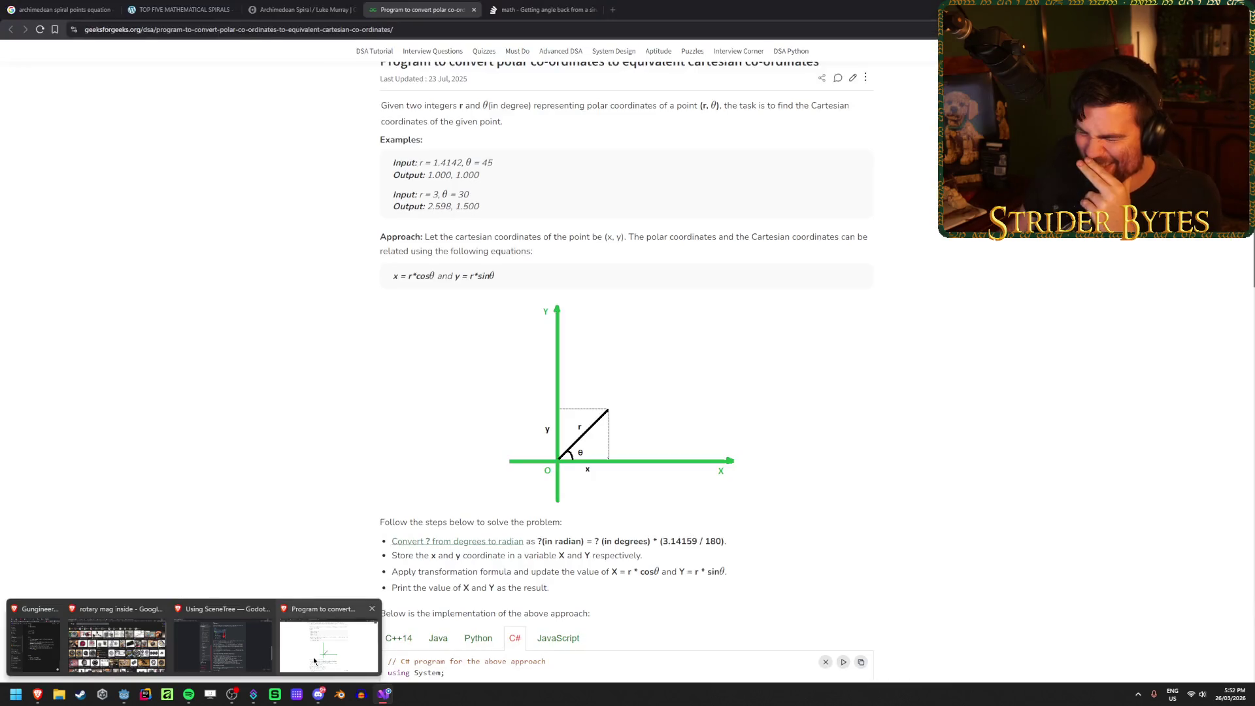
# Step: Bring the browser forward and close the Stack Overflow angle question tab
pyautogui.click(313, 660)
pyautogui.scroll(-1, 268, 527)
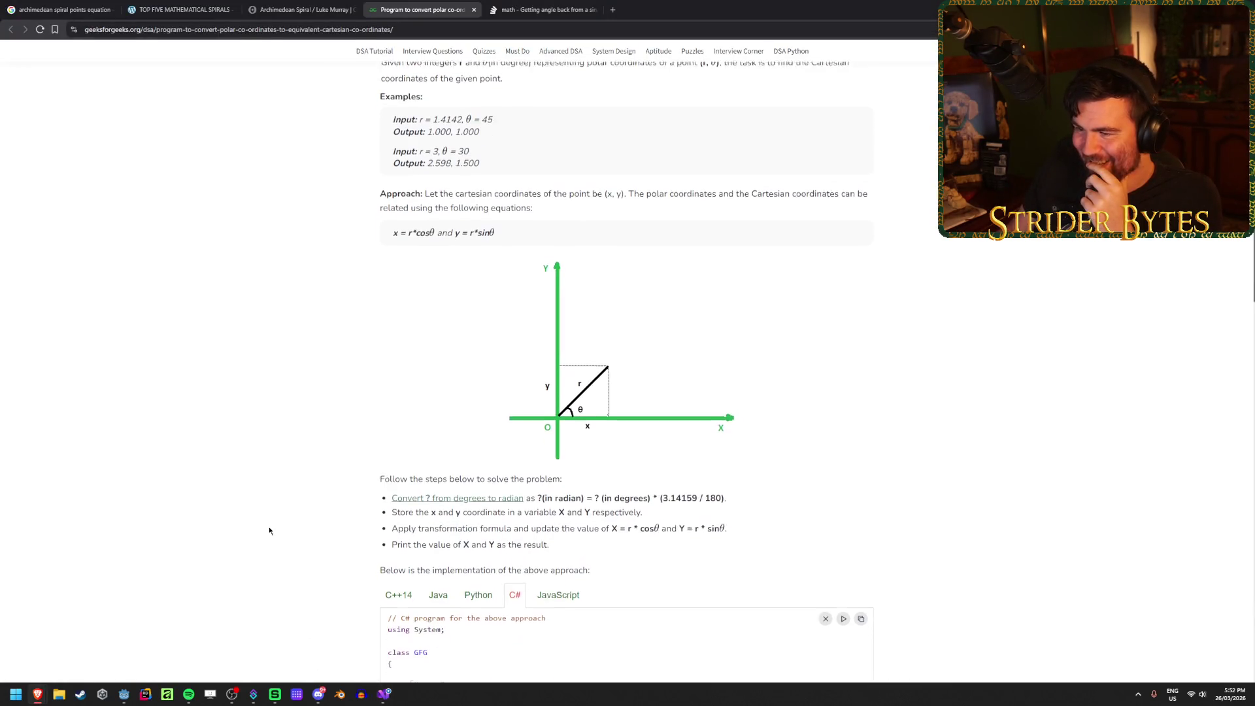
pyautogui.click(124, 694)
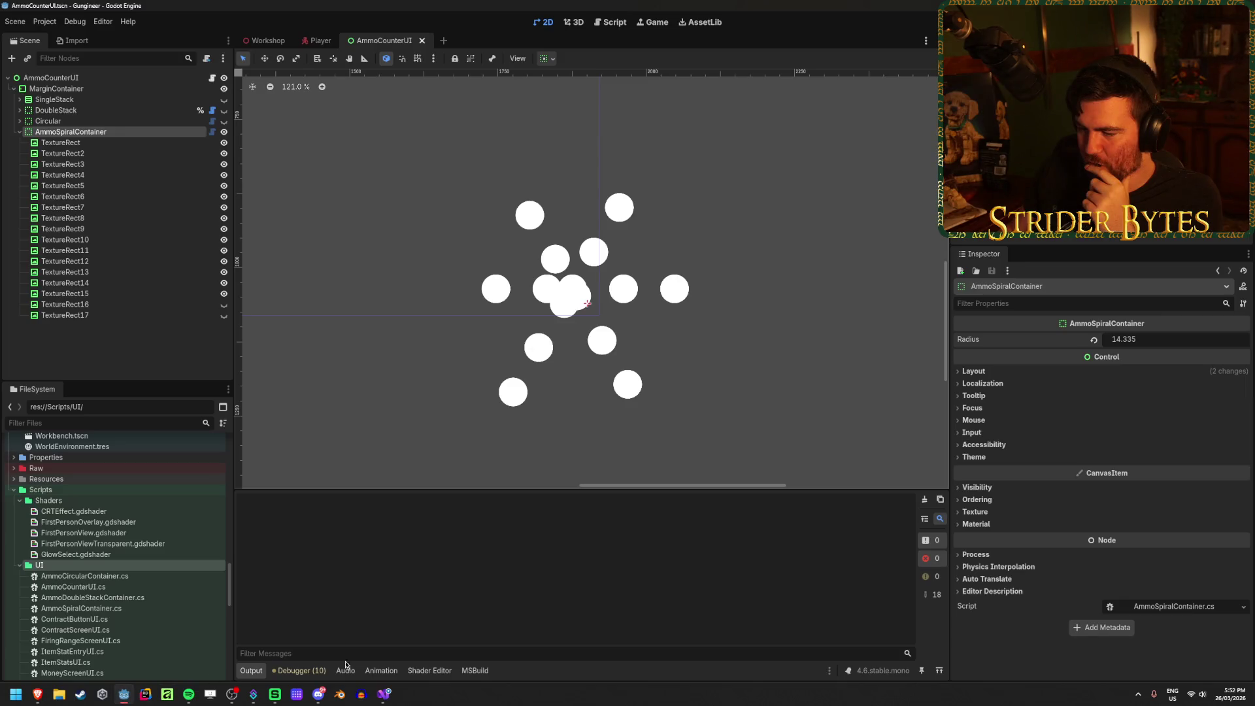
pyautogui.moveTo(37, 694)
pyautogui.moveTo(272, 668)
pyautogui.click(307, 647)
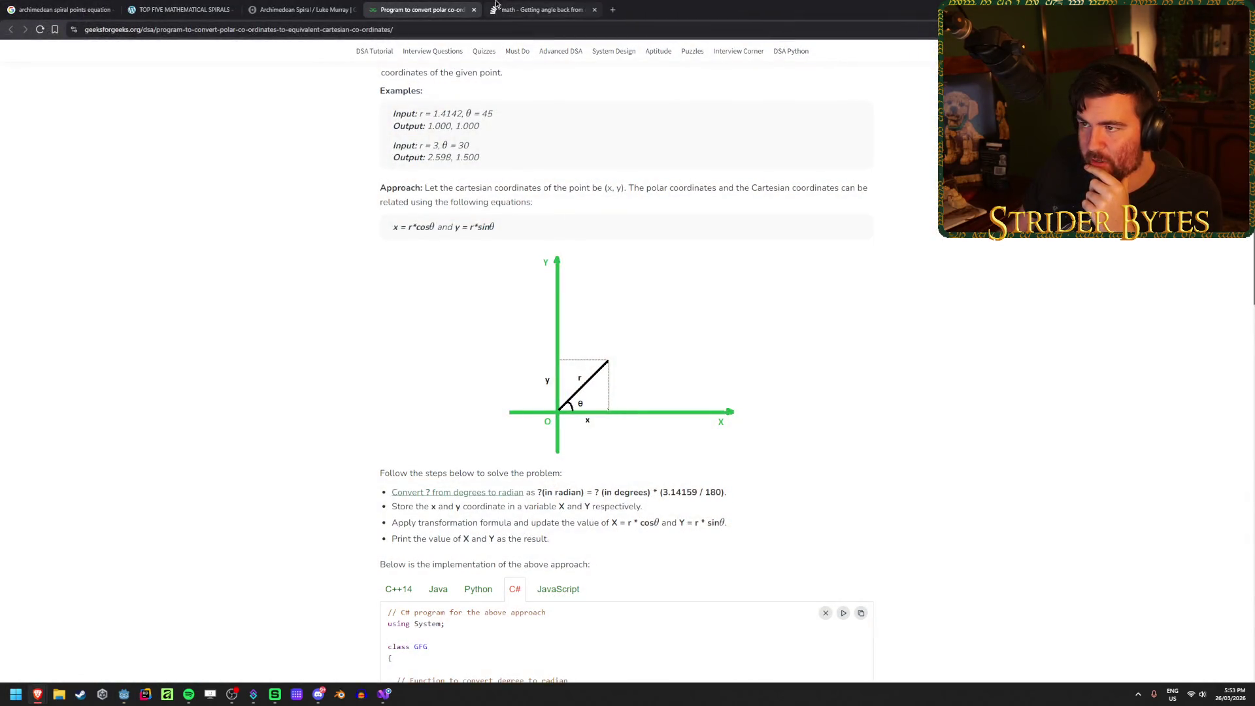
pyautogui.click(503, 5)
pyautogui.middleClick(541, 7)
# Step: Drag the Desmos spiral's starting distance a to 5, then check the polar conversion page
pyautogui.click(297, 8)
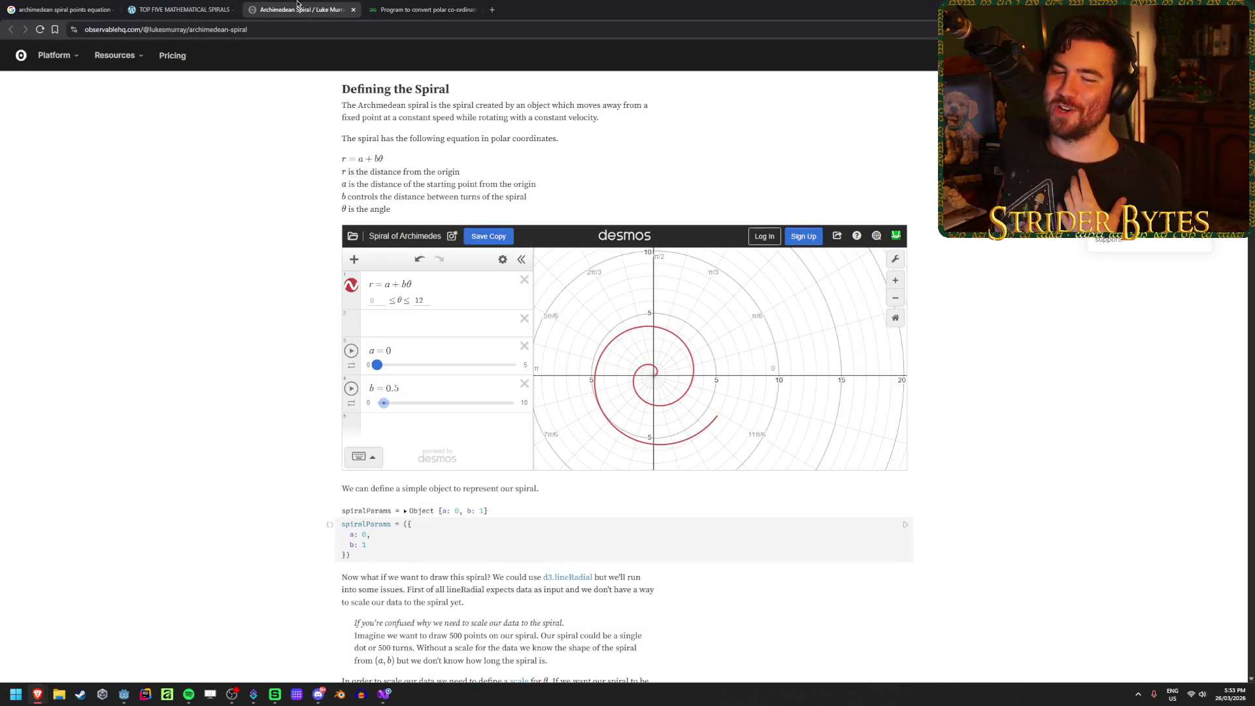
pyautogui.moveTo(378, 365)
pyautogui.mouseDown()
pyautogui.moveTo(599, 364)
pyautogui.moveTo(512, 364)
pyautogui.moveTo(562, 364)
pyautogui.mouseUp()
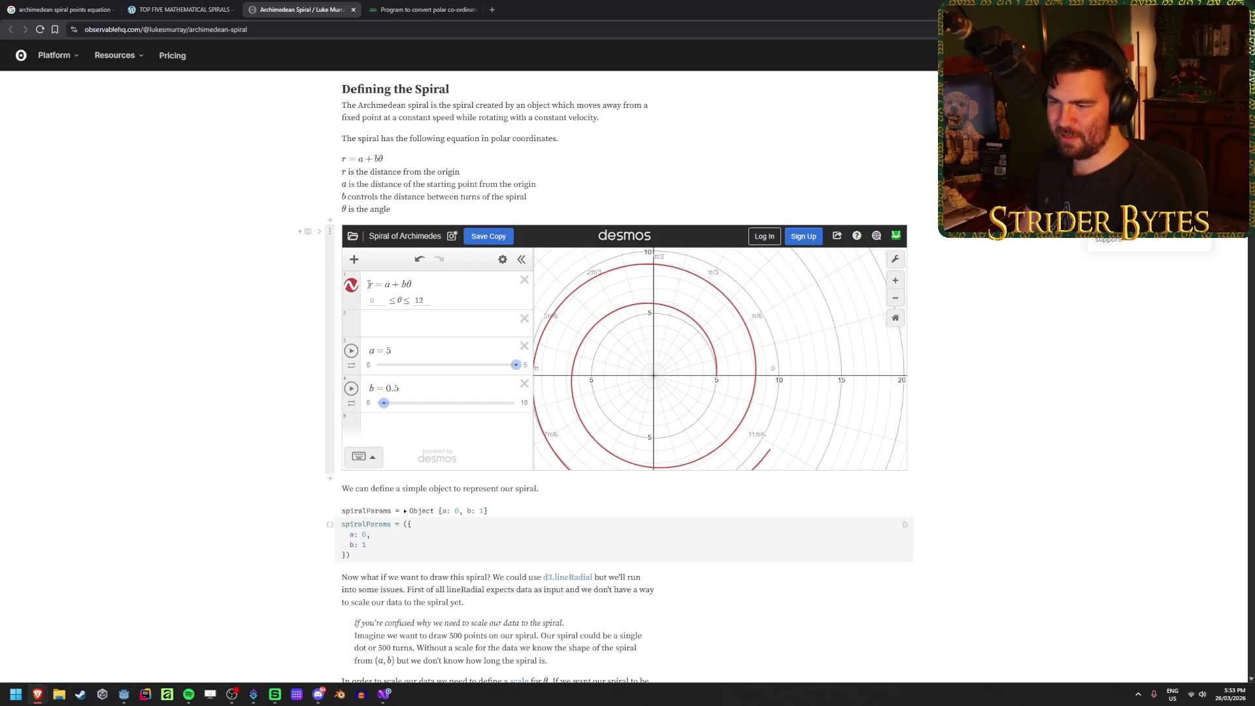
pyautogui.click(426, 6)
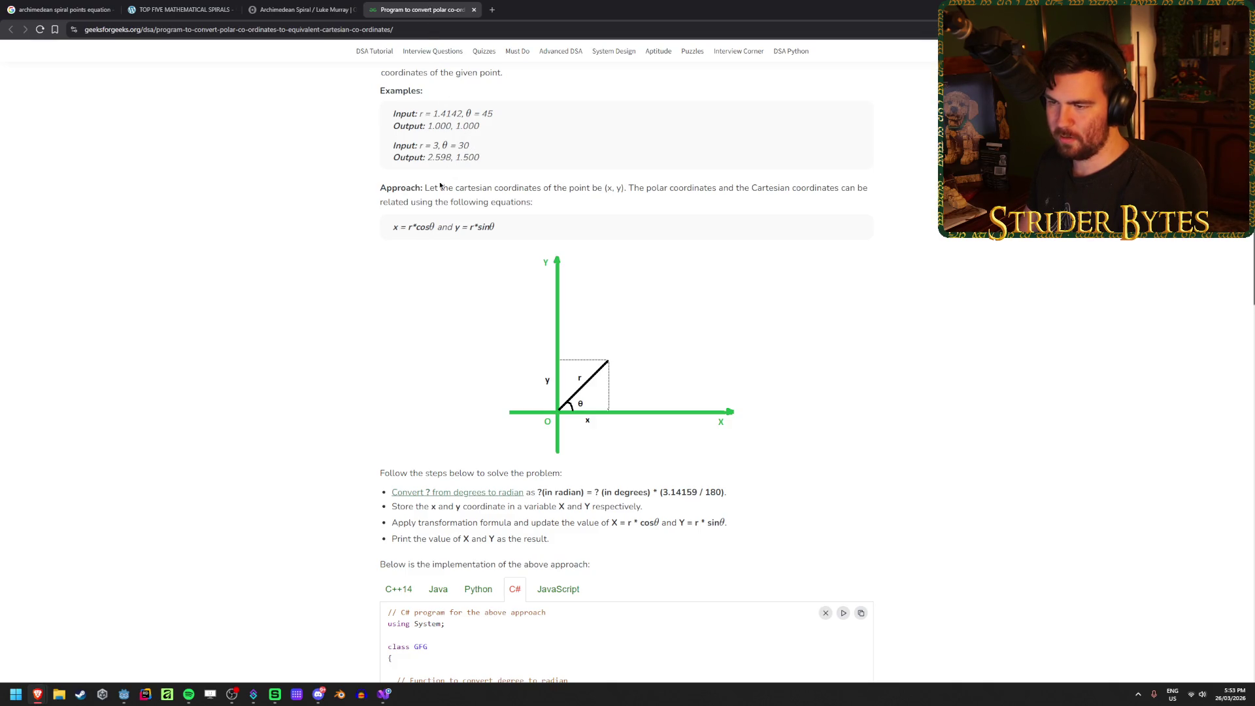
pyautogui.click(382, 699)
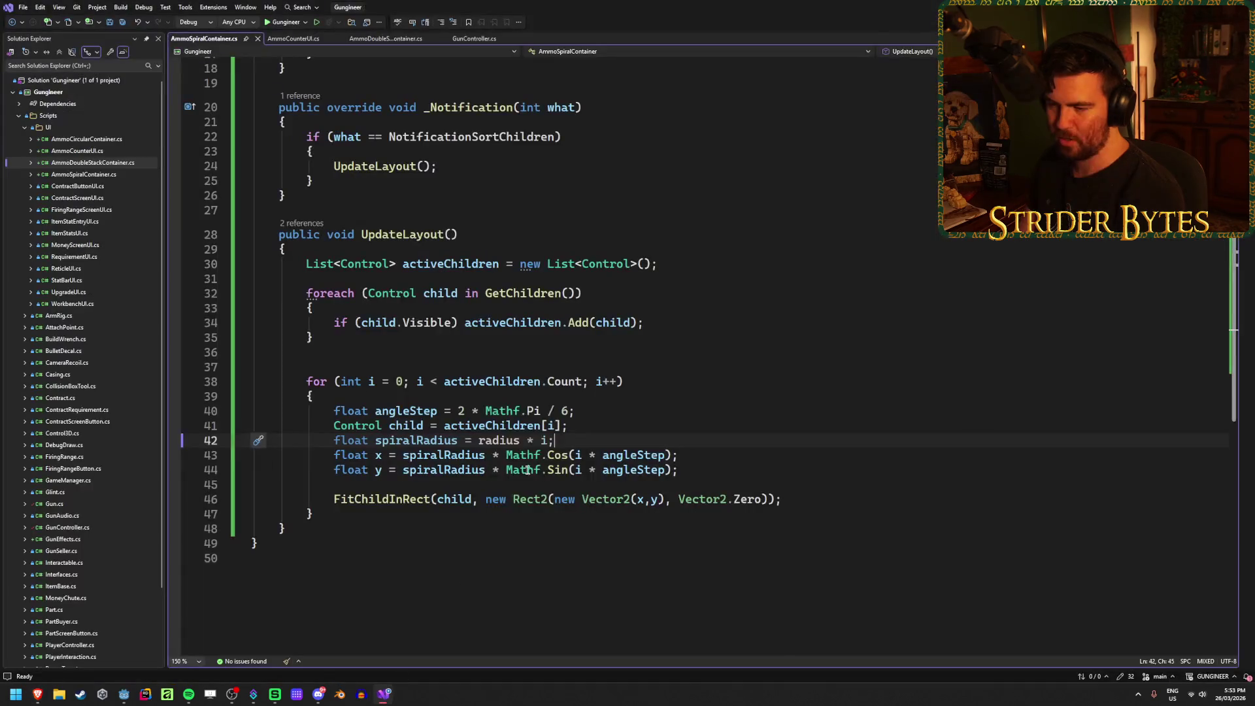
# Step: Rewrite line 42 as spiralRadius = (radius * i) + and save the script
pyautogui.click(416, 440)
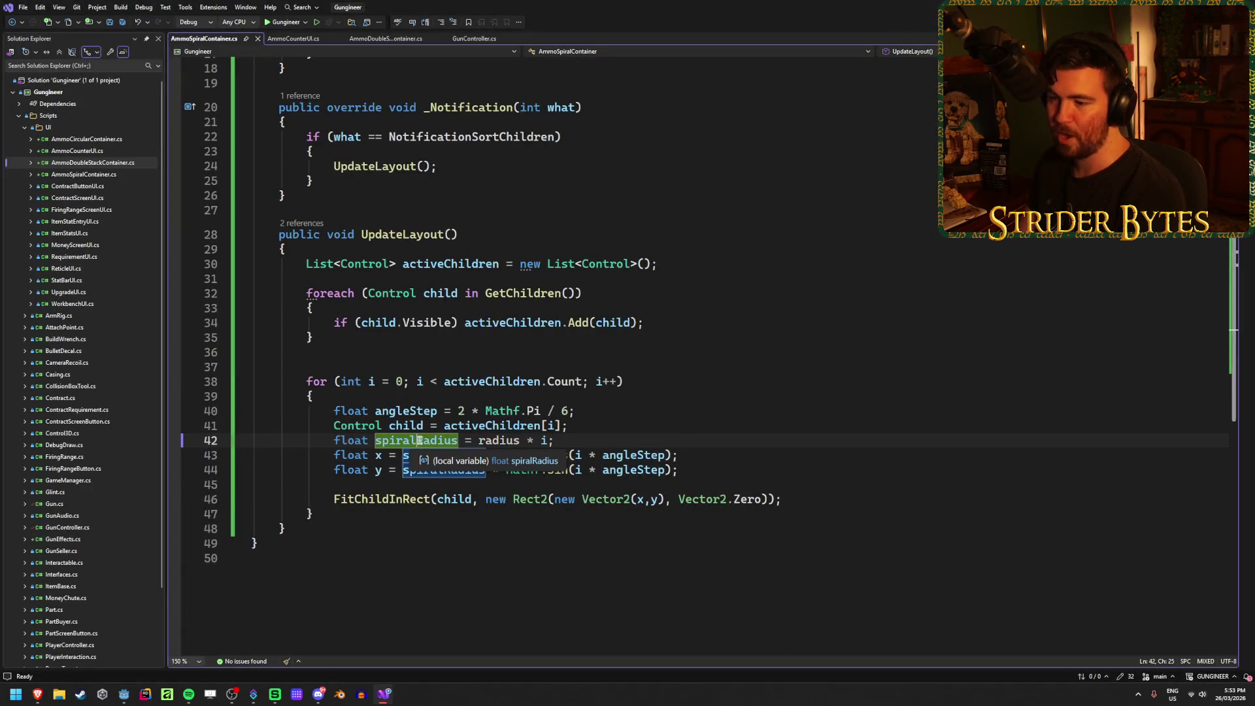
pyautogui.click(479, 440)
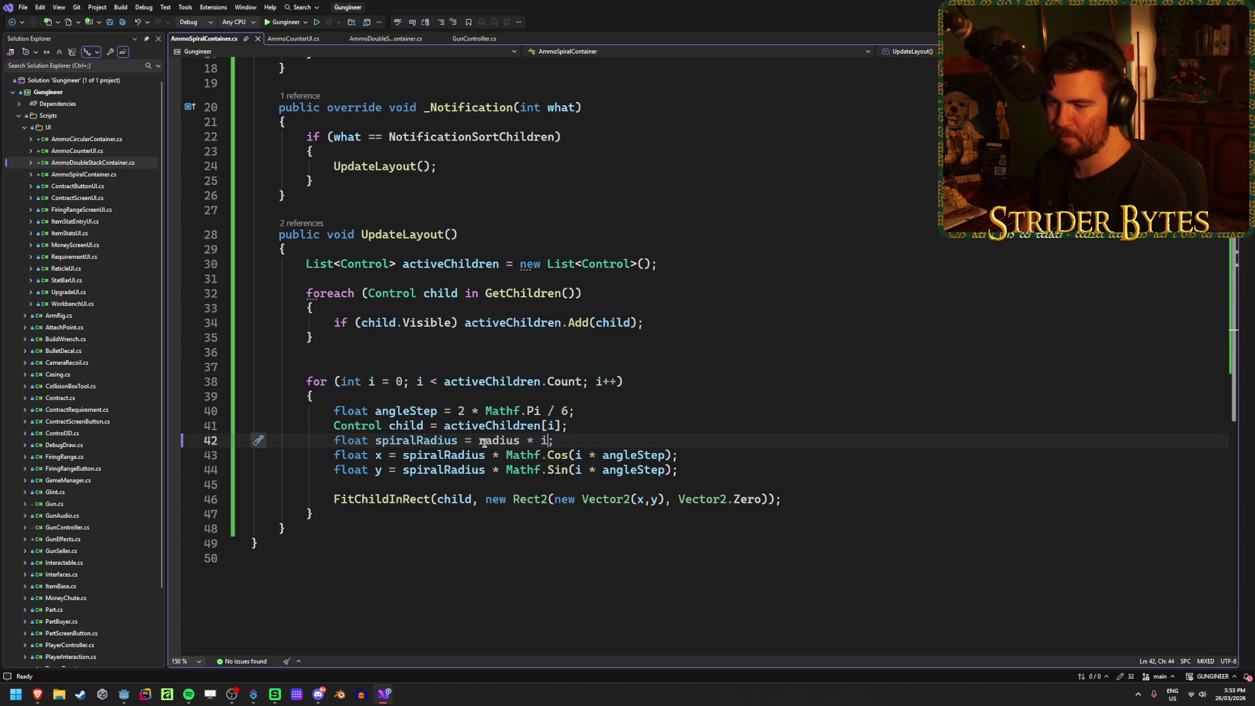
pyautogui.write('(')
pyautogui.press('End')
pyautogui.press('Left')
pyautogui.write(')')
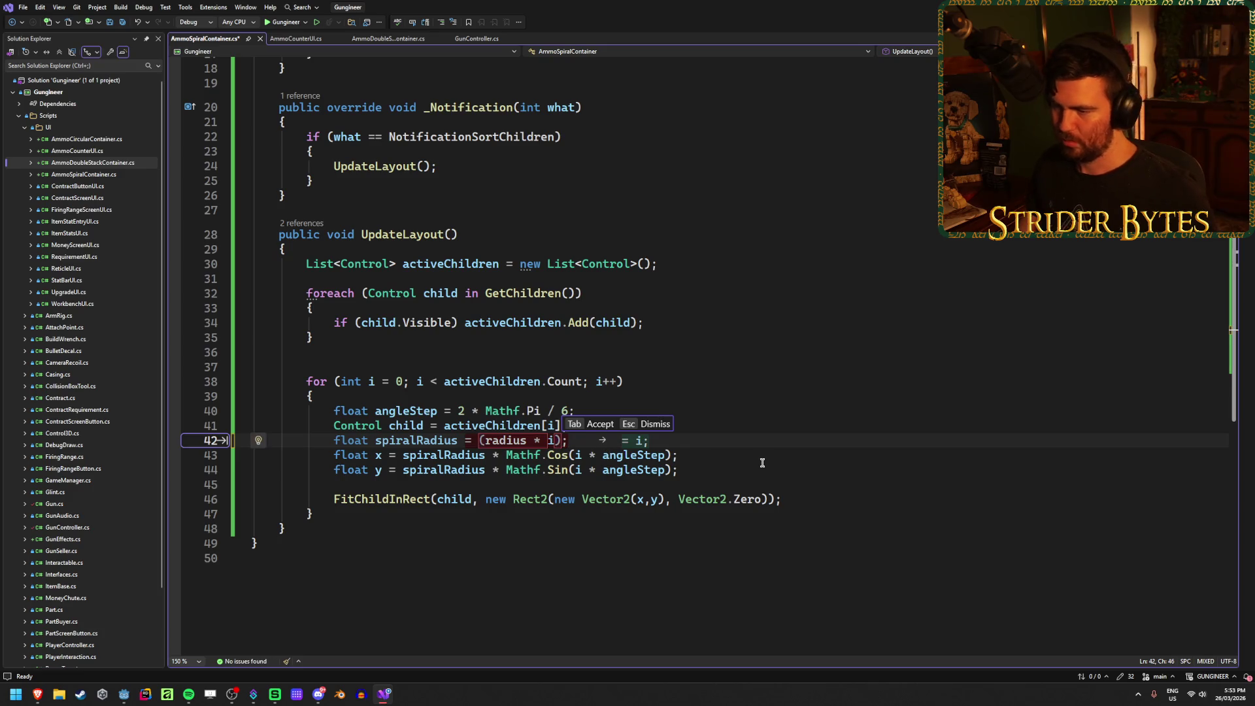
pyautogui.write(' +')
pyautogui.hotkey('ctrl', 's')
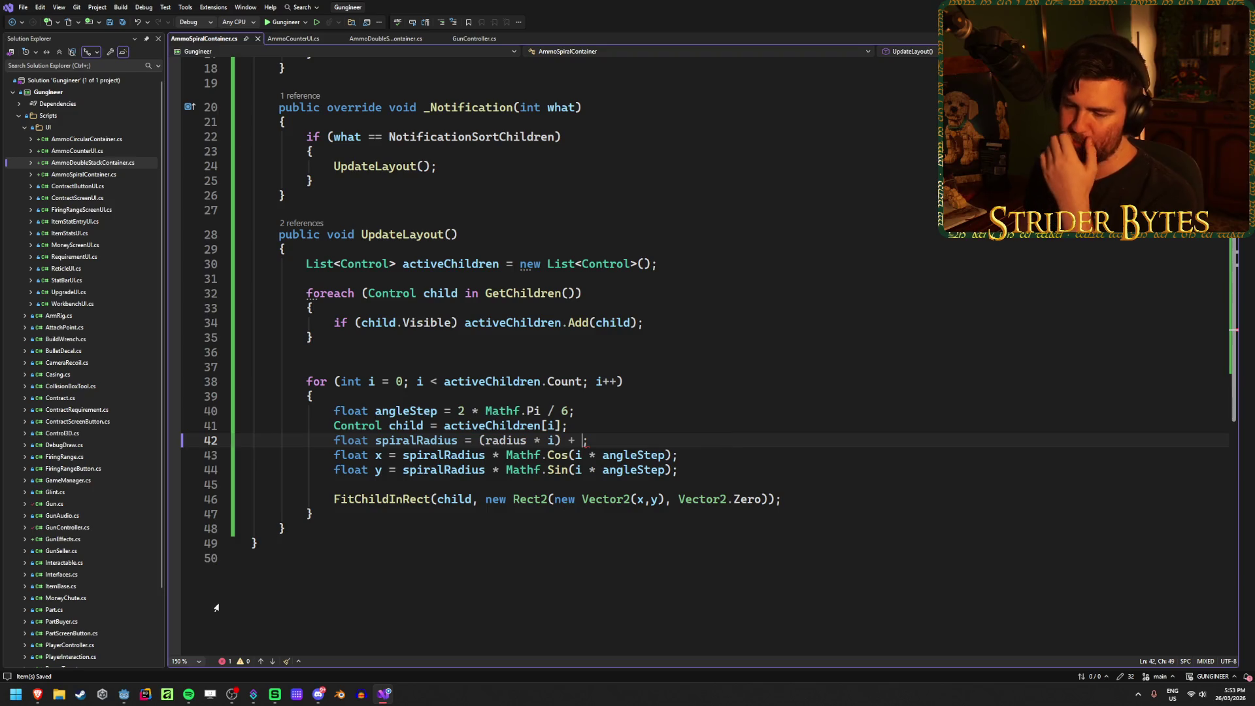
pyautogui.click(123, 694)
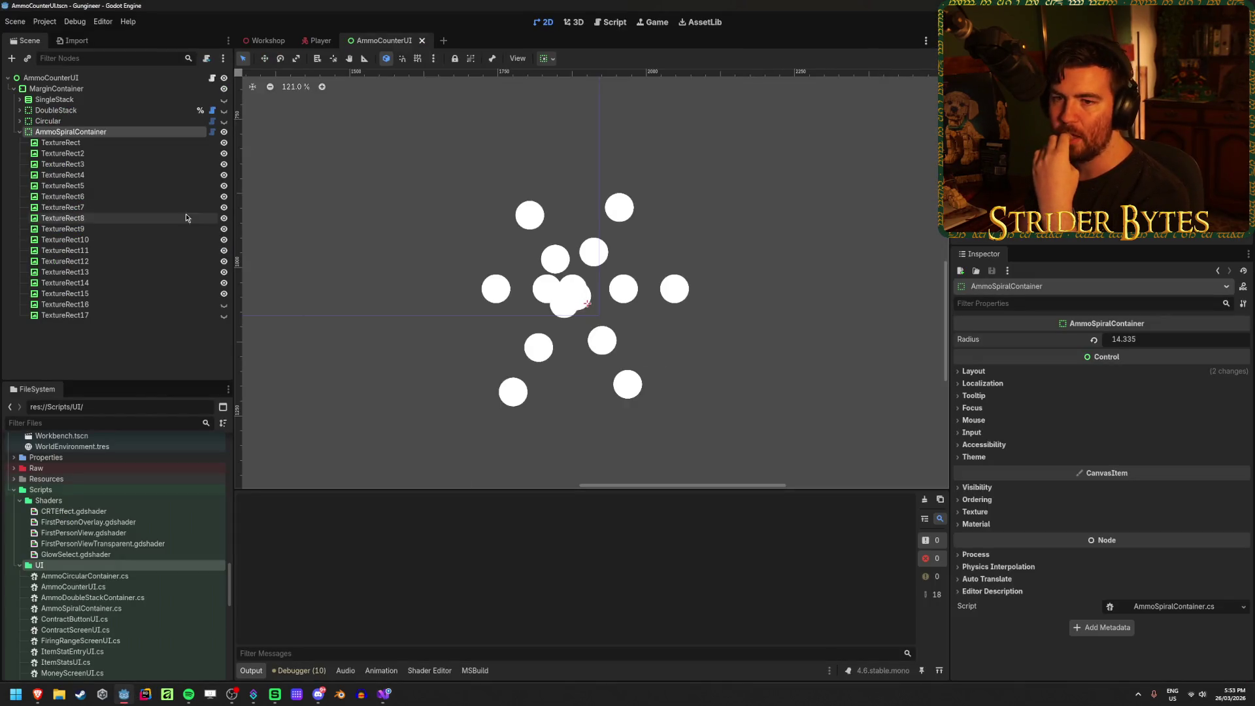
# Step: Complete the radius line as (radius * i) + 50 and save the script
pyautogui.moveTo(1134, 341)
pyautogui.mouseDown()
pyautogui.moveTo(1184, 341)
pyautogui.moveTo(1130, 341)
pyautogui.mouseUp()
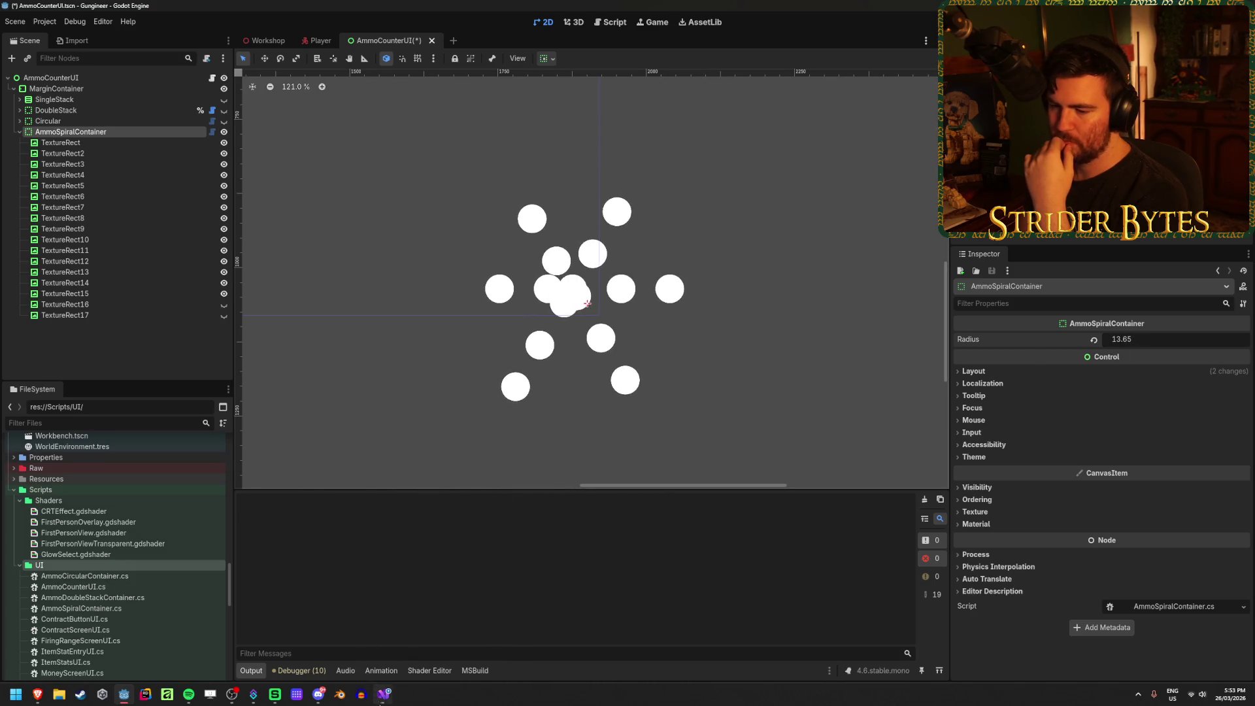
pyautogui.click(384, 694)
pyautogui.press('BackSpace')
pyautogui.press('BackSpace')
pyautogui.write('50')
pyautogui.hotkey('ctrl', 's')
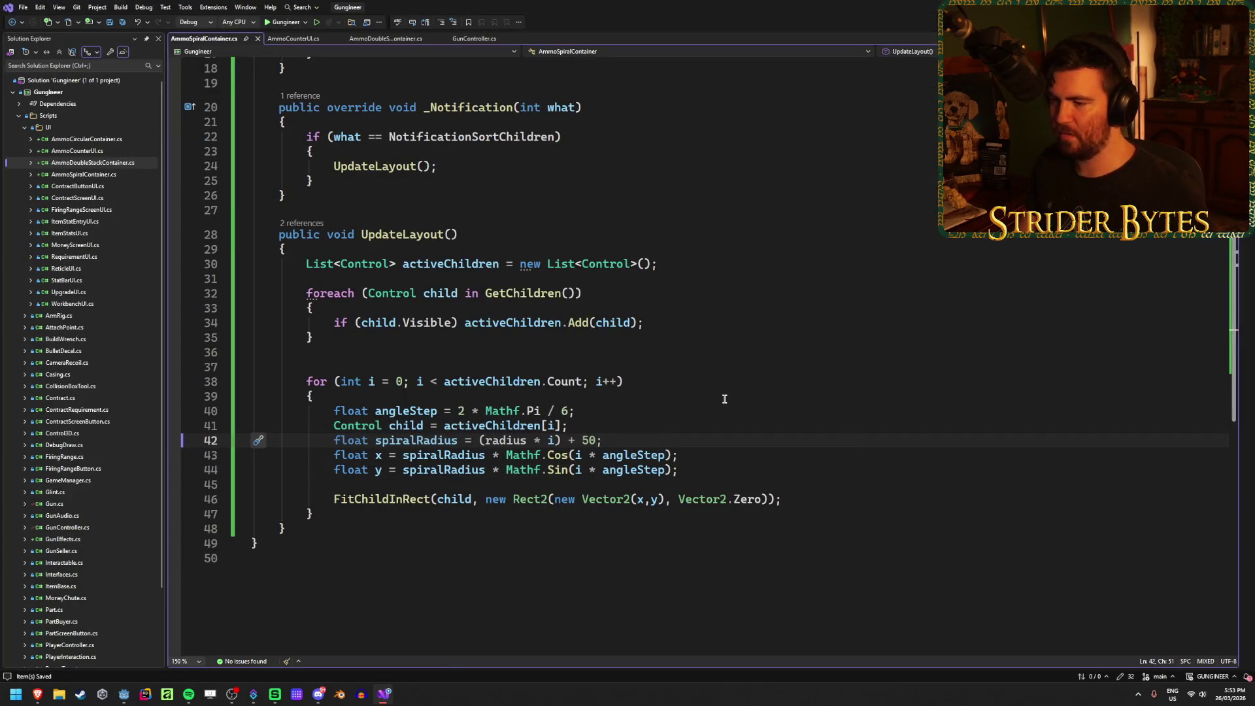
pyautogui.click(123, 694)
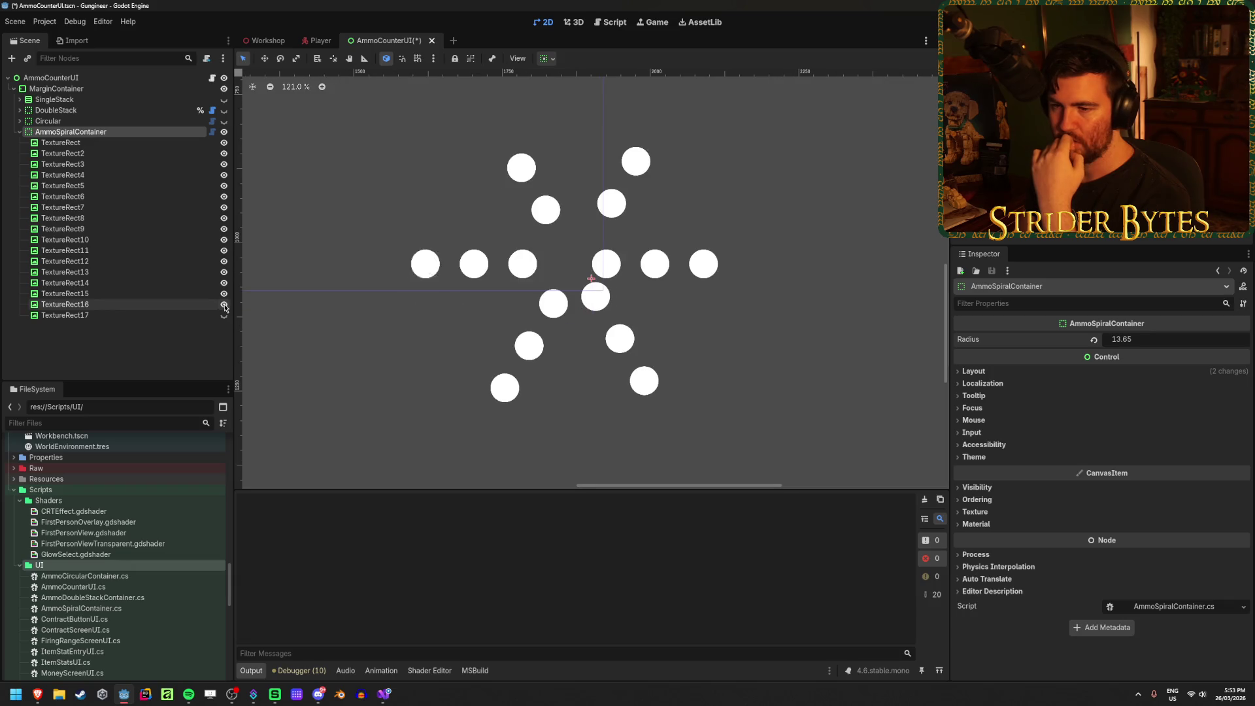
# Step: Adjust the container's Radius to 13.295, then go to the angle step on line 40
pyautogui.moveTo(1121, 339); pyautogui.dragTo(1121, 339)
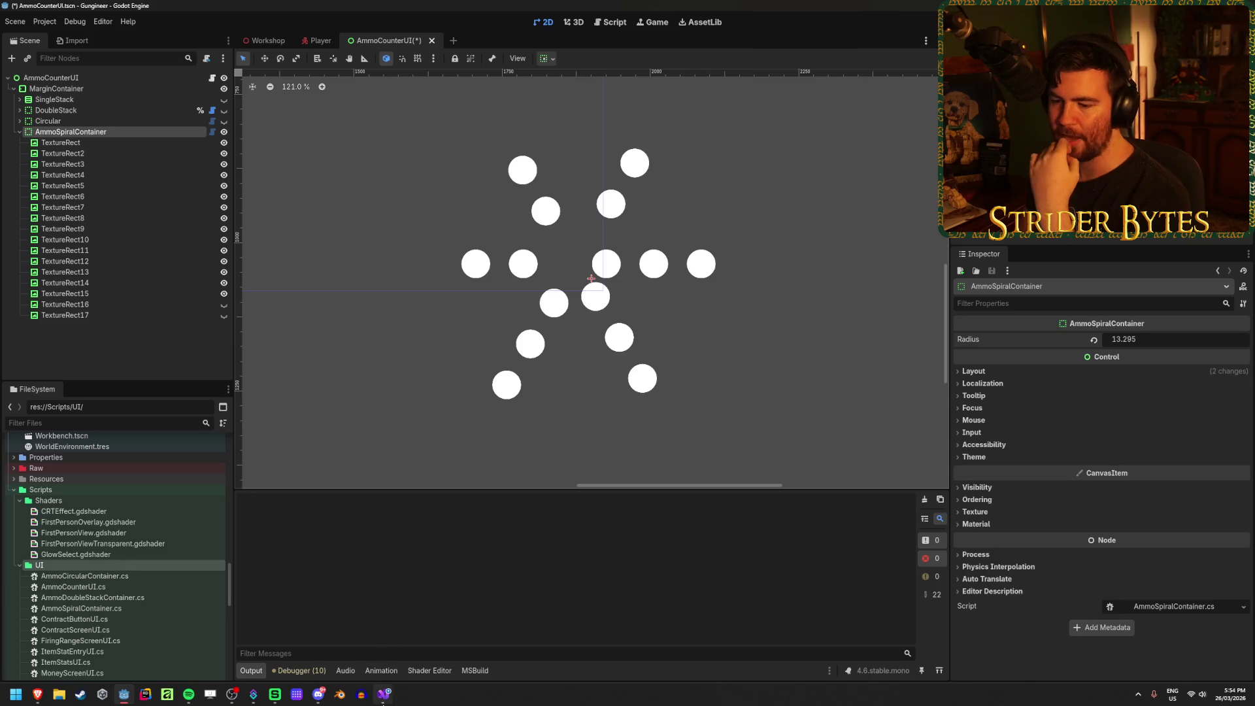
pyautogui.click(384, 693)
pyautogui.click(567, 412)
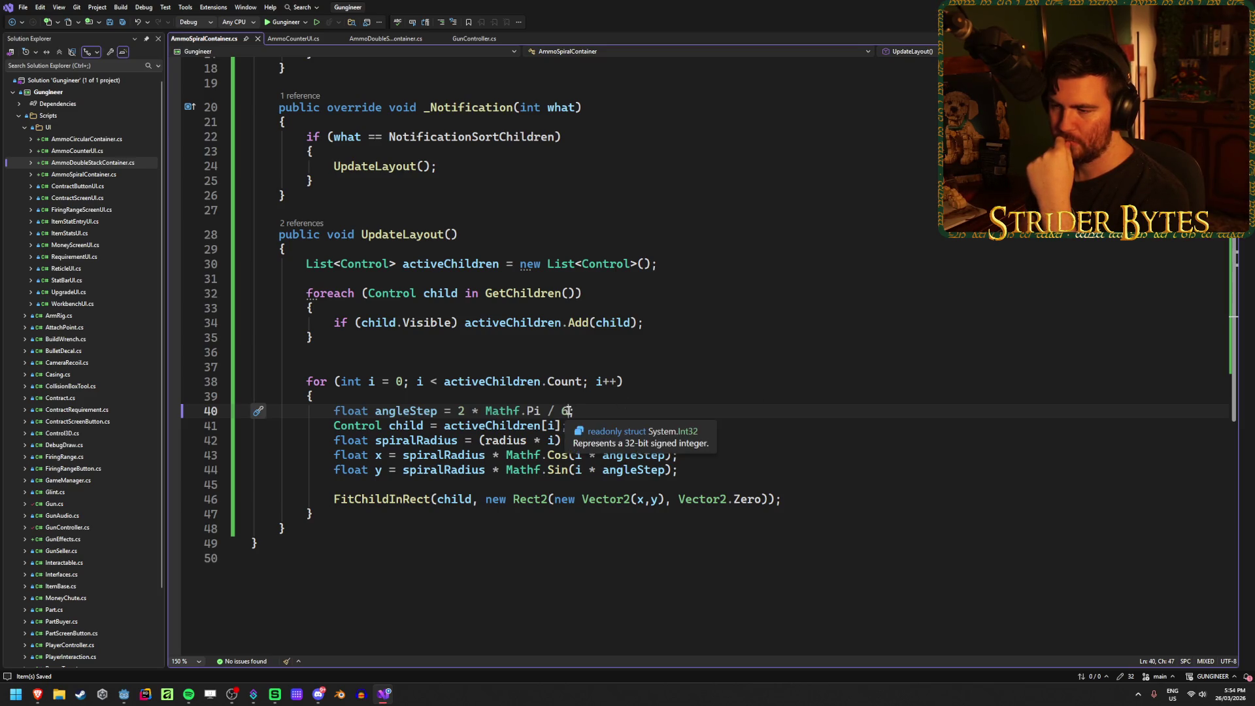
# Step: Select the 2 * Mathf.Pi / 6 angle step on line 40 to replace it with 10, then return to Godot
pyautogui.moveTo(568, 410); pyautogui.dragTo(456, 411)
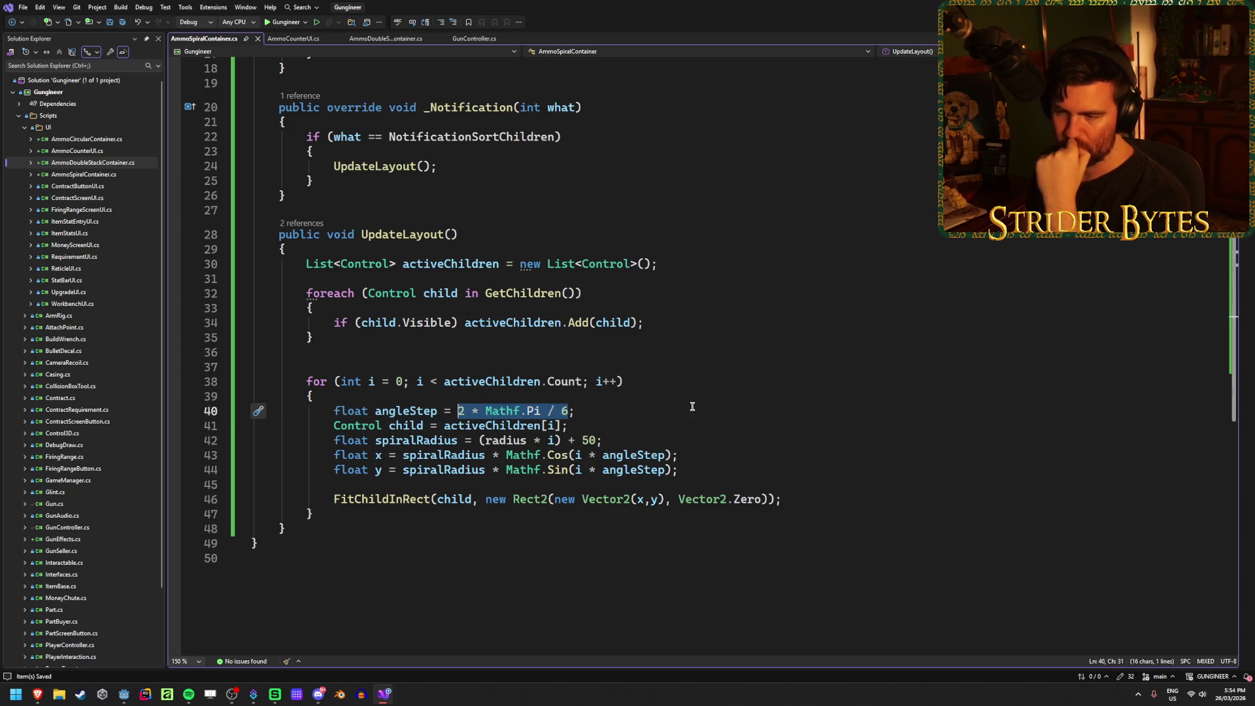
pyautogui.click(569, 411)
pyautogui.moveTo(569, 411)
pyautogui.mouseDown()
pyautogui.moveTo(457, 411)
pyautogui.moveTo(568, 412)
pyautogui.moveTo(544, 414)
pyautogui.mouseUp()
pyautogui.press('End')
pyautogui.moveTo(375, 417)
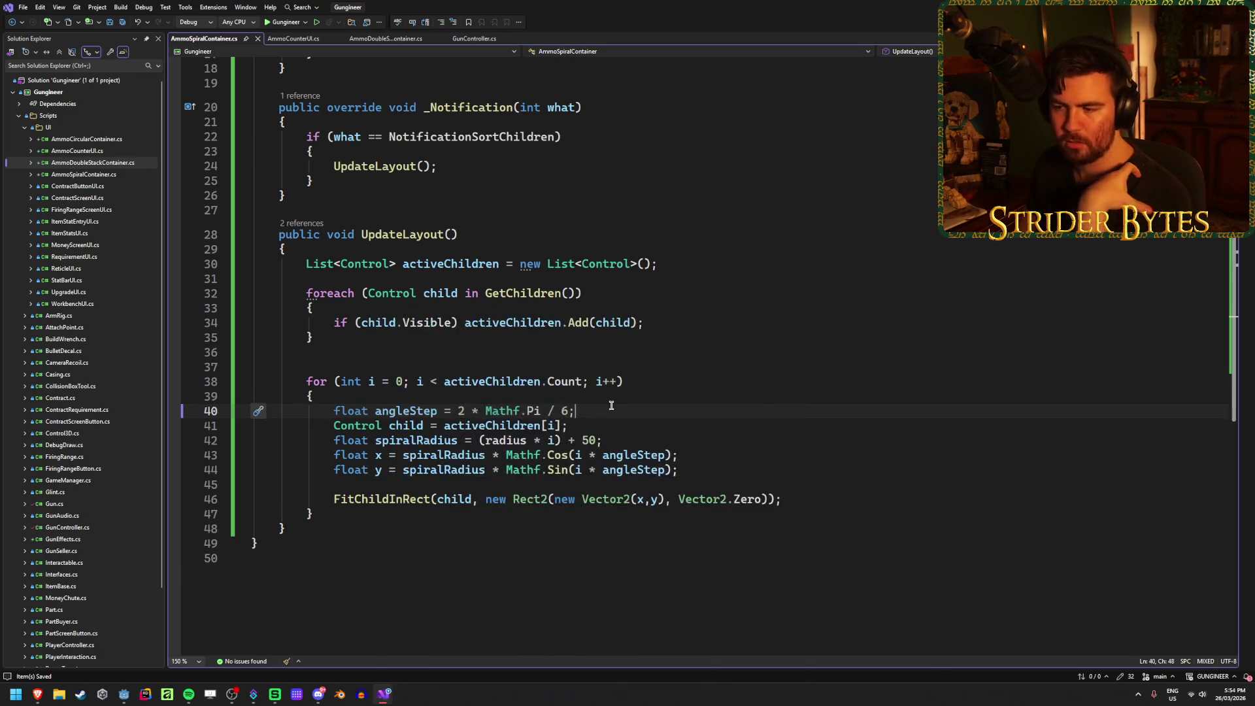
pyautogui.hotkey('shift', 'Home')
pyautogui.click(568, 411)
pyautogui.moveTo(568, 411); pyautogui.dragTo(457, 408)
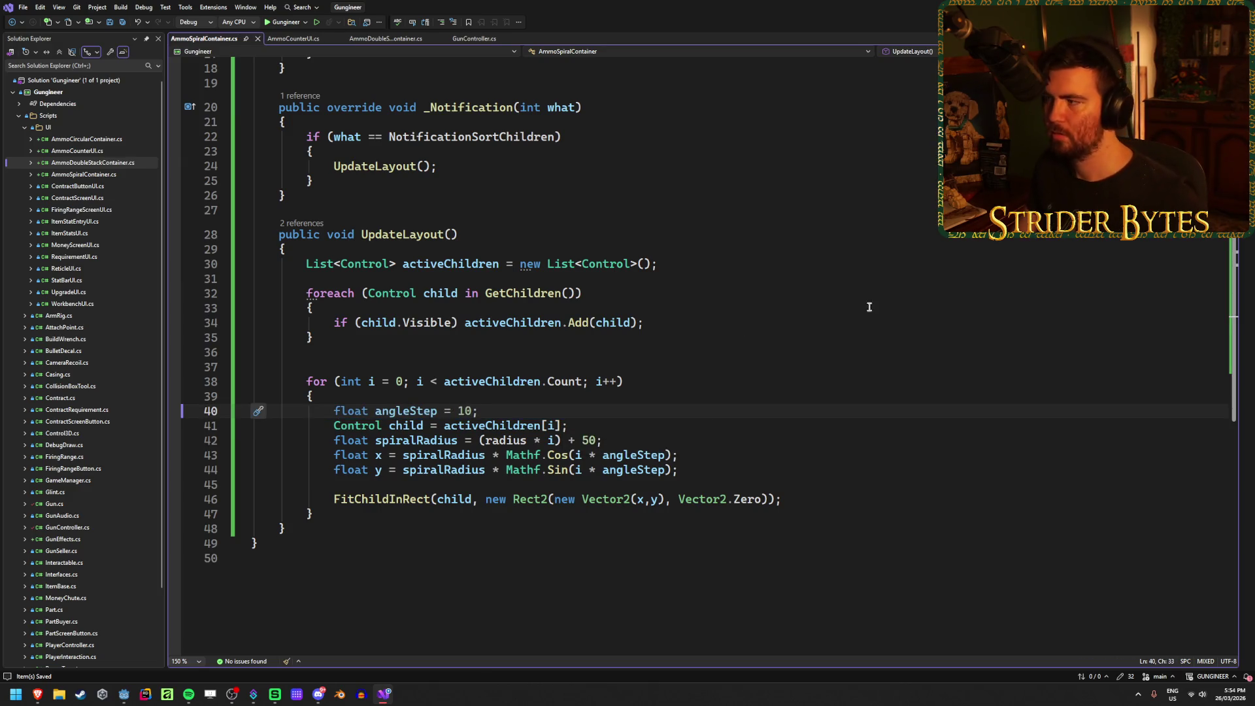
pyautogui.hotkey('alt', 'Tab')
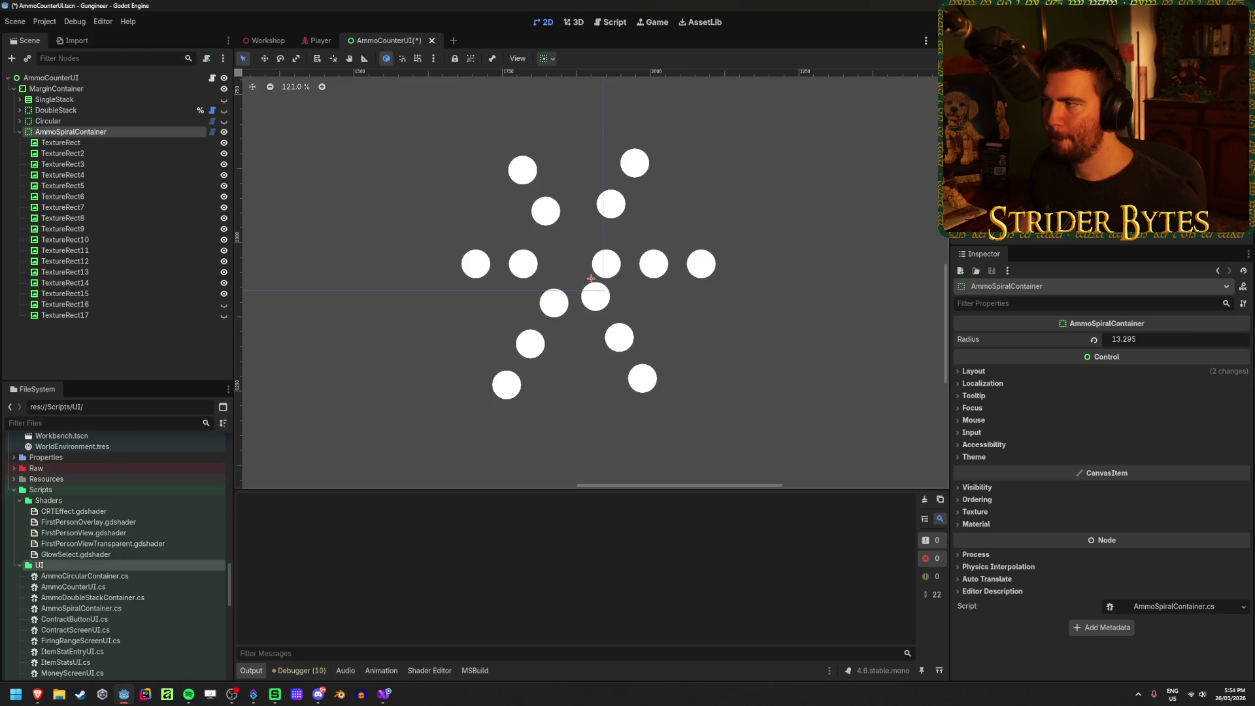
# Step: Rebuild with Alt+B, set the Radius to 11.005 for a star-like scatter, then return to Visual Studio
pyautogui.hotkey('alt', 'b')
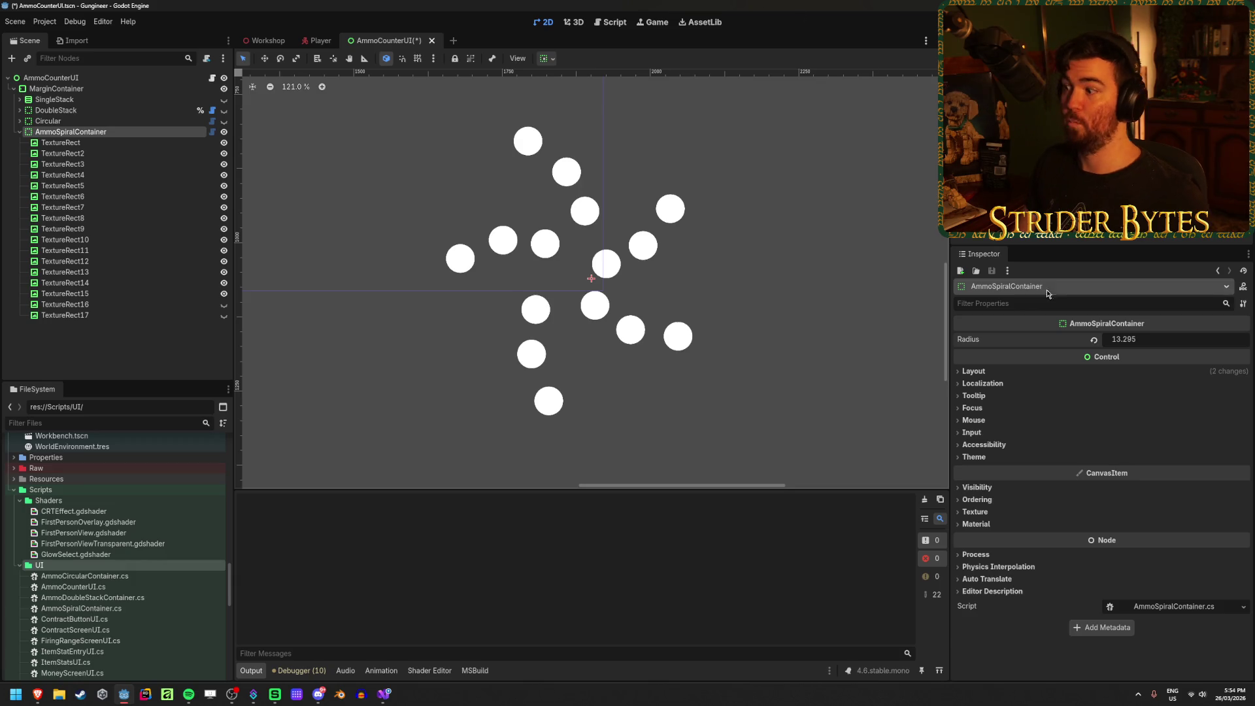
pyautogui.moveTo(1124, 339)
pyautogui.mouseDown()
pyautogui.moveTo(1176, 340)
pyautogui.moveTo(1104, 339)
pyautogui.moveTo(1137, 339)
pyautogui.mouseUp()
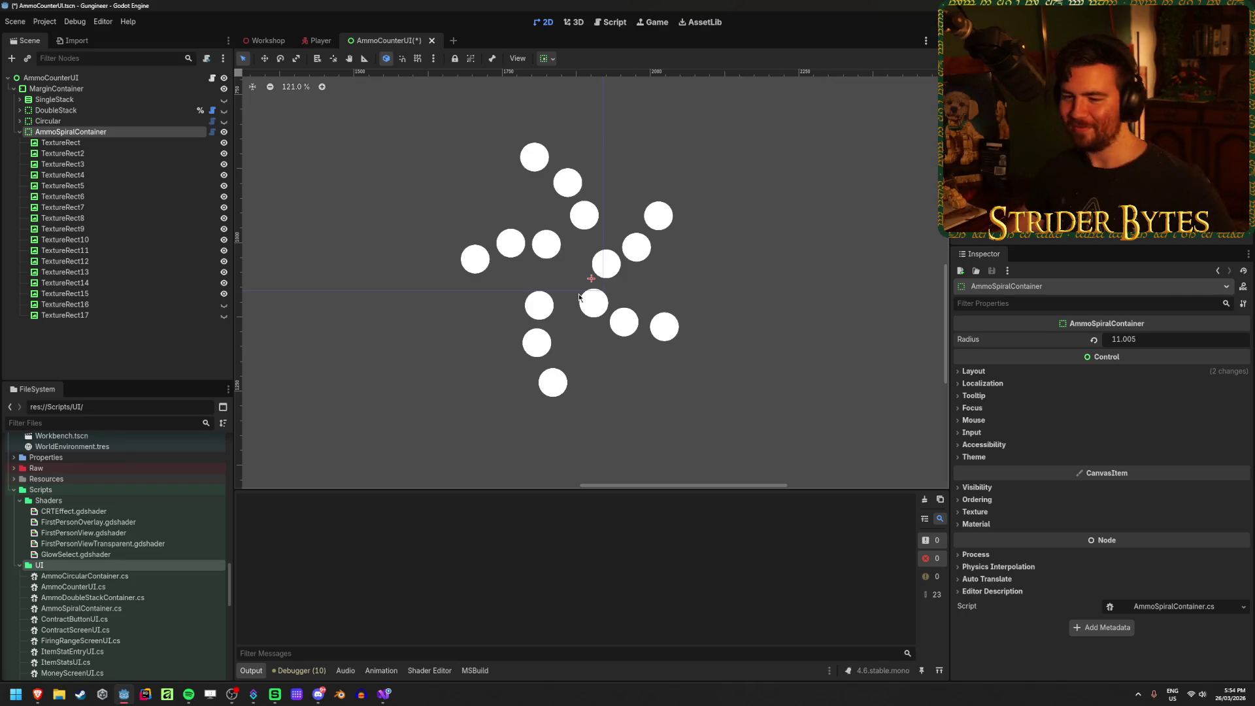
pyautogui.click(377, 697)
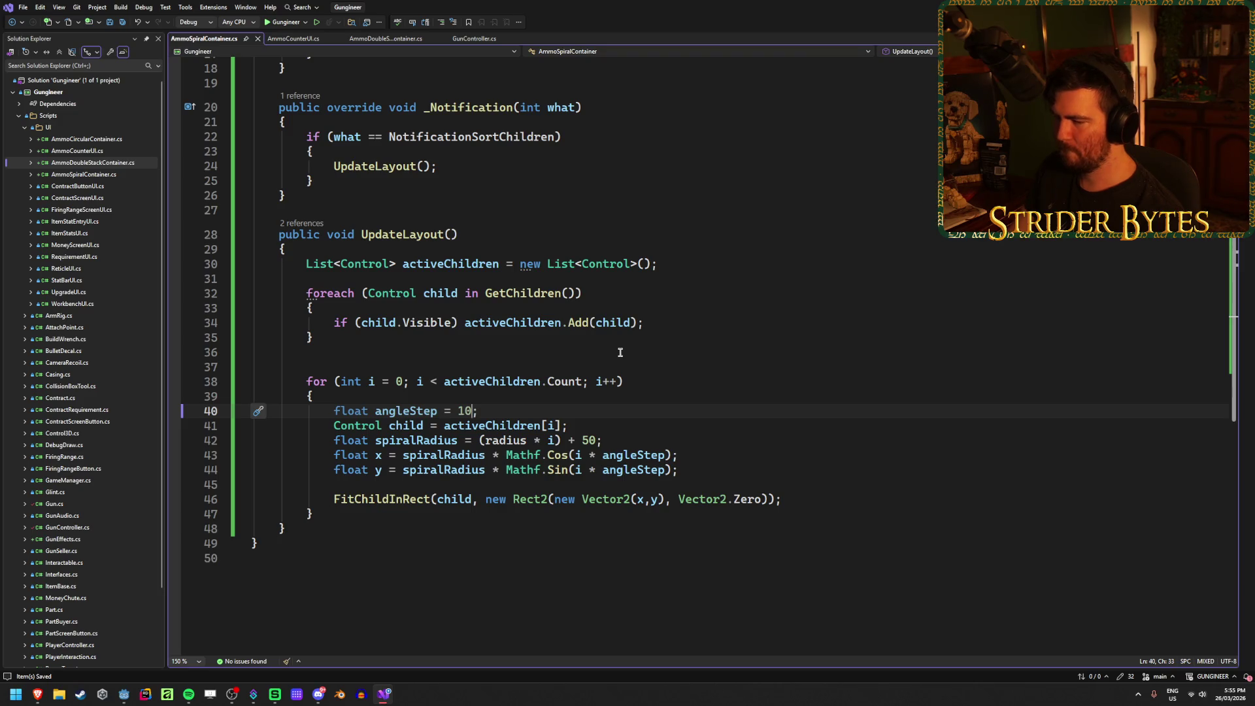
# Step: Bring the GeeksforGeeks polar-to-Cartesian article back up in Brave
pyautogui.moveTo(38, 694)
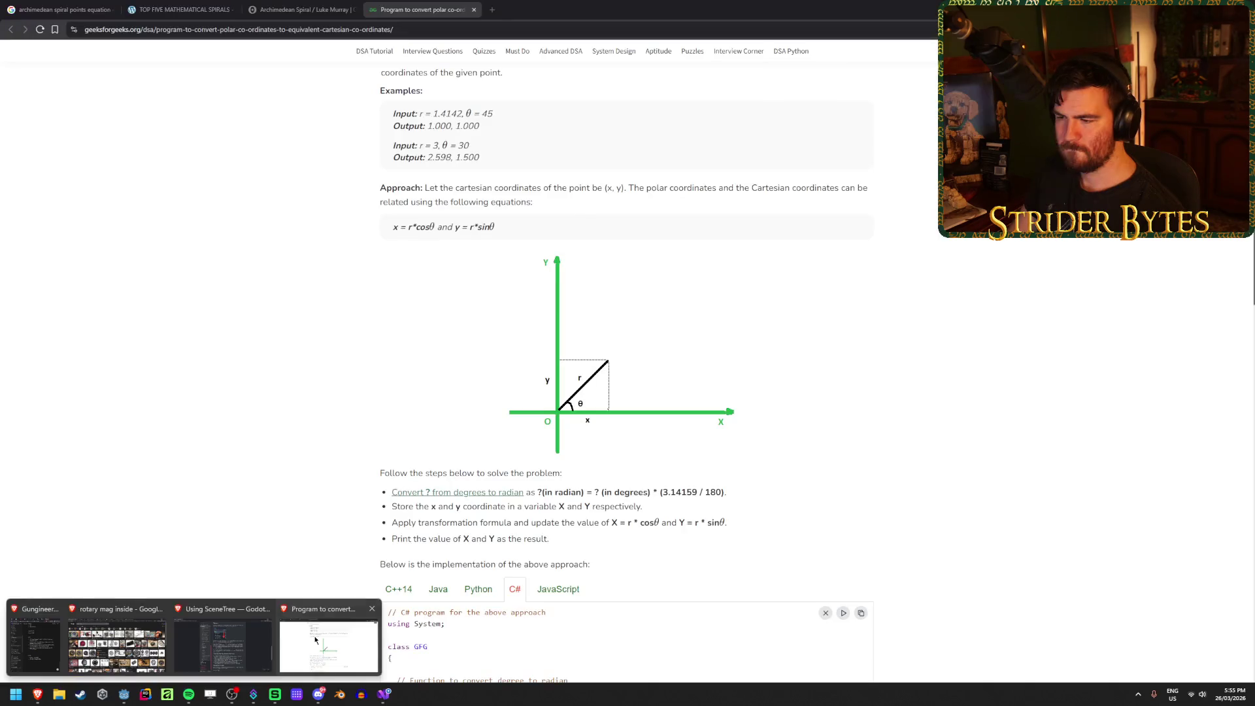
pyautogui.click(327, 644)
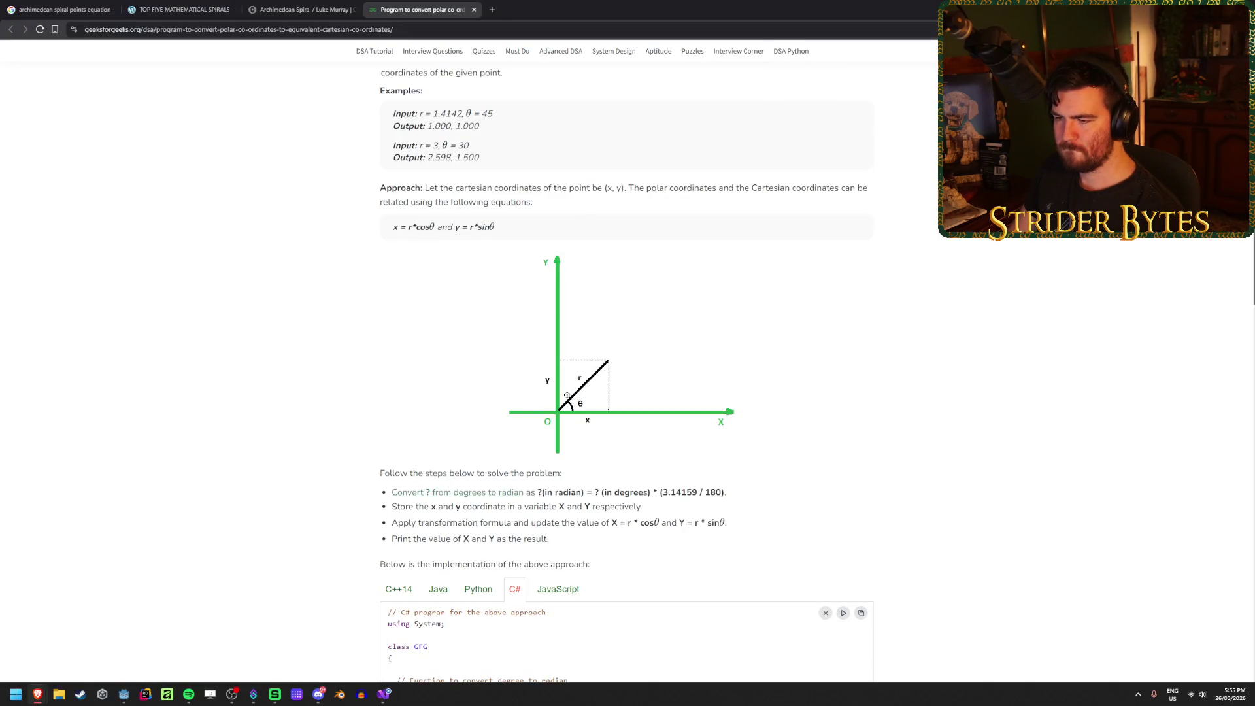
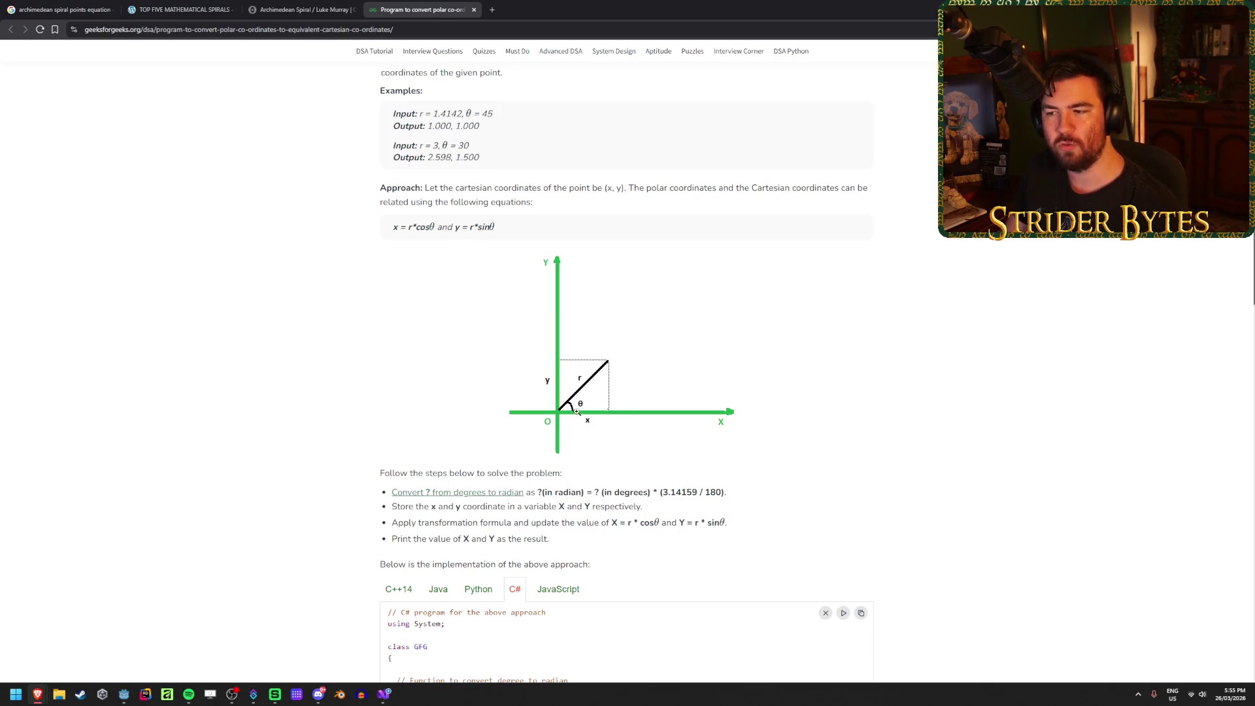
# Step: Change the angle step on line 40 to 2 * Mathf.Pi / 4 and save the script
pyautogui.click(391, 699)
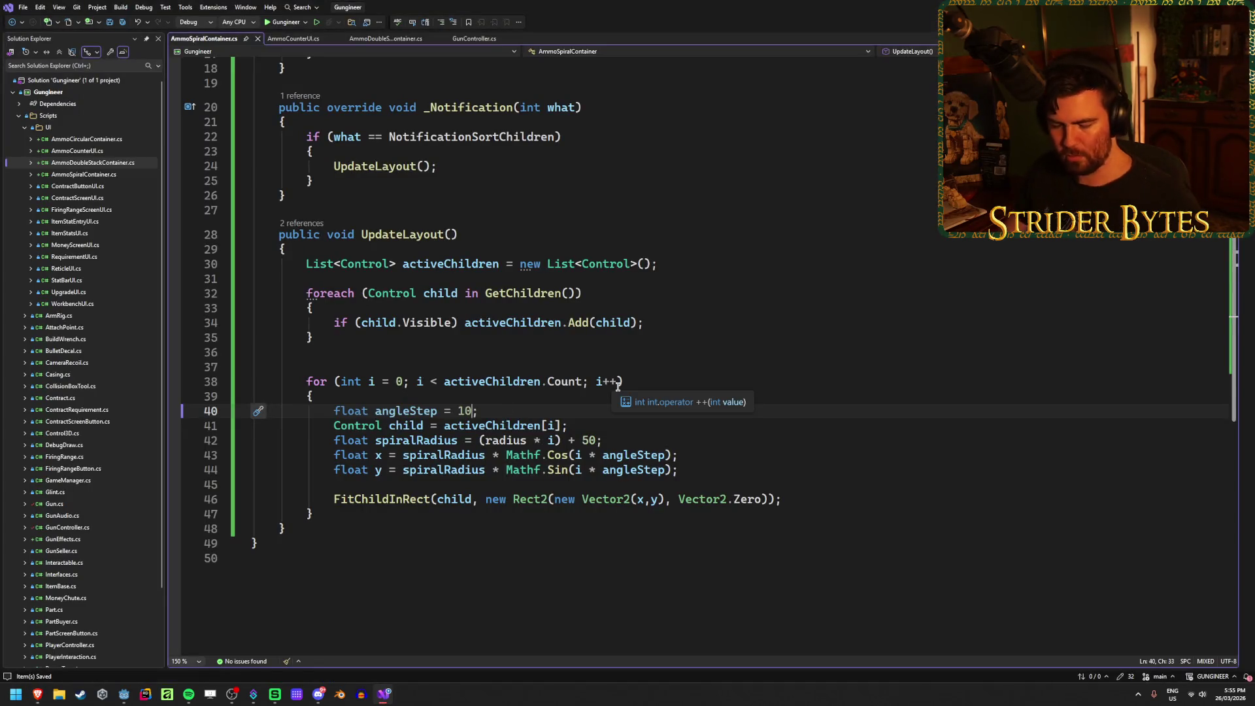
pyautogui.press('Tab')
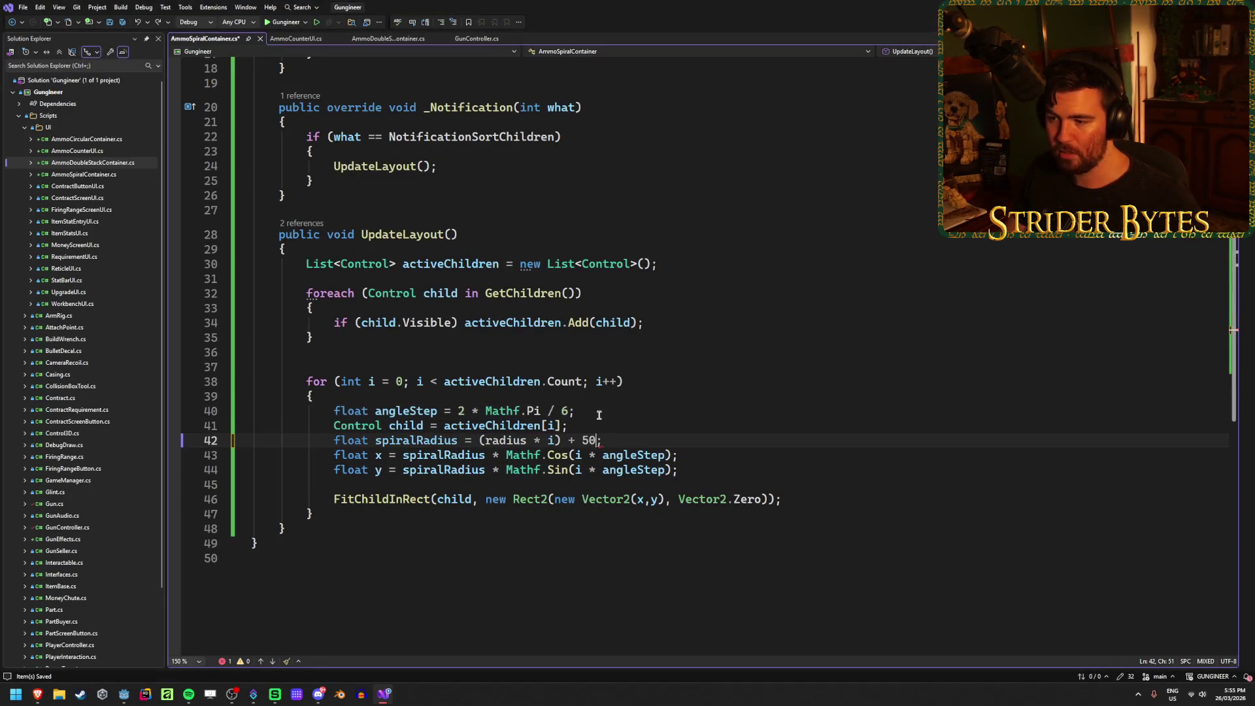
pyautogui.click(598, 412)
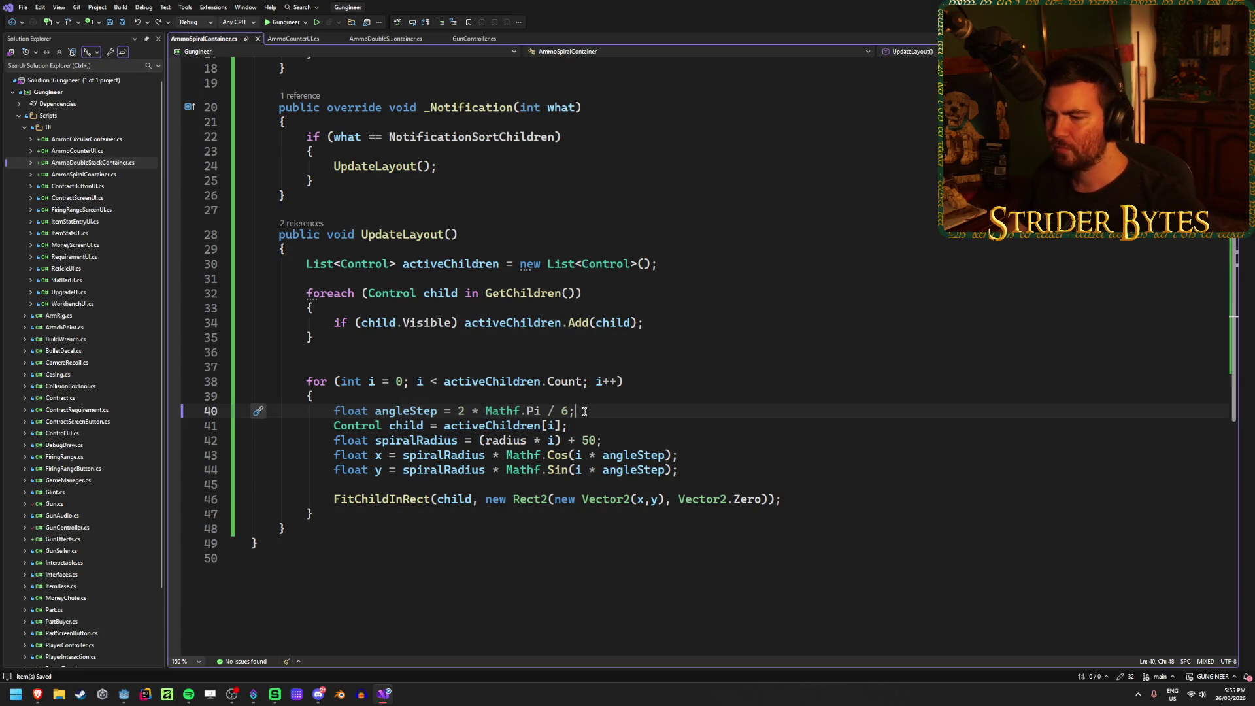
pyautogui.press('Left')
pyautogui.press('BackSpace')
pyautogui.hotkey('ctrl', 's')
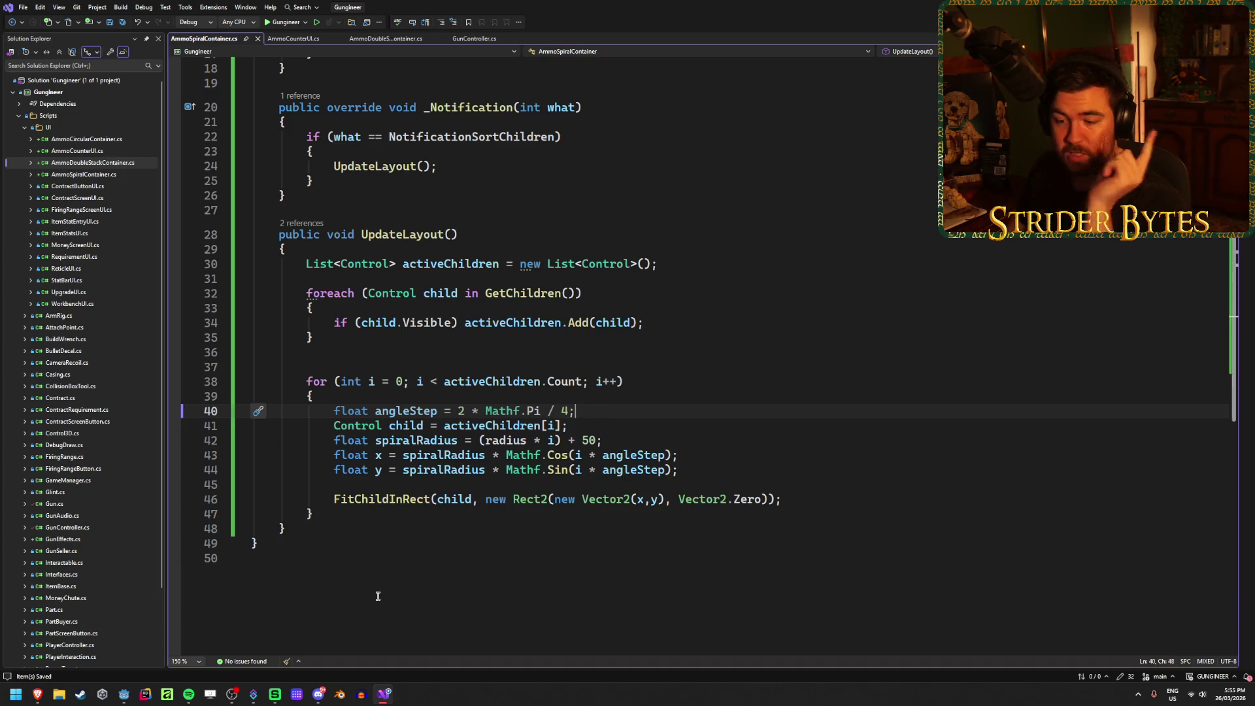
pyautogui.click(123, 694)
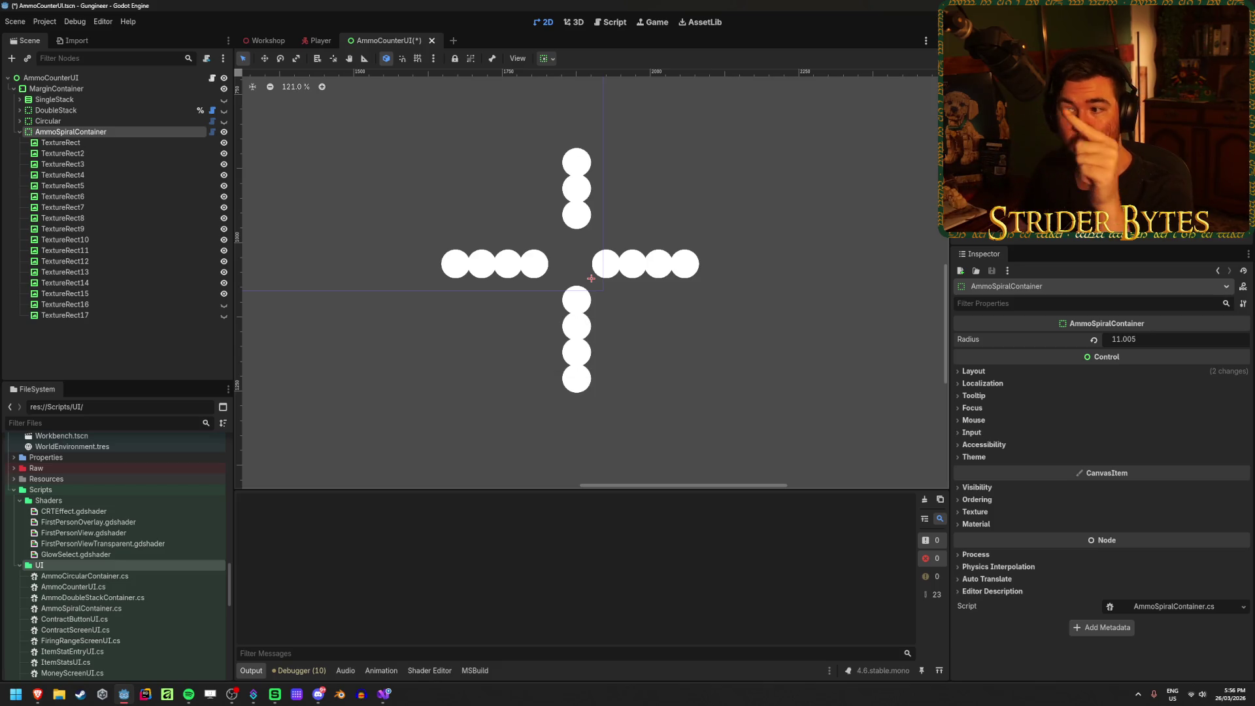
# Step: Raise the container's Radius to 15.61 and step through the TextureRect icon nodes in the Scene tree
pyautogui.moveTo(1131, 342); pyautogui.dragTo(1160, 342)
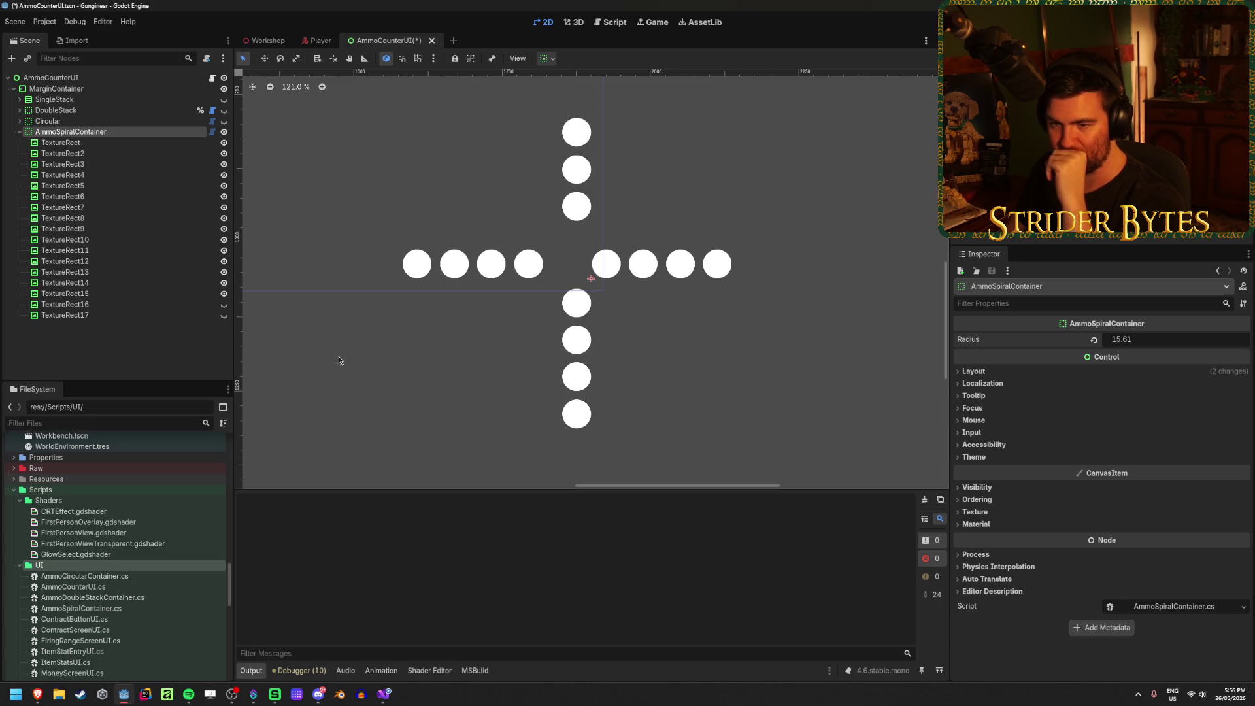
pyautogui.click(104, 305)
pyautogui.press('Up')
pyautogui.press('Up')
pyautogui.press('Up')
pyautogui.press('Up')
pyautogui.press('Up')
pyautogui.press('Up')
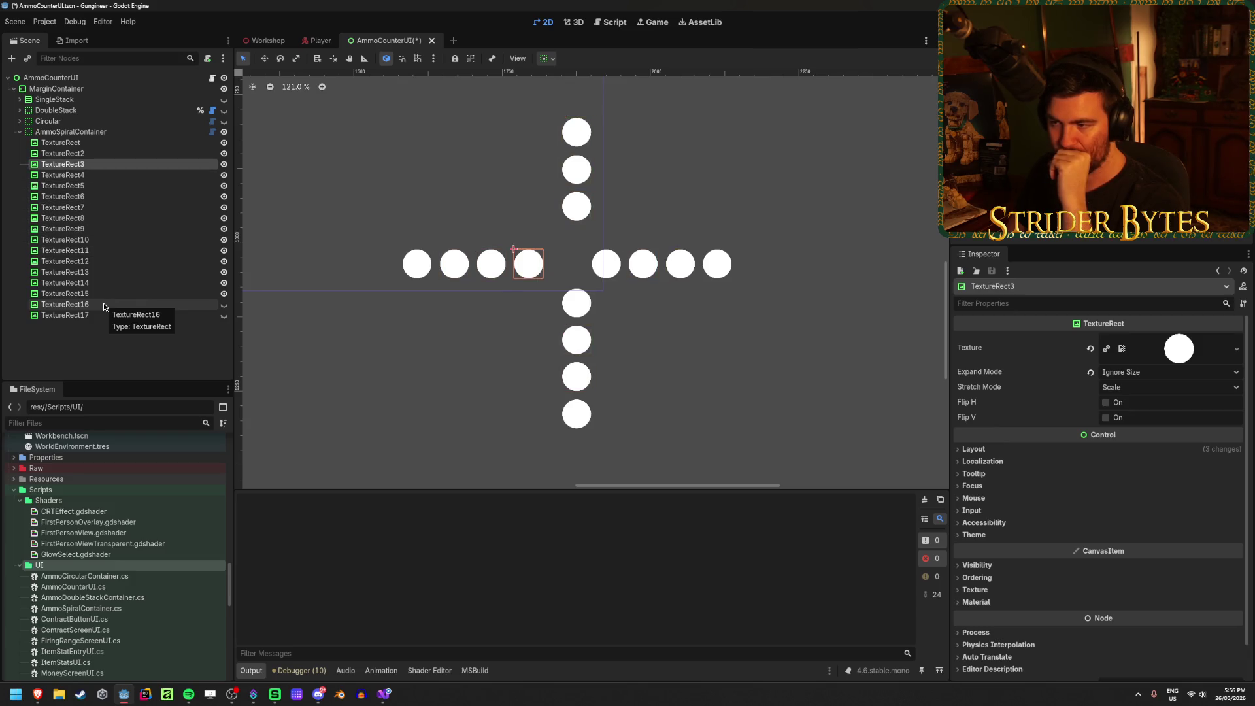
pyautogui.press('Up')
pyautogui.press('Up')
pyautogui.press('Down')
pyautogui.press('Down')
pyautogui.press('Down')
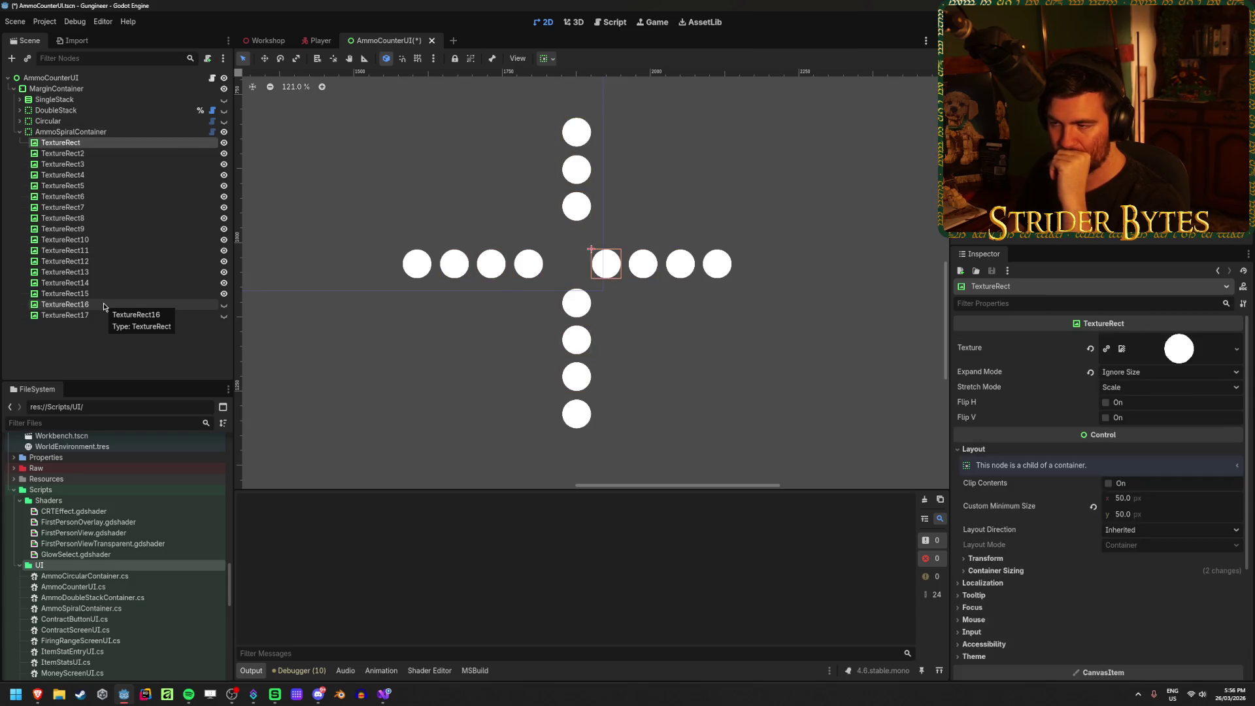
pyautogui.press('Down')
pyautogui.press('Down')
pyautogui.press('Down')
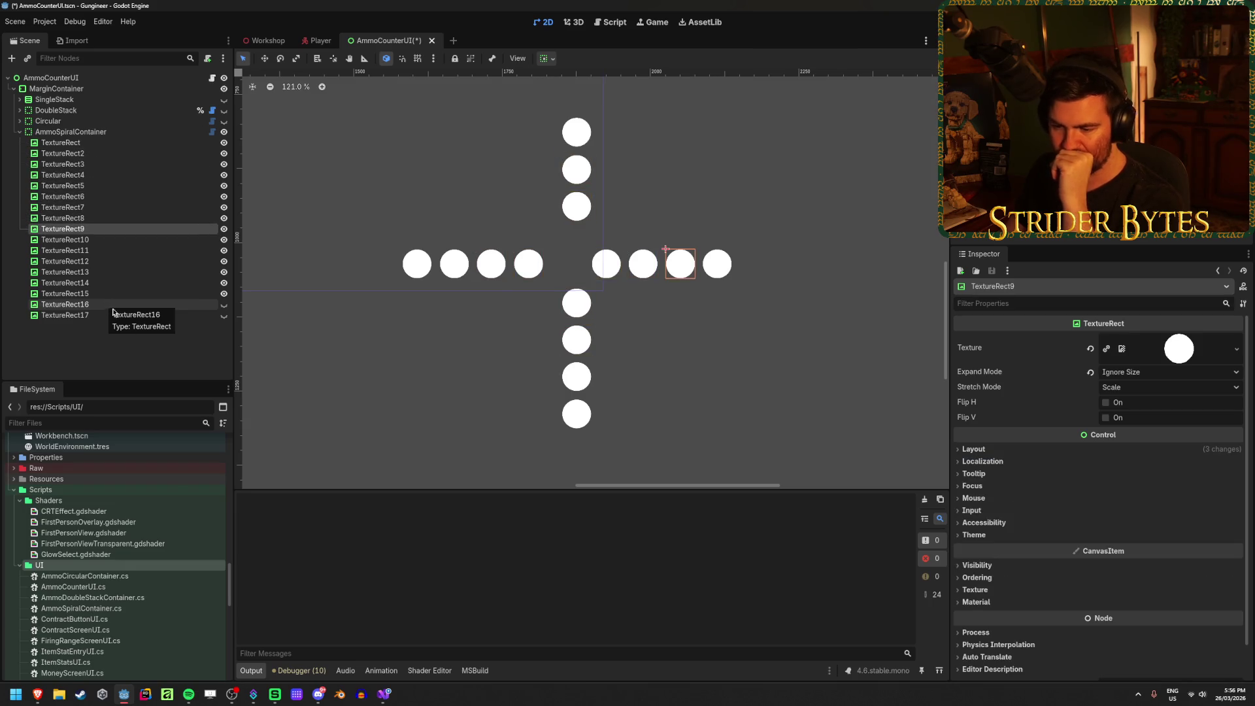
pyautogui.click(386, 697)
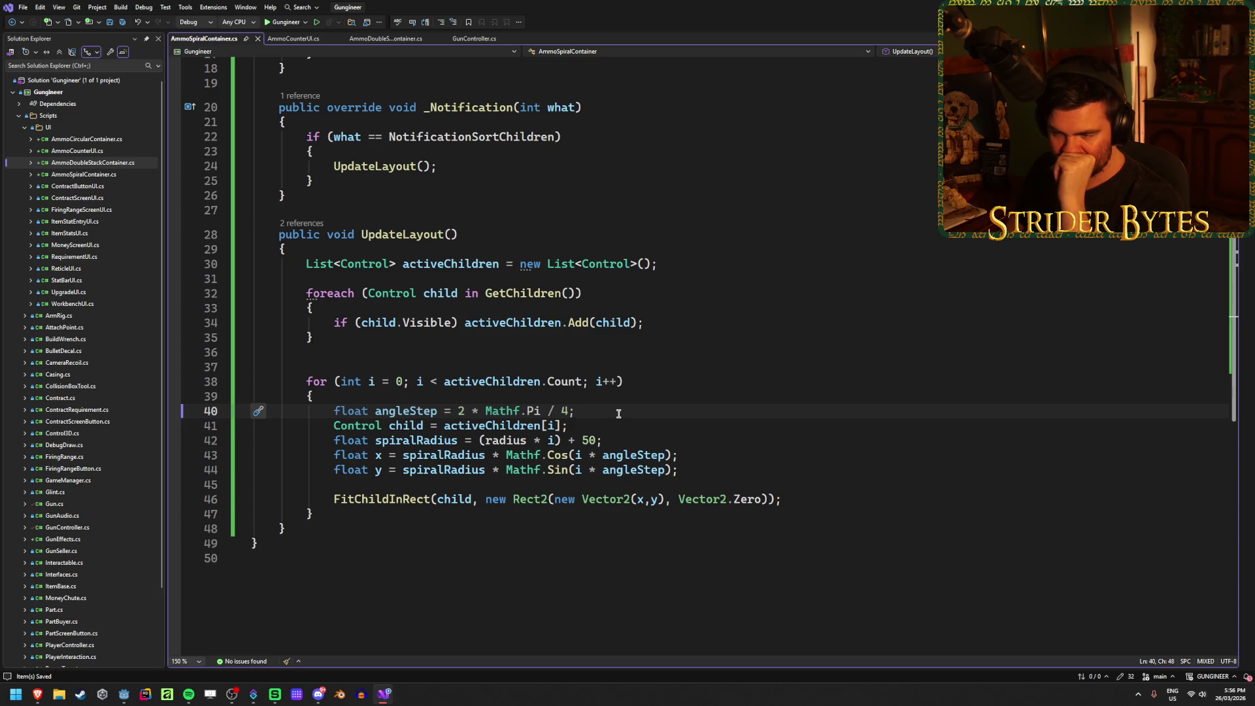
# Step: Change the angle step to 2 * Mathf.Pi * radius / 4 and save the script
pyautogui.doubleClick(540, 410)
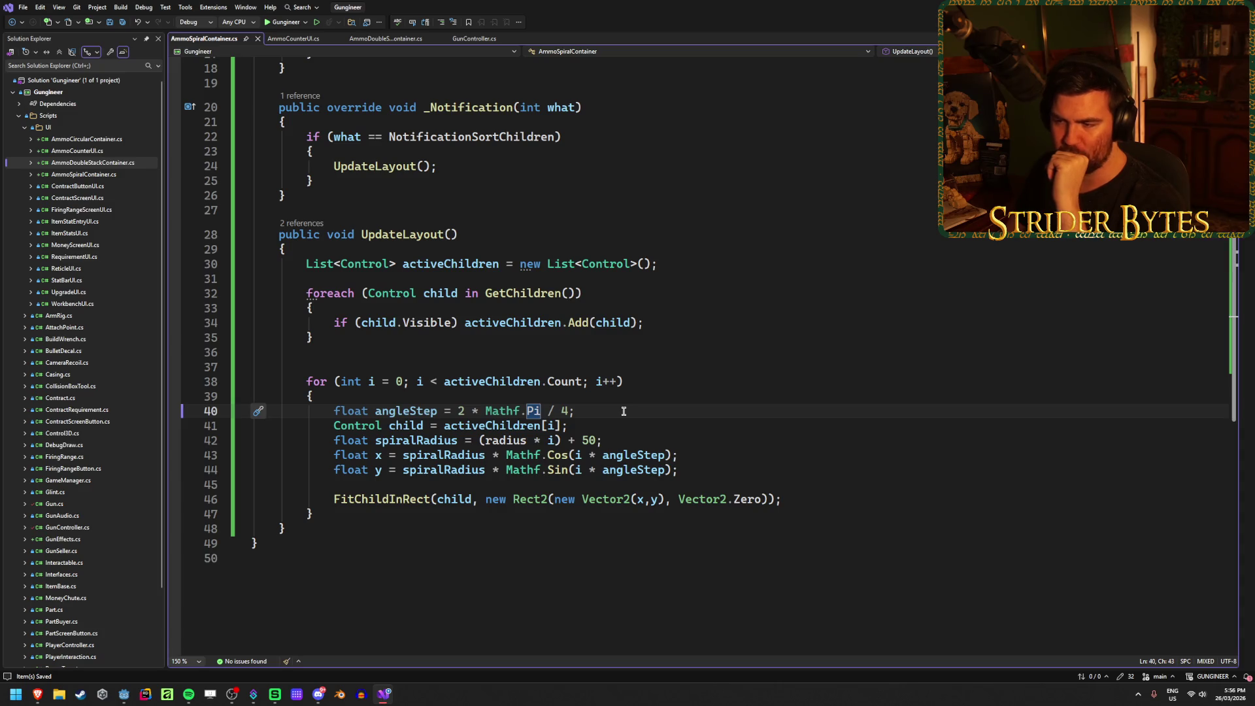
pyautogui.write('* radius')
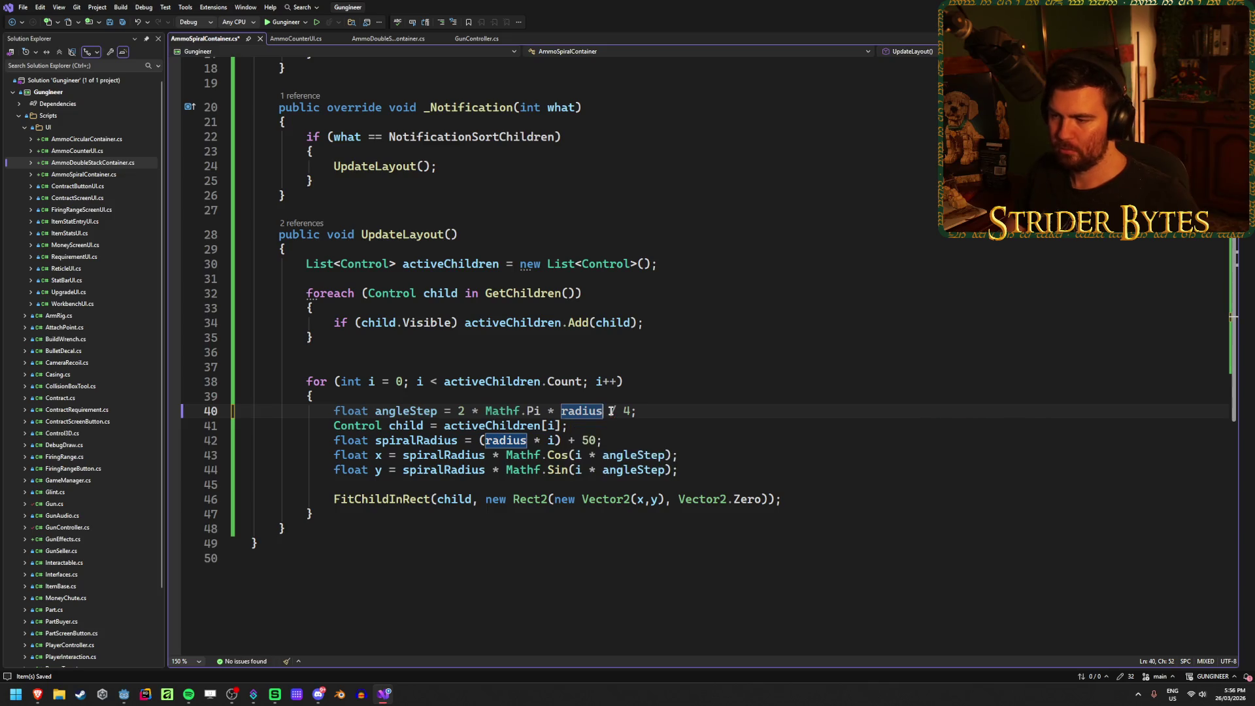
pyautogui.click(627, 410)
pyautogui.hotkey('ctrl', 's')
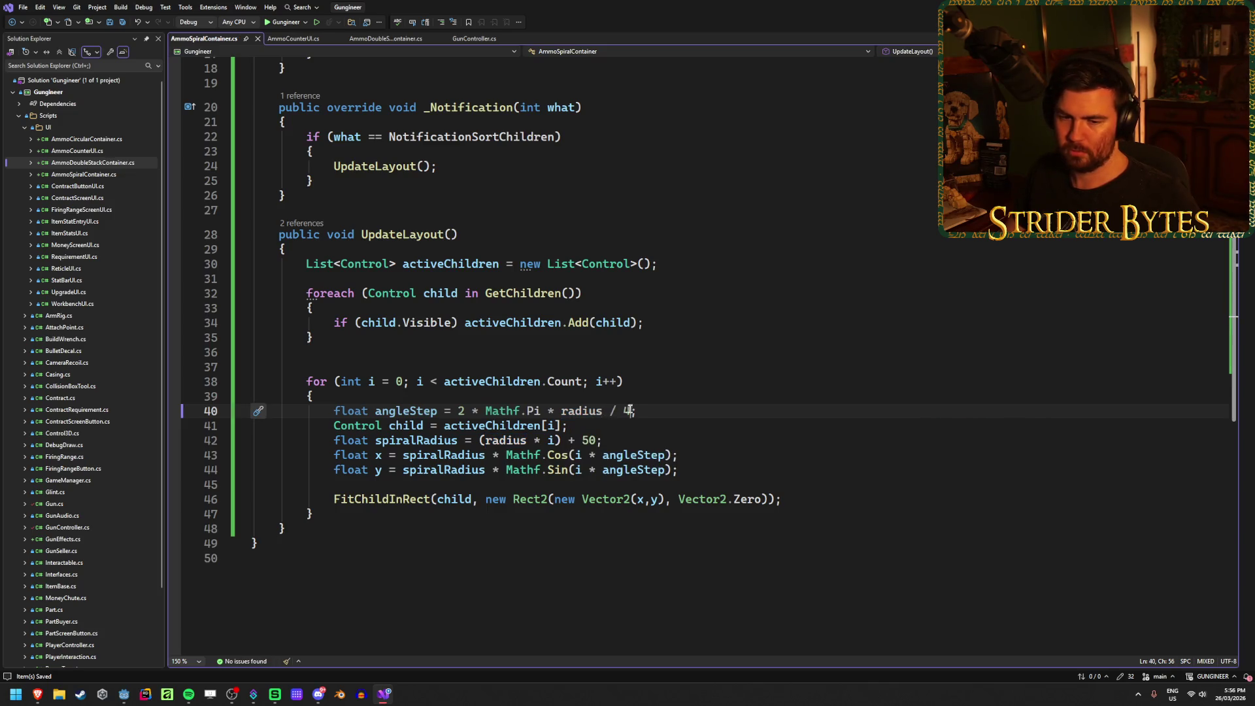
pyautogui.click(681, 412)
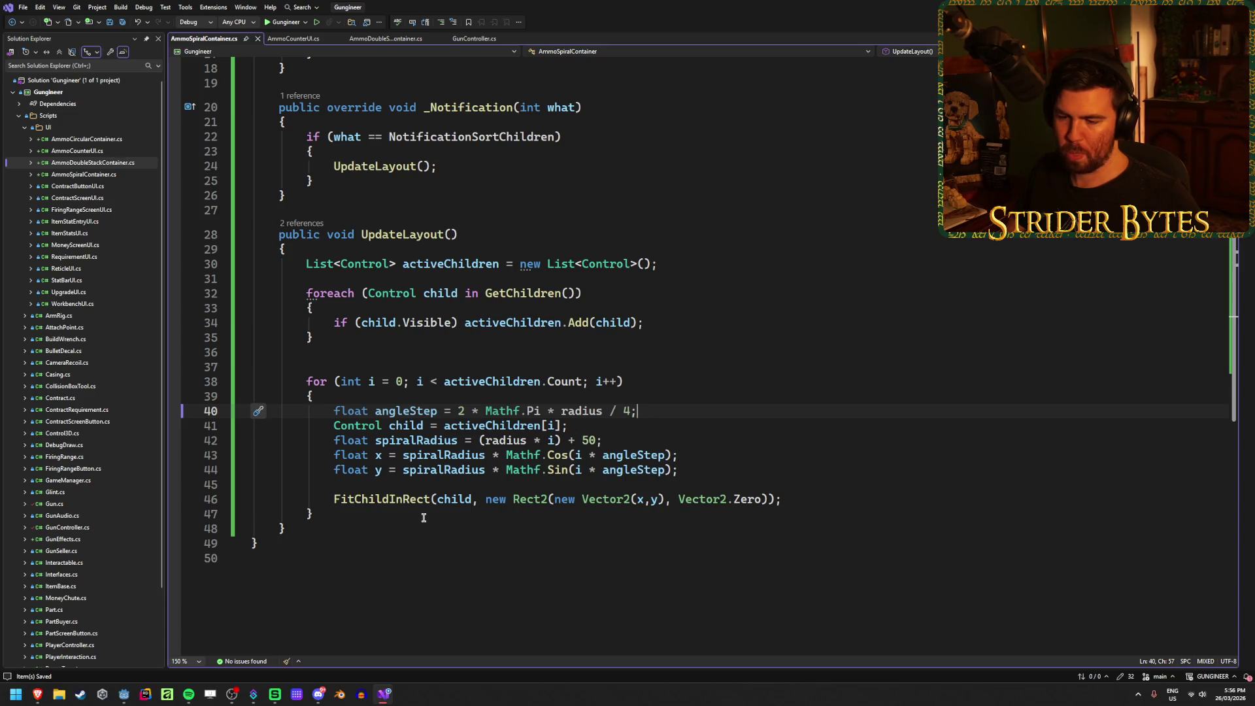
pyautogui.moveTo(120, 696)
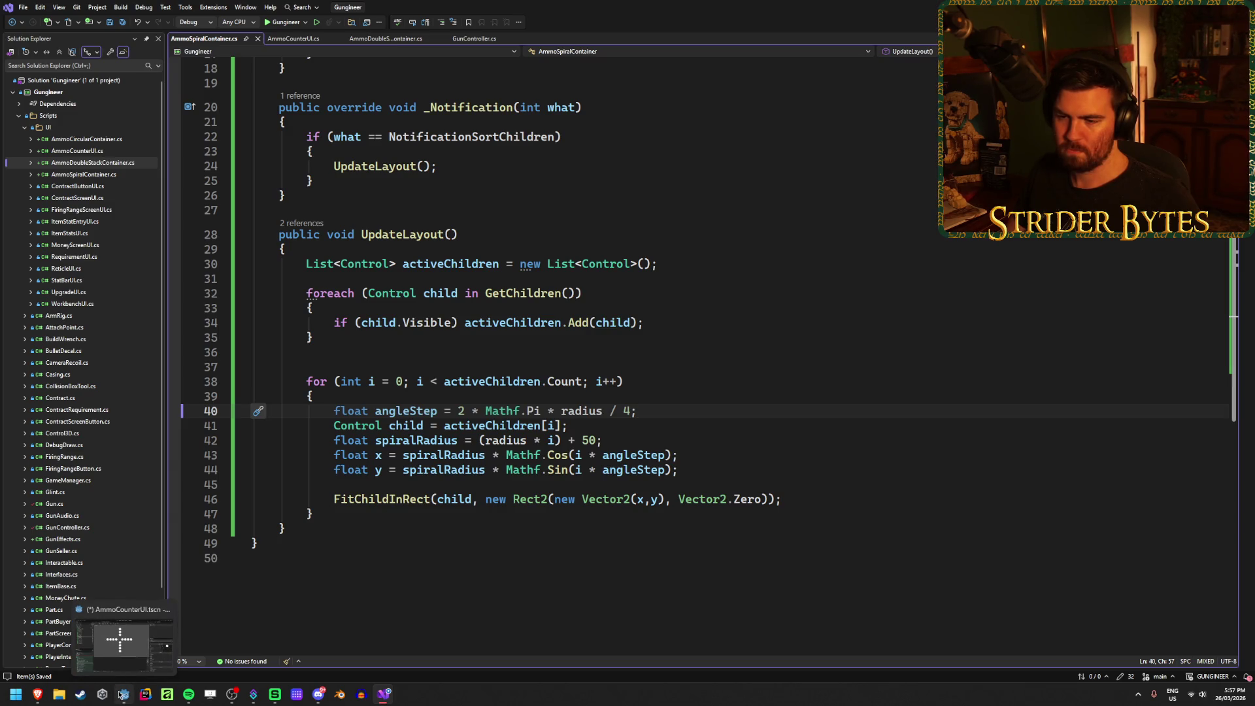
pyautogui.click(122, 694)
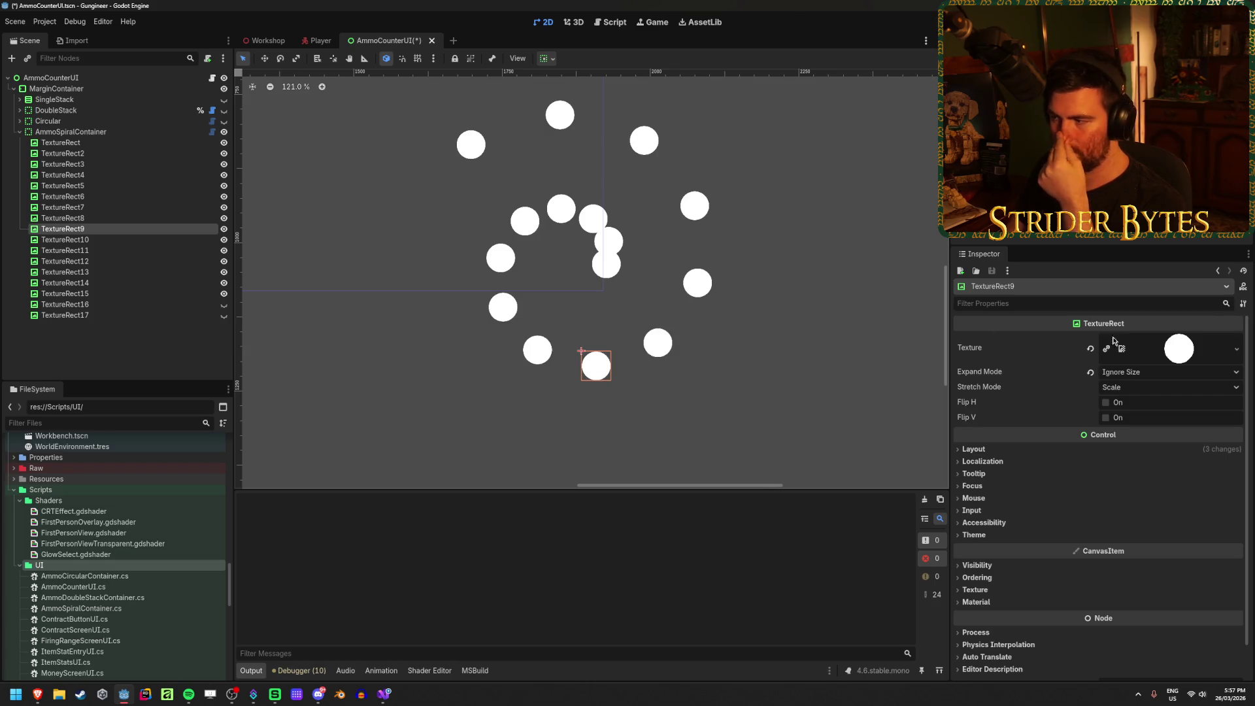
# Step: Adjust AmmoSpiralContainer's Radius, entering 50 and then settling at 48.855
pyautogui.click(71, 131)
pyautogui.moveTo(1148, 340); pyautogui.dragTo(1249, 340)
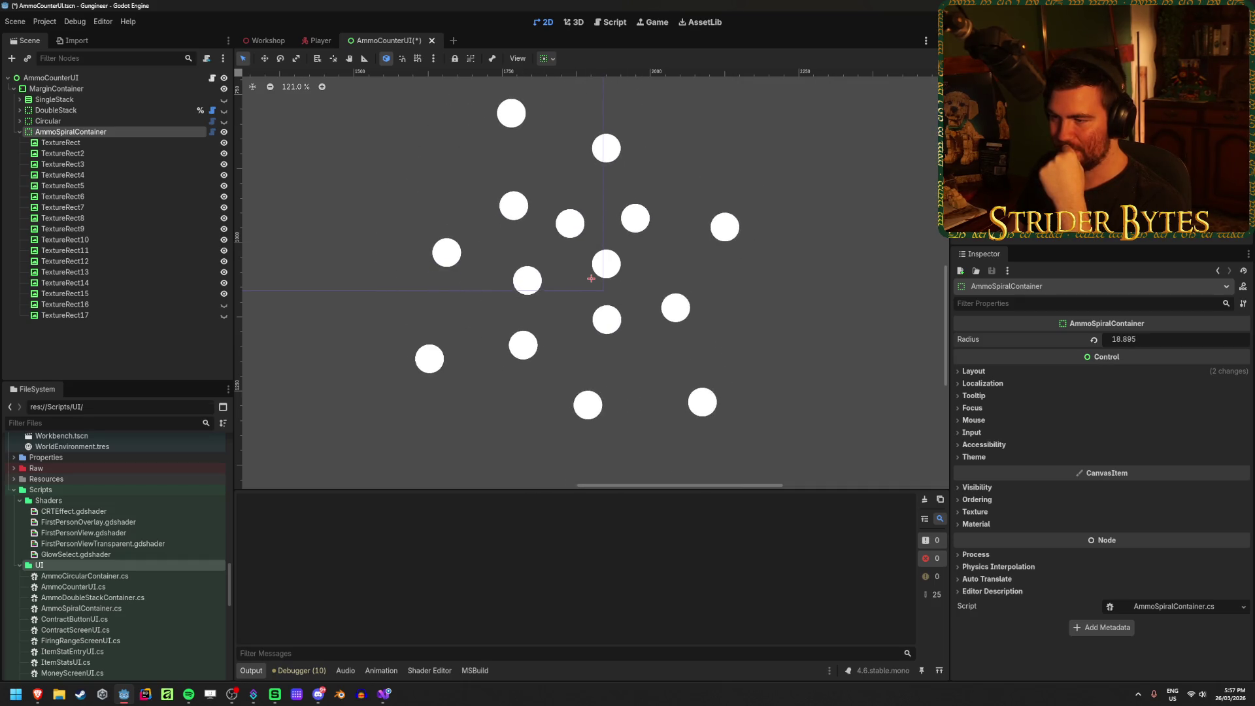
pyautogui.scroll(-3, 695, 357)
pyautogui.scroll(-2, 682, 353)
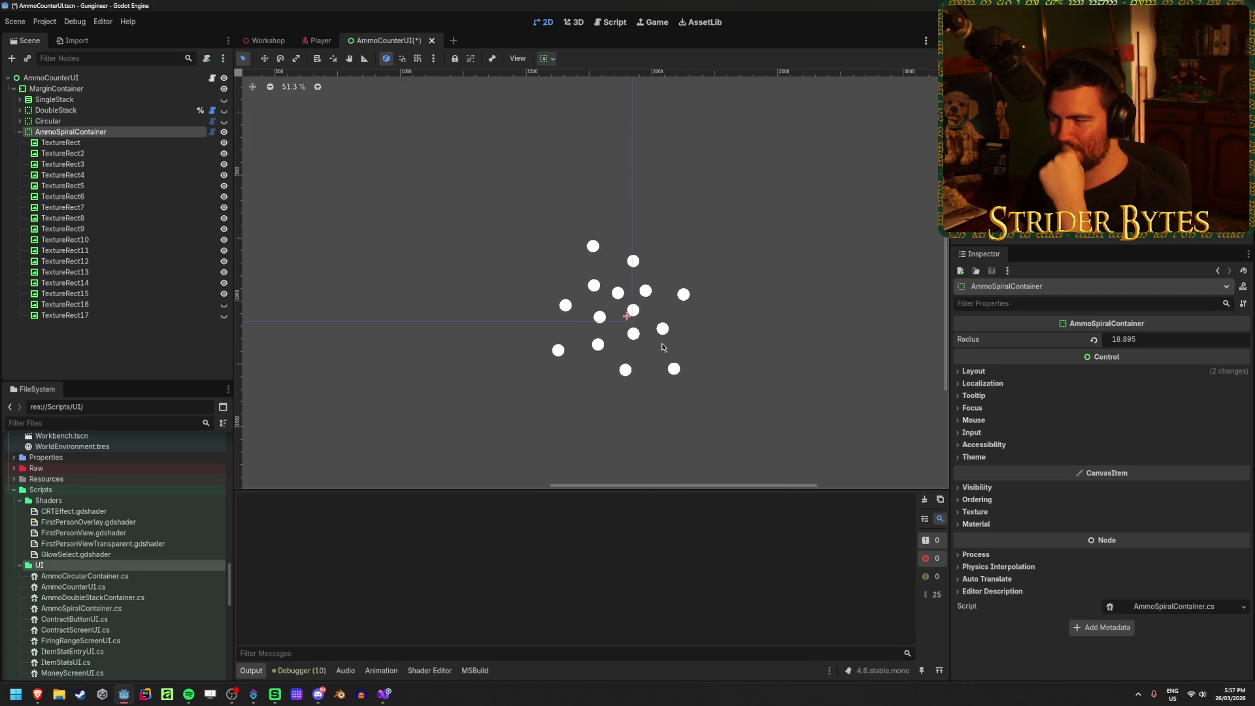
pyautogui.click(1149, 339)
pyautogui.write('50')
pyautogui.press('Return')
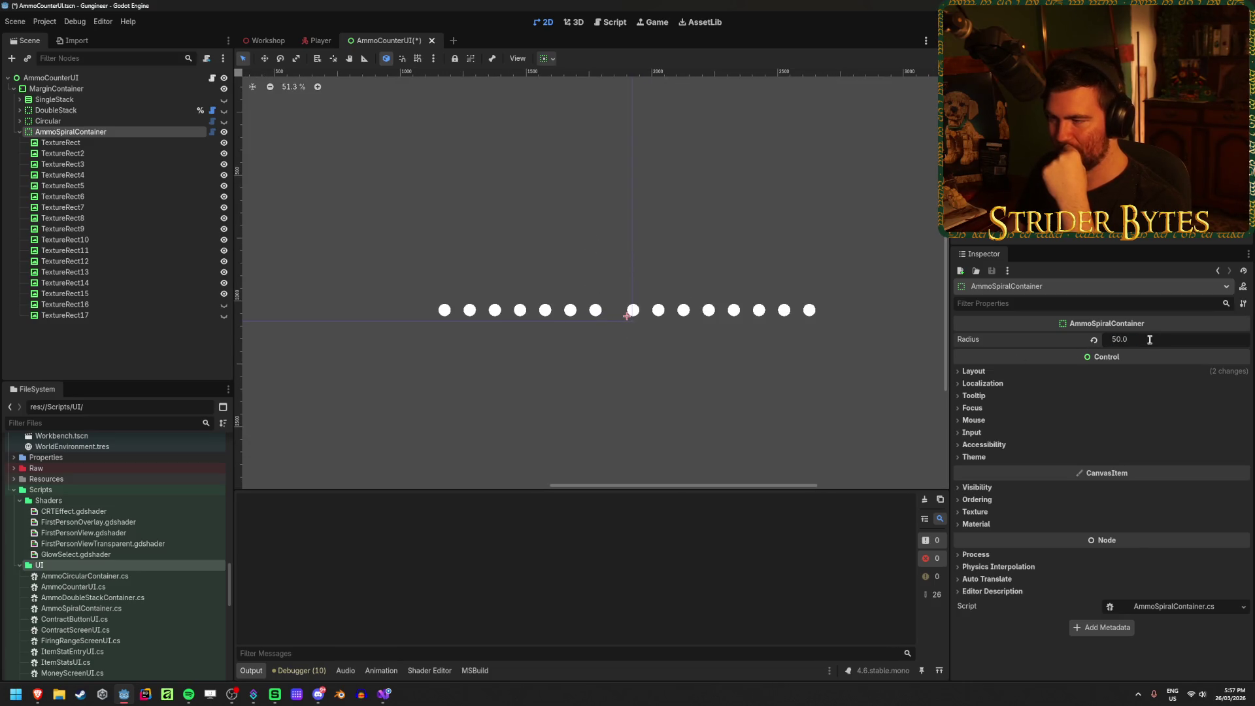
pyautogui.moveTo(1156, 343); pyautogui.dragTo(1155, 343)
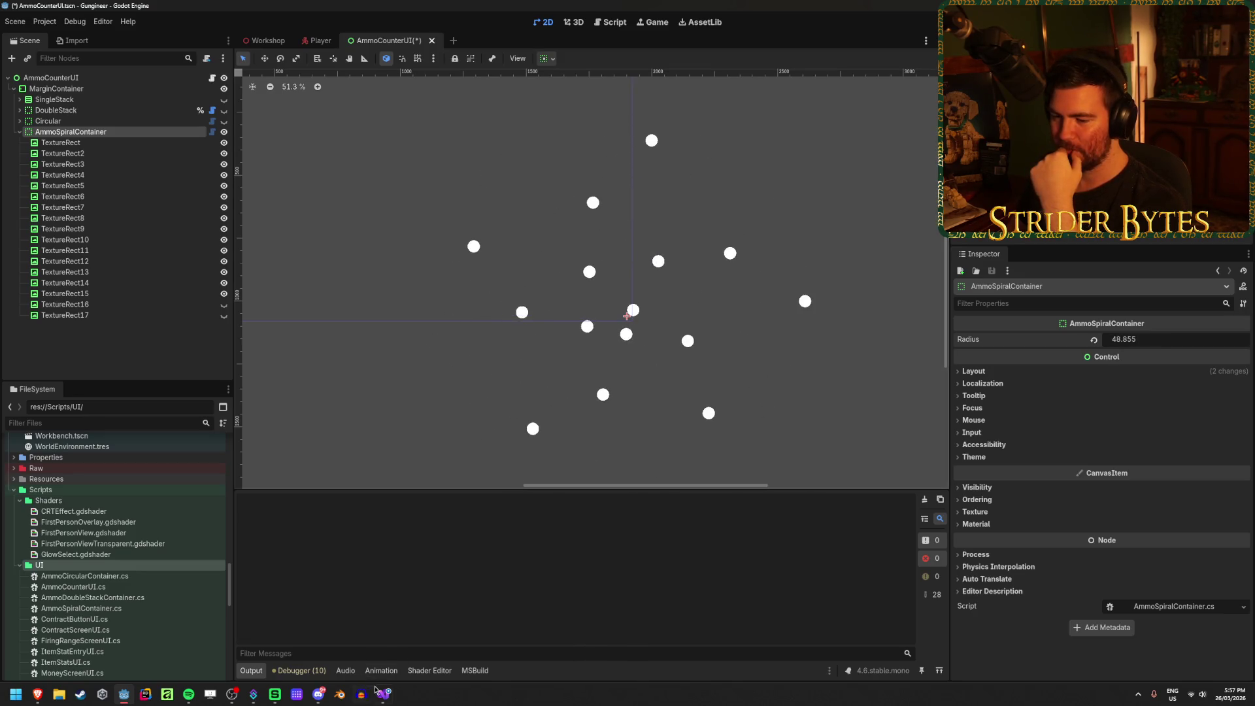
pyautogui.click(383, 693)
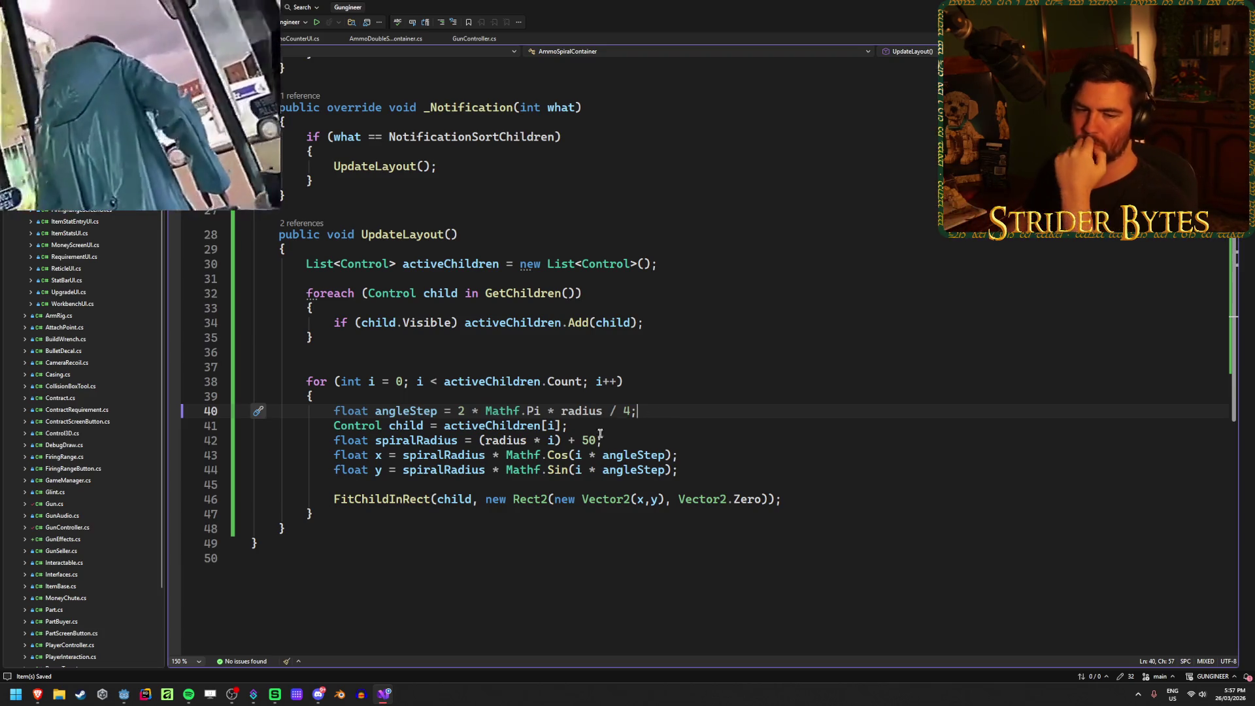
# Step: Look over the polar-to-cartesian reference page
pyautogui.moveTo(43, 694)
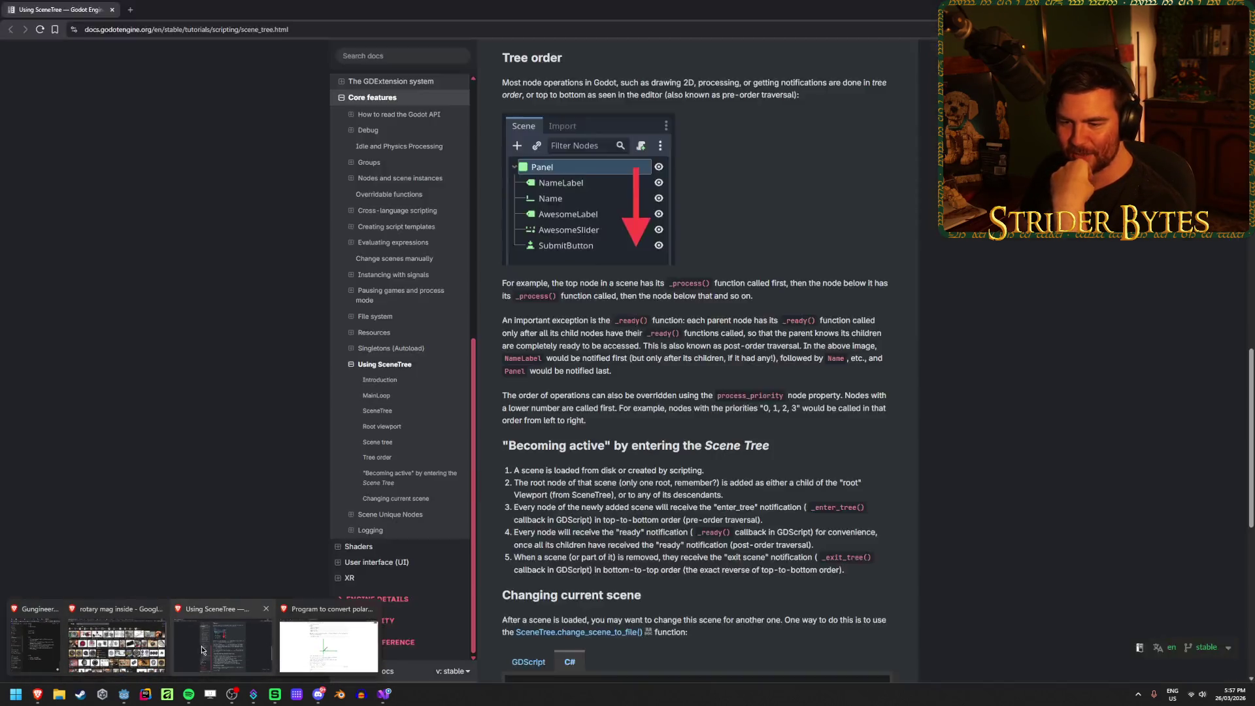
pyautogui.click(324, 638)
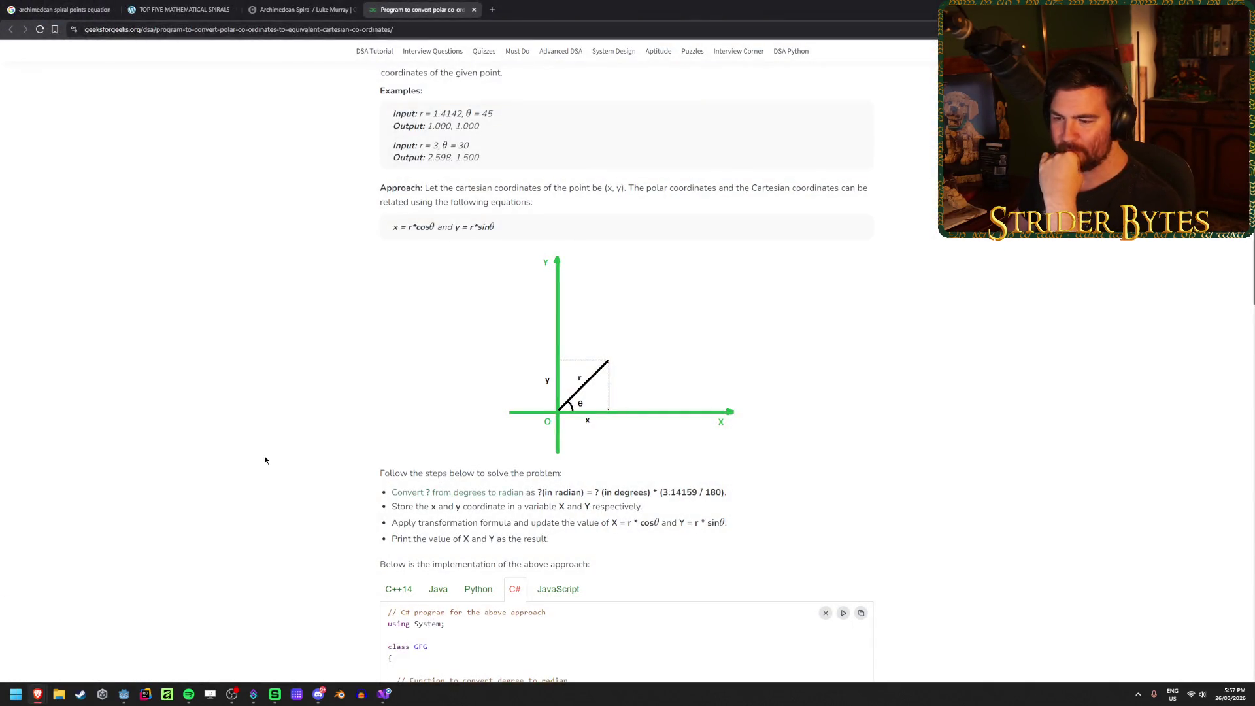
pyautogui.scroll(-5, 264, 459)
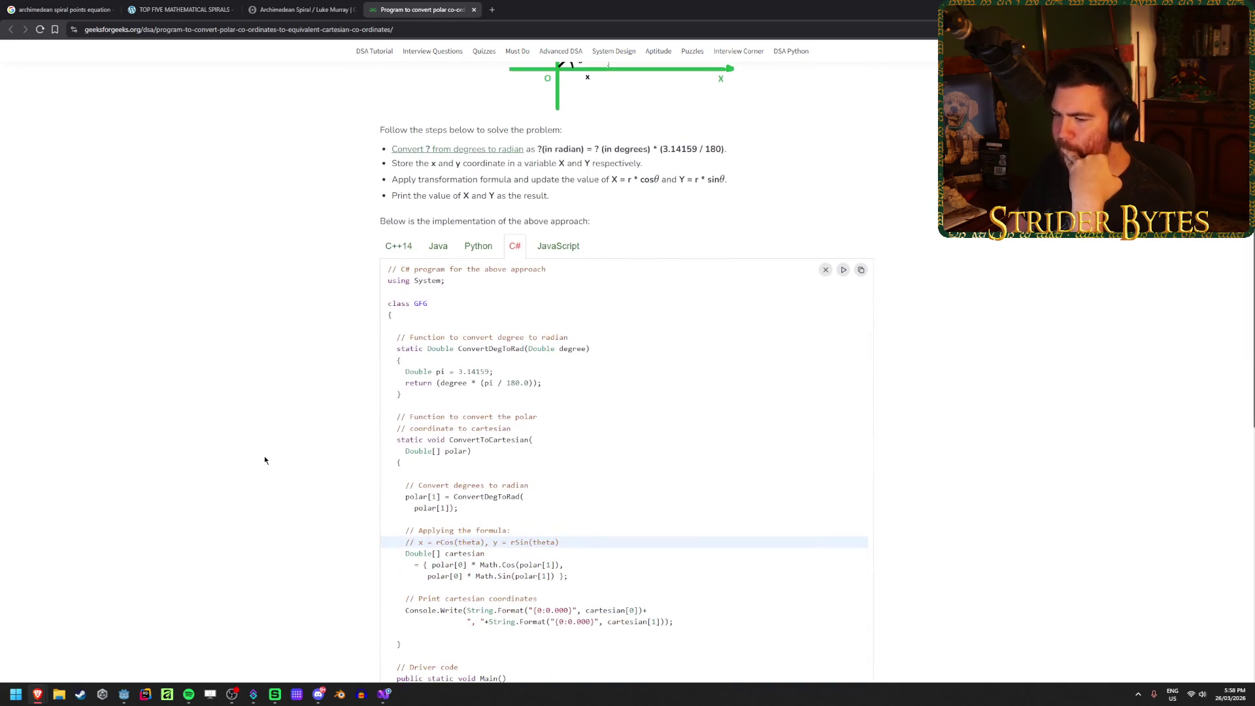
pyautogui.scroll(-2, 264, 460)
pyautogui.scroll(7, 264, 460)
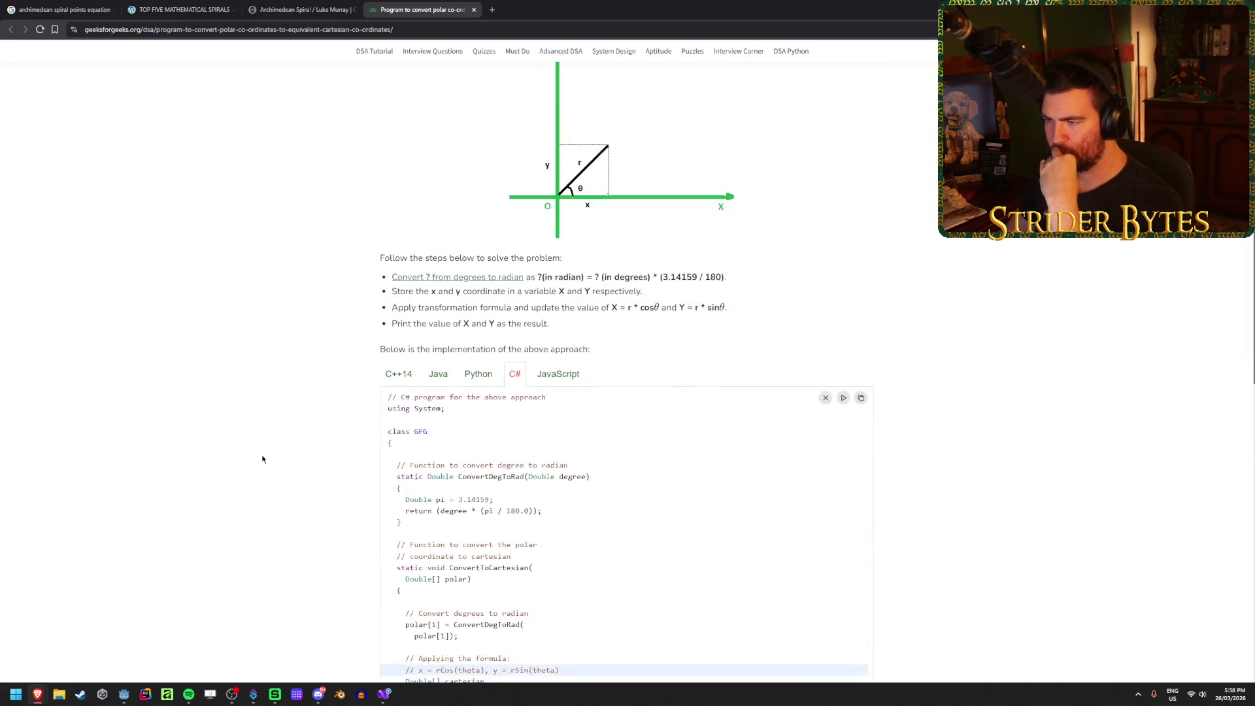
# Step: In the Observable spiral notebook, set a to 0, recentre the graph, read to the Recap, and close it
pyautogui.click(302, 9)
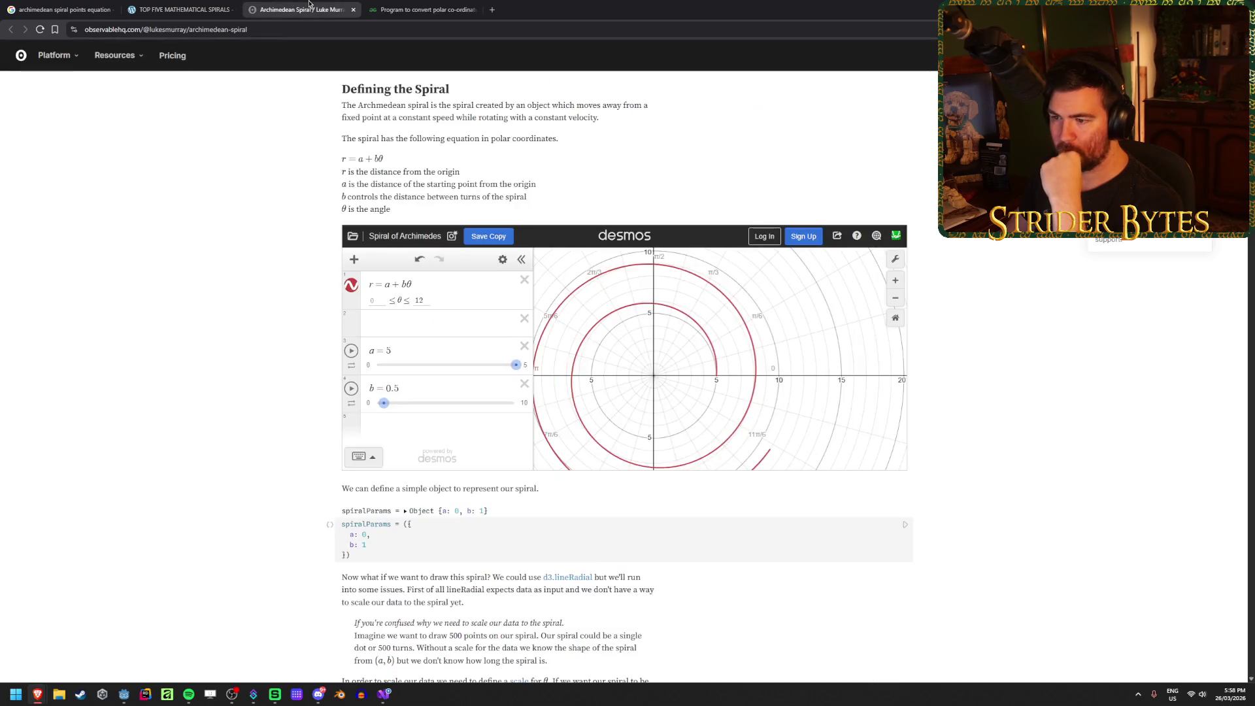
pyautogui.moveTo(515, 368)
pyautogui.mouseDown()
pyautogui.moveTo(364, 372)
pyautogui.moveTo(430, 368)
pyautogui.mouseUp()
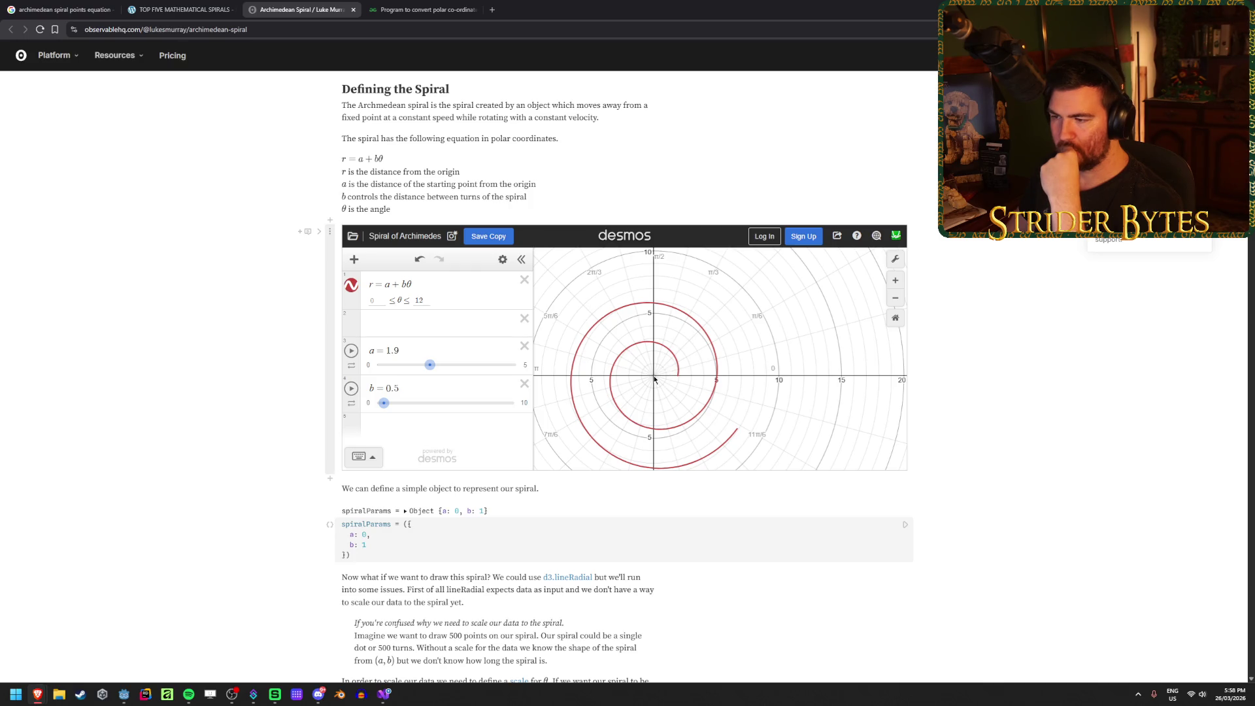
pyautogui.moveTo(723, 398)
pyautogui.mouseDown()
pyautogui.moveTo(754, 398)
pyautogui.moveTo(766, 380)
pyautogui.mouseUp()
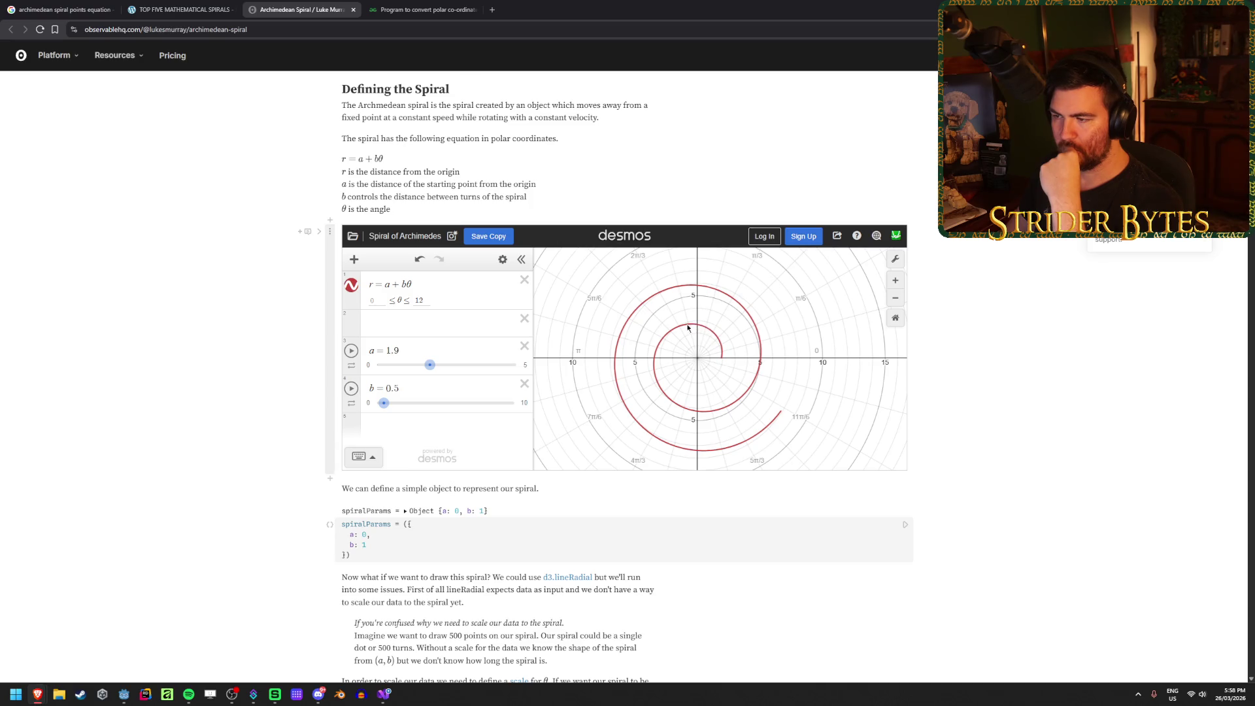
pyautogui.moveTo(677, 328); pyautogui.dragTo(666, 334)
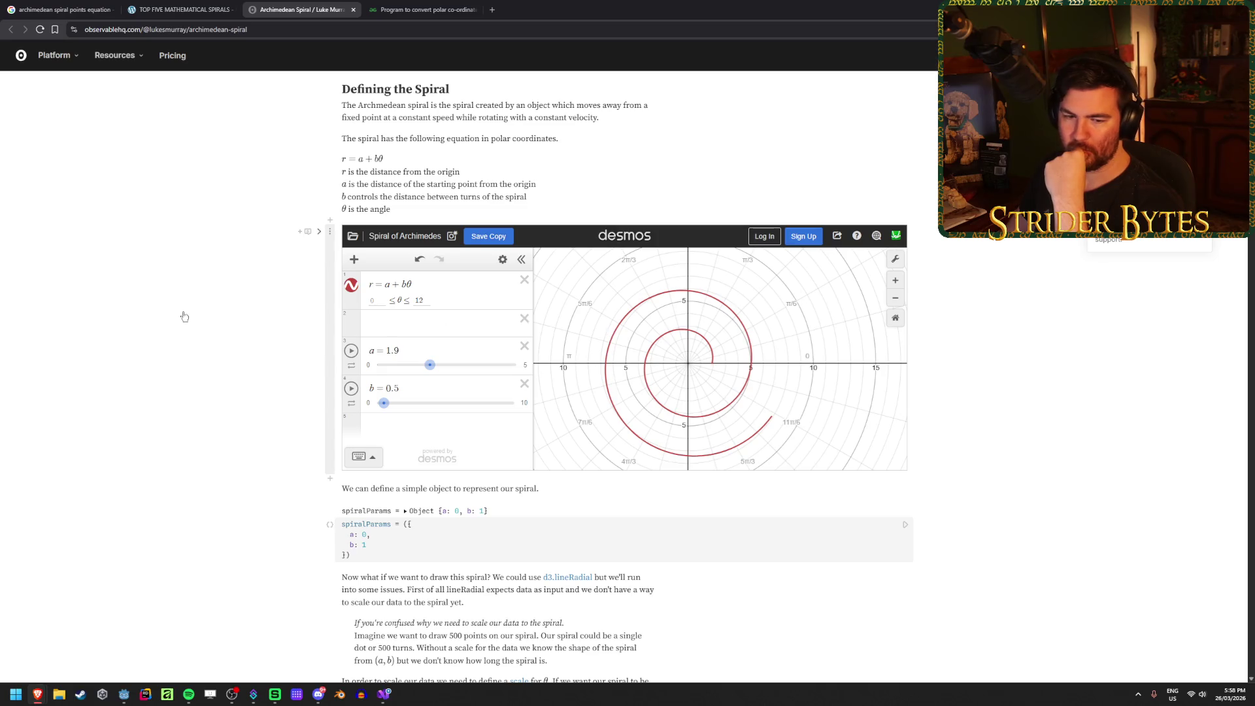
pyautogui.scroll(-4, 242, 302)
pyautogui.scroll(-3, 245, 302)
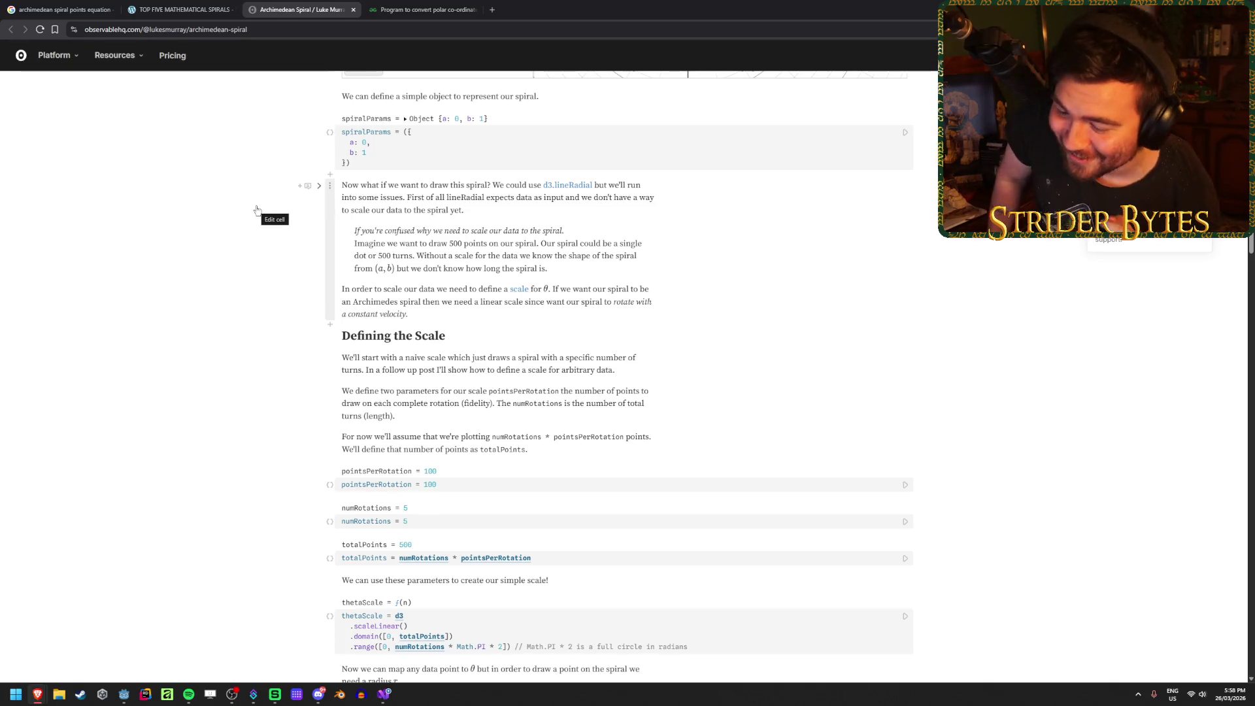
pyautogui.scroll(-2, 230, 318)
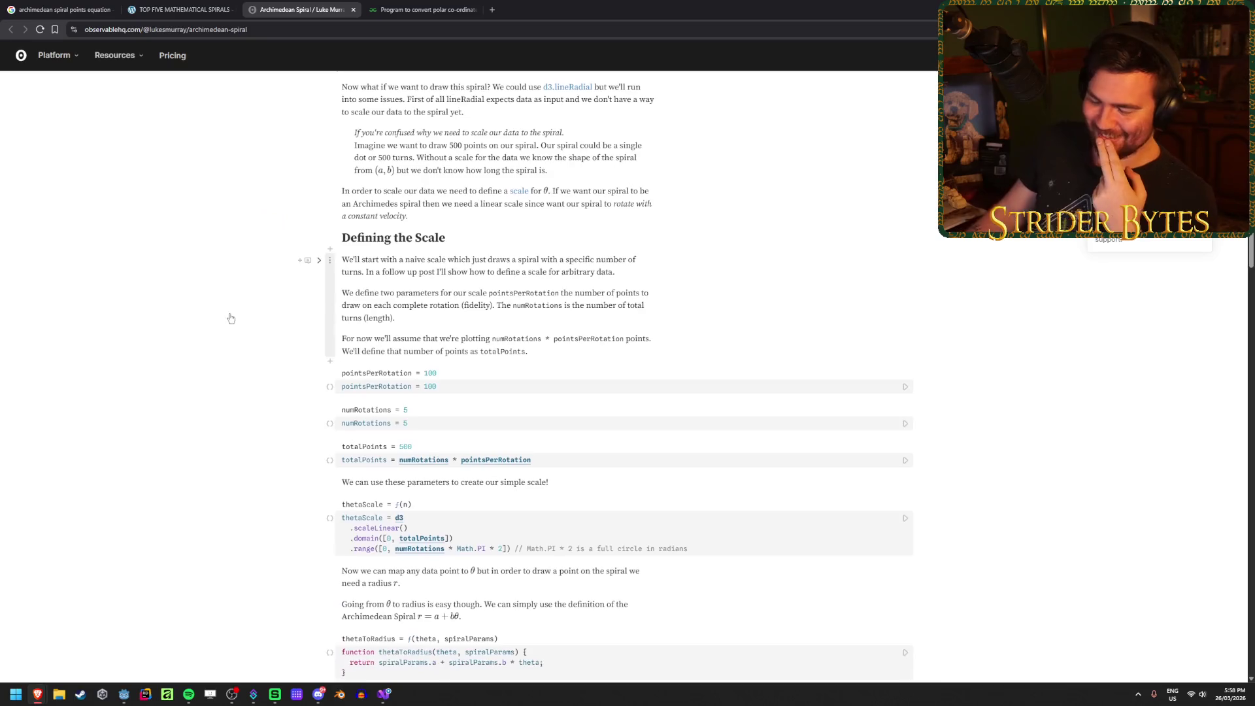
pyautogui.scroll(-3, 230, 318)
pyautogui.scroll(-4, 266, 469)
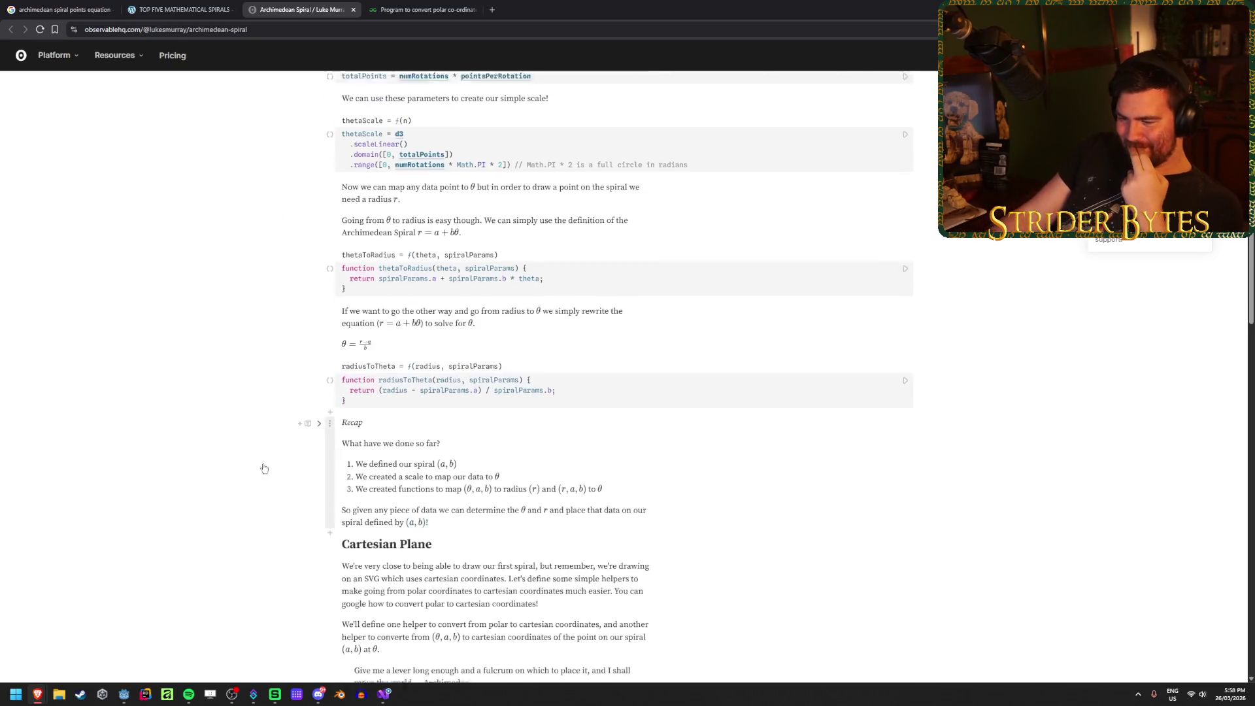
pyautogui.hotkey('ctrl', 'w')
pyautogui.hotkey('ctrl', 'shift', 'Tab')
pyautogui.hotkey('ctrl', 'shift', 'Tab')
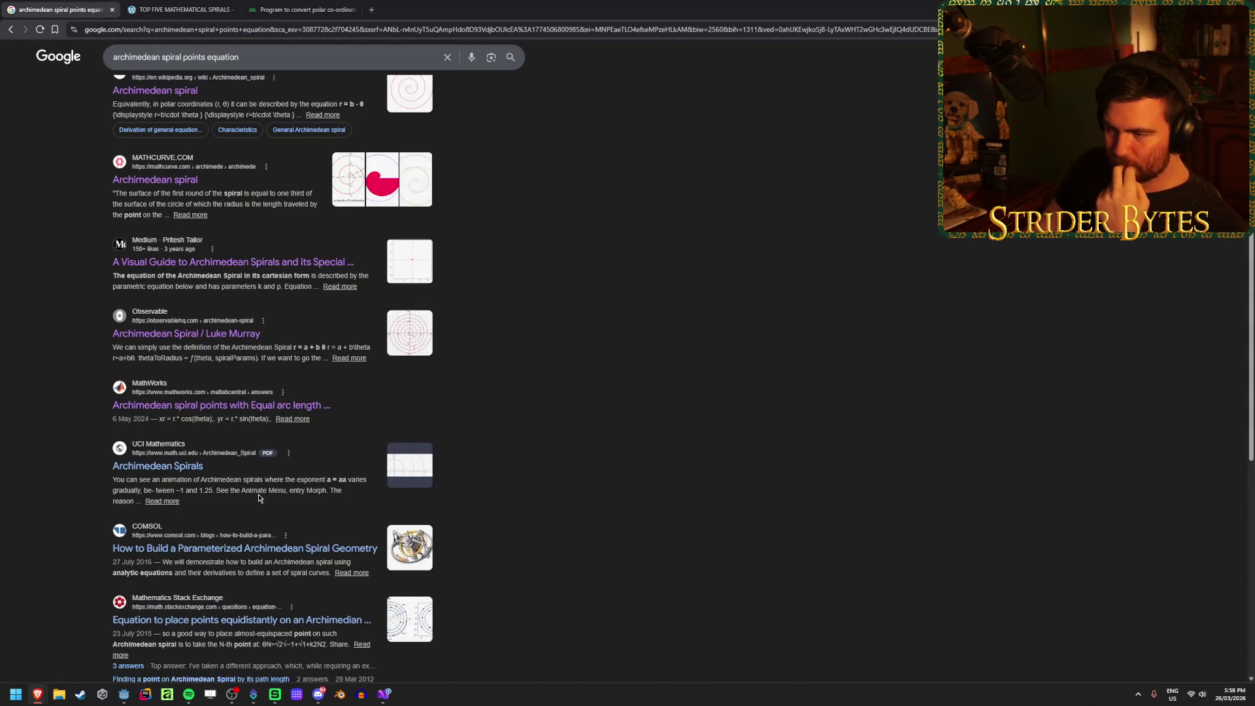
# Step: Change the search query to 'archimedean spiral dots'
pyautogui.scroll(5, 265, 509)
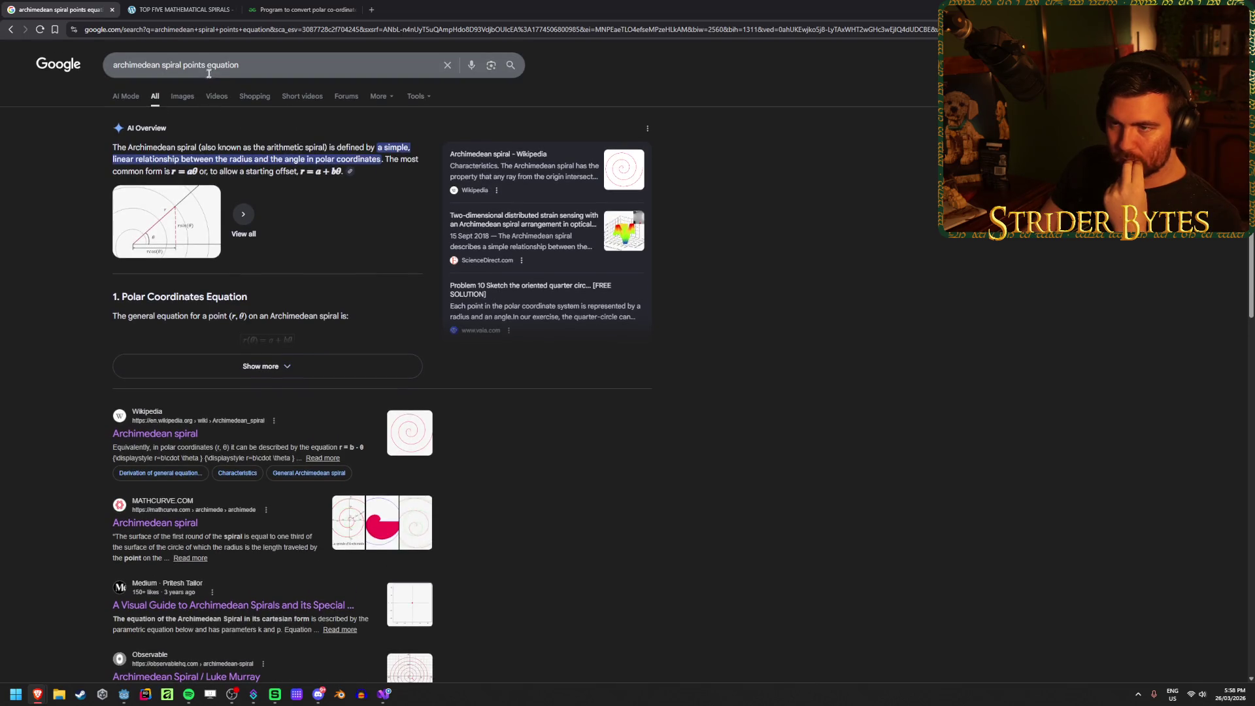
pyautogui.doubleClick(193, 66)
pyautogui.write('dots')
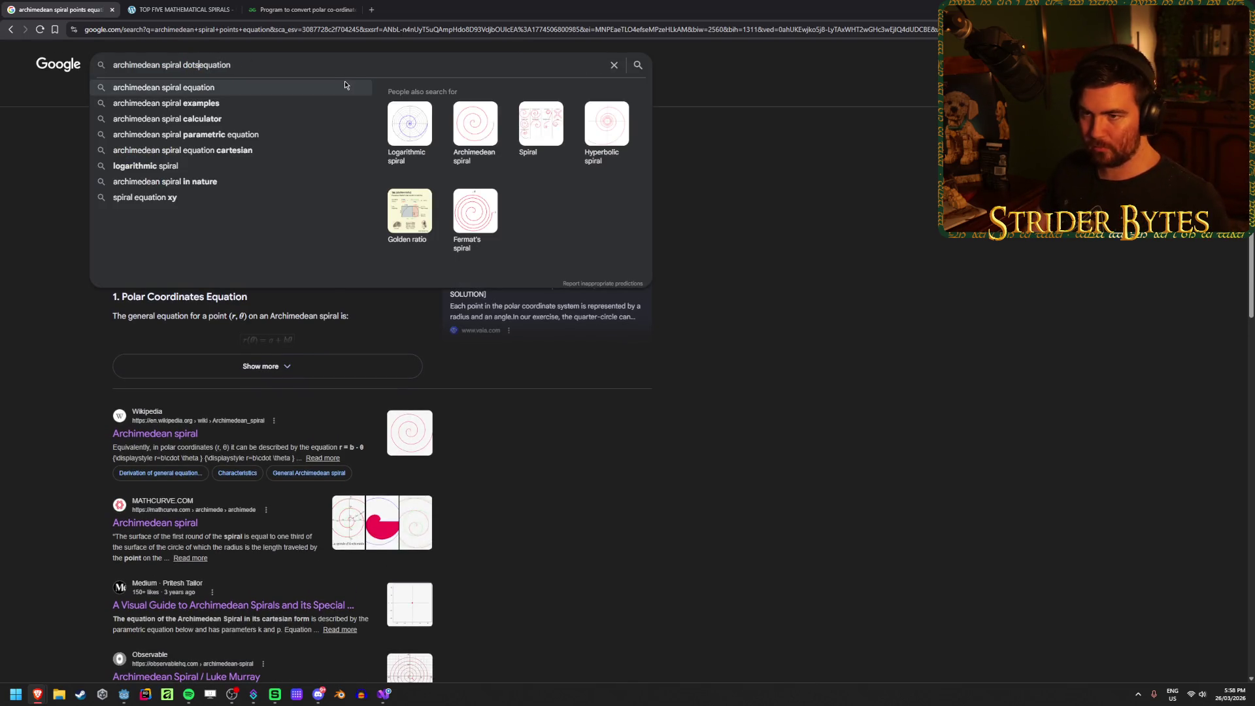
pyautogui.press('BackSpace')
pyautogui.press('BackSpace')
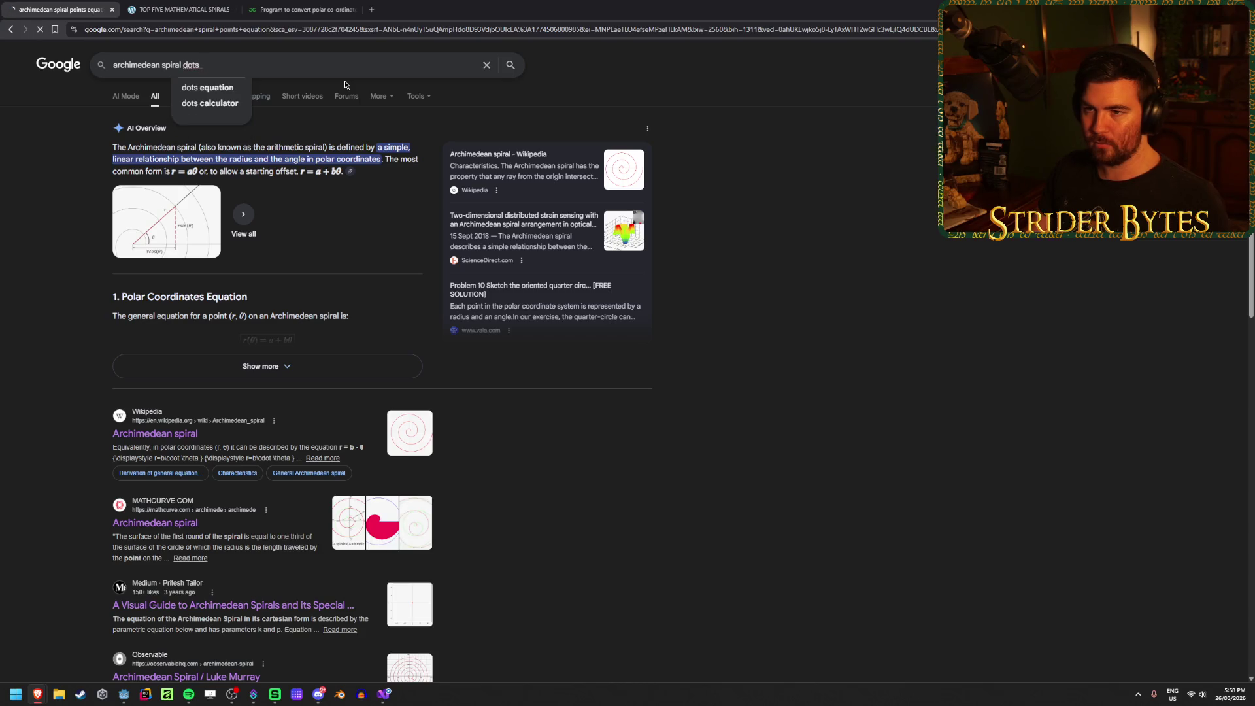
pyautogui.press('Return')
# Step: In image results, preview the Math Stack Exchange spiral image and open its source question
pyautogui.click(182, 96)
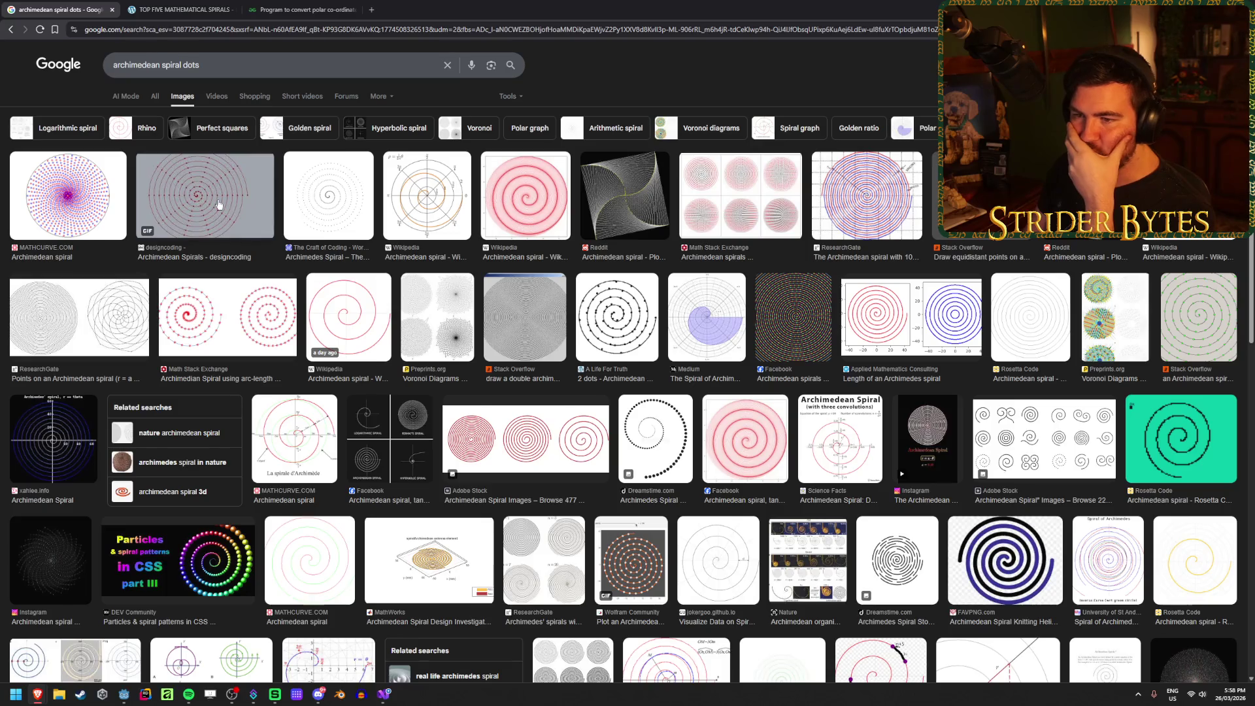
pyautogui.click(219, 202)
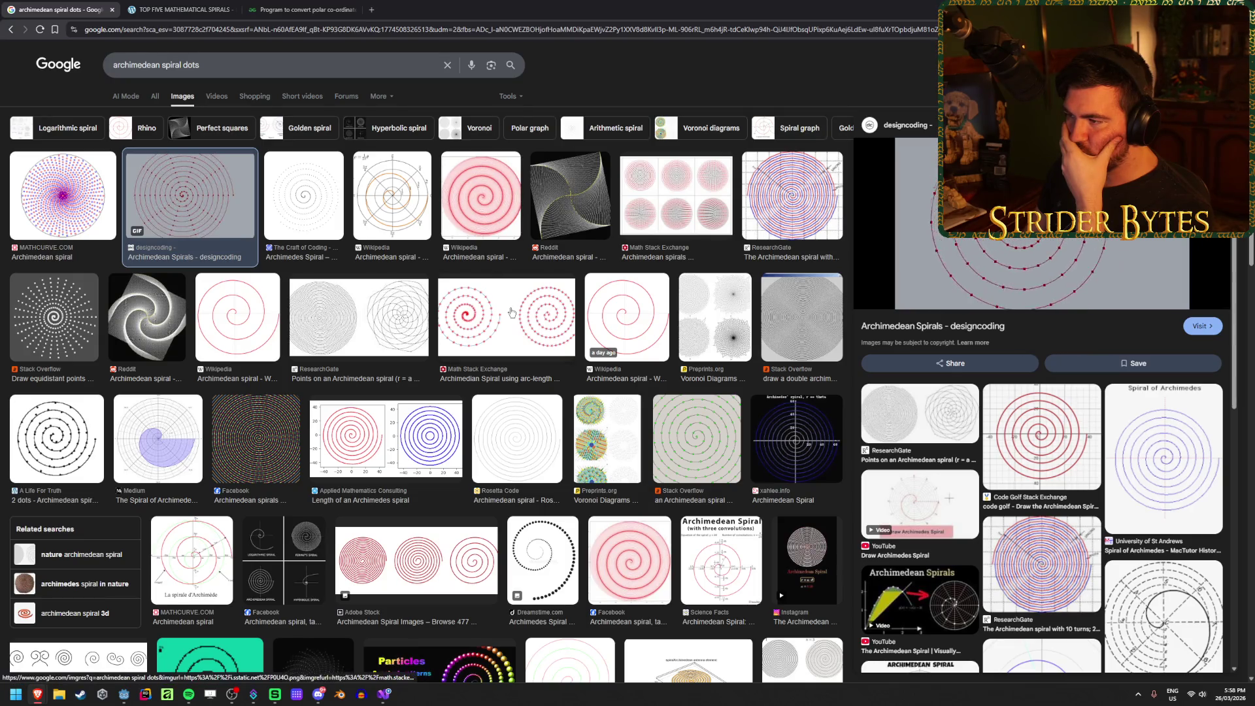
pyautogui.click(511, 312)
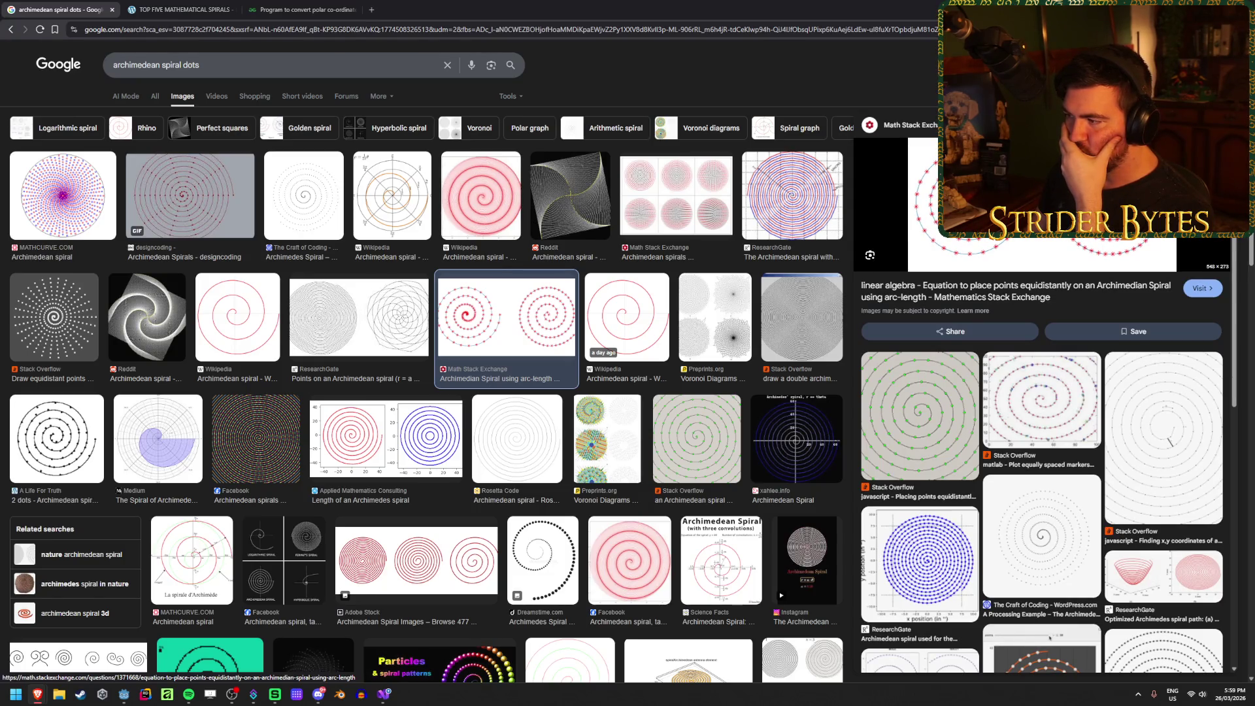
pyautogui.middleClick(974, 296)
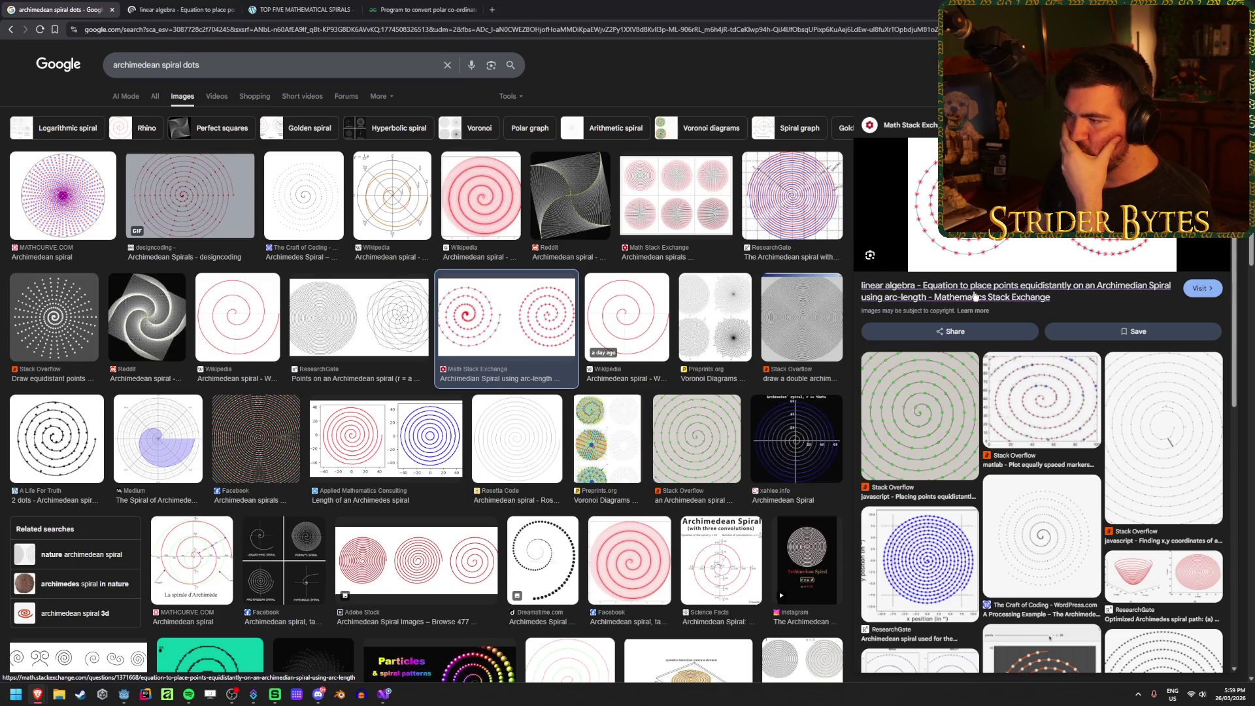
pyautogui.click(173, 10)
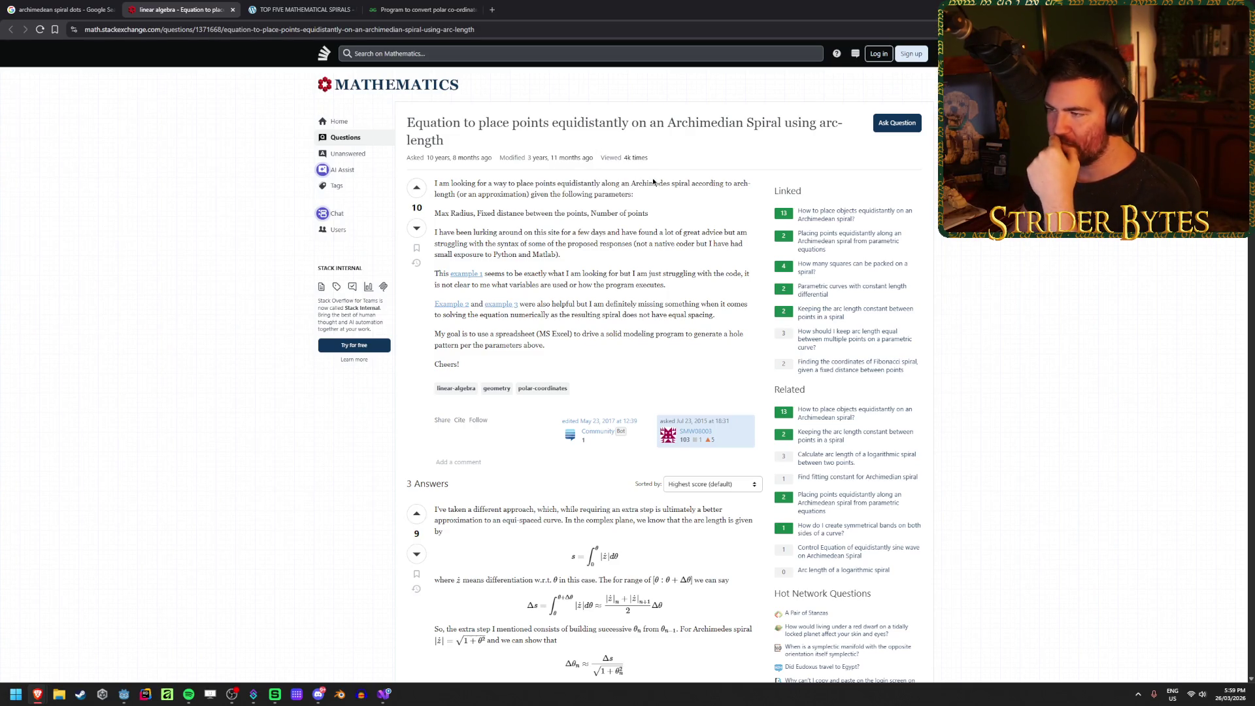
# Step: Read the equidistant-points question, opening and closing its 'example 1' Stack Overflow link
pyautogui.moveTo(654, 182); pyautogui.dragTo(704, 183)
pyautogui.click(713, 181)
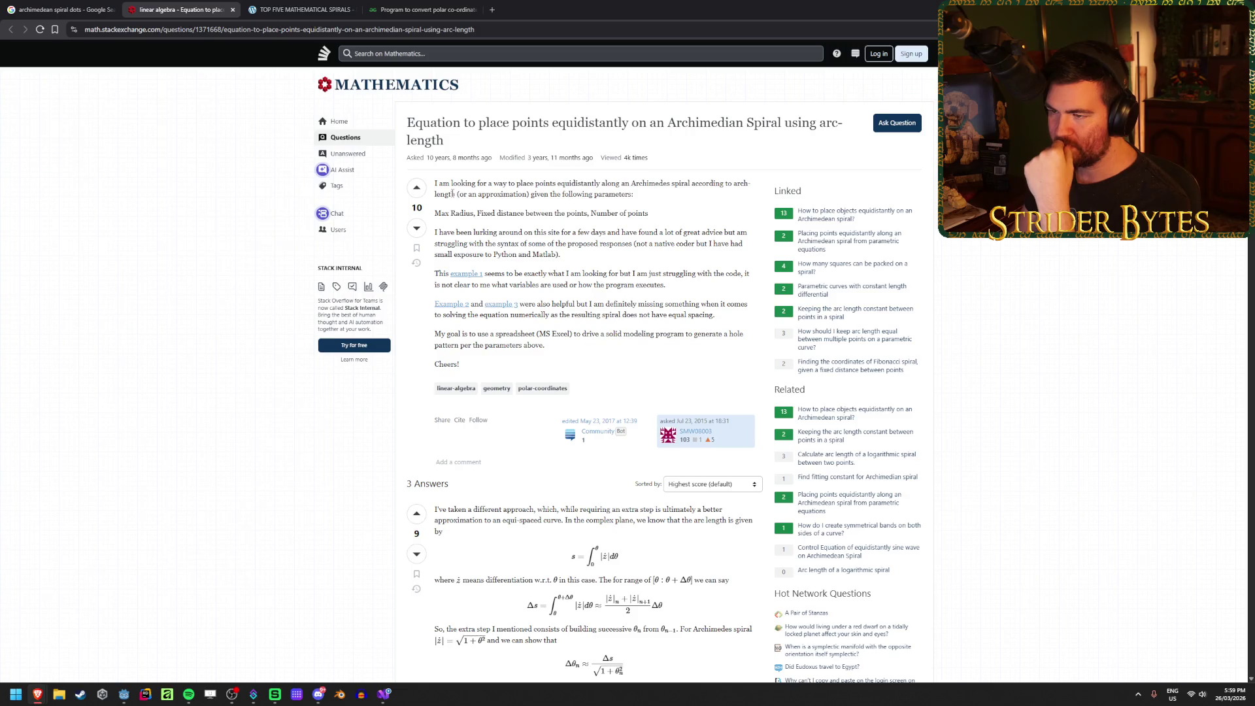
pyautogui.click(471, 195)
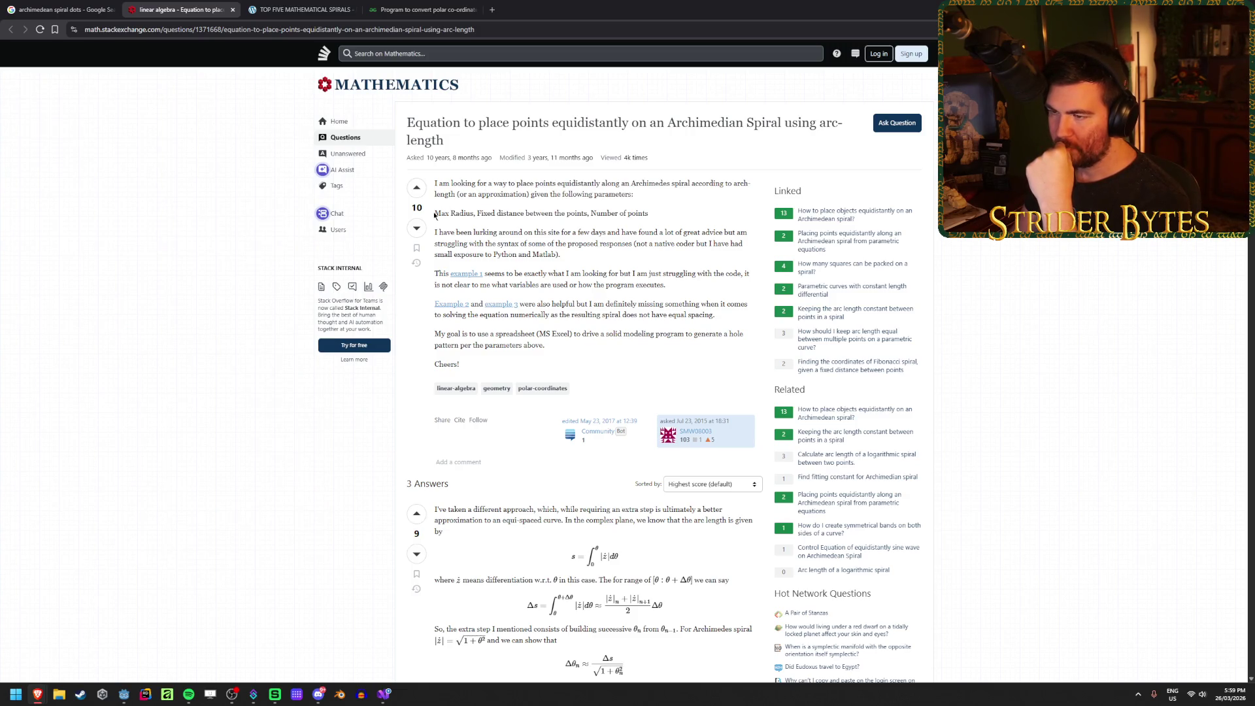
pyautogui.click(492, 216)
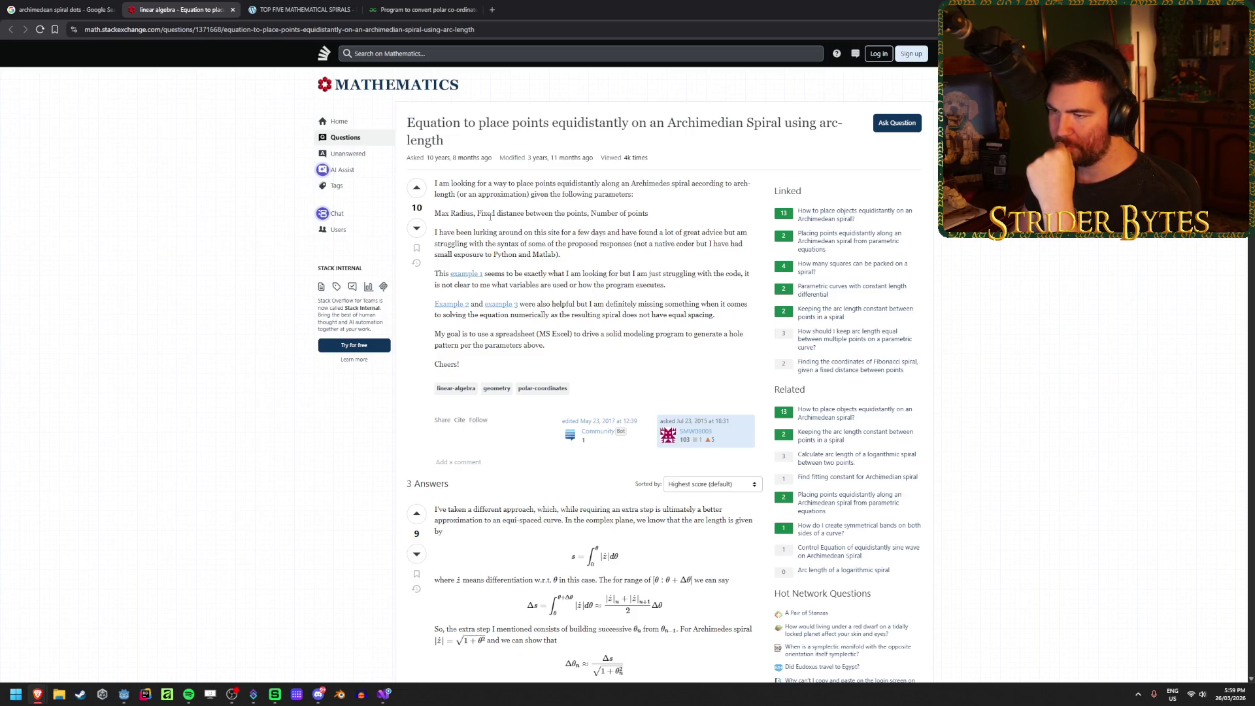
pyautogui.scroll(-1, 482, 228)
pyautogui.middleClick(481, 229)
pyautogui.click(286, 8)
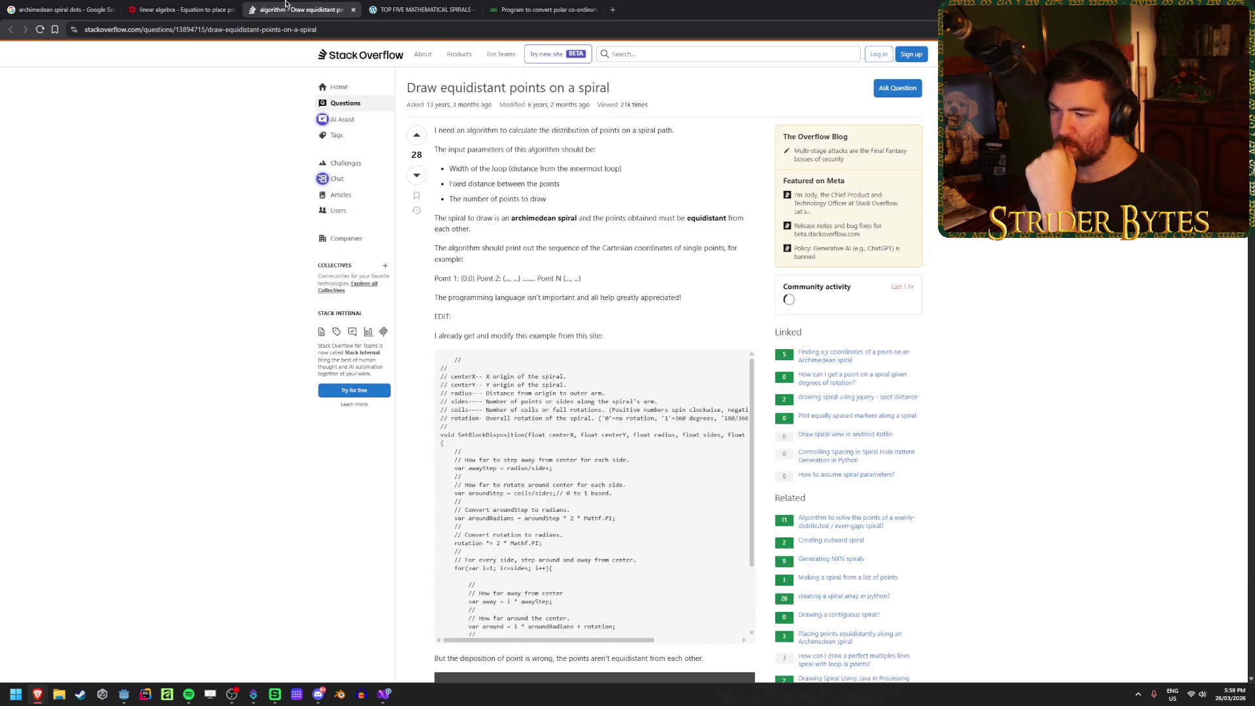
pyautogui.middleClick(286, 7)
# Step: Read further through the question, highlighting passages along the way
pyautogui.scroll(-5, 497, 242)
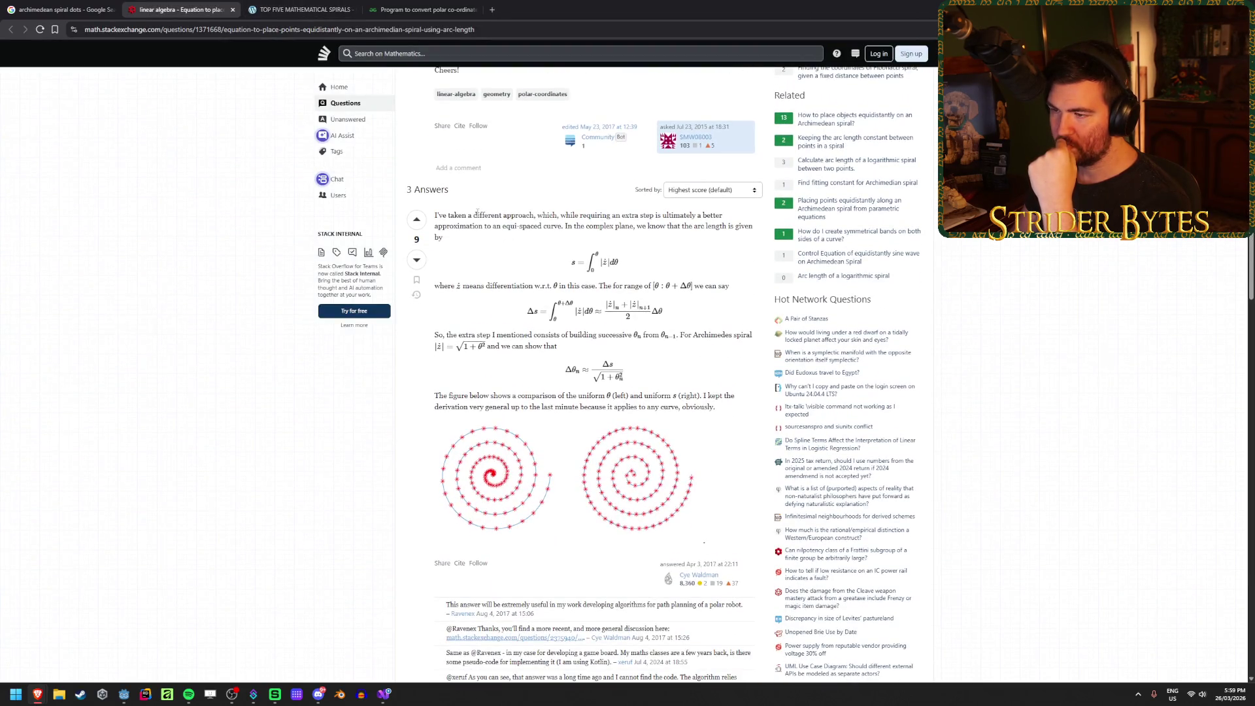
pyautogui.moveTo(572, 216); pyautogui.dragTo(643, 216)
pyautogui.scroll(-1, 643, 216)
pyautogui.scroll(1, 643, 216)
pyautogui.click(565, 222)
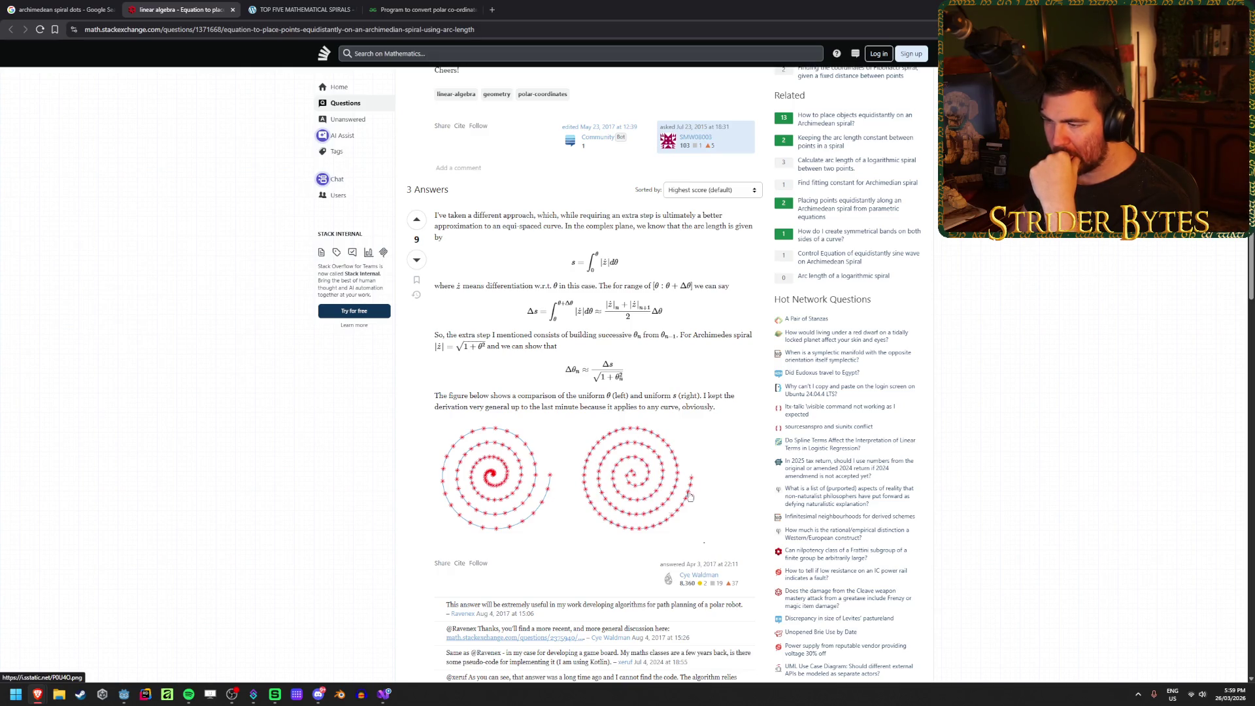
pyautogui.moveTo(461, 407)
pyautogui.mouseDown()
pyautogui.moveTo(672, 395)
pyautogui.moveTo(537, 407)
pyautogui.mouseUp()
pyautogui.click(502, 405)
pyautogui.click(672, 395)
pyautogui.click(525, 406)
pyautogui.click(610, 407)
pyautogui.click(537, 406)
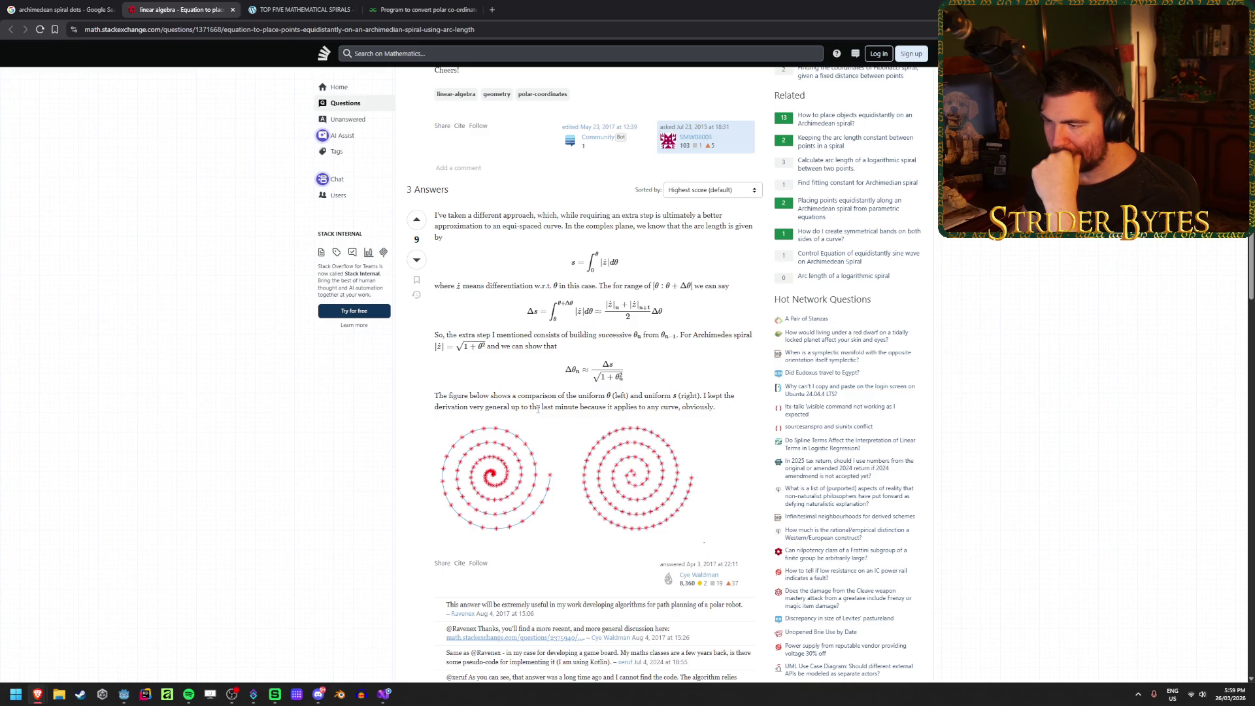
# Step: Scroll through the answers and return to the spiral dots image results
pyautogui.scroll(-6, 260, 468)
pyautogui.scroll(-3, 259, 468)
pyautogui.scroll(-3, 260, 469)
pyautogui.scroll(3, 261, 469)
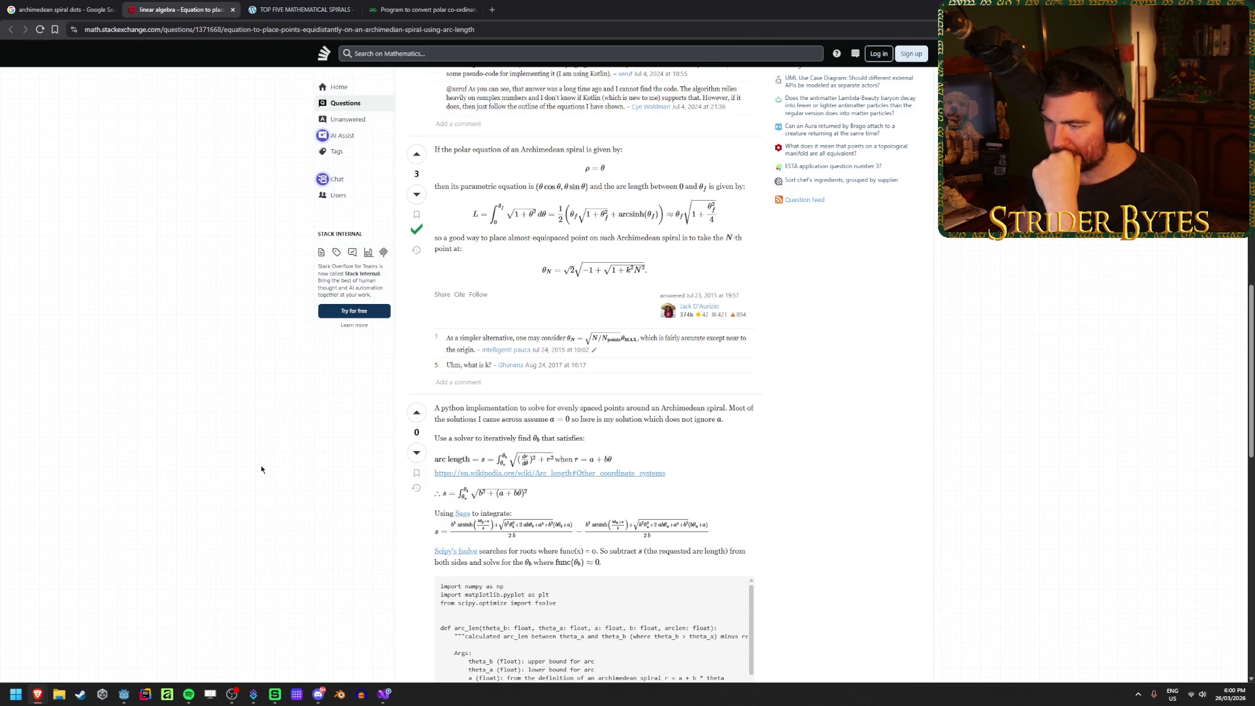
pyautogui.hotkey('ctrl', 'shift', 'Tab')
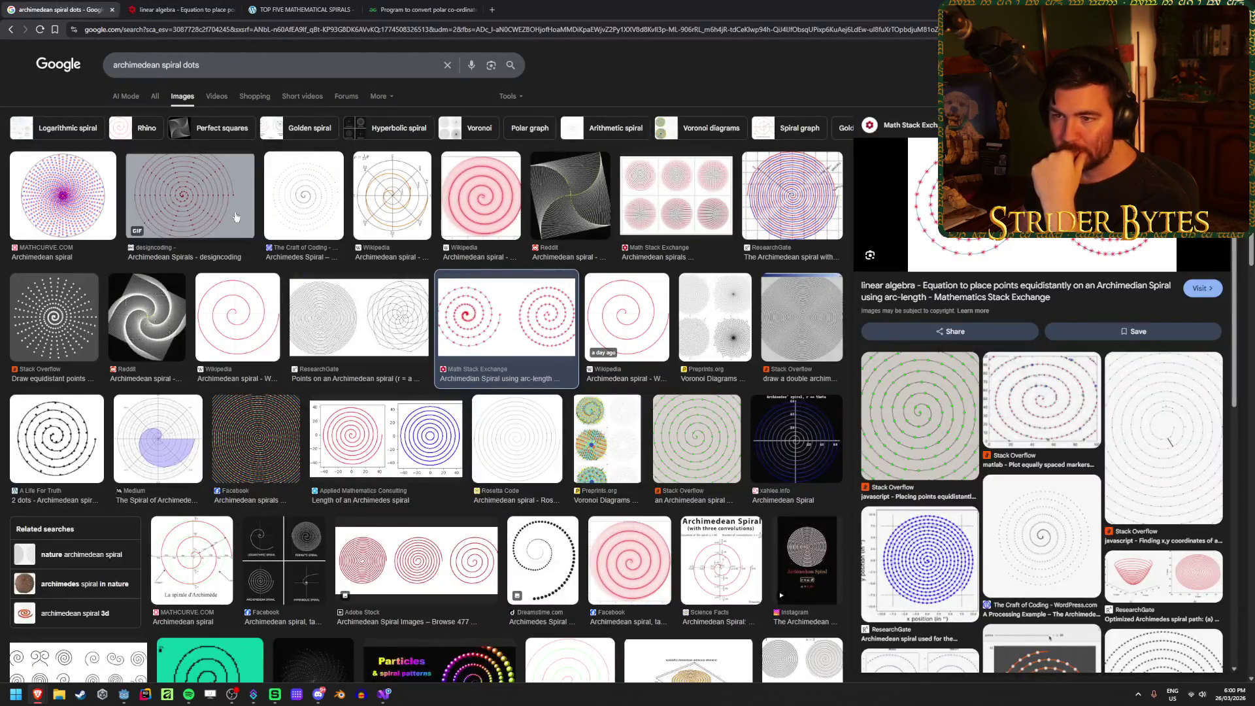
# Step: Show the web results, then read and close the Reddit spiral post
pyautogui.click(155, 96)
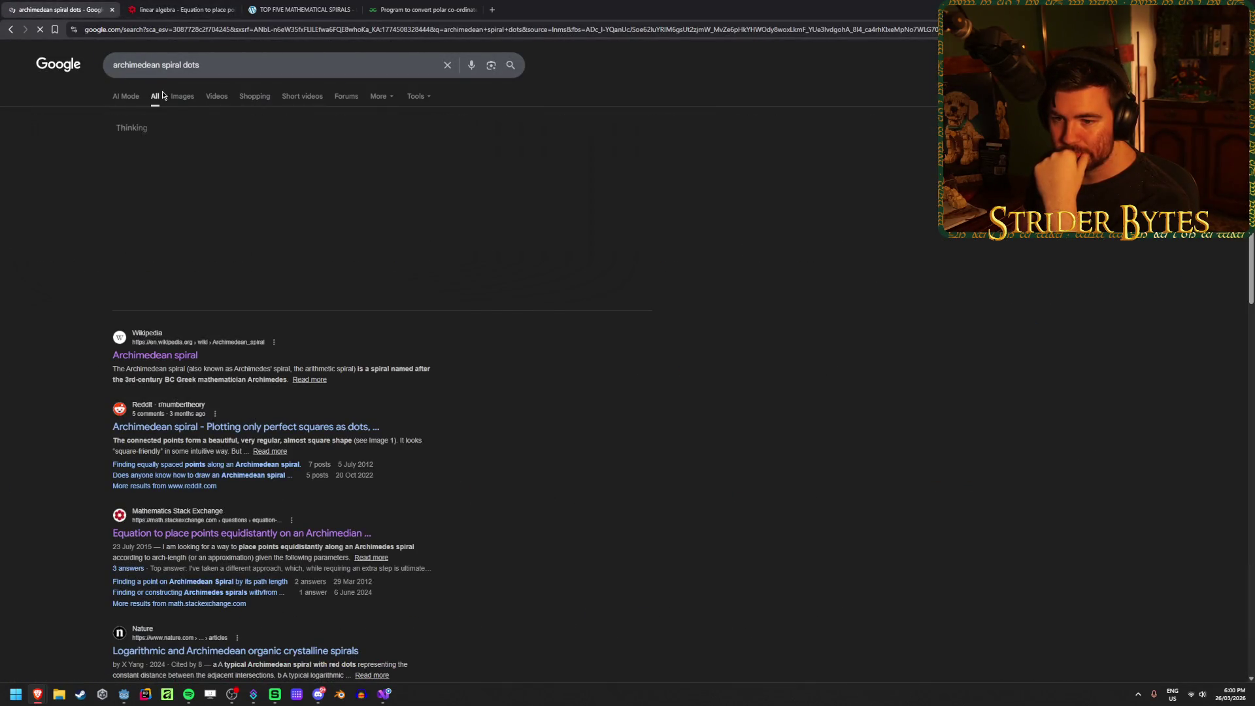
pyautogui.middleClick(327, 426)
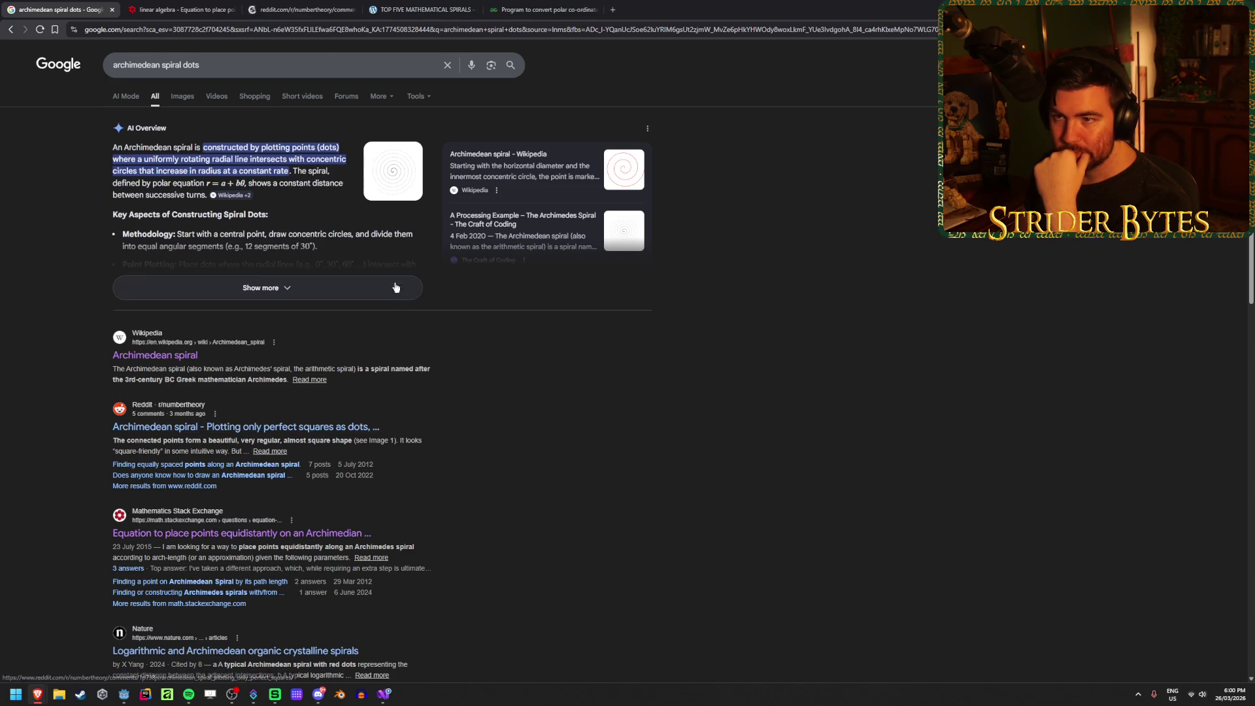
pyautogui.click(320, 3)
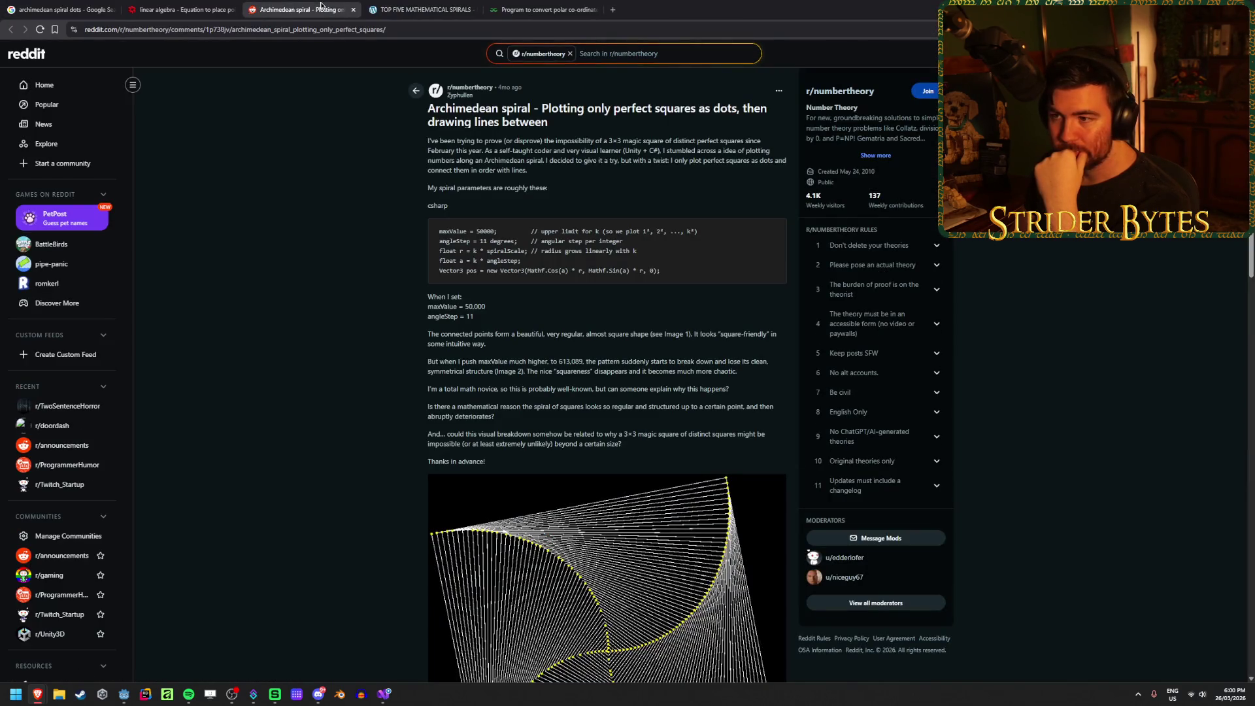
pyautogui.scroll(-3, 301, 328)
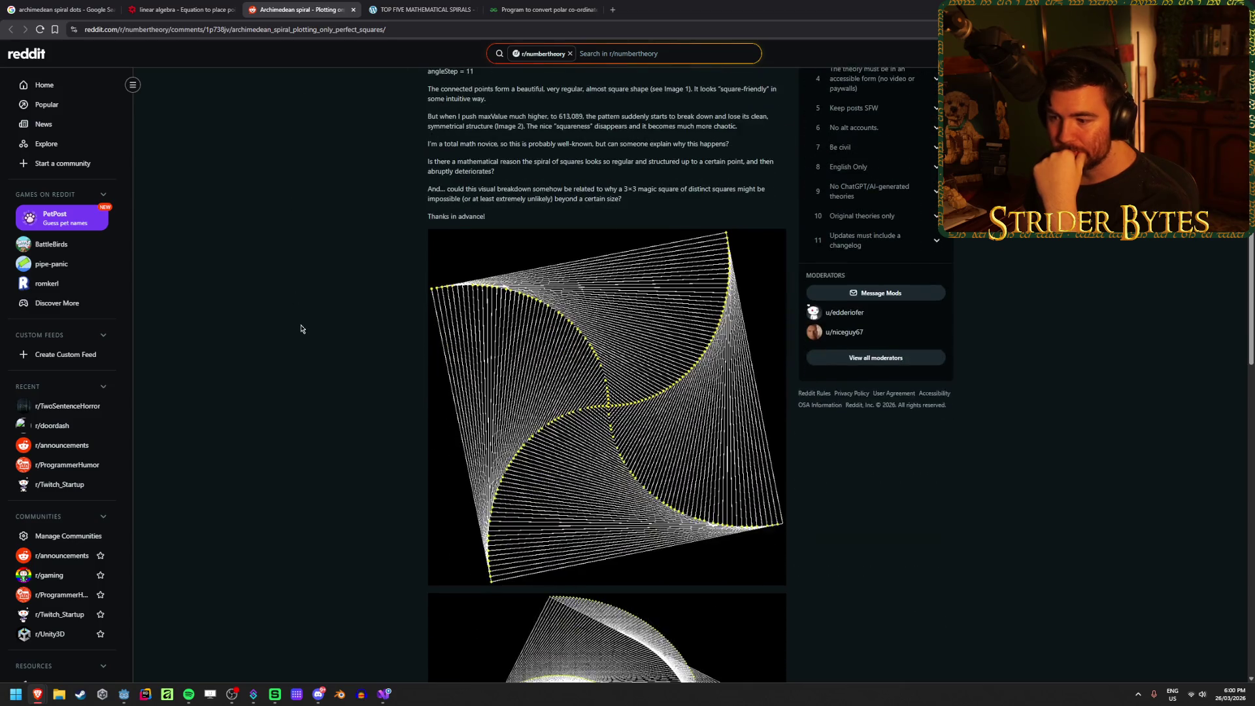
pyautogui.scroll(-5, 301, 328)
pyautogui.scroll(-2, 301, 328)
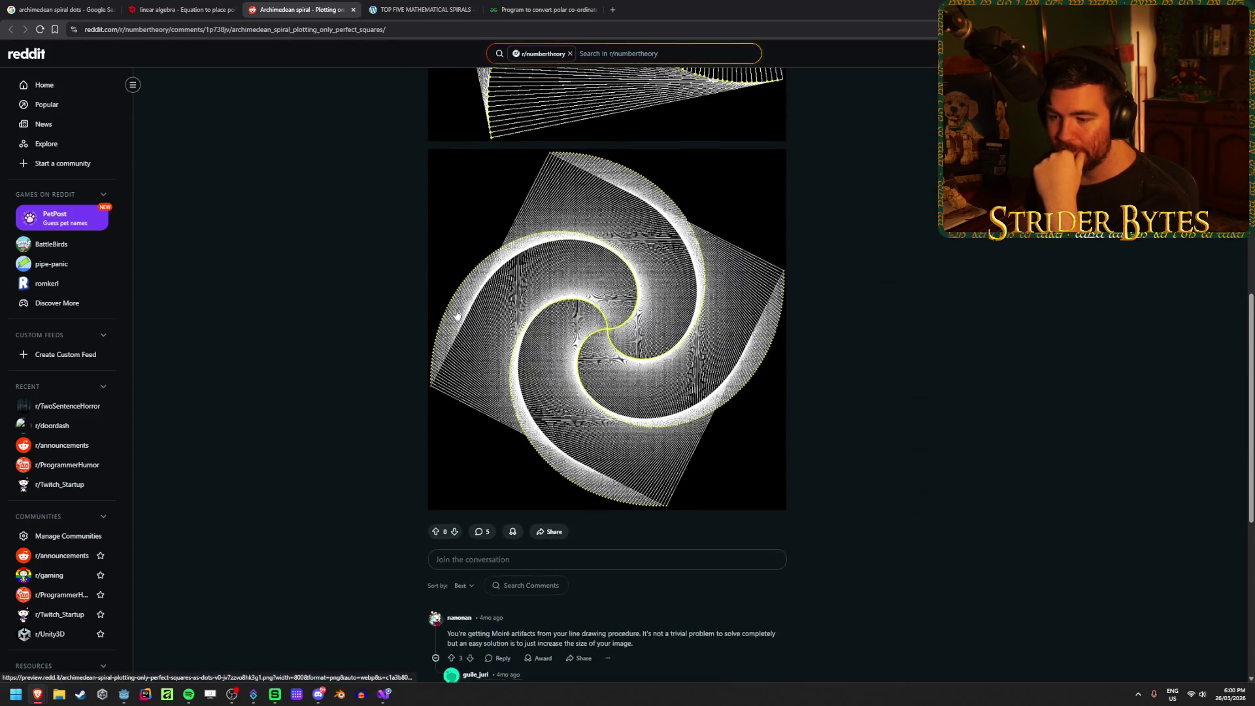
pyautogui.scroll(-4, 481, 316)
pyautogui.hotkey('ctrl', 'w')
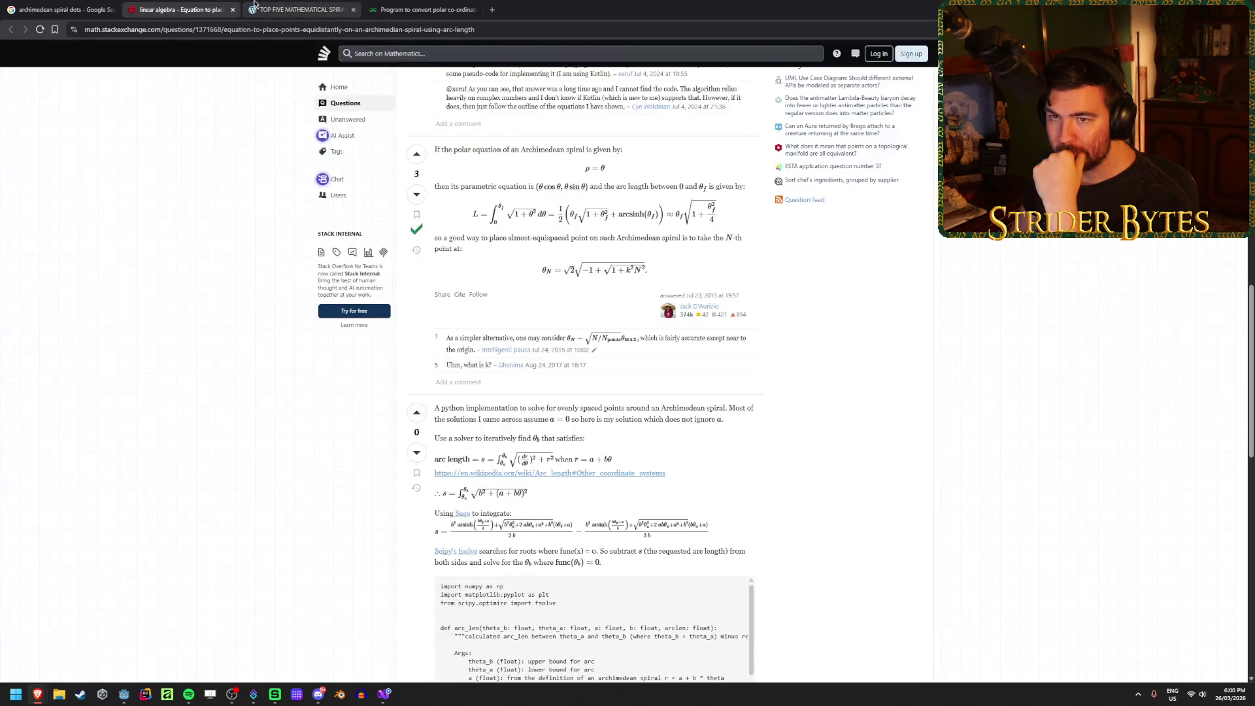
pyautogui.hotkey('ctrl', 'shift', 'Tab')
# Step: Open 'Finding a point on Archimedean Spiral by its path length' in a new tab
pyautogui.scroll(-2, 517, 510)
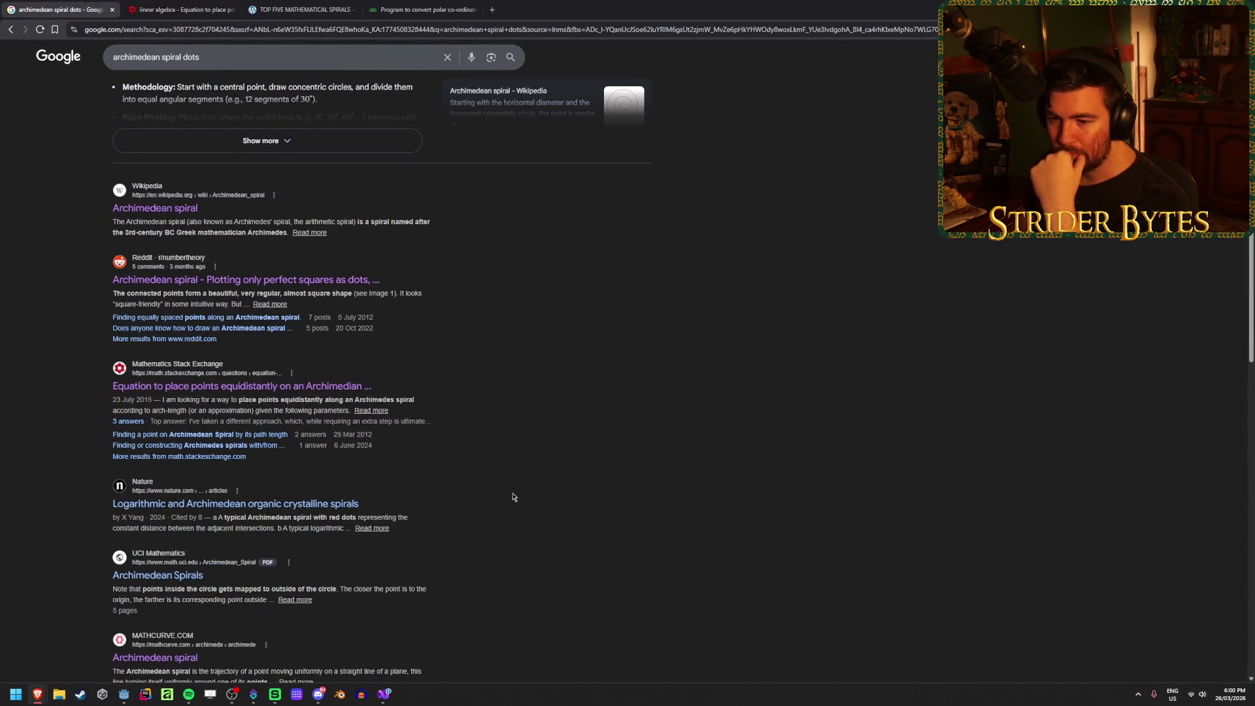
pyautogui.middleClick(247, 434)
pyautogui.click(297, 10)
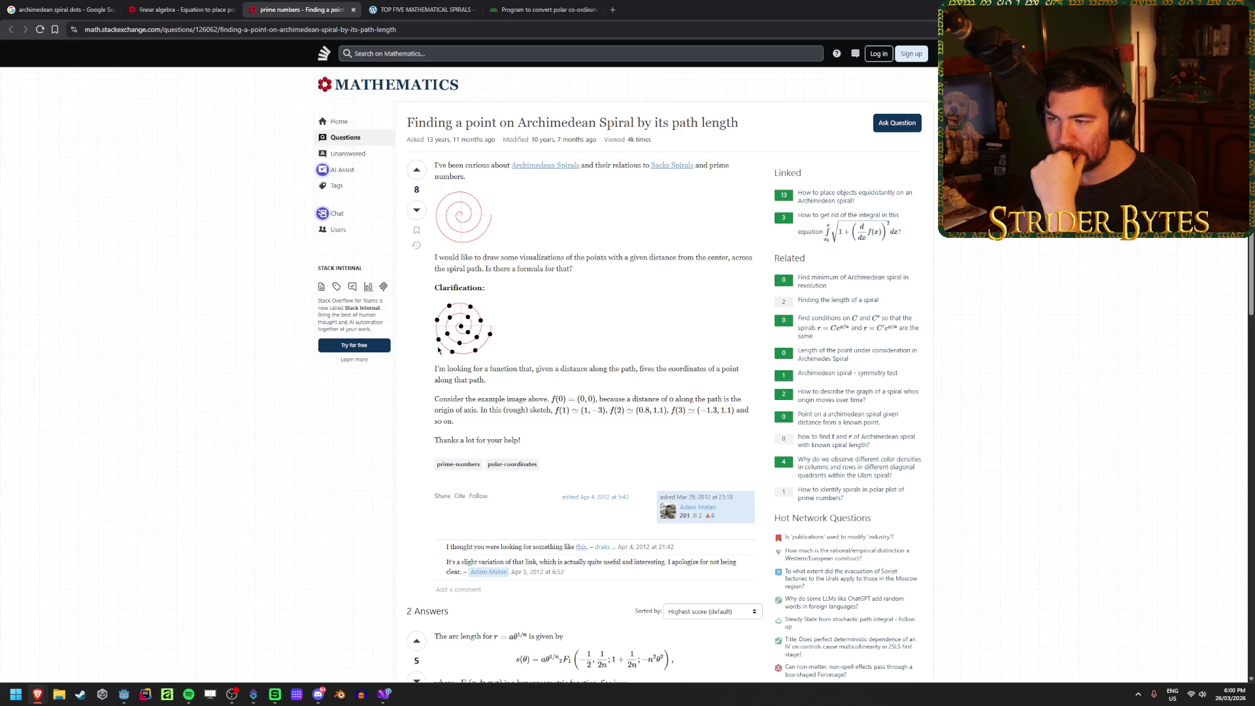
# Step: Read the path-length question and glance at the MathWorld Archimedean Spiral page before closing it
pyautogui.scroll(-3, 466, 301)
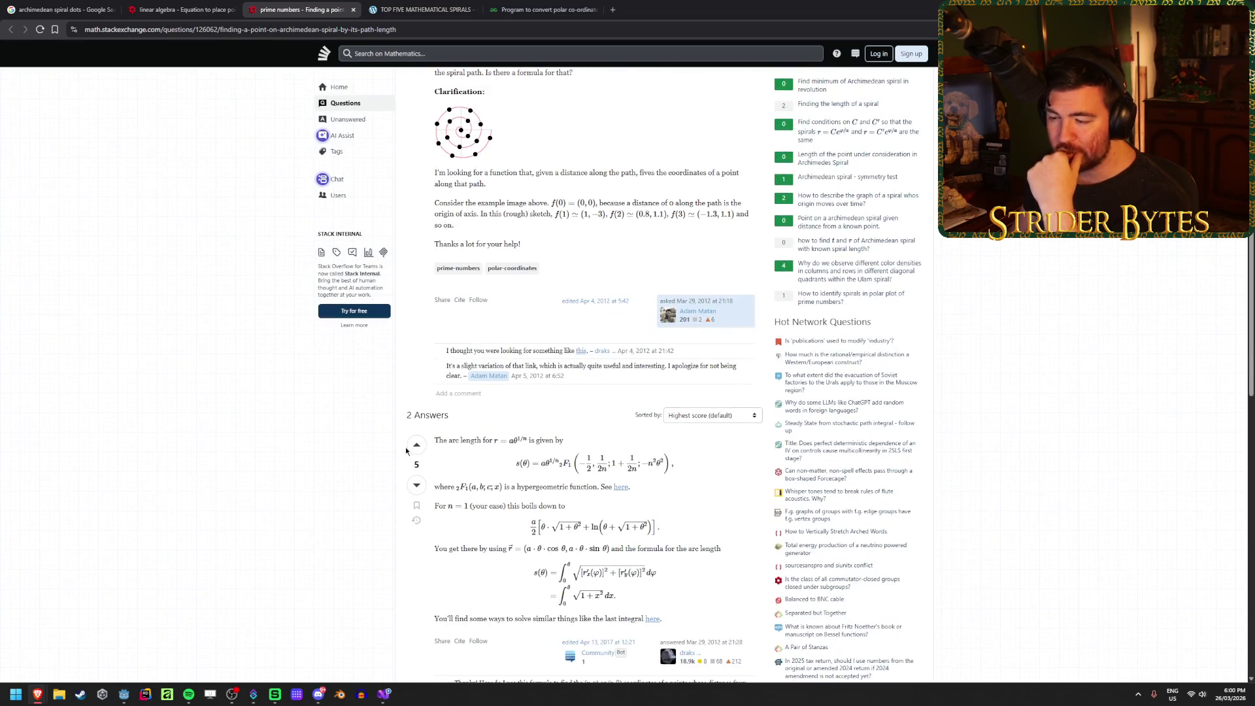
pyautogui.scroll(3, 539, 401)
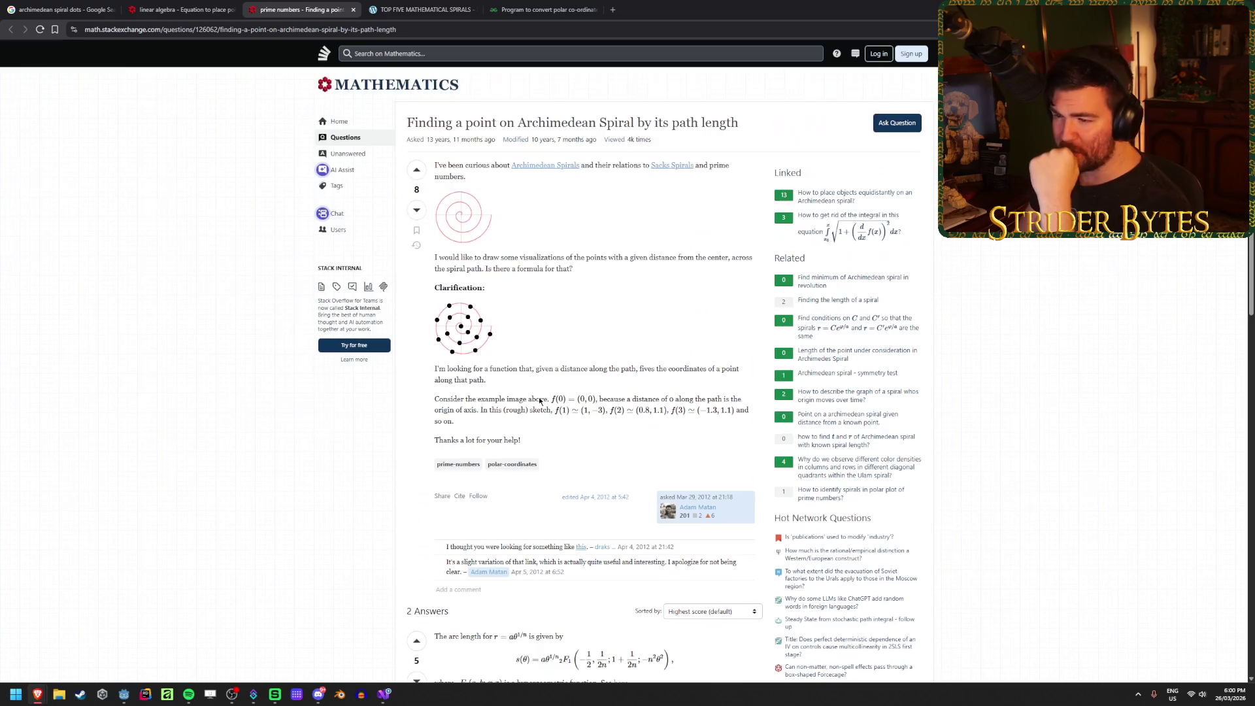
pyautogui.moveTo(555, 399); pyautogui.dragTo(500, 399)
pyautogui.click(629, 395)
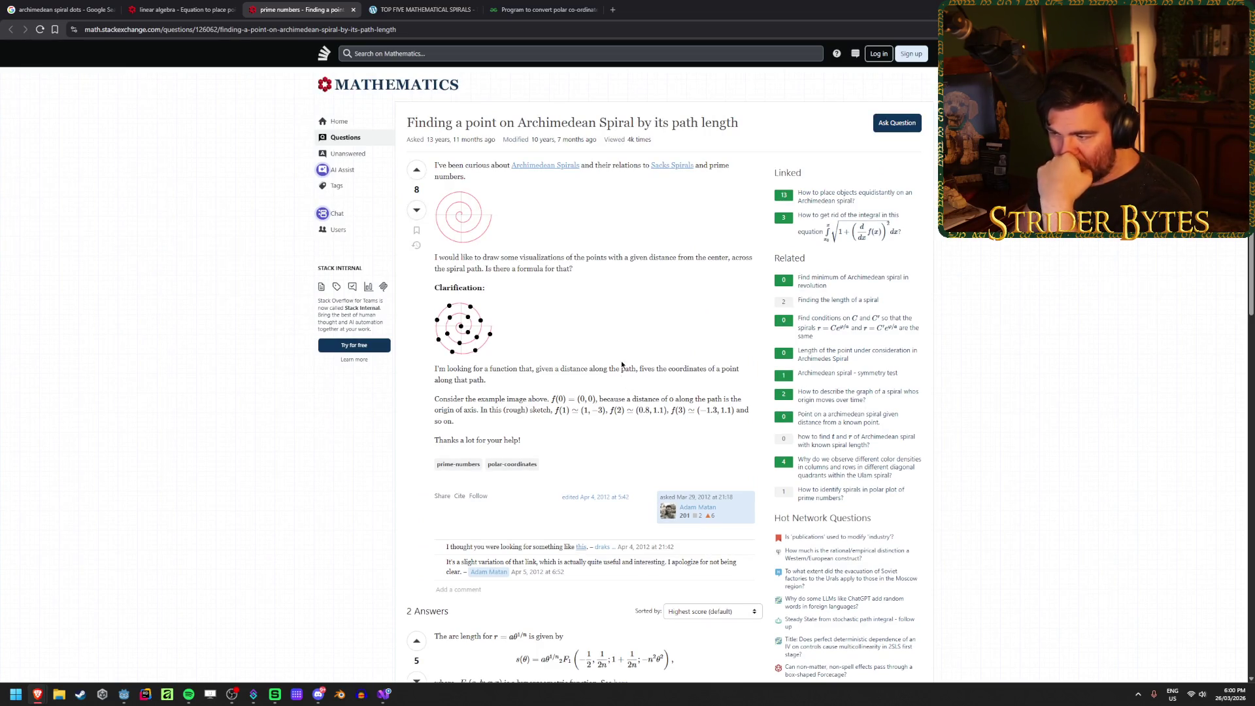
pyautogui.click(545, 165)
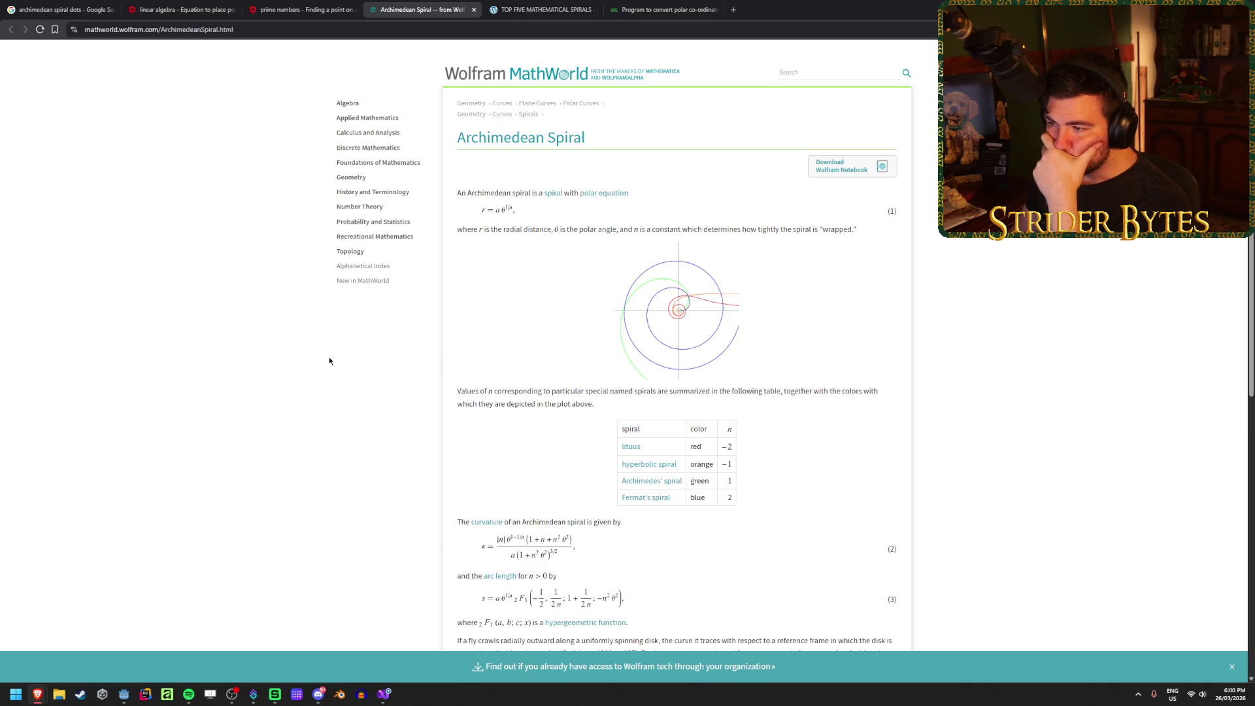
pyautogui.scroll(-5, 330, 360)
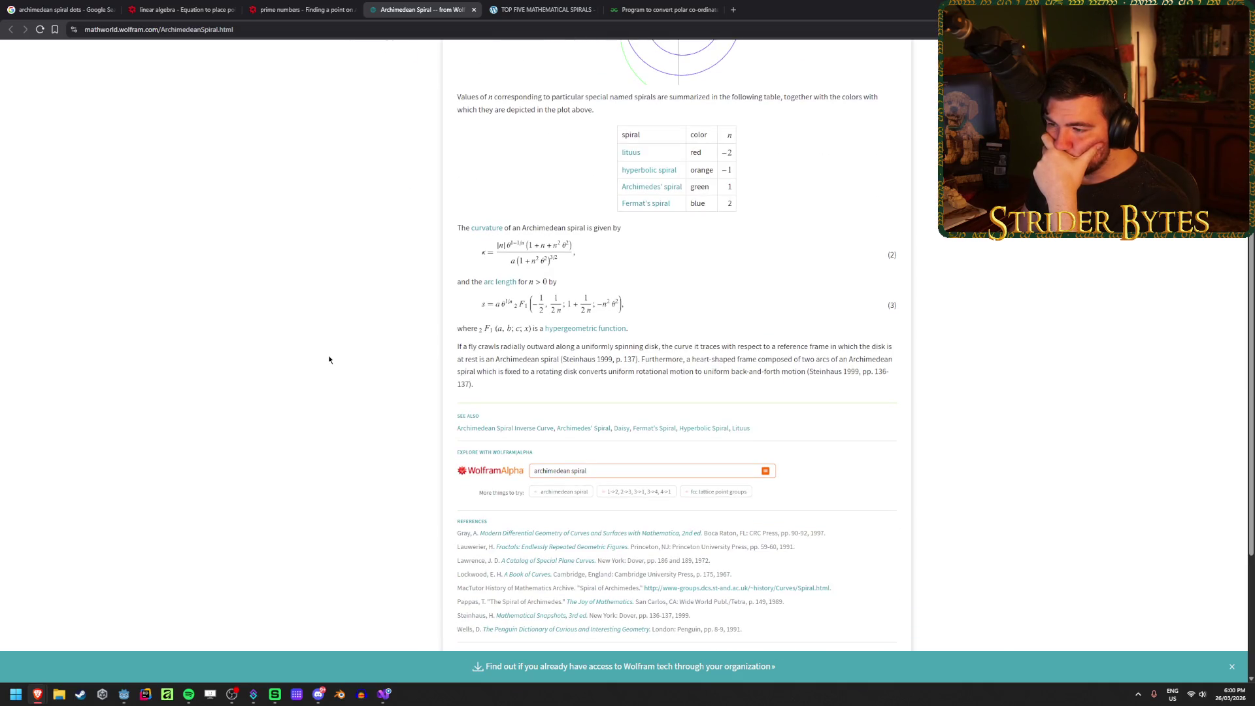
pyautogui.scroll(5, 328, 359)
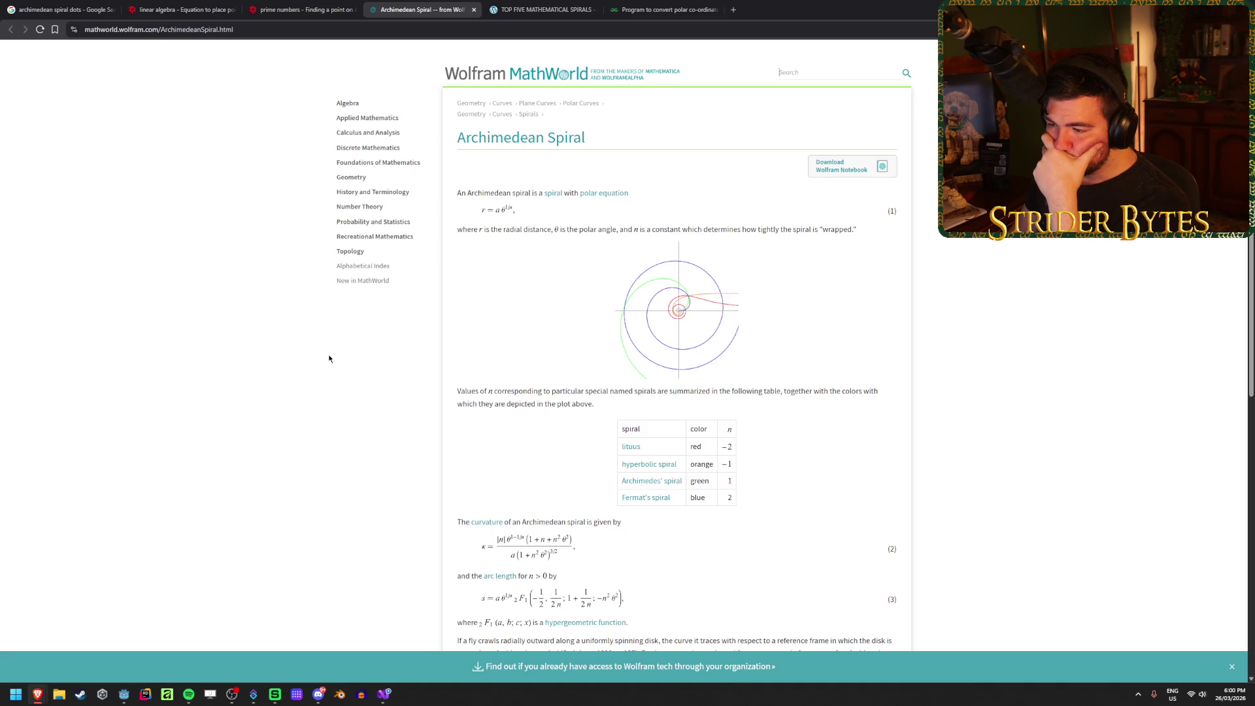
pyautogui.middleClick(406, 3)
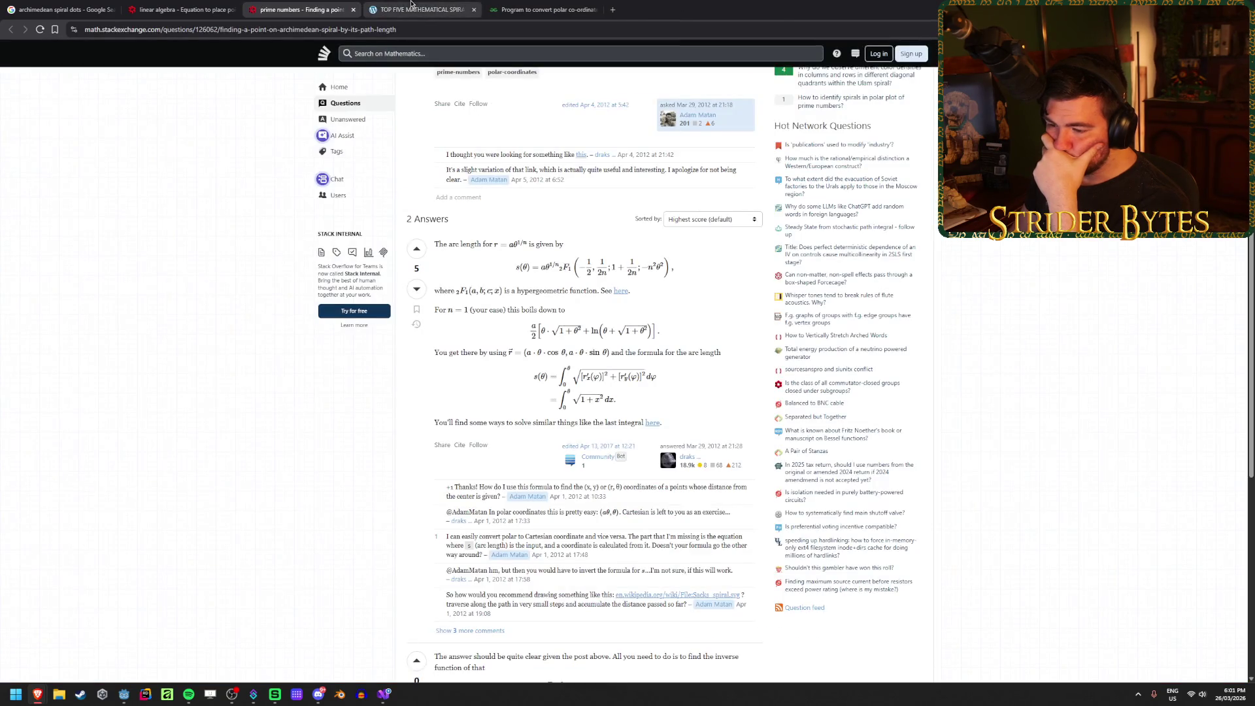
# Step: Open the linked equidistant-placement question and read its arc-length placement answer
pyautogui.scroll(-3, 246, 347)
pyautogui.scroll(-1, 249, 343)
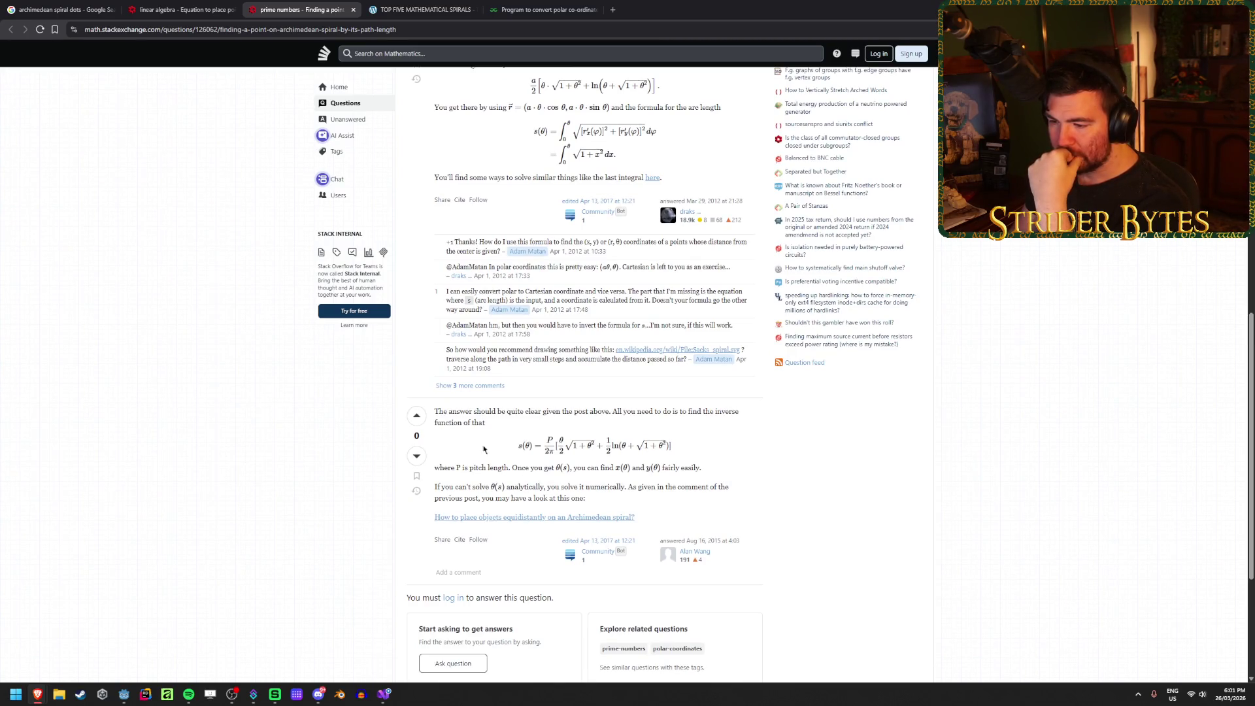
pyautogui.middleClick(523, 517)
pyautogui.click(412, 7)
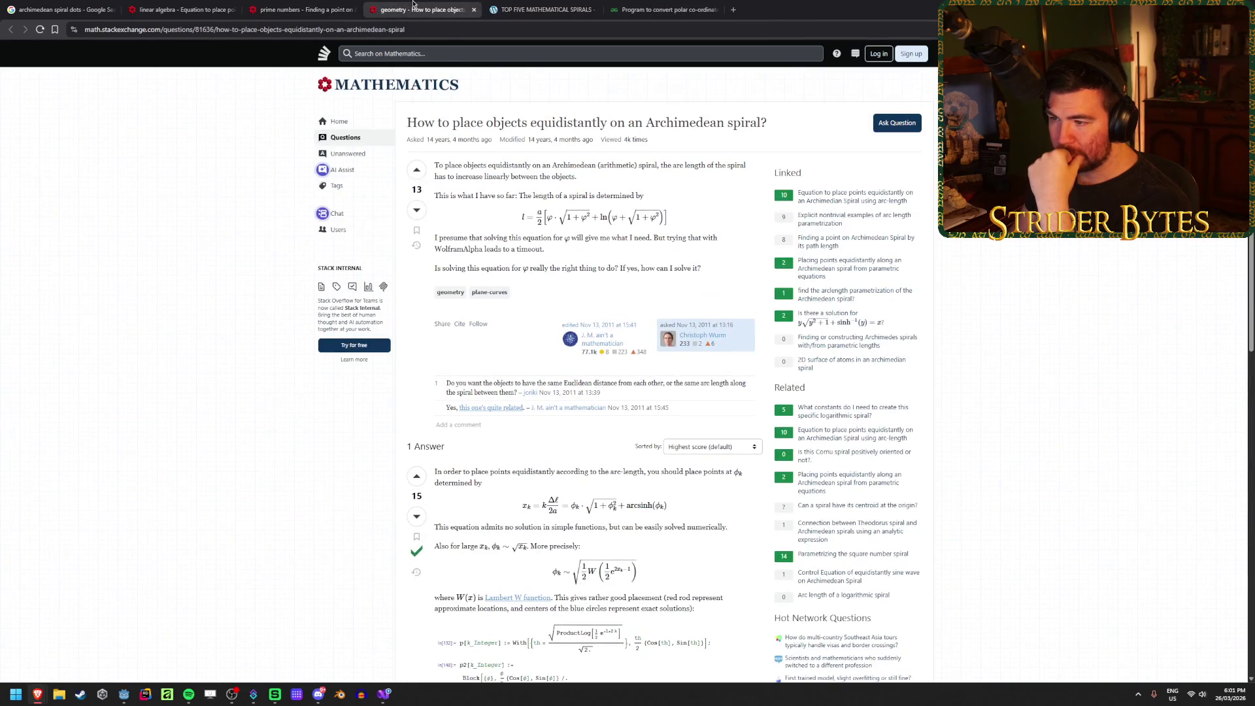
pyautogui.scroll(-7, 562, 401)
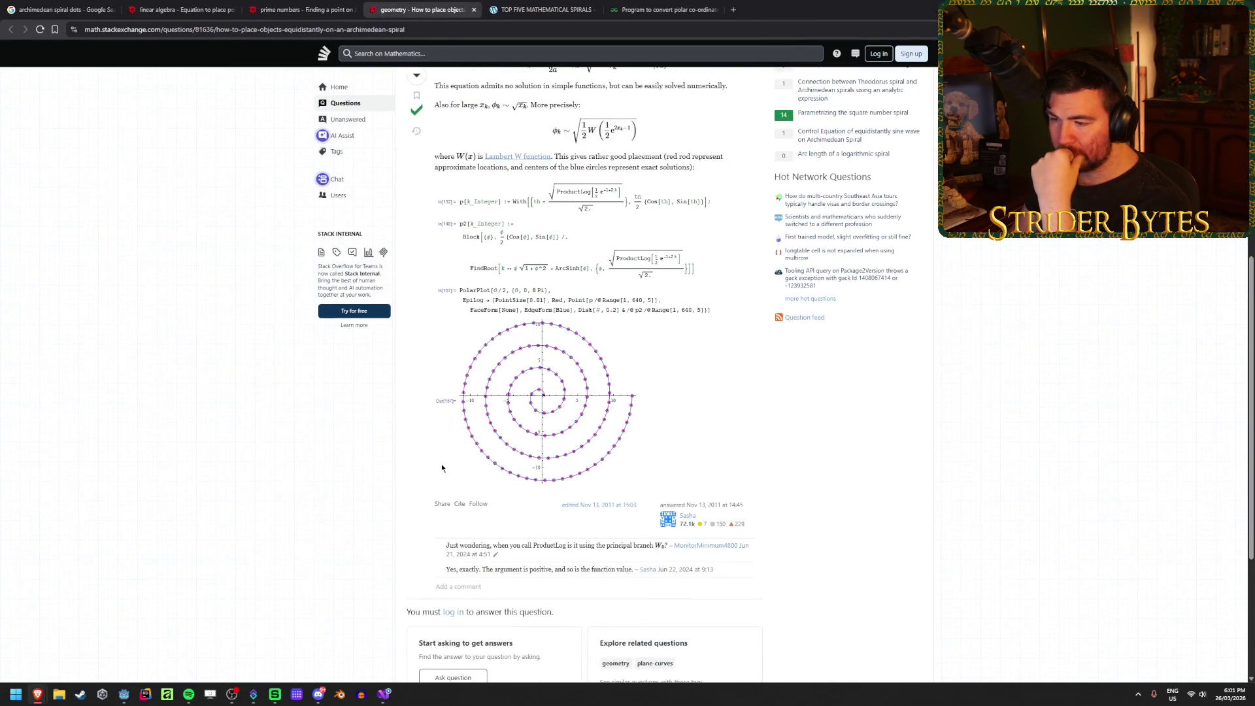
pyautogui.scroll(5, 551, 476)
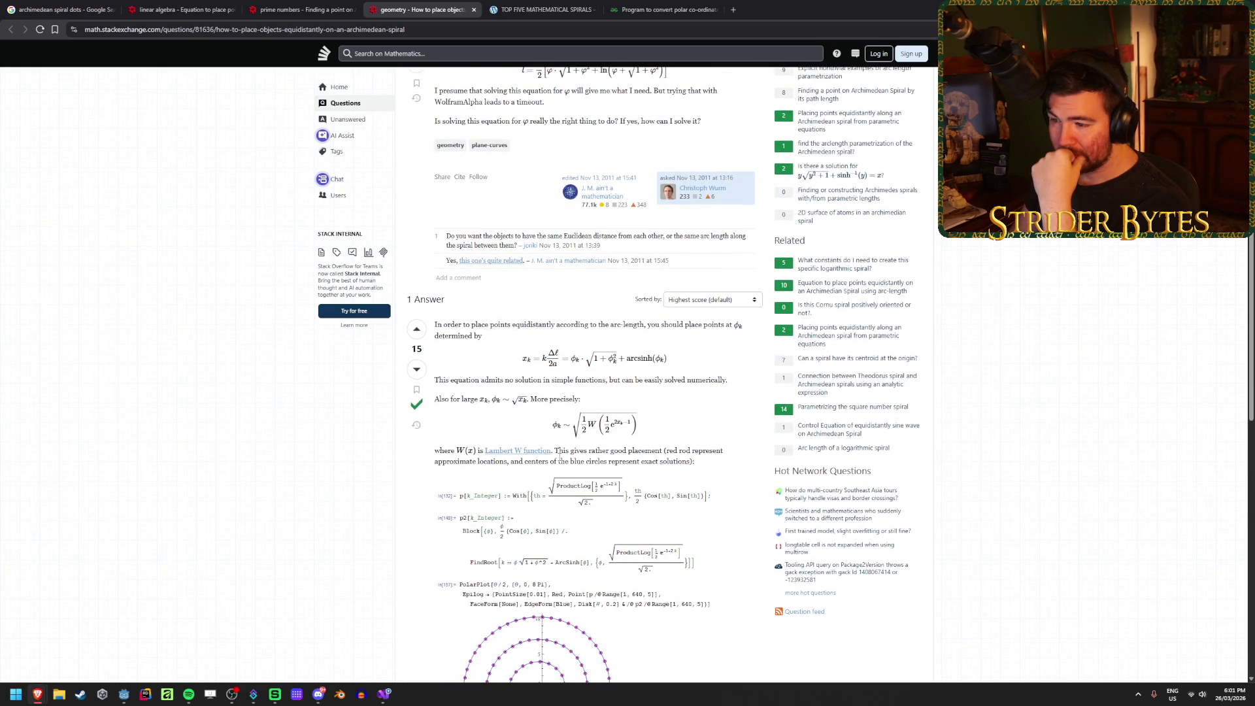
pyautogui.moveTo(517, 326); pyautogui.dragTo(584, 325)
pyautogui.moveTo(694, 324); pyautogui.dragTo(611, 334)
pyautogui.click(612, 333)
pyautogui.doubleClick(535, 325)
pyautogui.click(535, 326)
pyautogui.moveTo(529, 326); pyautogui.dragTo(565, 325)
pyautogui.click(606, 326)
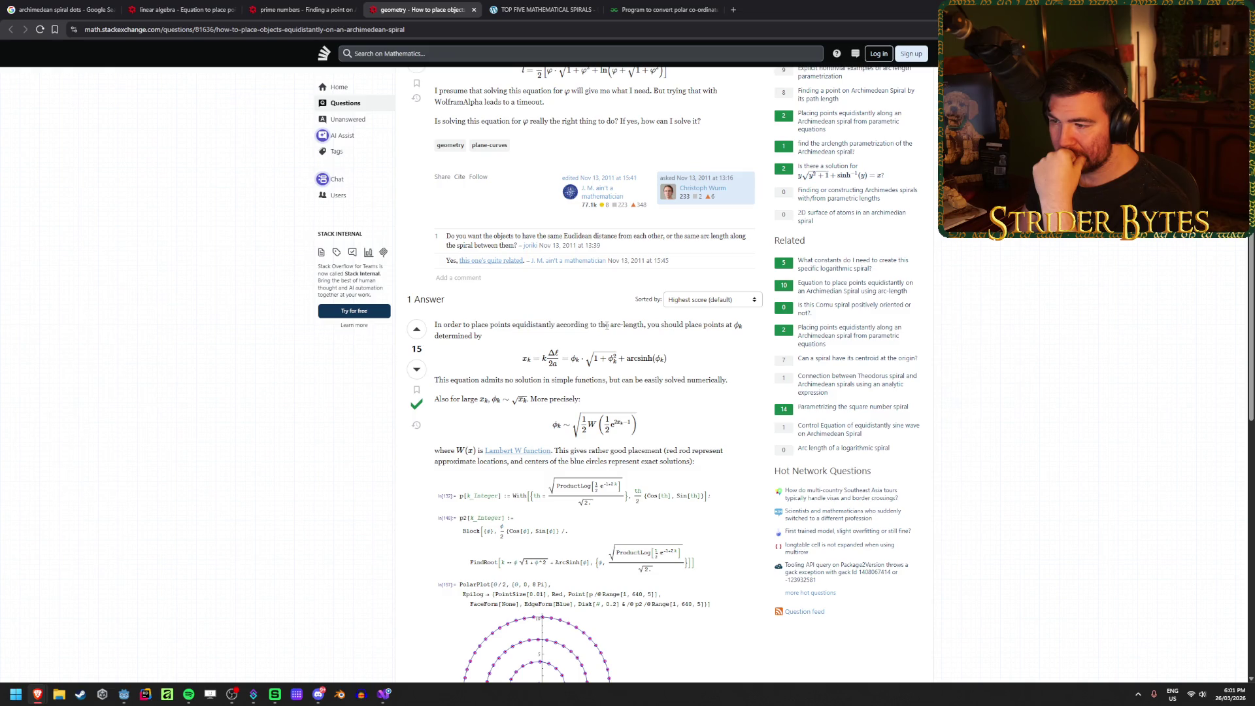
# Step: Close both spiral question pages and return to the archimedean spiral dots results
pyautogui.scroll(2, 686, 352)
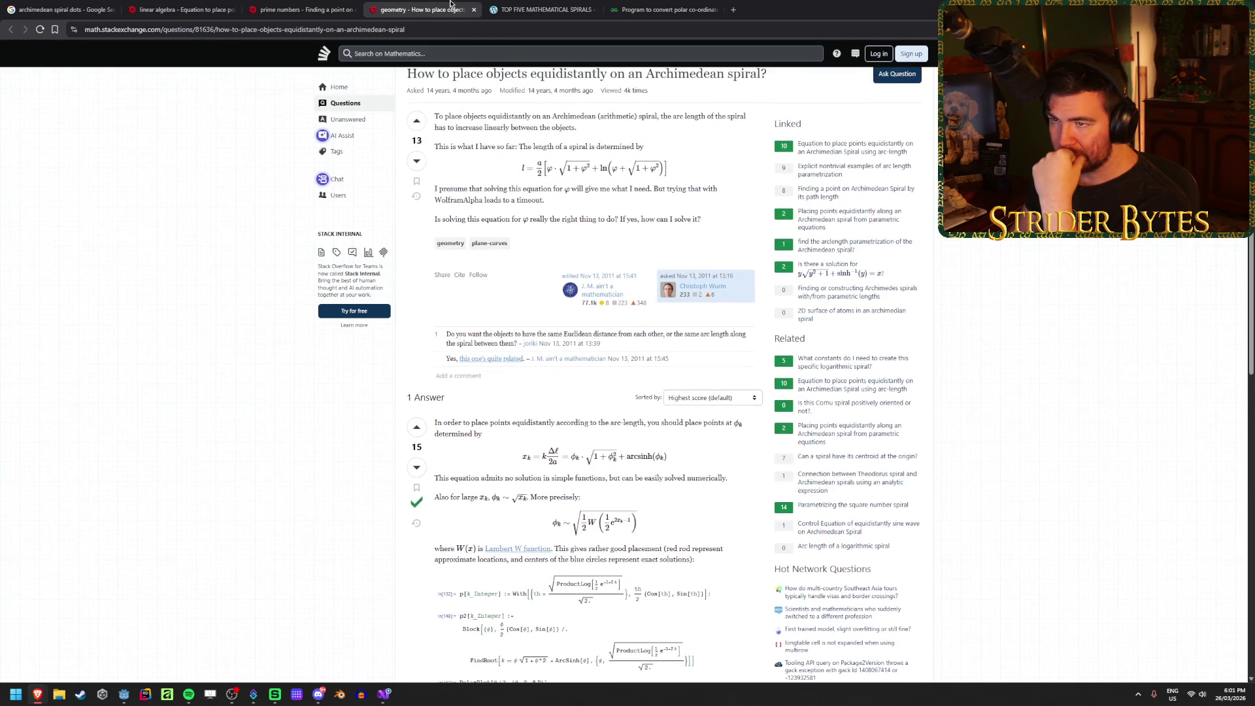
pyautogui.click(473, 9)
pyautogui.click(354, 9)
pyautogui.click(26, 6)
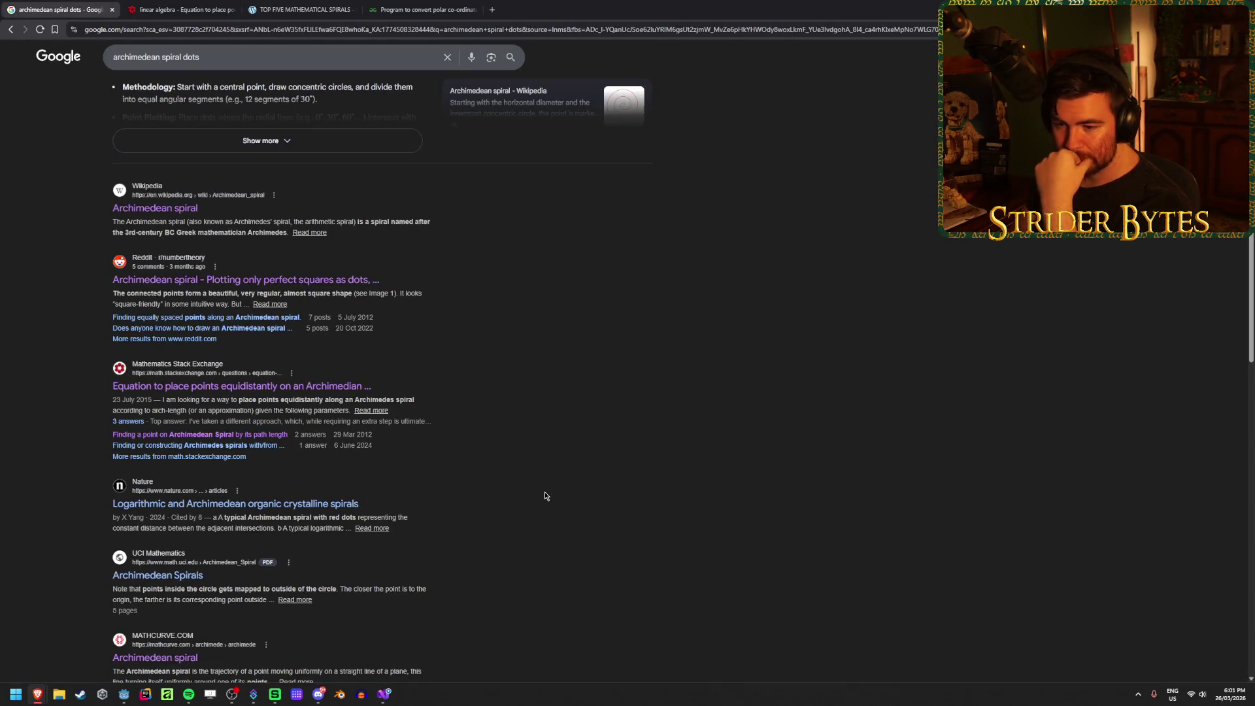
# Step: Keep the Nature and UCI results, search 'archimedean spiral dots arc length', and open the arclength question
pyautogui.middleClick(303, 505)
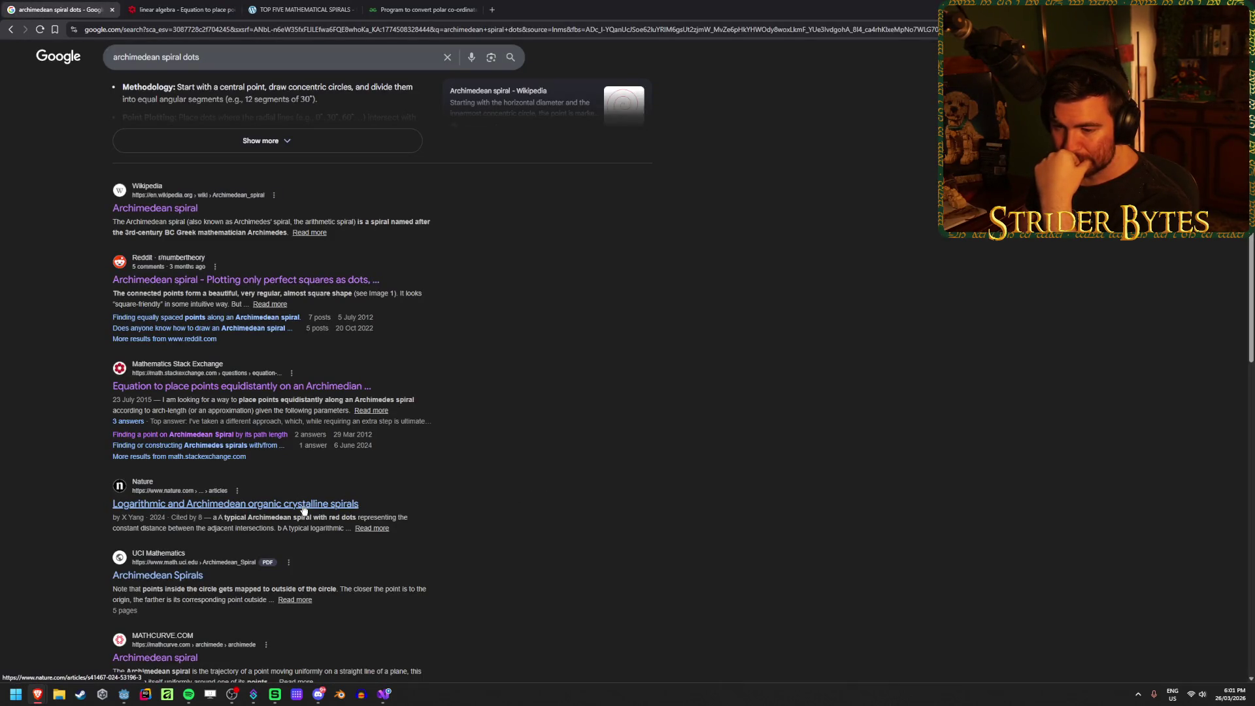
pyautogui.middleClick(164, 575)
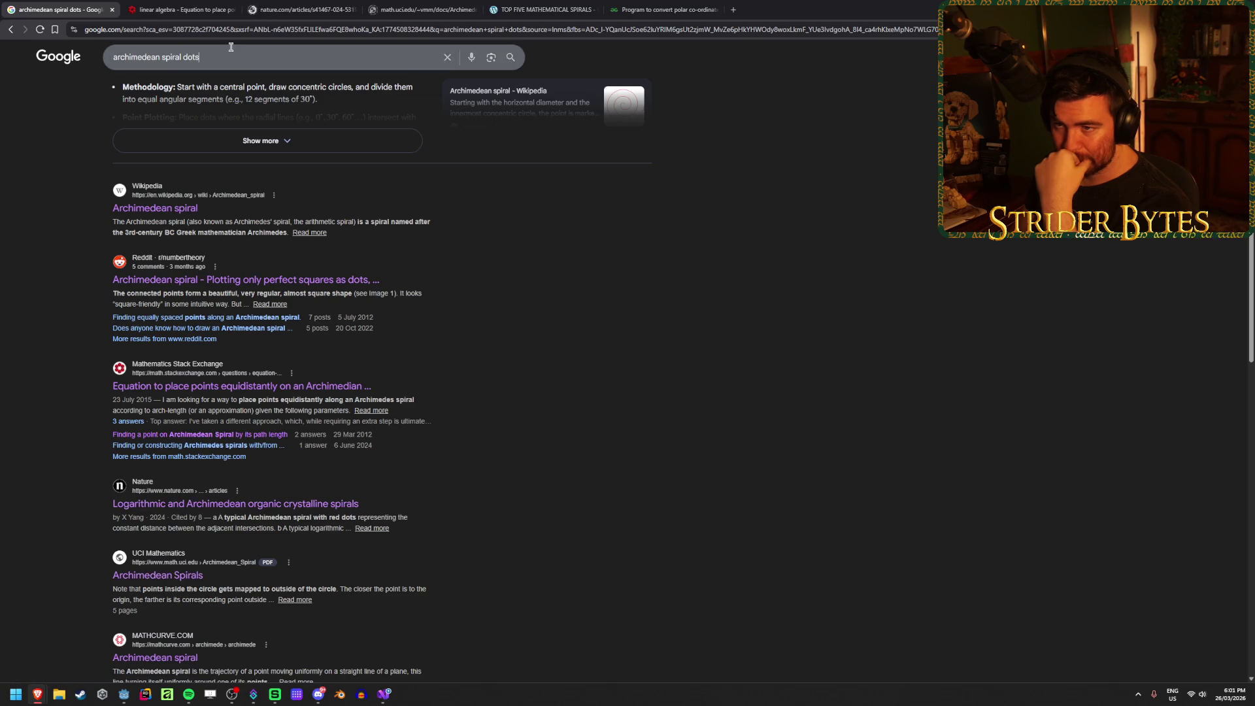
pyautogui.click(231, 47)
pyautogui.write('arc length')
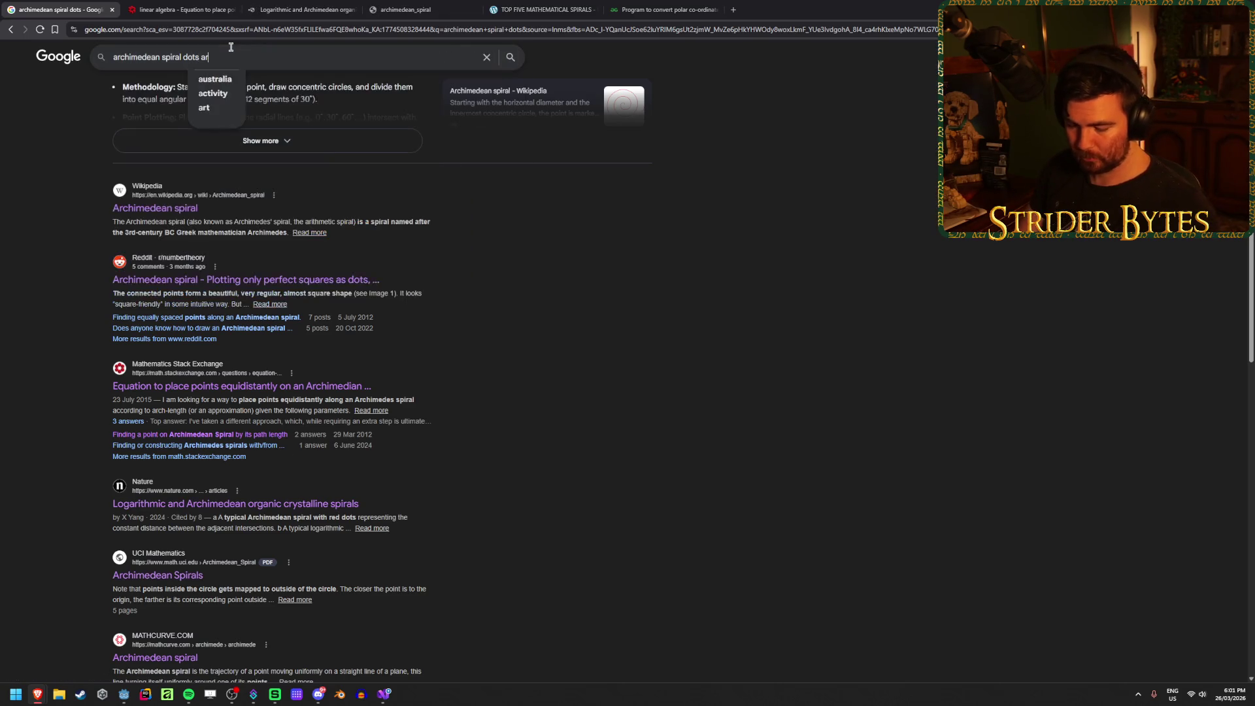
pyautogui.press('Return')
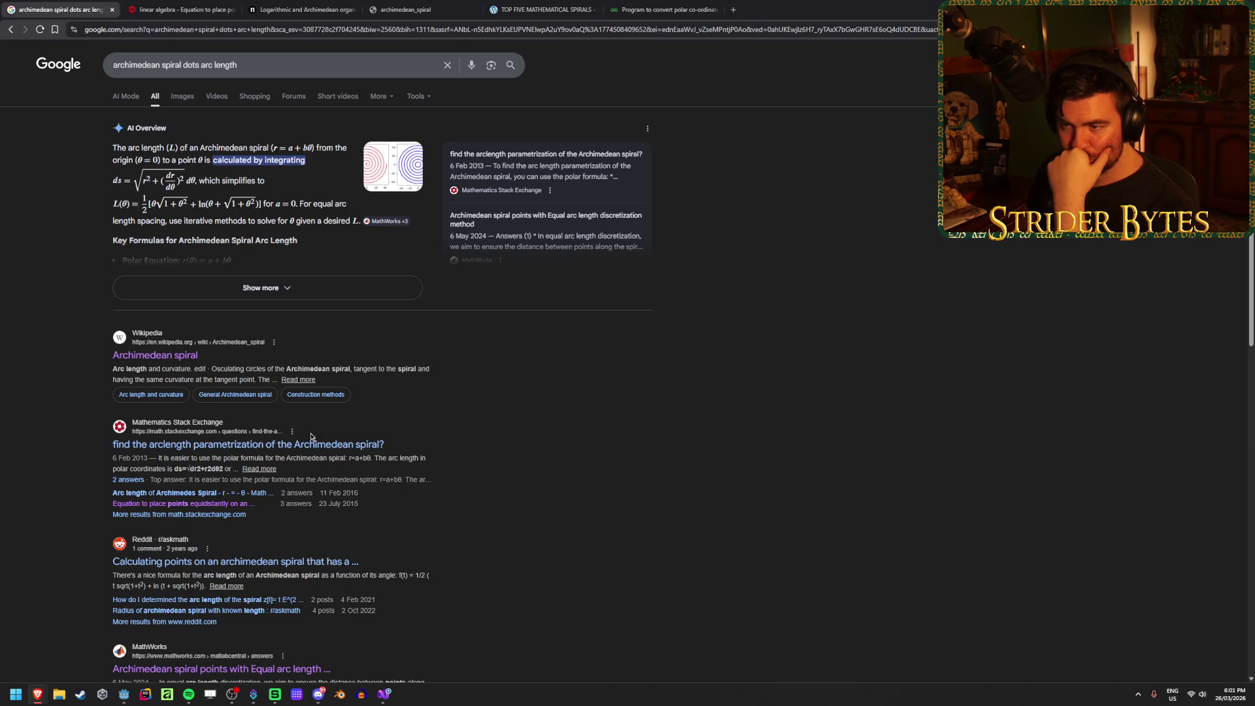
pyautogui.middleClick(305, 448)
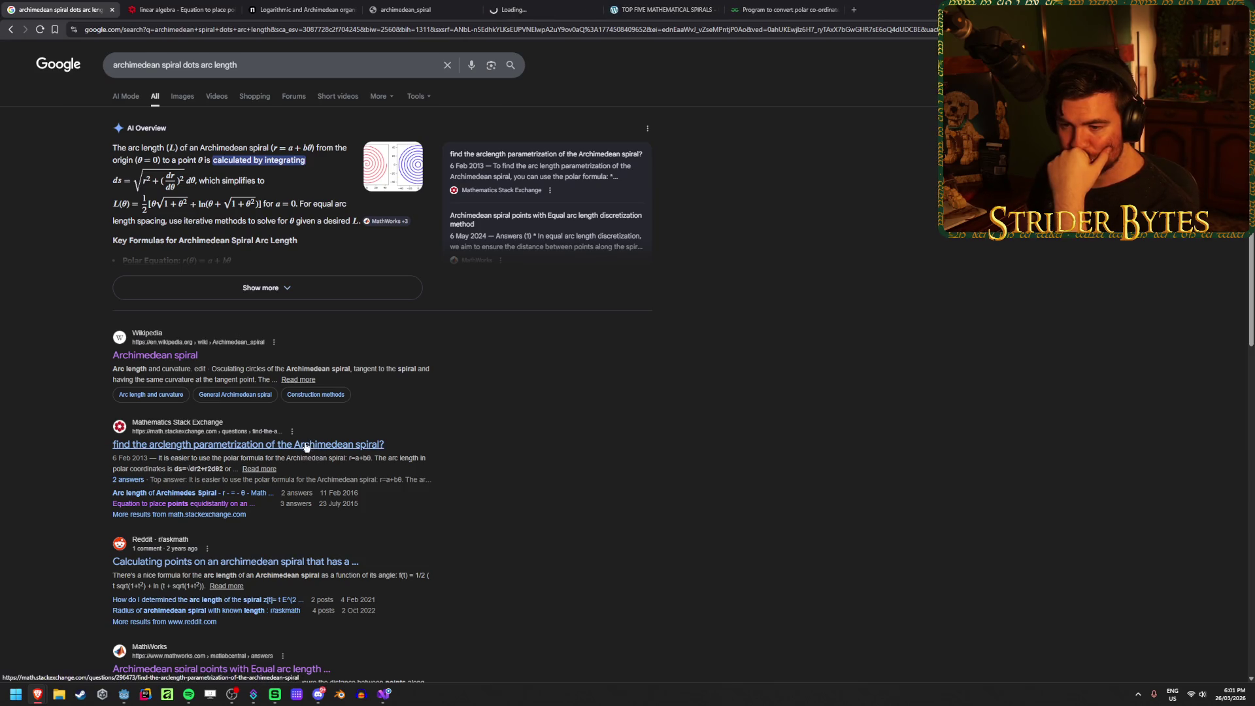
pyautogui.click(516, 10)
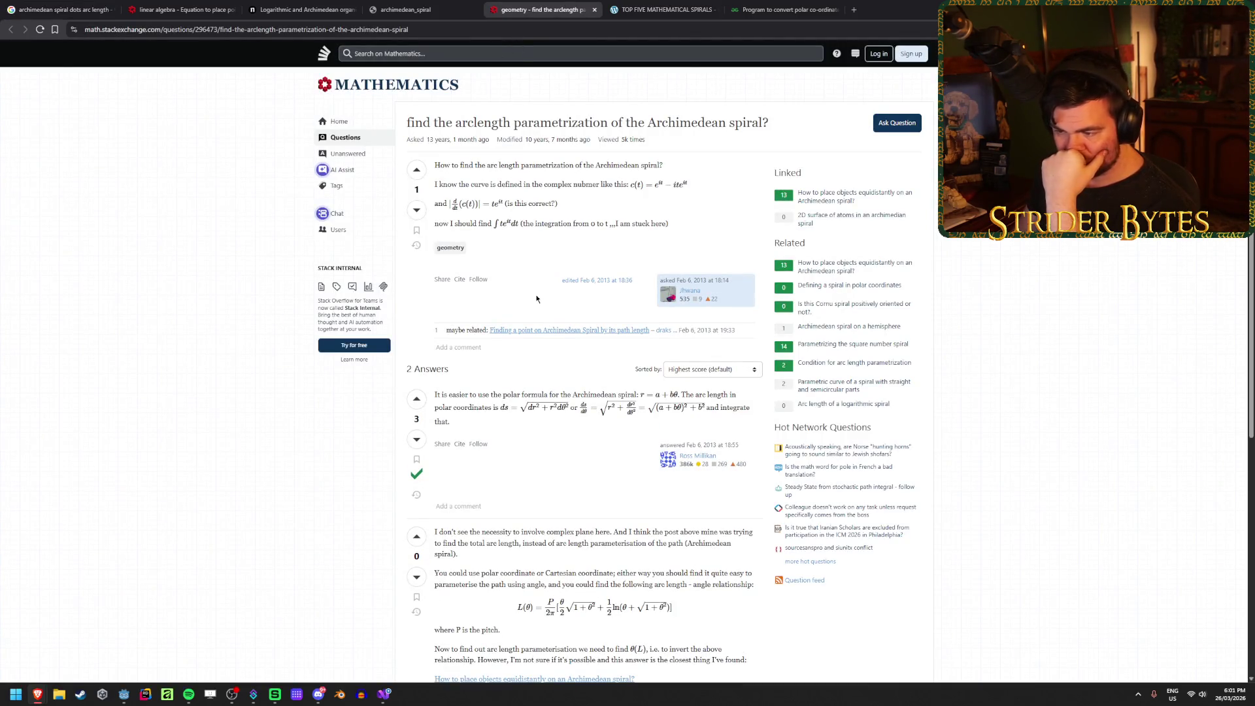
pyautogui.moveTo(442, 395); pyautogui.dragTo(536, 395)
pyautogui.click(542, 394)
pyautogui.moveTo(701, 395)
pyautogui.mouseDown()
pyautogui.moveTo(522, 395)
pyautogui.moveTo(608, 394)
pyautogui.mouseUp()
pyautogui.click(629, 395)
pyautogui.click(620, 395)
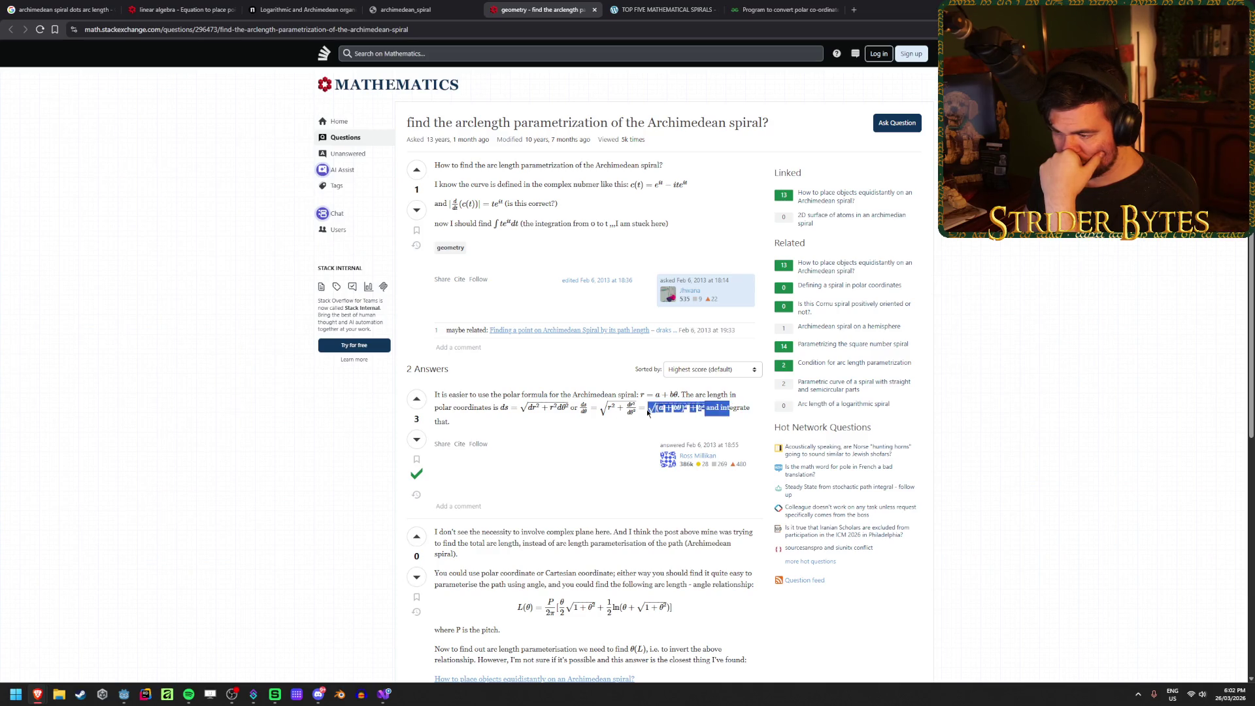
pyautogui.scroll(-2, 541, 431)
pyautogui.scroll(2, 542, 422)
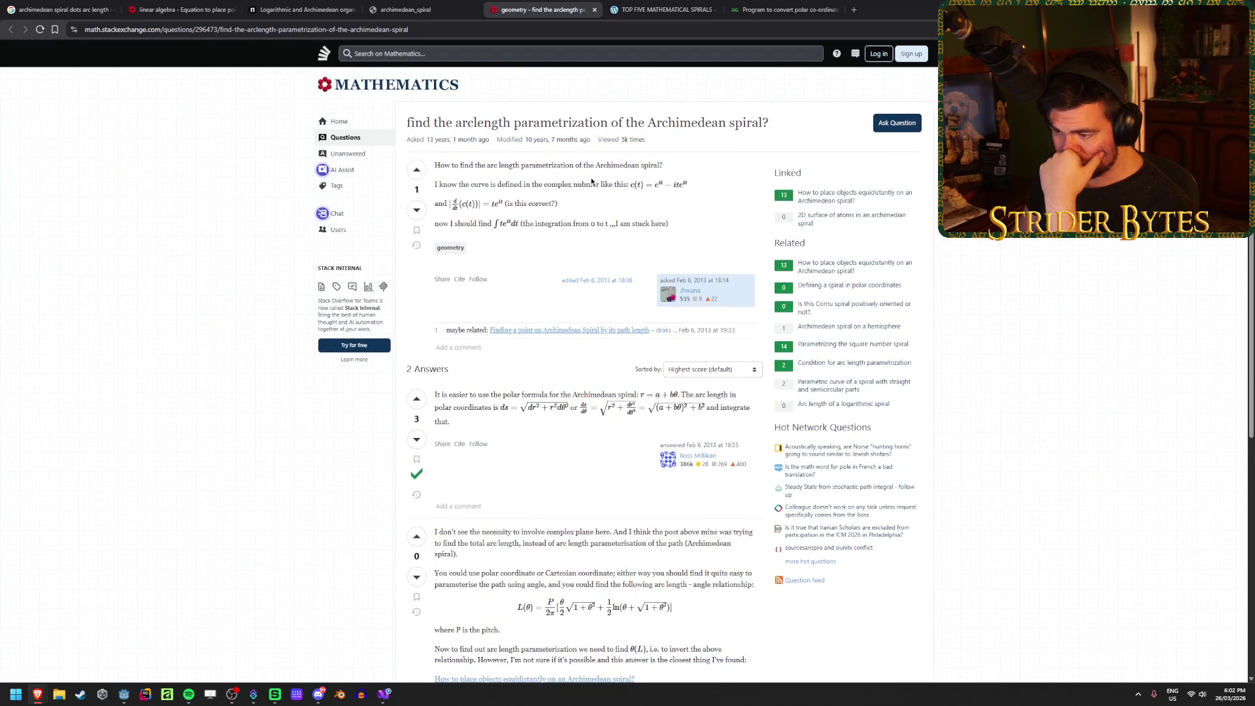
pyautogui.scroll(-1, 590, 176)
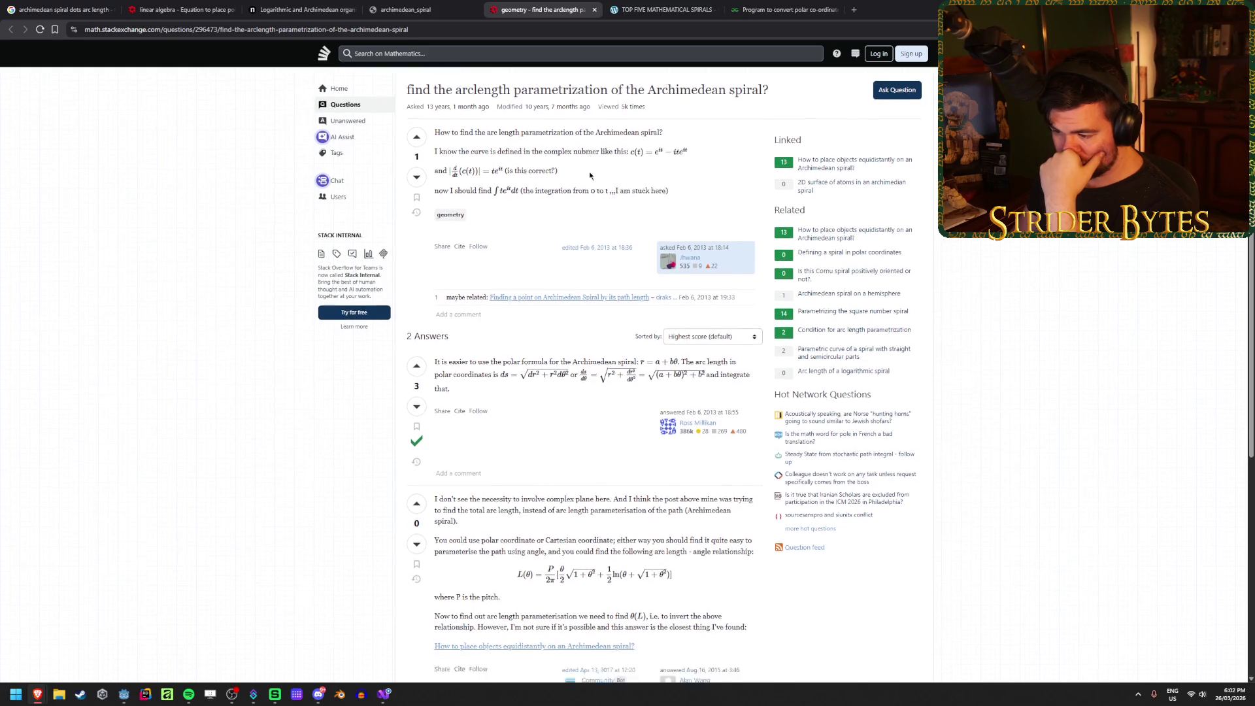
pyautogui.scroll(1, 589, 173)
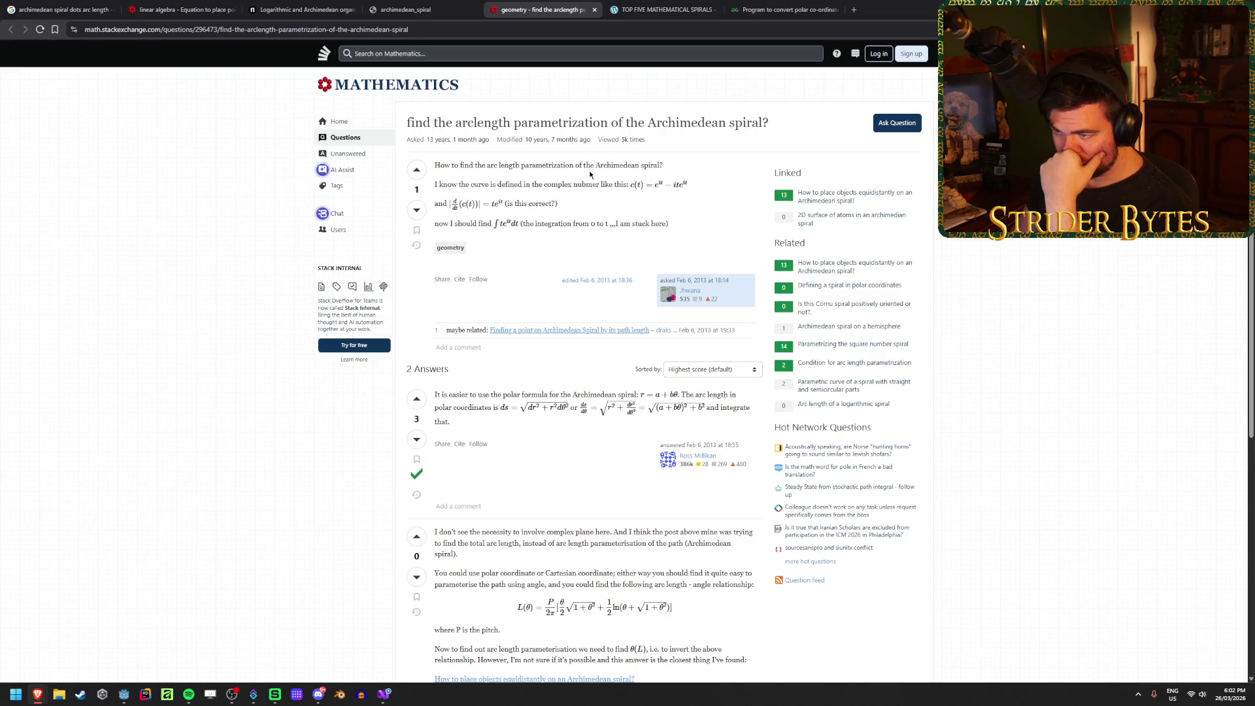
pyautogui.moveTo(547, 185); pyautogui.dragTo(637, 185)
pyautogui.click(550, 203)
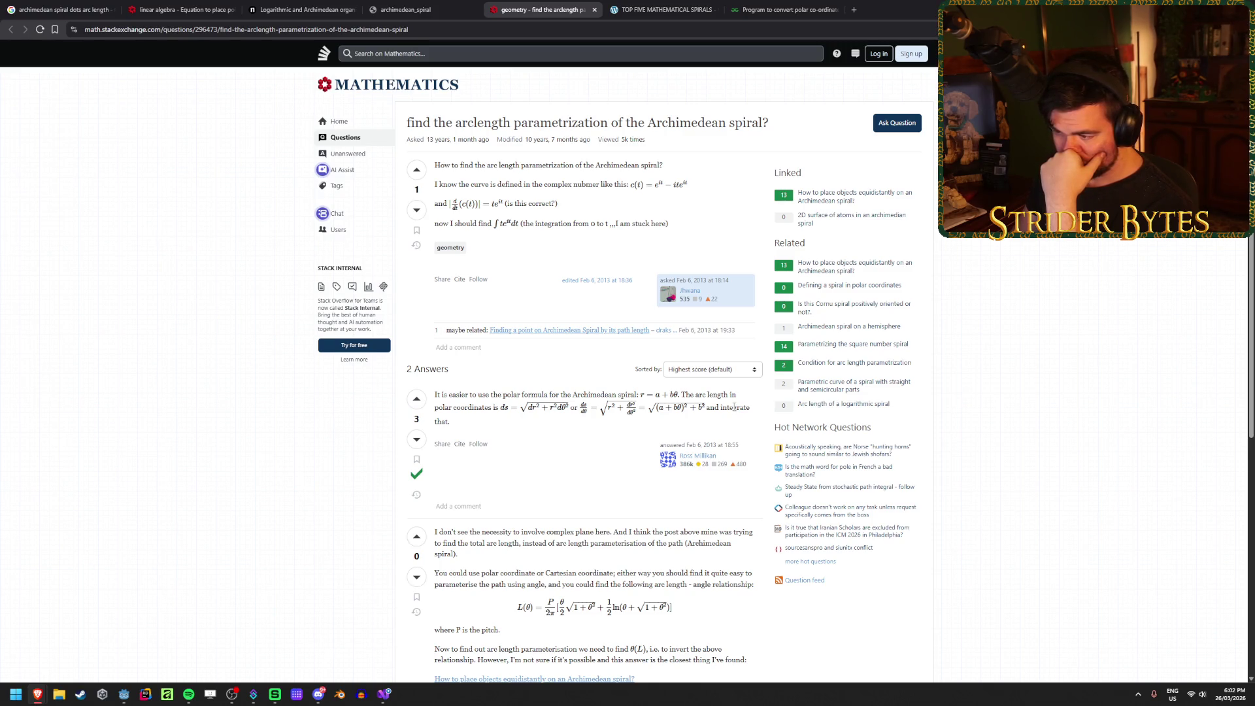
pyautogui.scroll(-2, 733, 407)
pyautogui.scroll(-3, 733, 406)
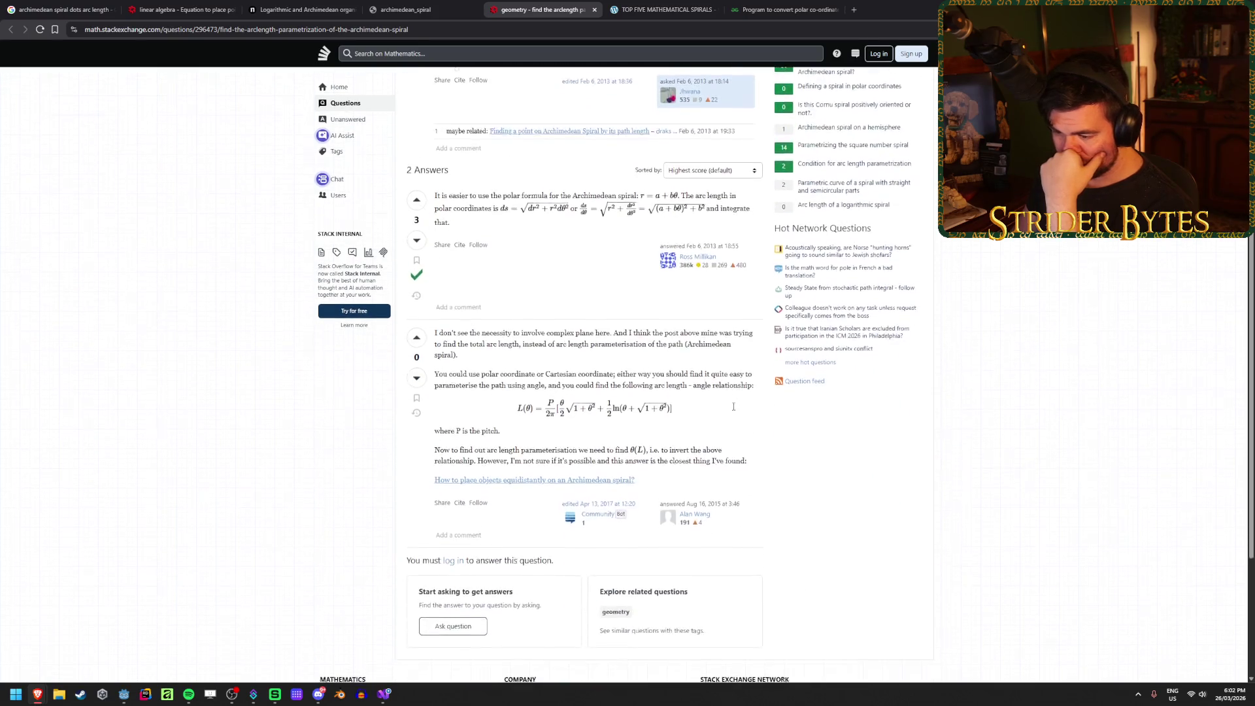
# Step: Close the arclength parametrization question page and read through the Archimedean spiral PDF
pyautogui.middleClick(544, 3)
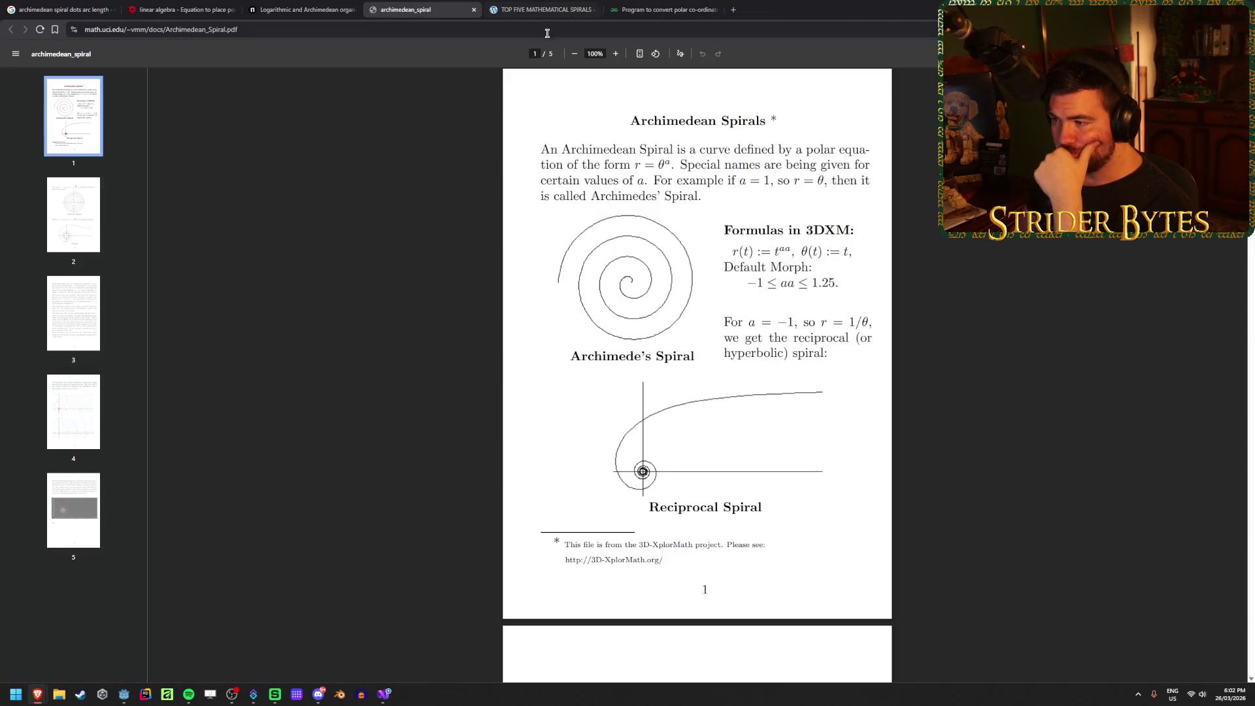
pyautogui.scroll(-3, 990, 397)
pyautogui.scroll(2, 990, 396)
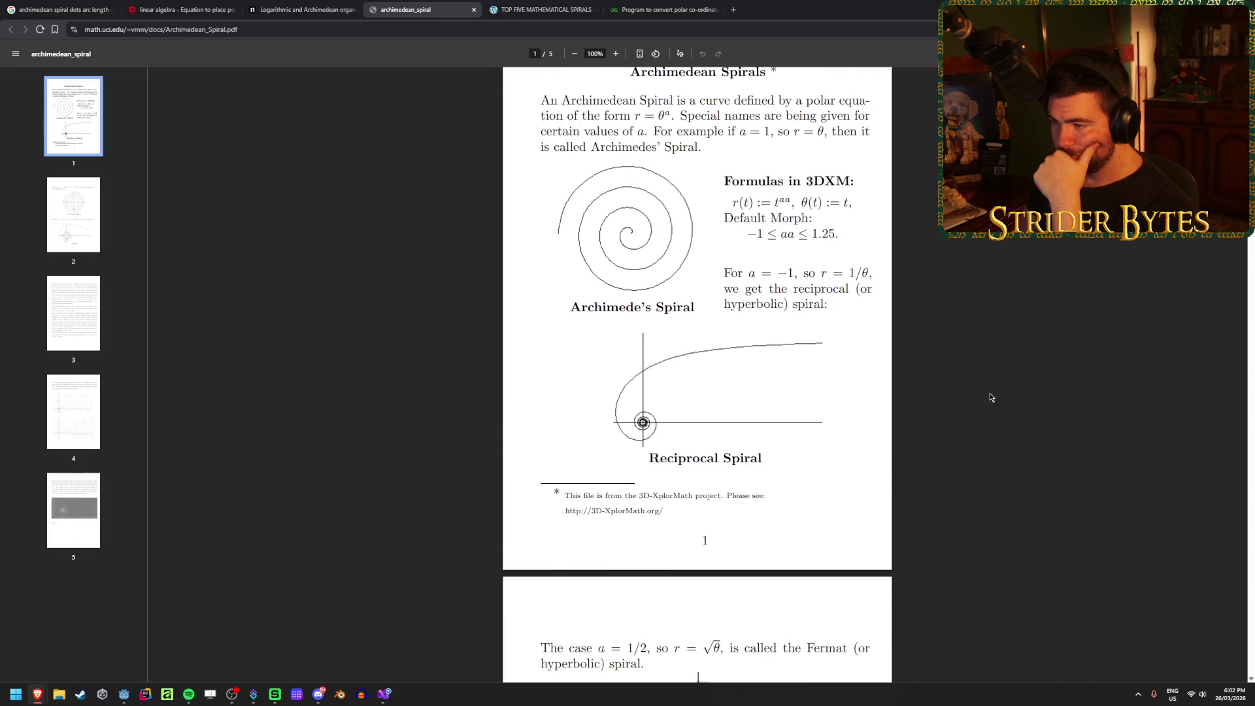
pyautogui.scroll(-5, 654, 348)
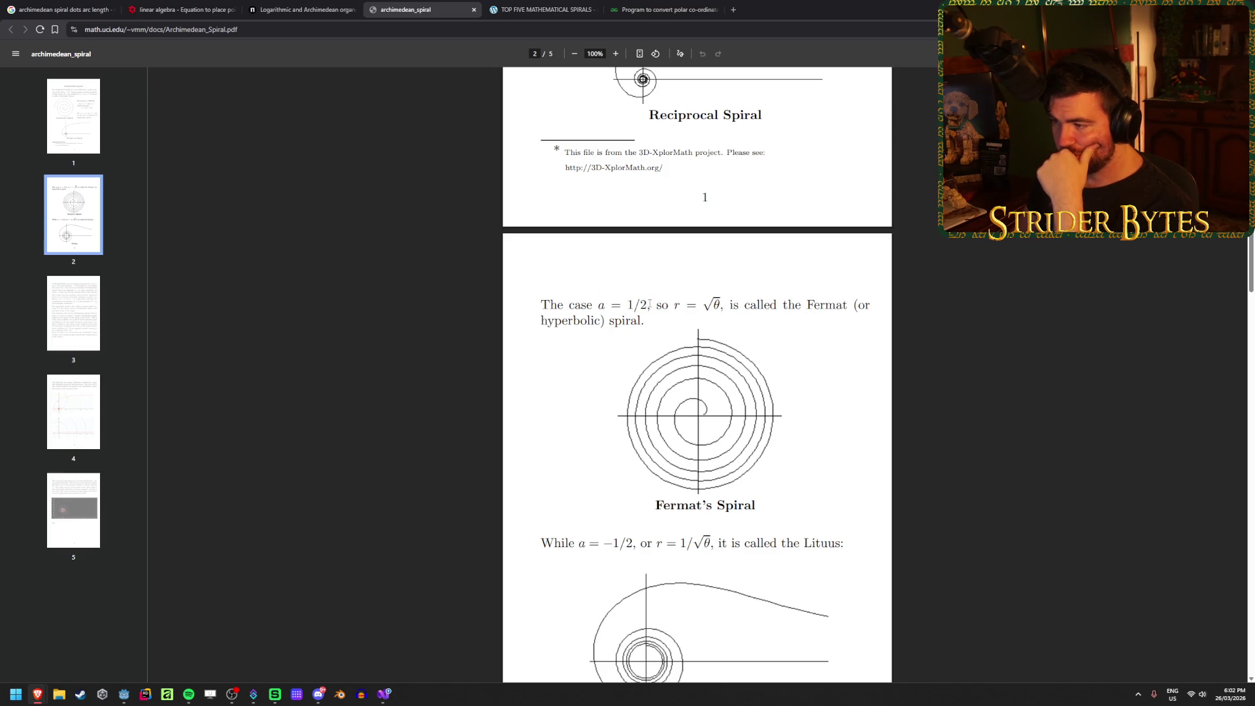
pyautogui.scroll(-2, 960, 303)
pyautogui.scroll(-2, 971, 275)
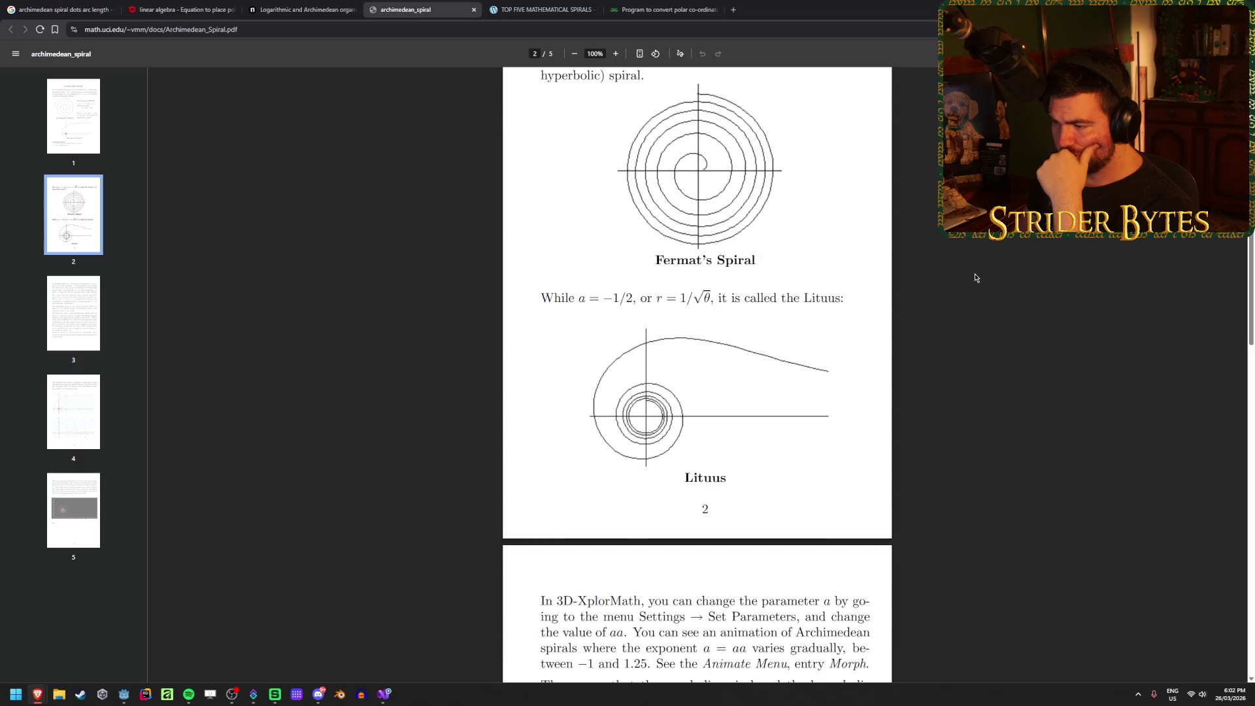
pyautogui.scroll(-15, 975, 277)
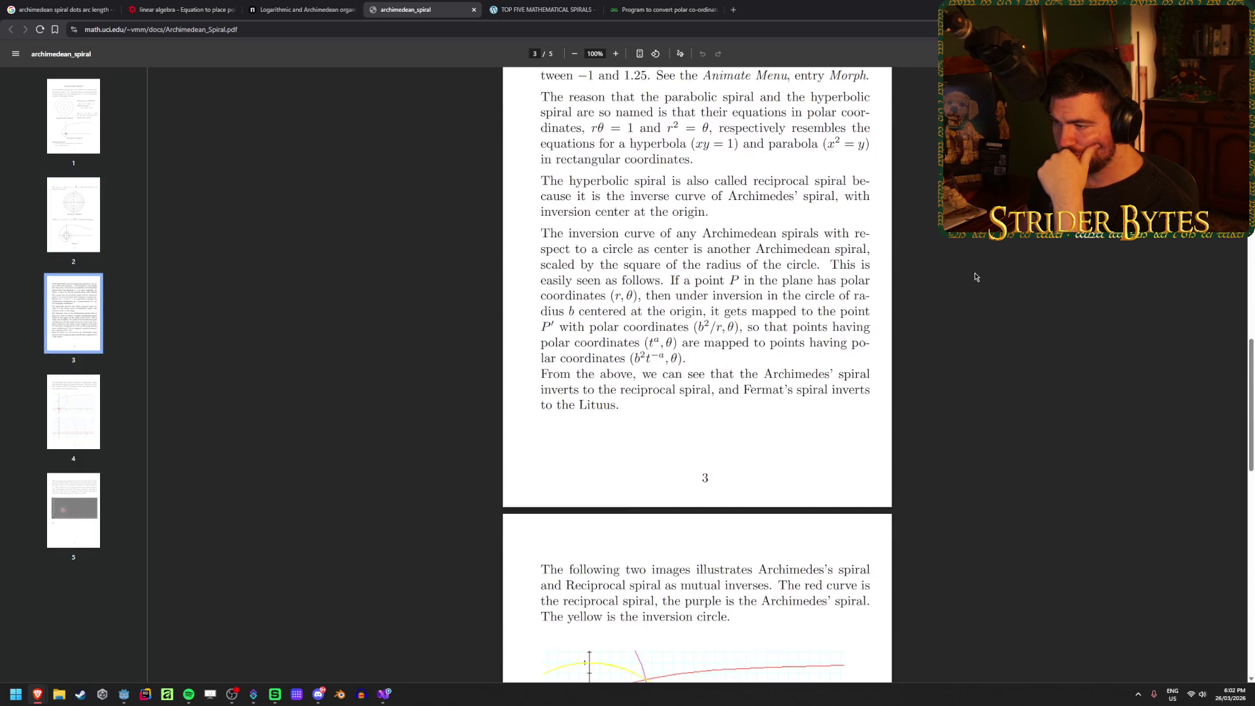
pyautogui.scroll(-10, 975, 276)
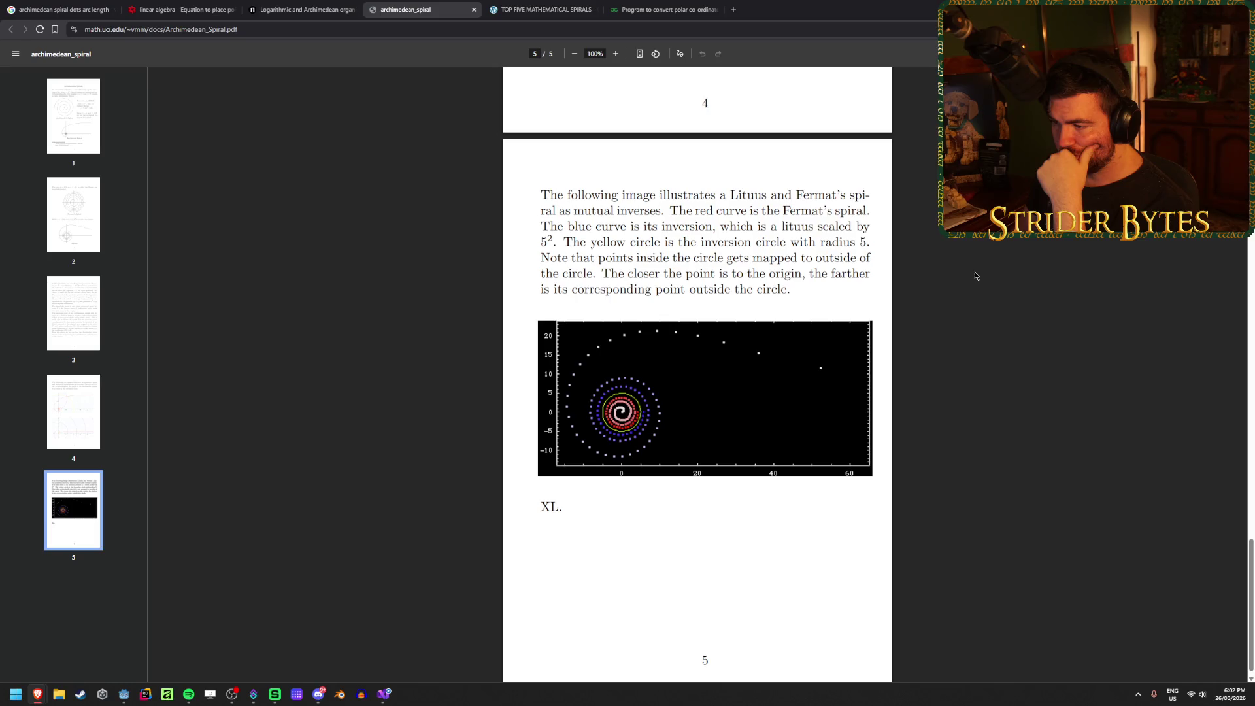
pyautogui.scroll(-1, 555, 438)
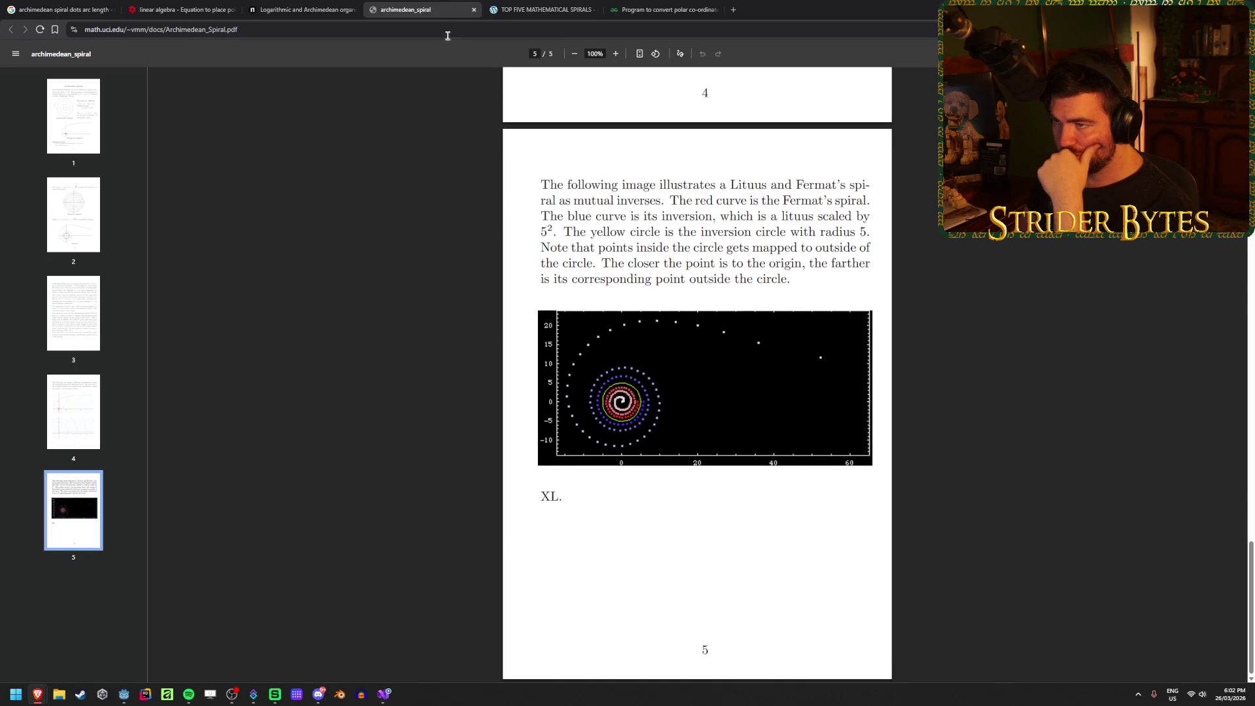
# Step: Close the spiral PDF, Nature and linear algebra tabs, then open the askmath Reddit result
pyautogui.click(473, 9)
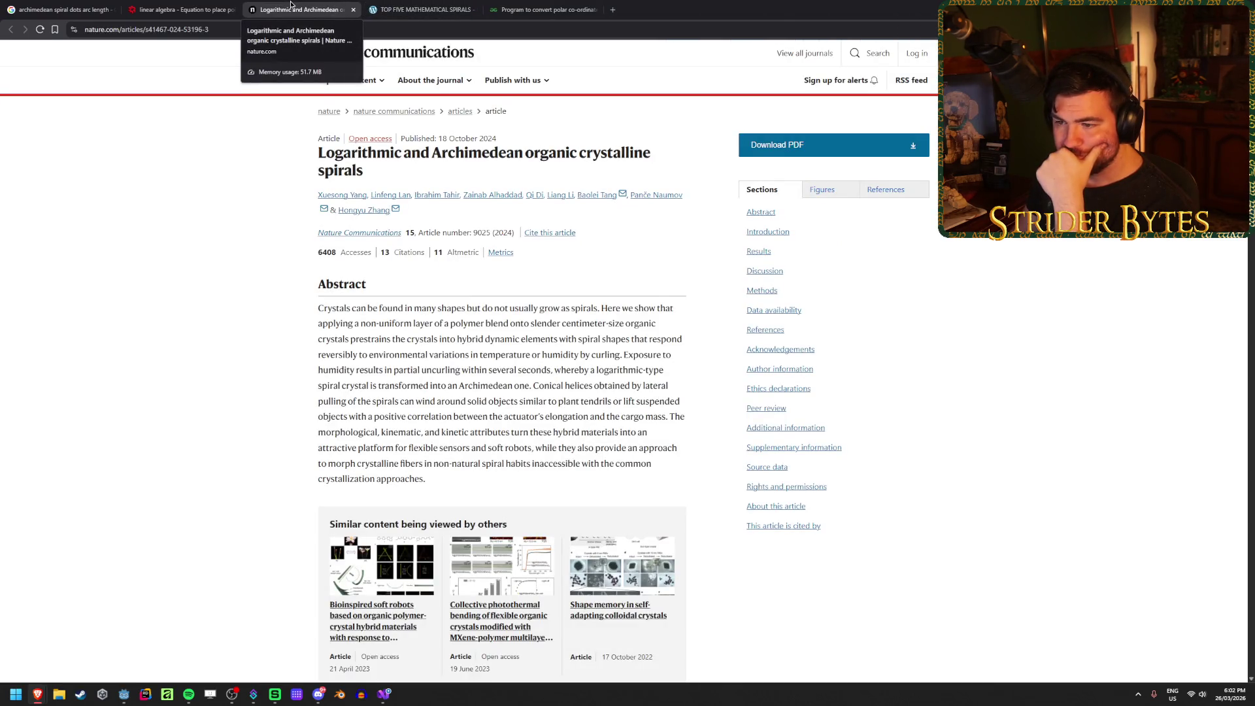
pyautogui.middleClick(291, 6)
pyautogui.middleClick(175, 6)
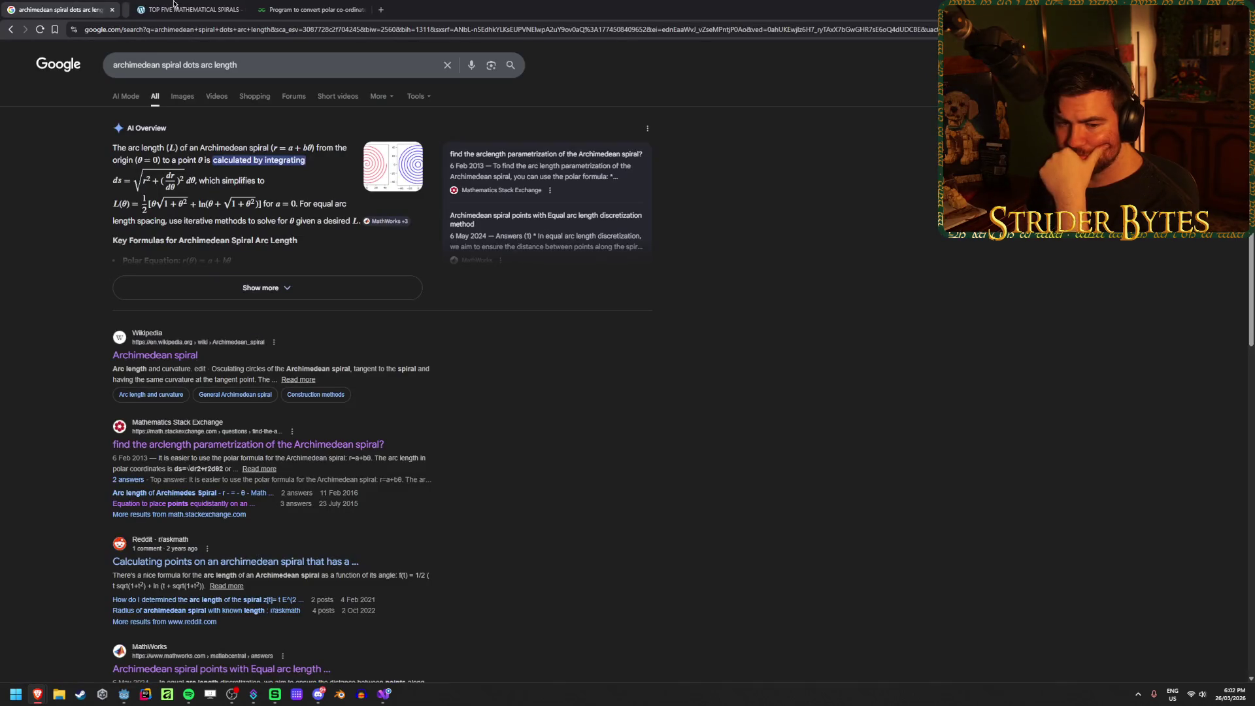
pyautogui.scroll(-3, 628, 457)
pyautogui.middleClick(262, 365)
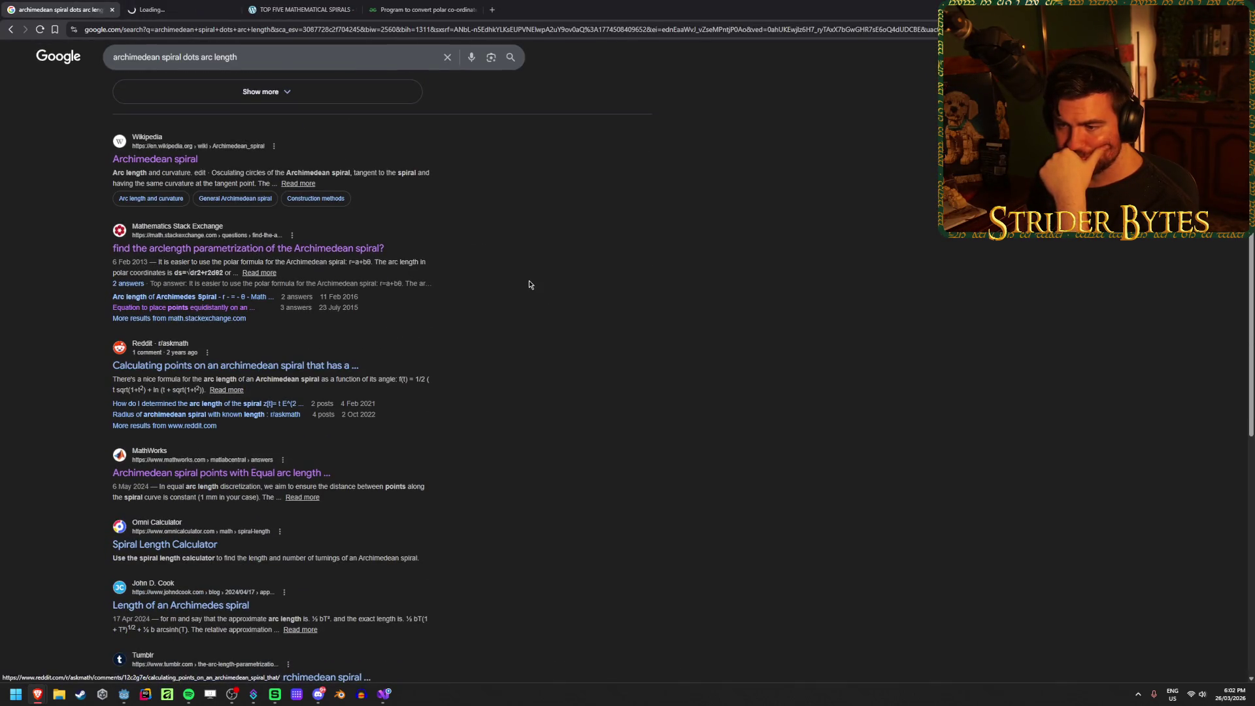
# Step: Switch to the askmath Reddit thread and scroll through its answer
pyautogui.hotkey('ctrl', 'Tab')
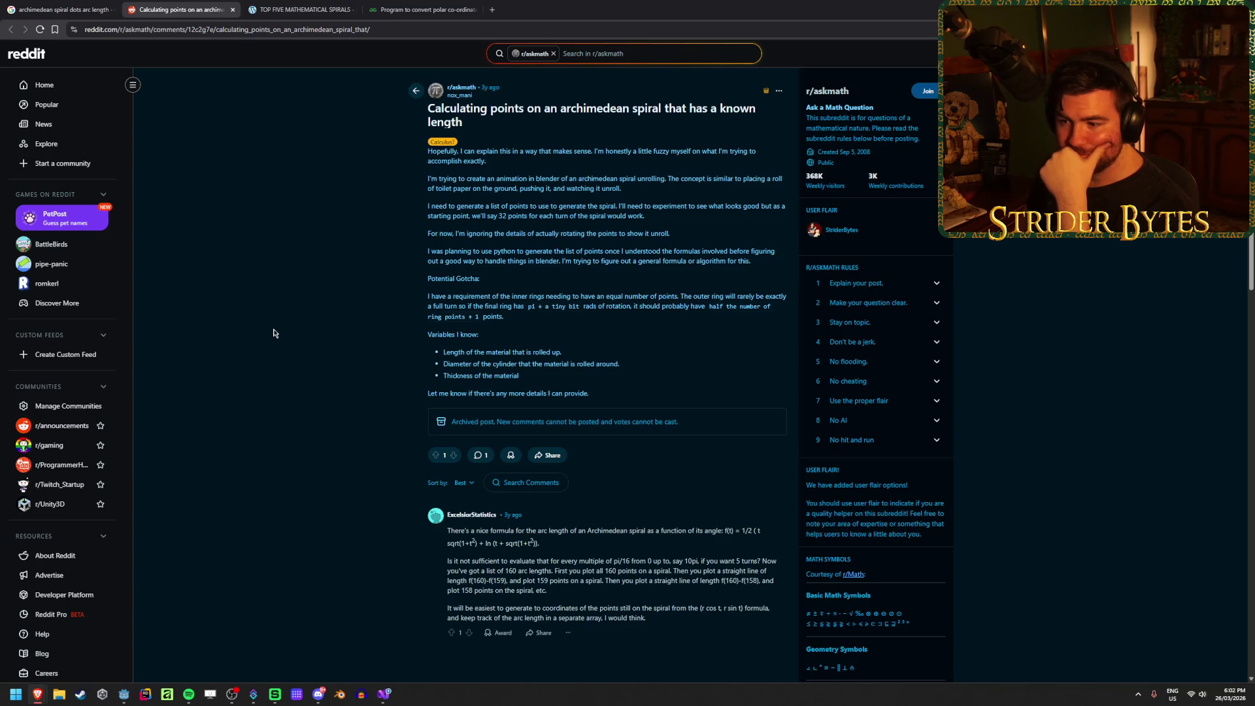
pyautogui.scroll(-2, 274, 333)
pyautogui.scroll(1, 274, 333)
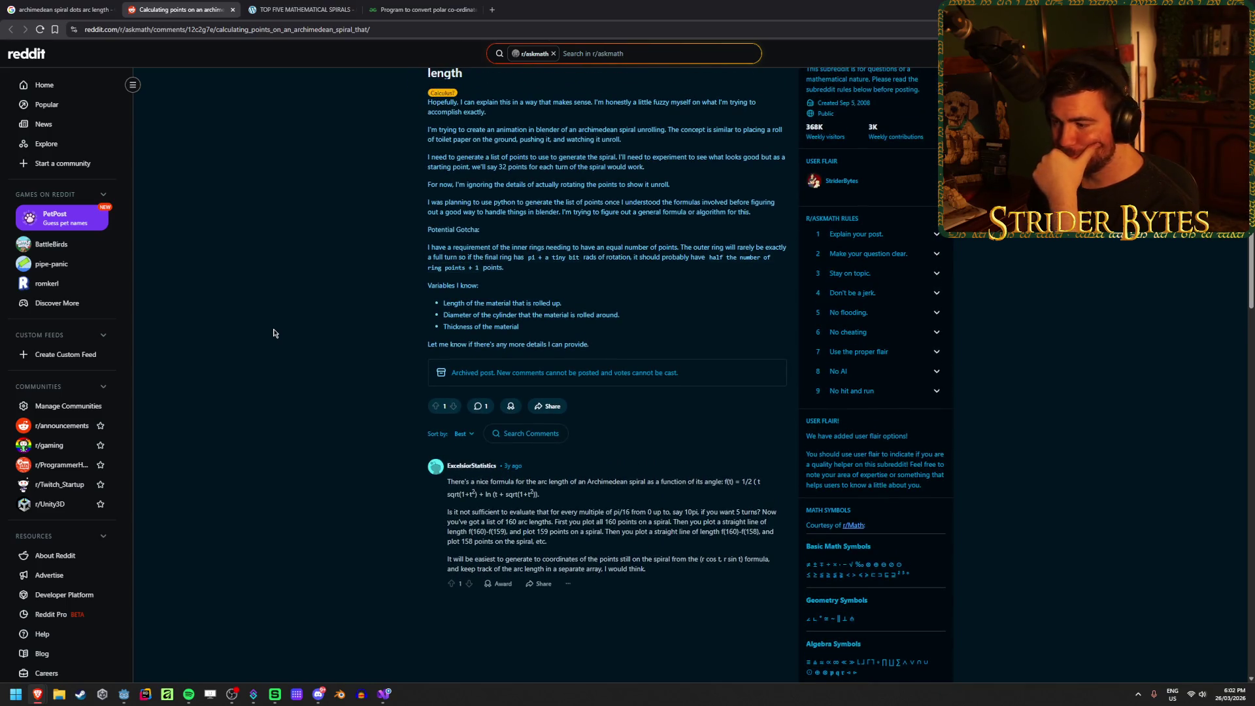
pyautogui.scroll(1, 274, 333)
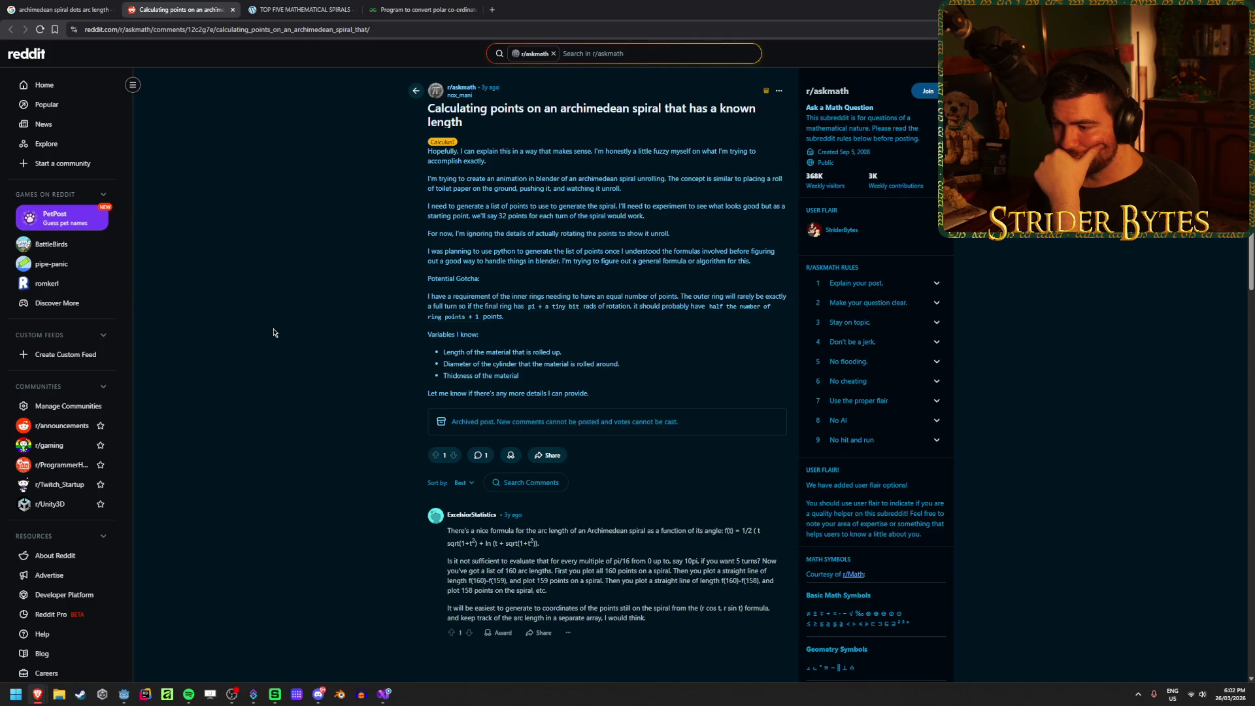
pyautogui.scroll(-2, 274, 334)
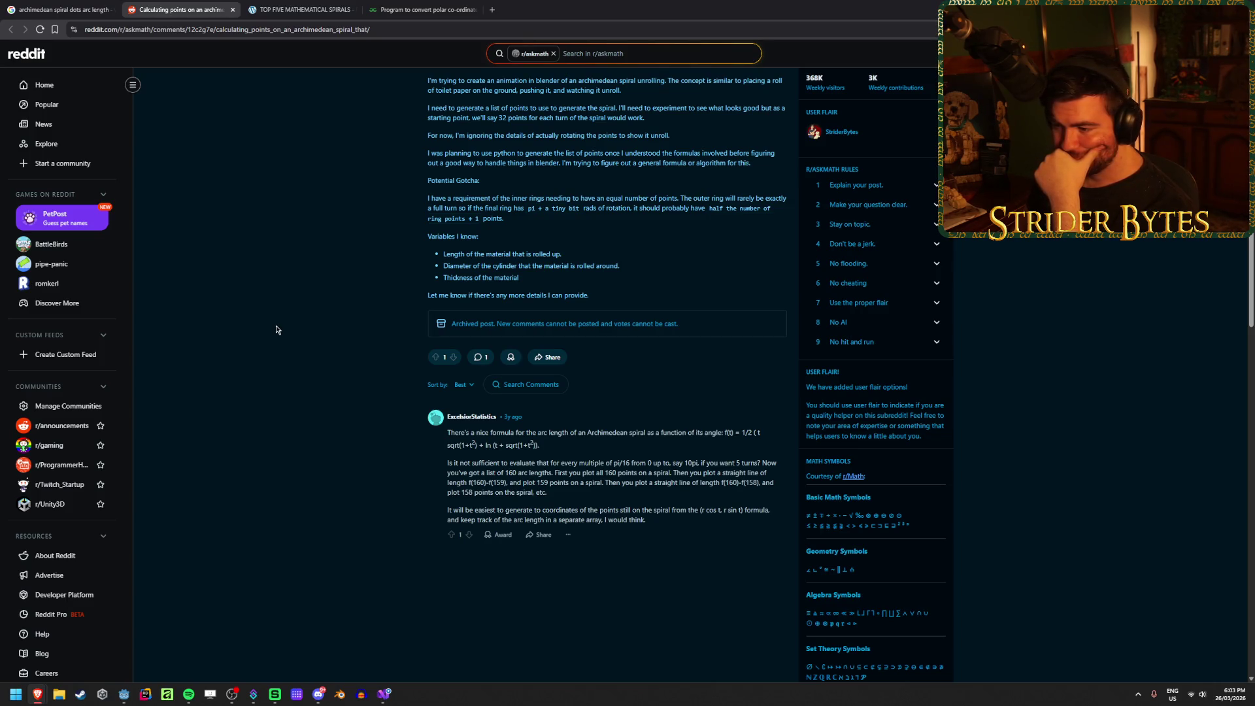
pyautogui.scroll(2, 275, 330)
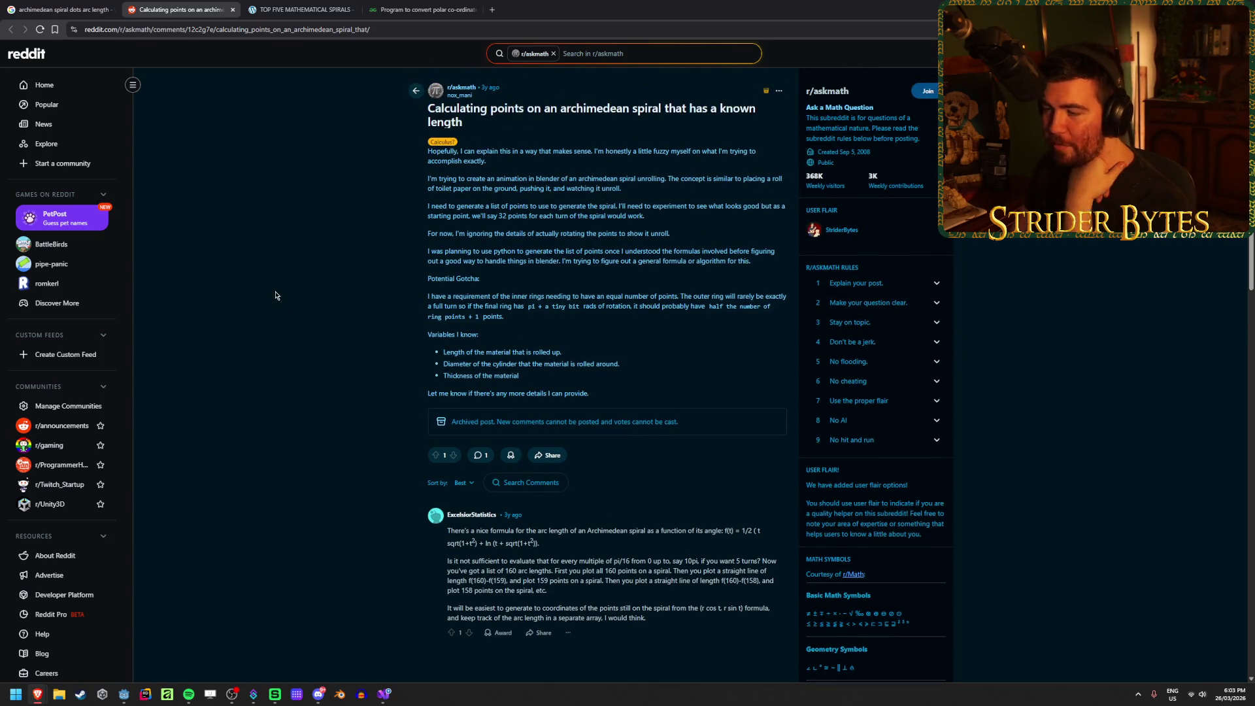
pyautogui.scroll(-2, 271, 290)
pyautogui.scroll(1, 266, 243)
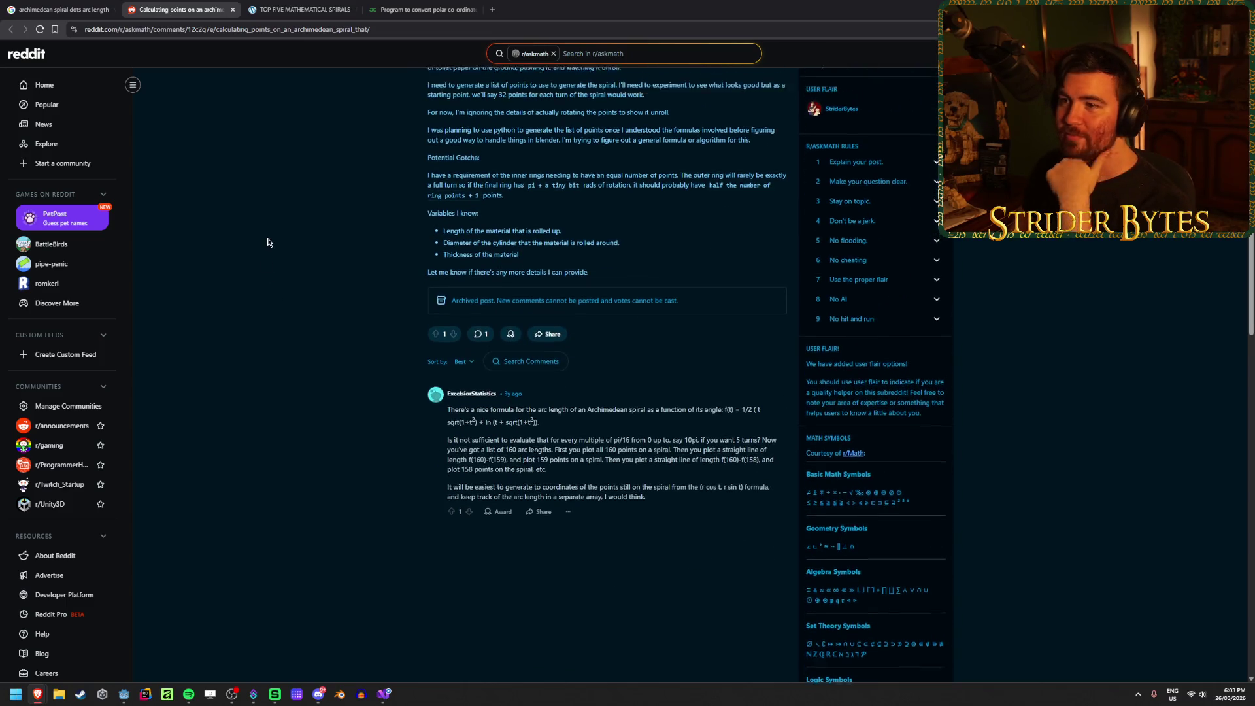
pyautogui.scroll(-1, 267, 247)
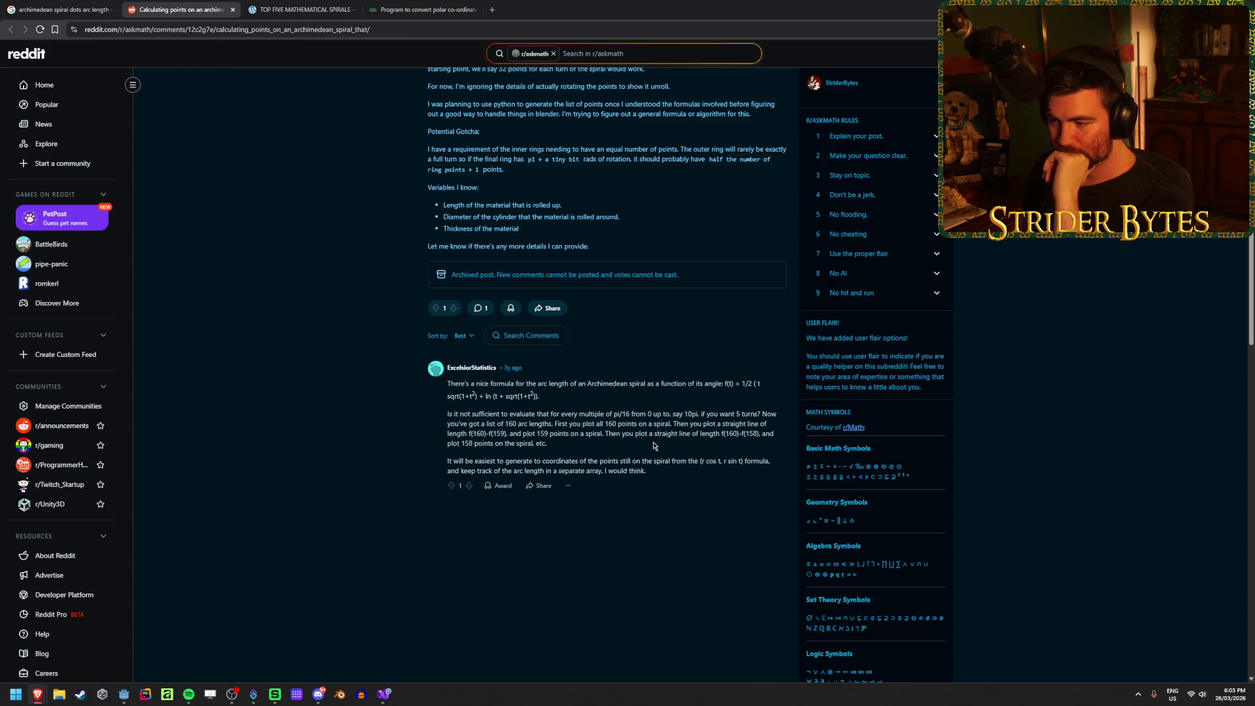
# Step: Highlight passages of the comment, including the arc length formula, while studying it
pyautogui.moveTo(547, 444)
pyautogui.mouseDown()
pyautogui.moveTo(461, 443)
pyautogui.moveTo(447, 384)
pyautogui.mouseUp()
pyautogui.click(432, 449)
pyautogui.moveTo(547, 444); pyautogui.dragTo(470, 443)
pyautogui.click(471, 444)
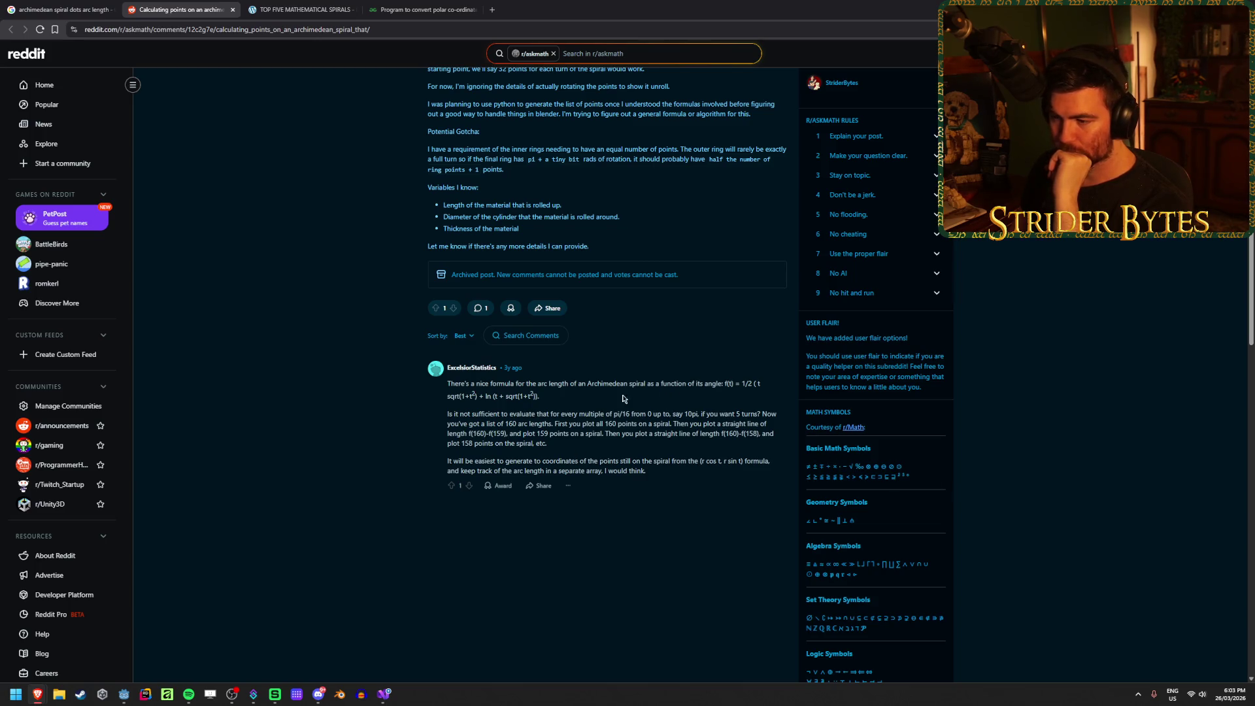
pyautogui.moveTo(449, 384)
pyautogui.mouseDown()
pyautogui.moveTo(539, 396)
pyautogui.moveTo(603, 383)
pyautogui.moveTo(539, 396)
pyautogui.mouseUp()
pyautogui.tripleClick(602, 393)
pyautogui.click(601, 392)
pyautogui.click(652, 385)
pyautogui.moveTo(653, 384); pyautogui.dragTo(761, 384)
pyautogui.click(763, 389)
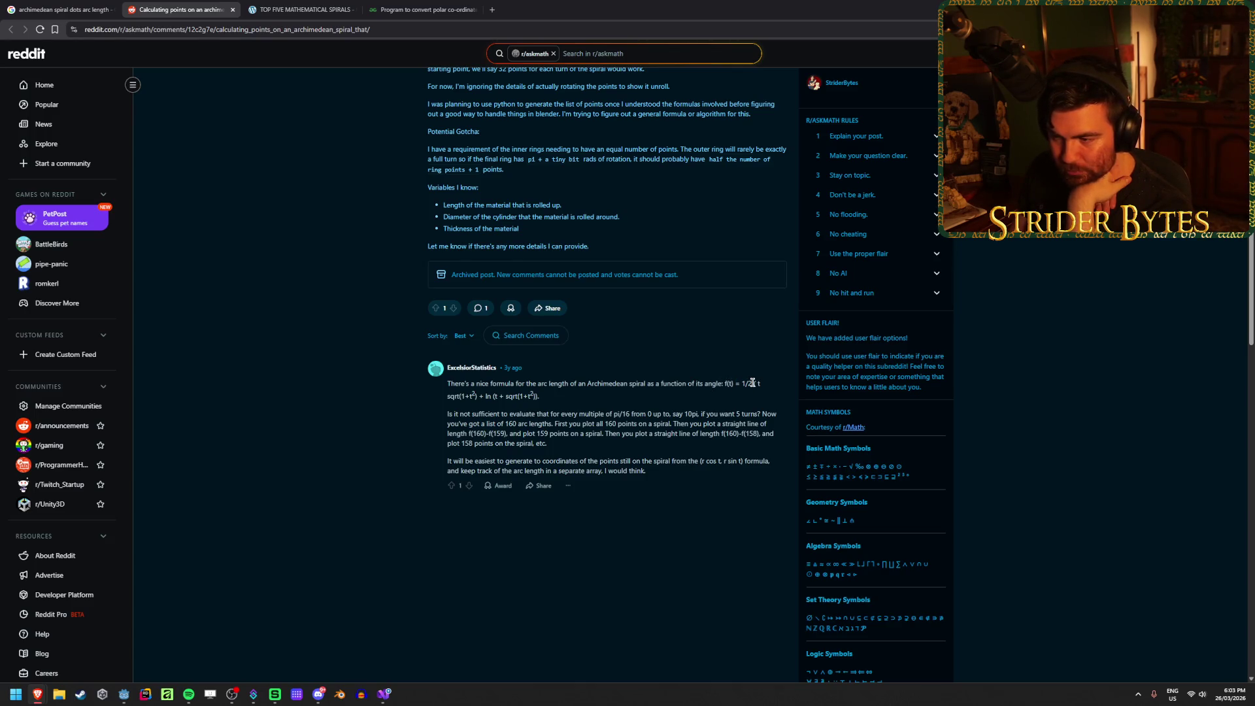
pyautogui.moveTo(480, 404); pyautogui.dragTo(533, 396)
pyautogui.click(533, 395)
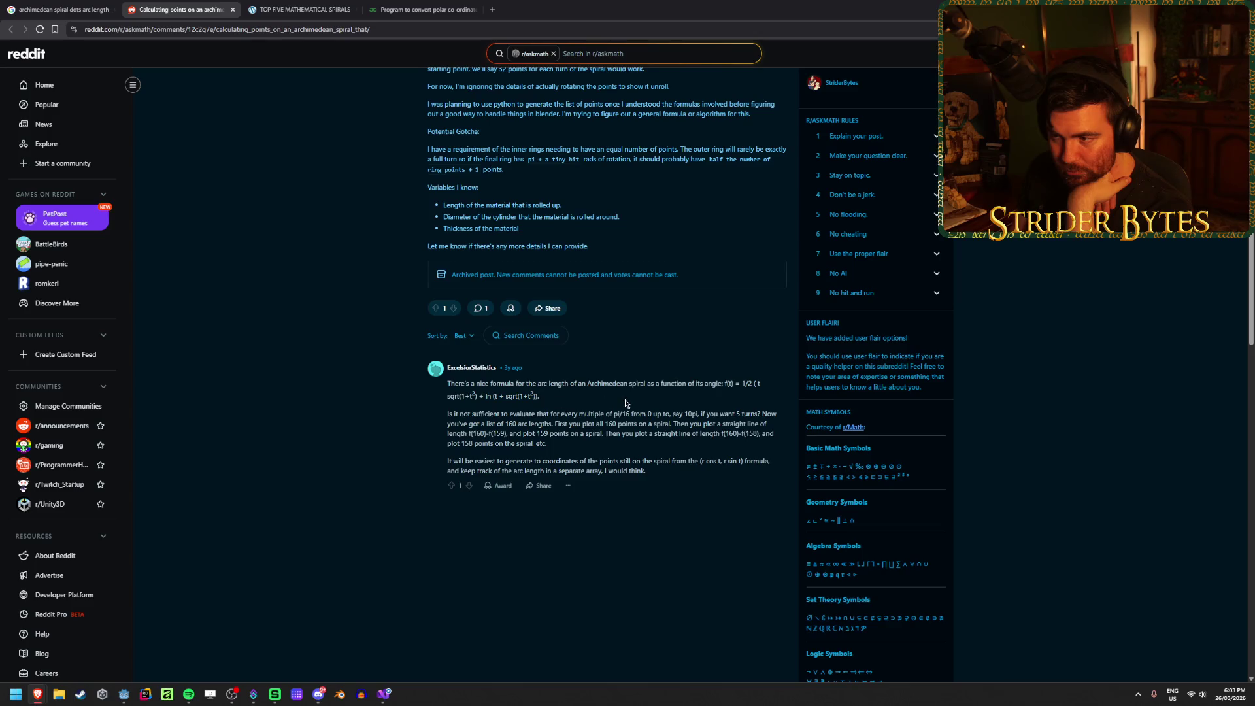
# Step: Return to the Google results and open the Spiral Length Calculator in a new tab
pyautogui.scroll(2, 625, 407)
pyautogui.hotkey('ctrl', 'shift', 'Tab')
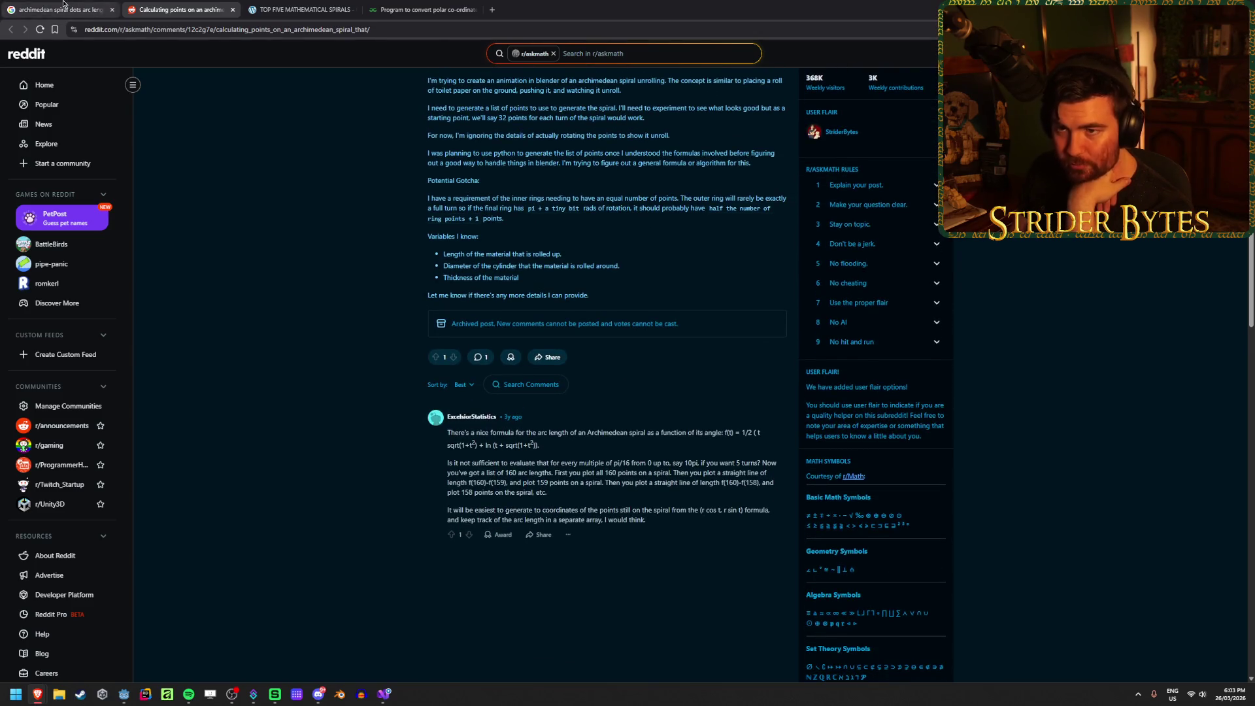
pyautogui.middleClick(165, 448)
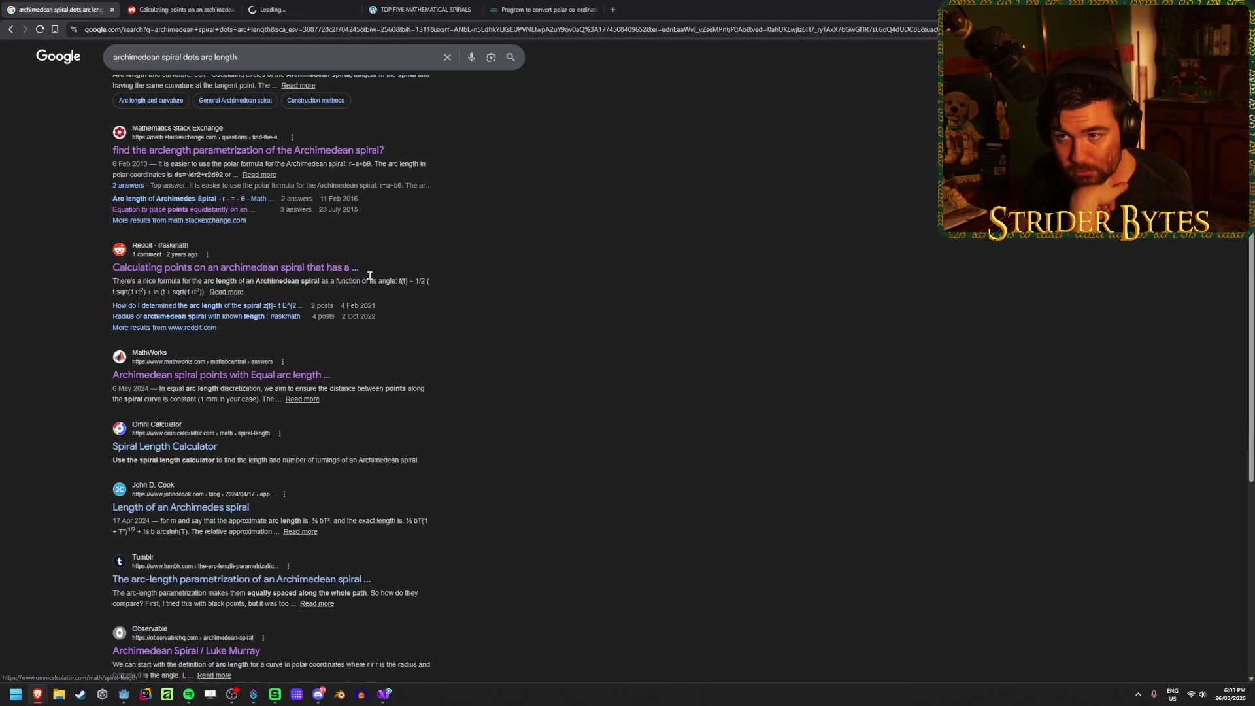
# Step: Look over the Omni Spiral Length Calculator page and its outer diameter field
pyautogui.click(280, 5)
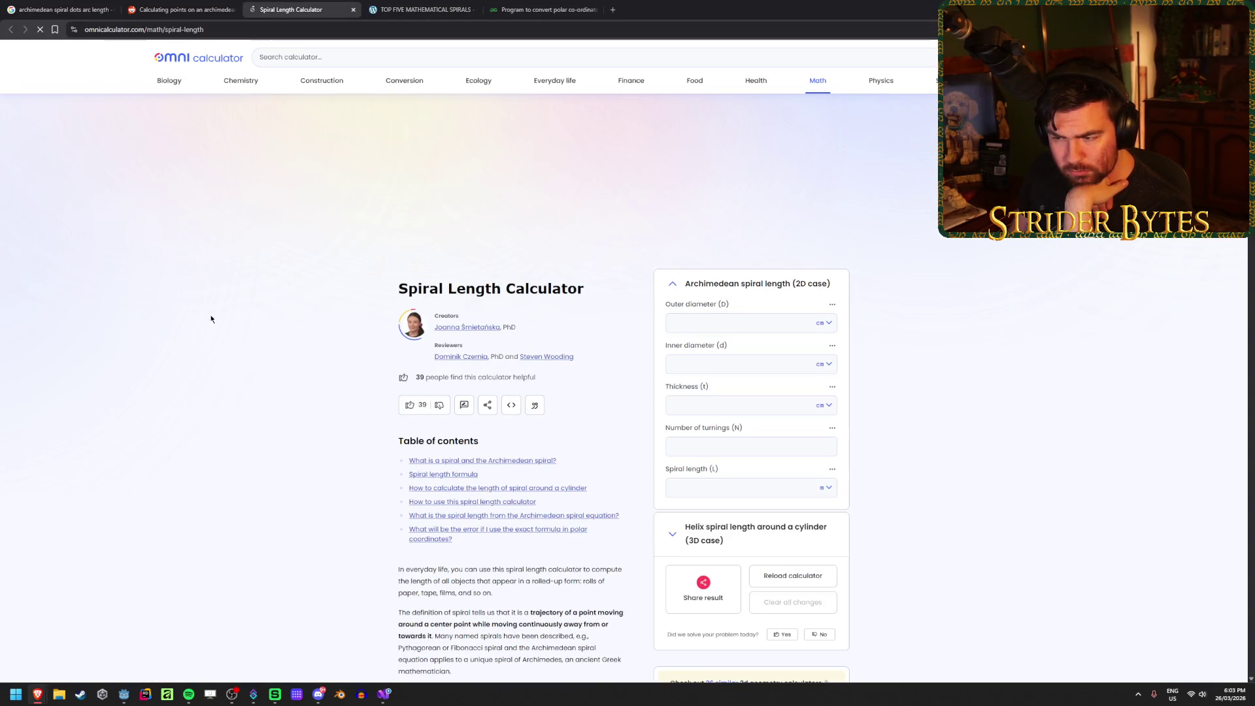
pyautogui.scroll(-3, 214, 302)
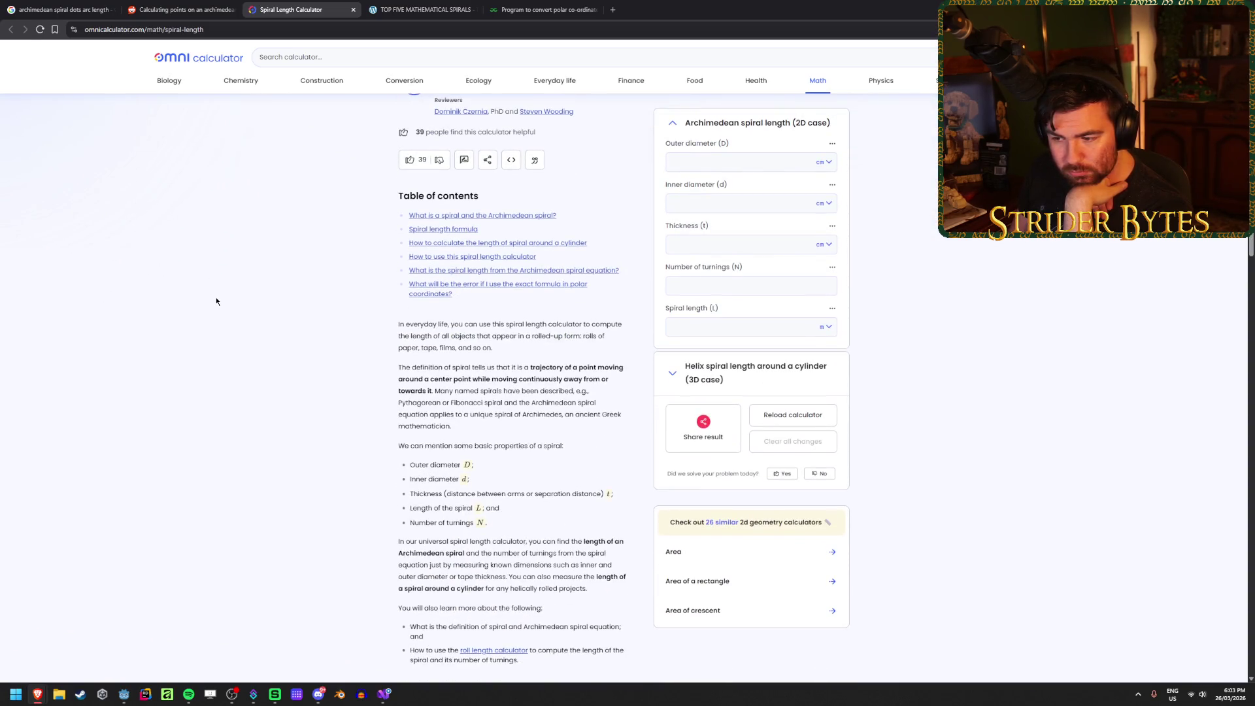
pyautogui.scroll(-2, 216, 302)
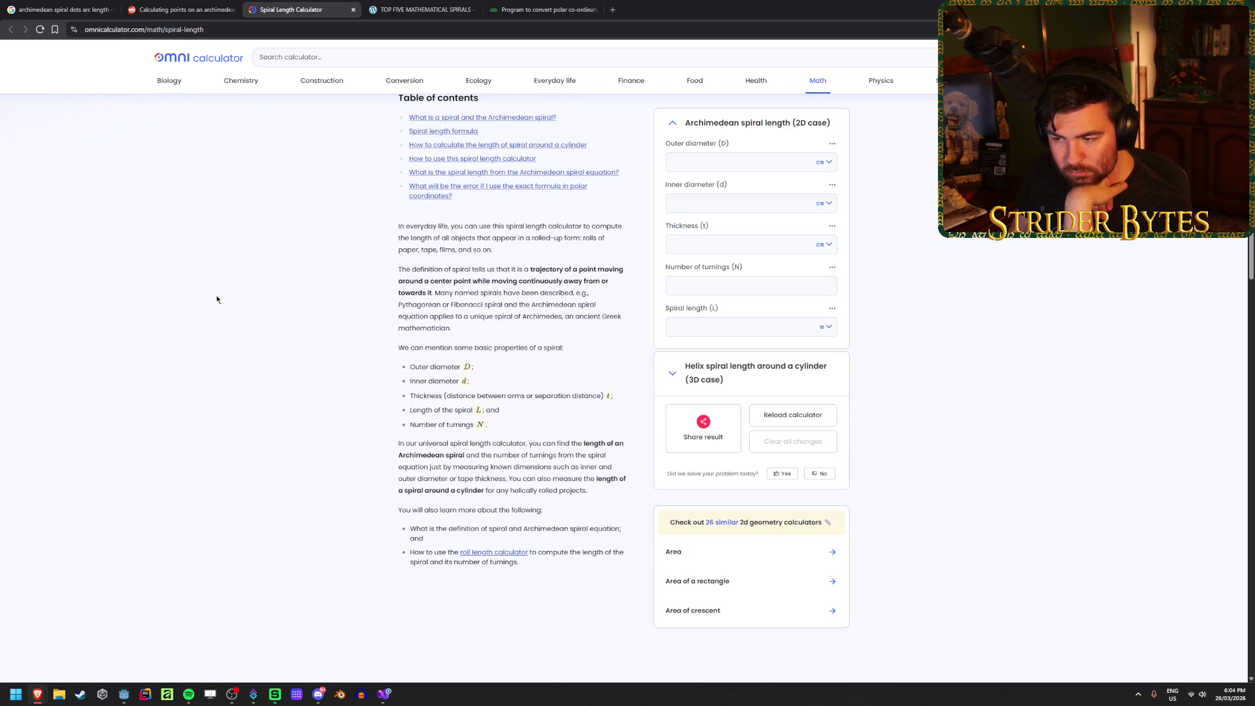
pyautogui.scroll(5, 216, 300)
pyautogui.click(710, 268)
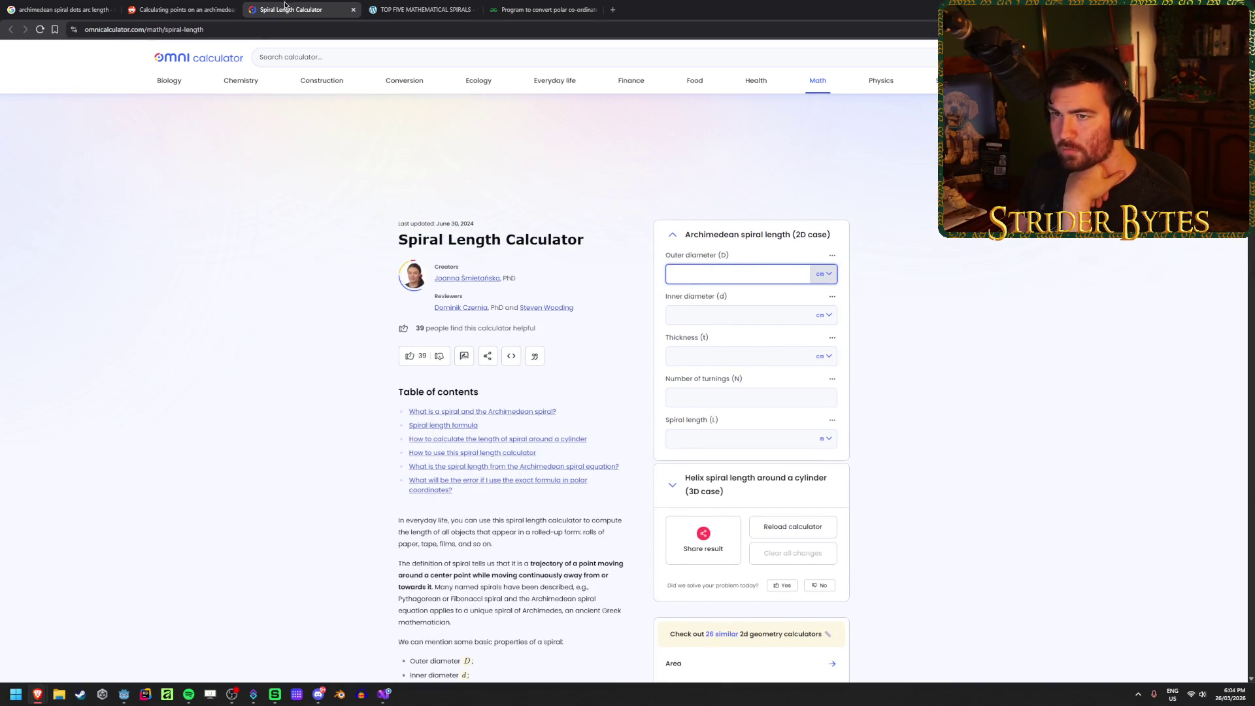
# Step: Close the calculator and Reddit tabs, then delete 'arc length' from the Google query
pyautogui.hotkey('ctrl', 'w')
pyautogui.click(231, 10)
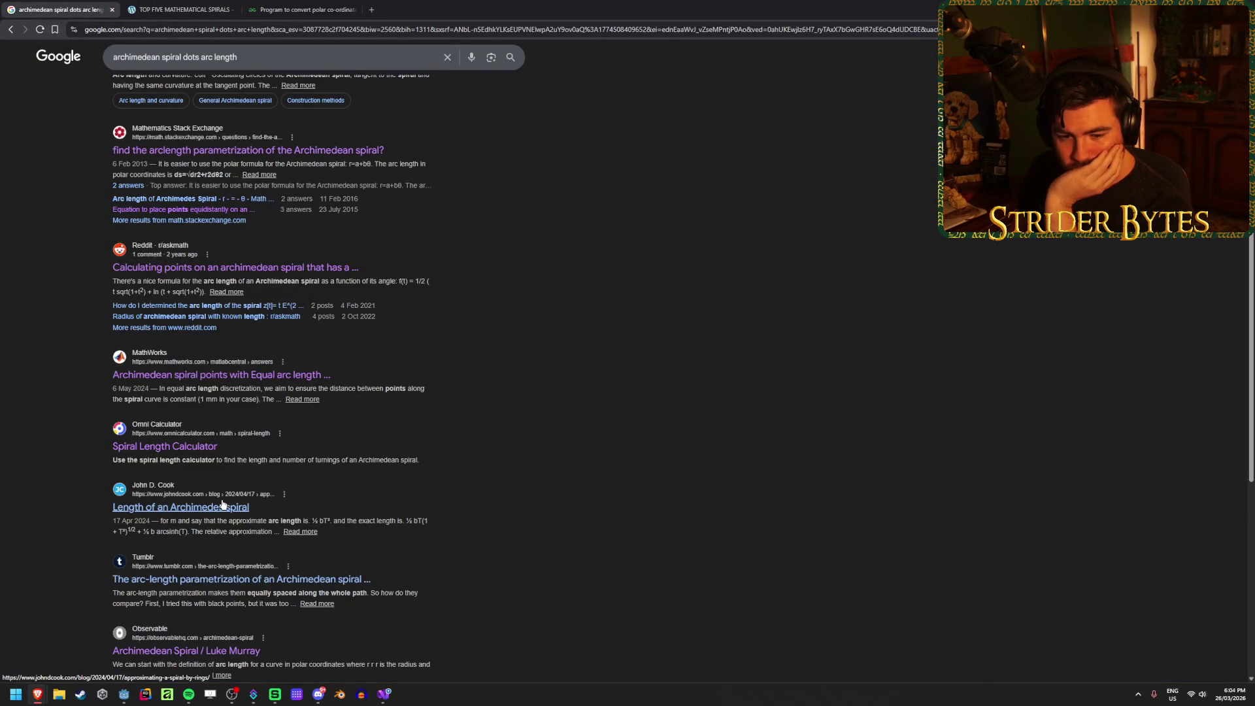
pyautogui.scroll(-1, 455, 503)
pyautogui.scroll(-2, 548, 499)
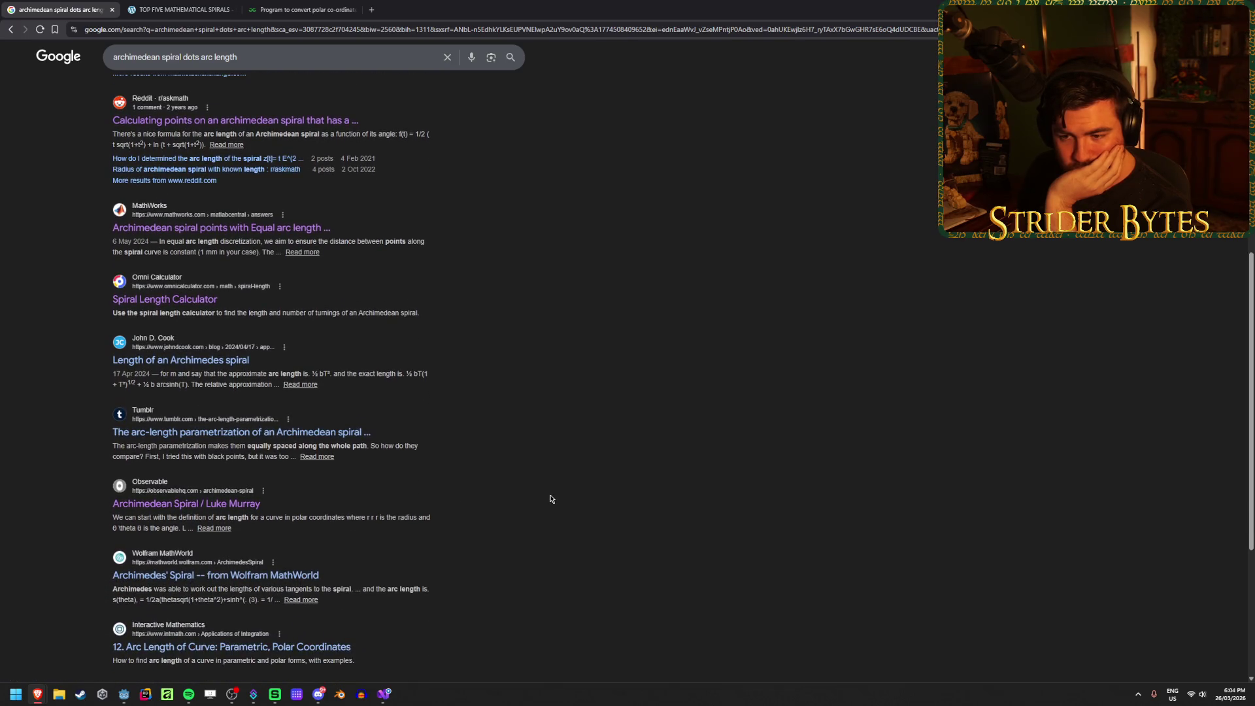
pyautogui.scroll(7, 514, 484)
pyautogui.moveTo(239, 64); pyautogui.dragTo(198, 61)
pyautogui.press('BackSpace')
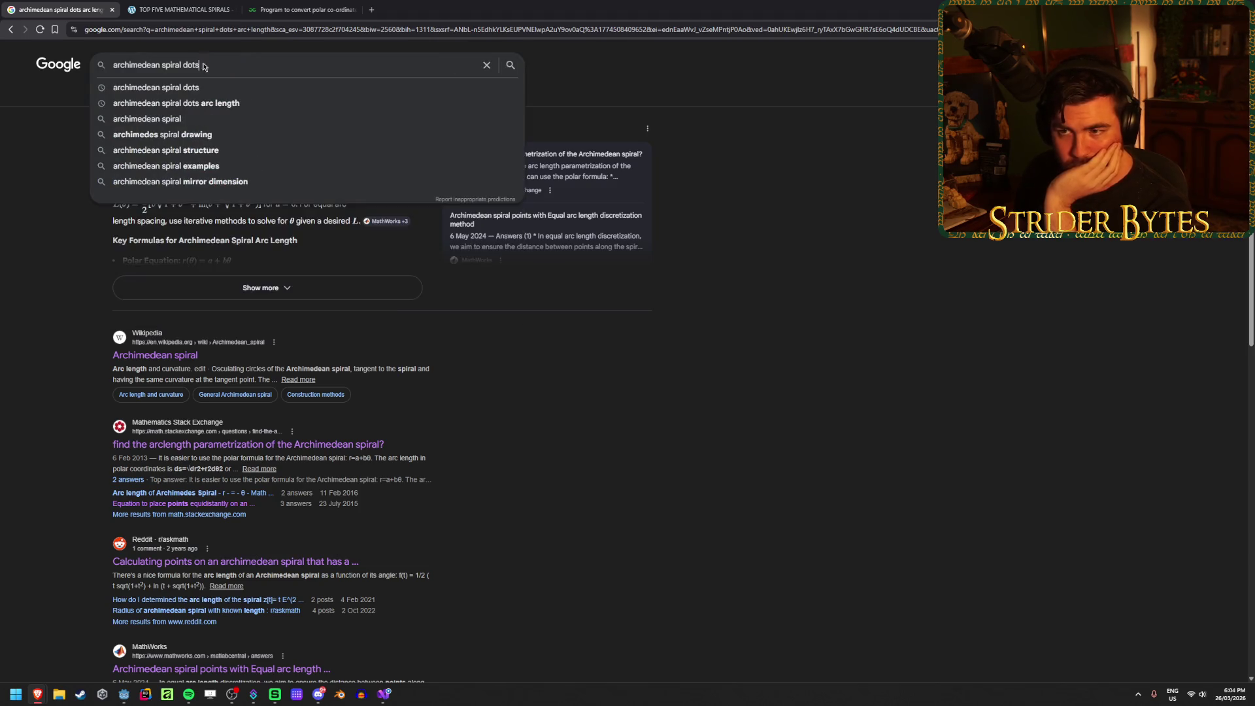
# Step: Search 'archimedean spiral dots' and read the equally spaced points Reddit thread
pyautogui.press('Return')
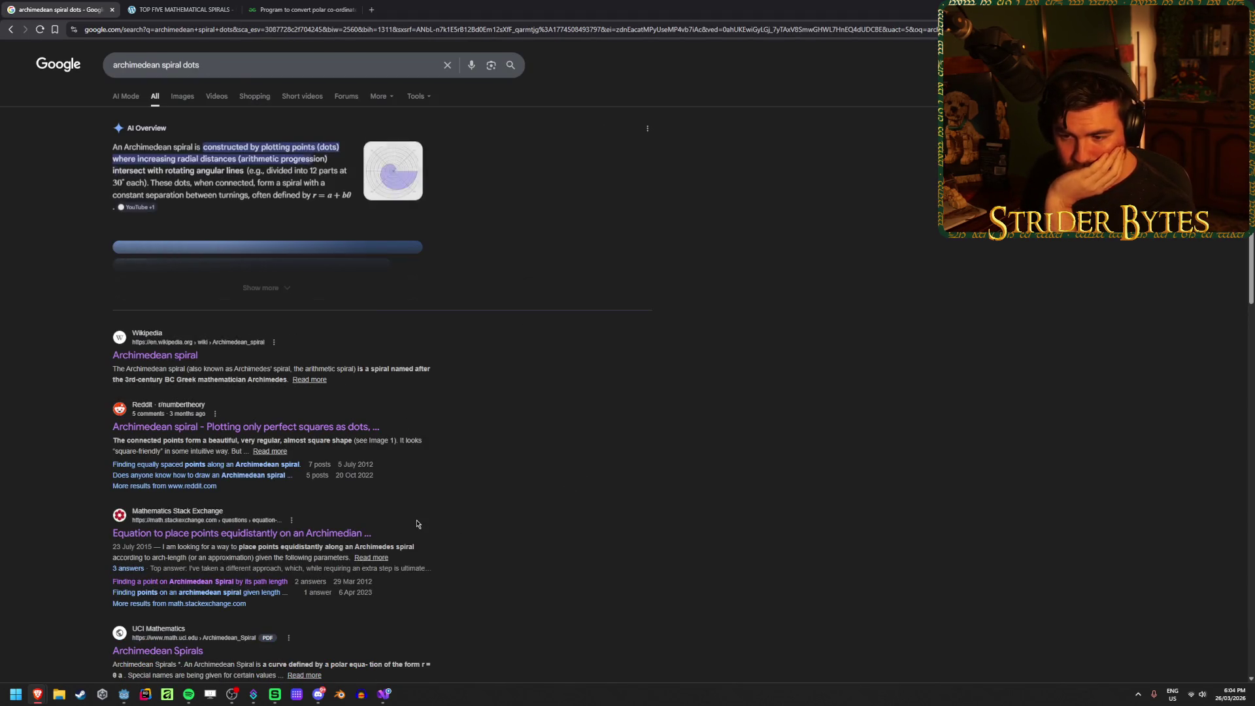
pyautogui.middleClick(245, 465)
pyautogui.hotkey('ctrl', 'Tab')
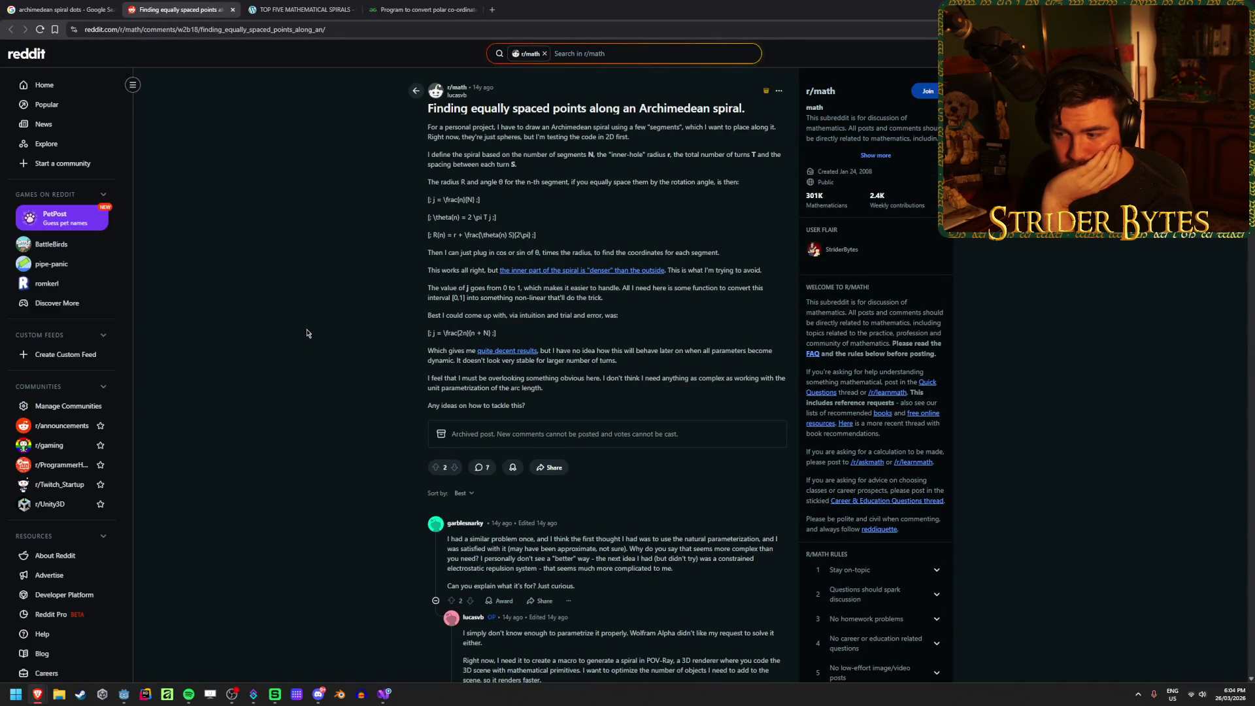
pyautogui.scroll(-4, 306, 331)
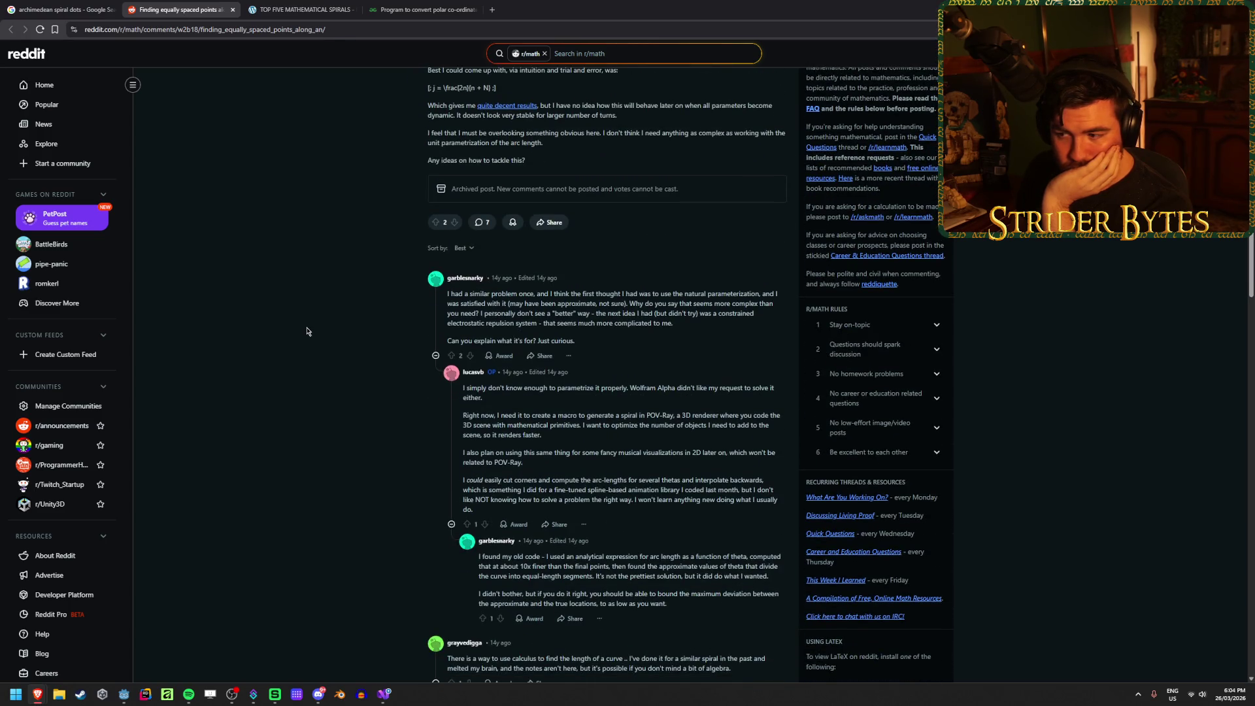
pyautogui.scroll(-2, 306, 331)
pyautogui.scroll(-2, 306, 331)
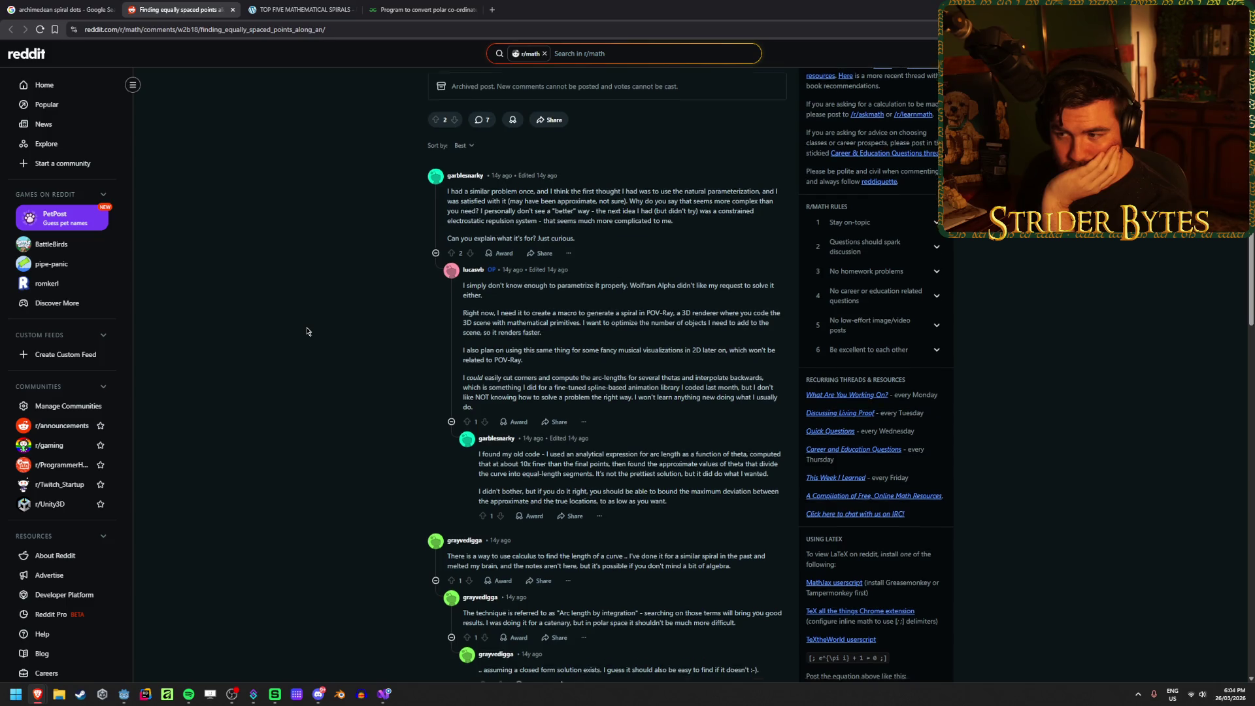
pyautogui.scroll(-1, 307, 331)
pyautogui.scroll(-1, 306, 331)
pyautogui.scroll(1, 306, 331)
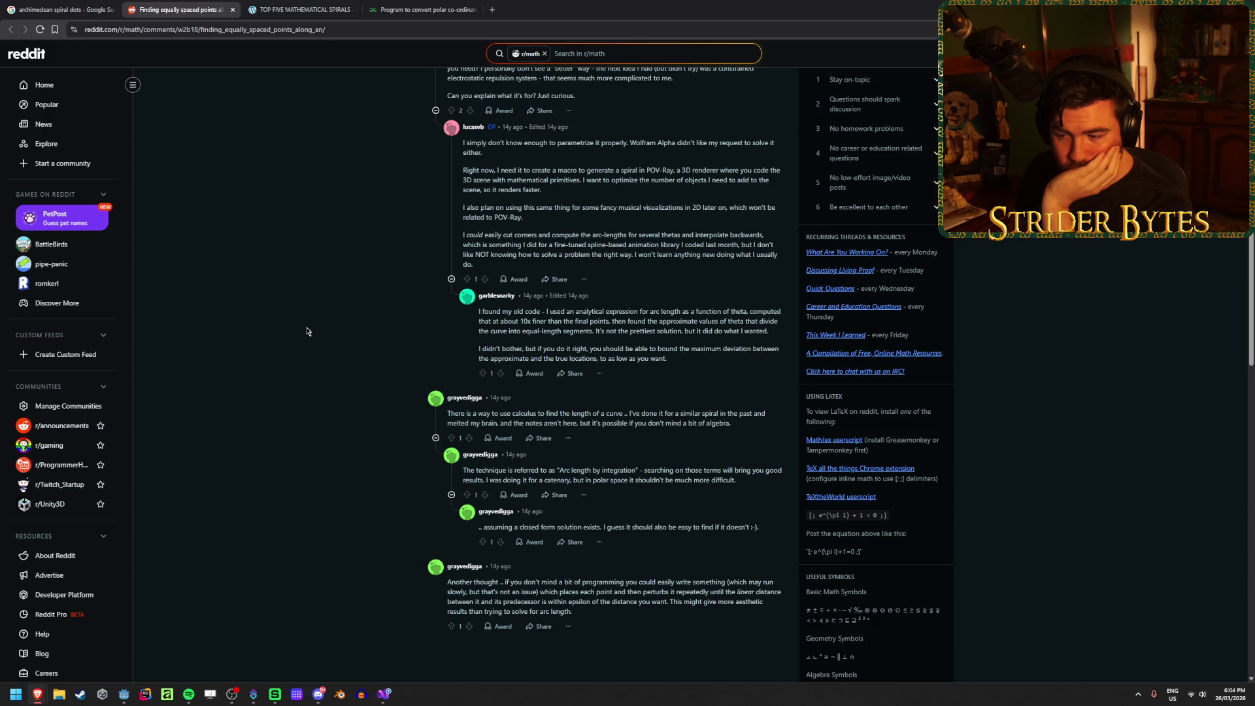
pyautogui.scroll(3, 306, 331)
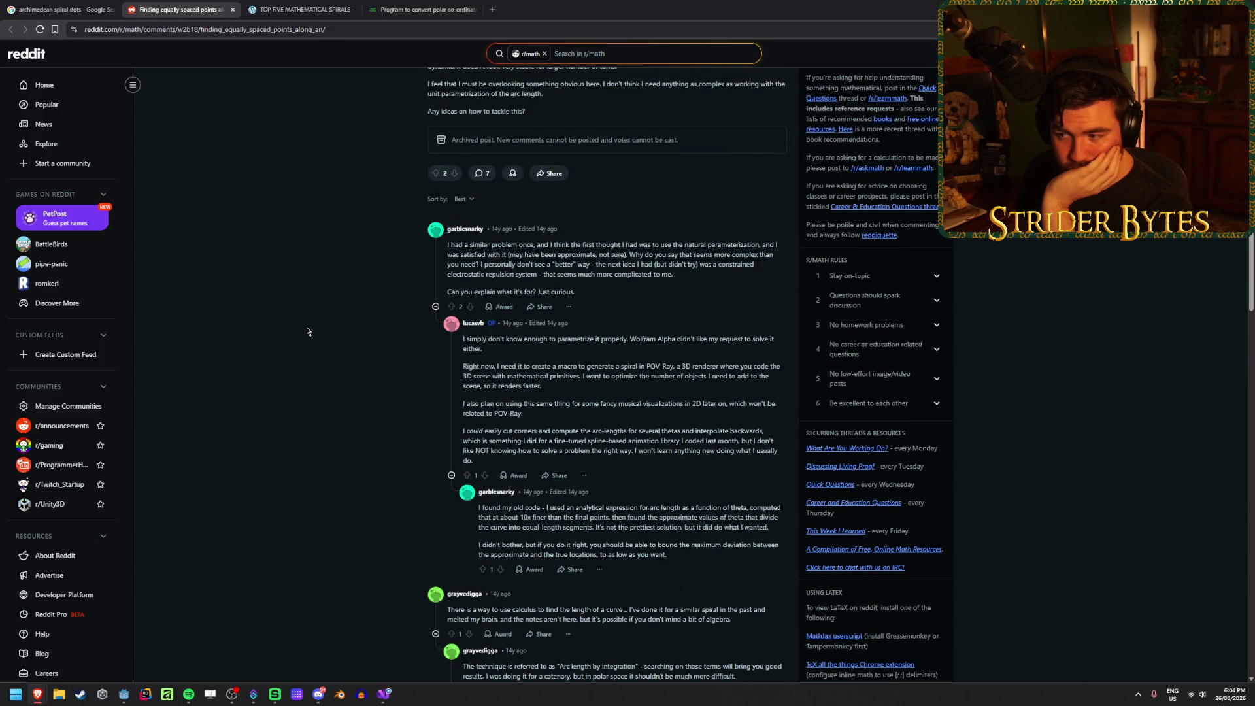
pyautogui.scroll(5, 306, 331)
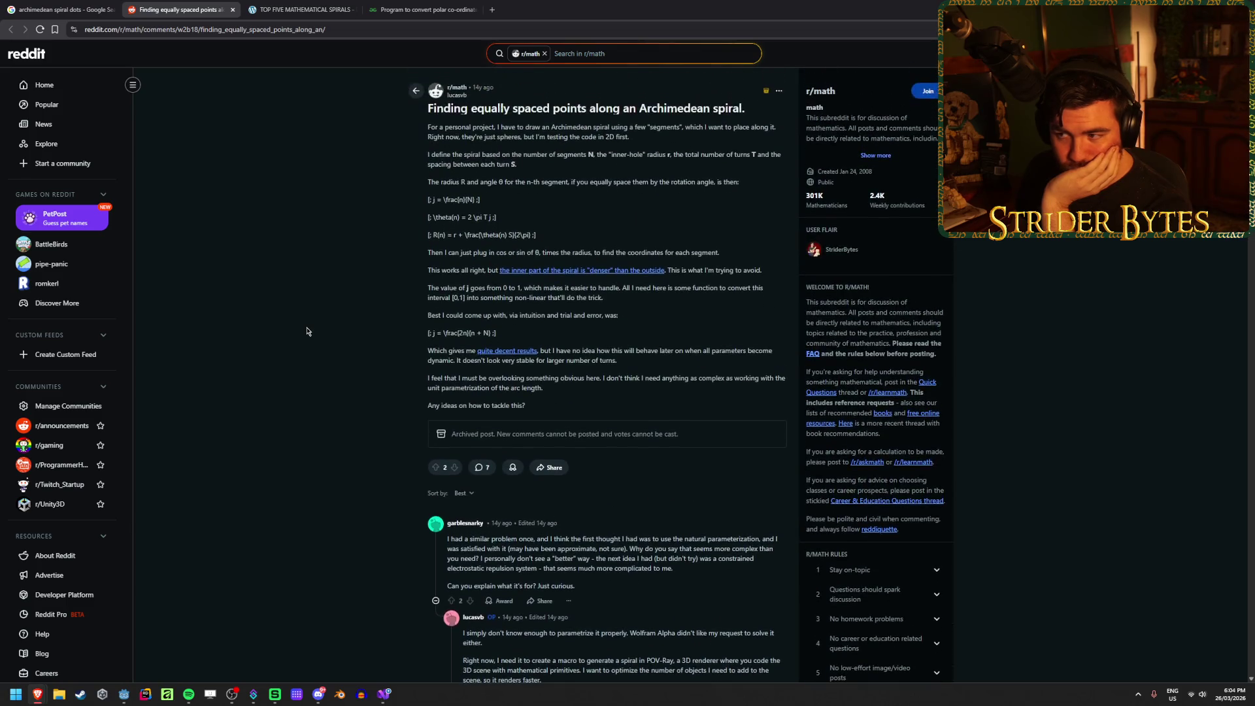
# Step: Close that thread, open the r/learnmath spiral post and its linked Desmos graph
pyautogui.middleClick(219, 3)
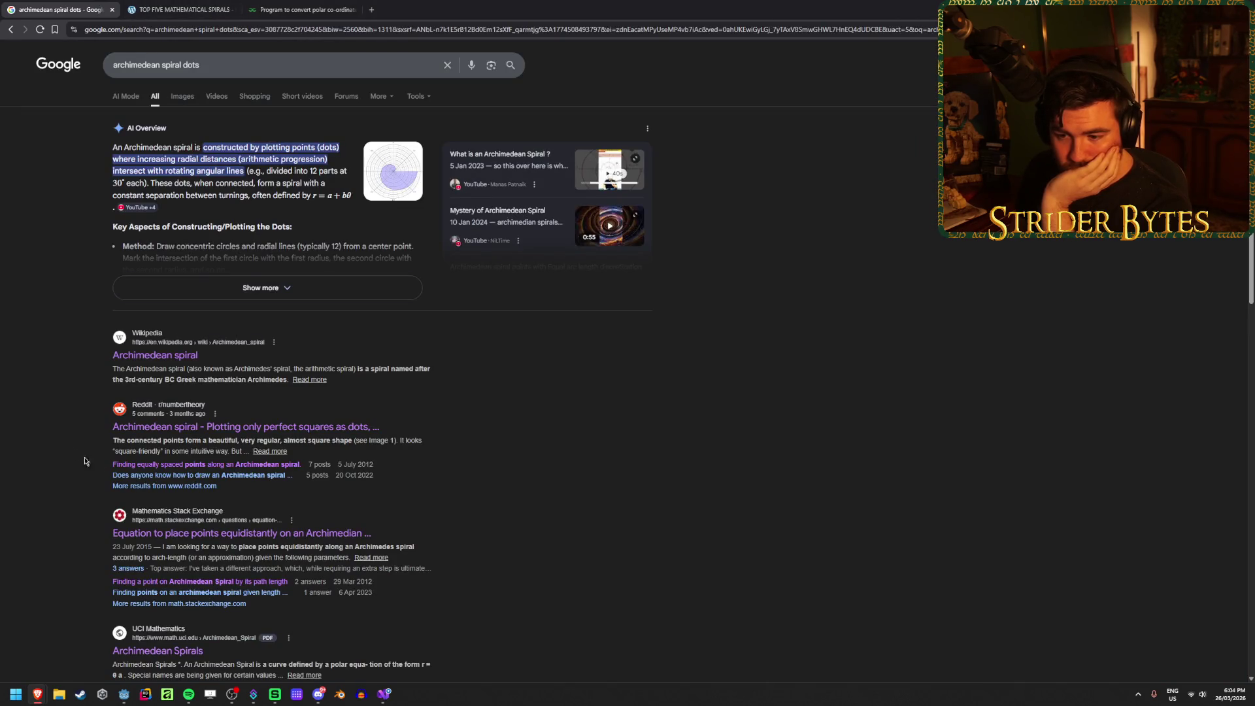
pyautogui.click(131, 475)
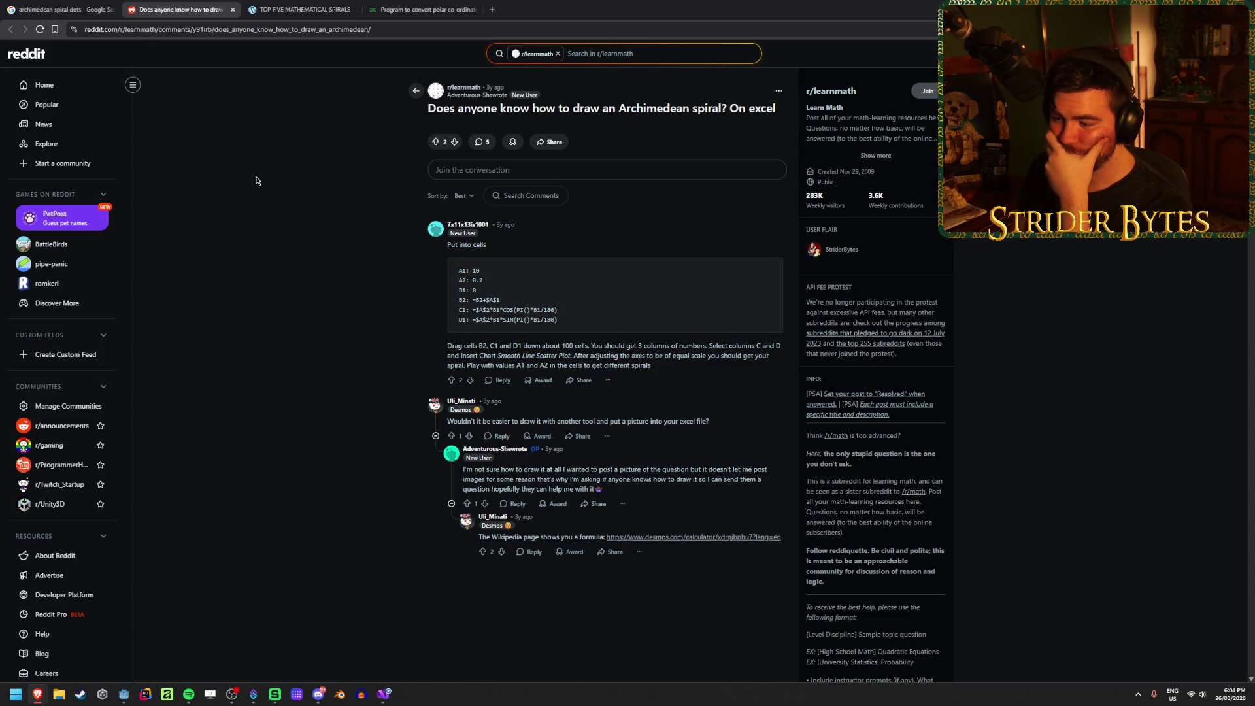
pyautogui.middleClick(693, 536)
pyautogui.click(285, 9)
# Step: Drag the R slider to watch the spiral change, then set R=1
pyautogui.scroll(-3, 599, 410)
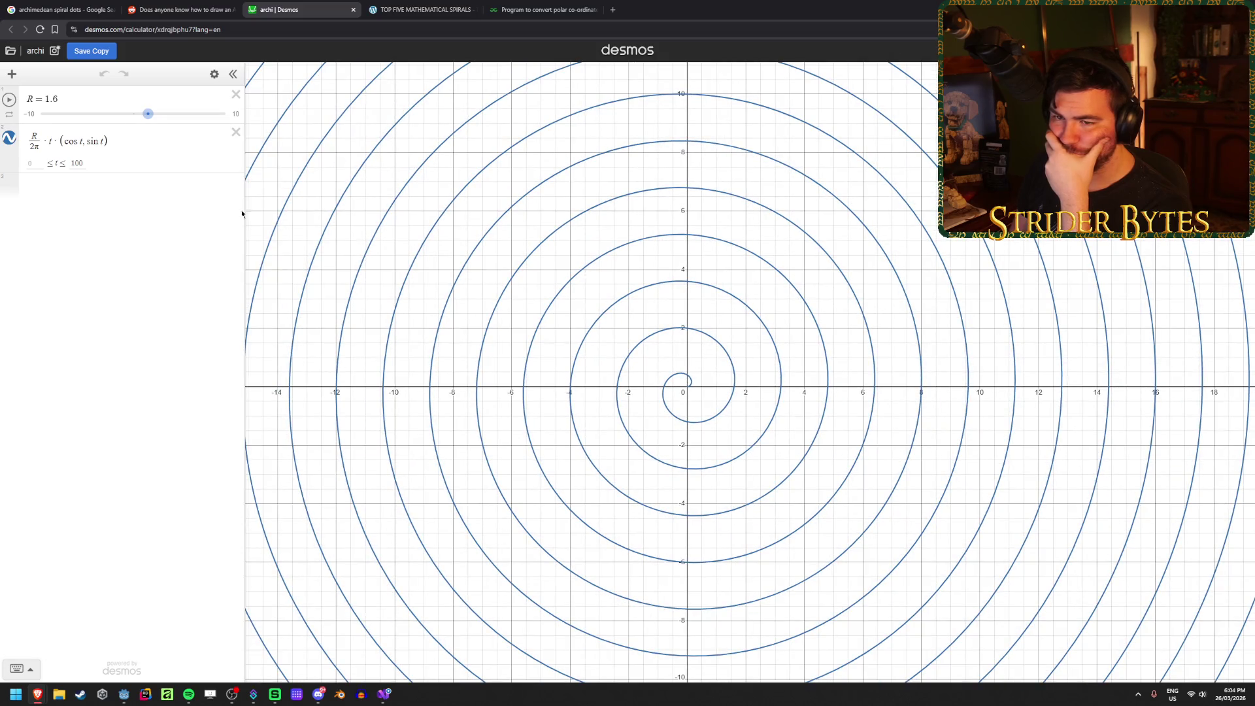
pyautogui.moveTo(156, 114)
pyautogui.mouseDown()
pyautogui.moveTo(213, 115)
pyautogui.moveTo(142, 125)
pyautogui.mouseUp()
pyautogui.click(76, 102)
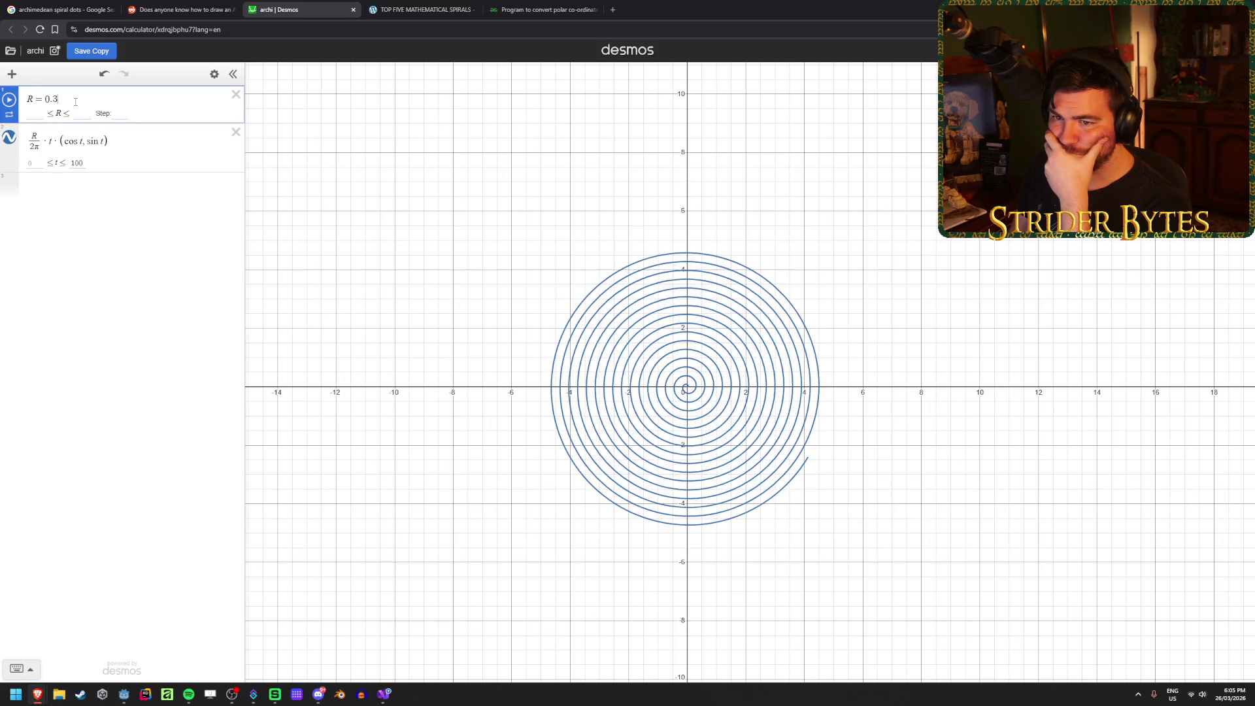
pyautogui.write('R=1')
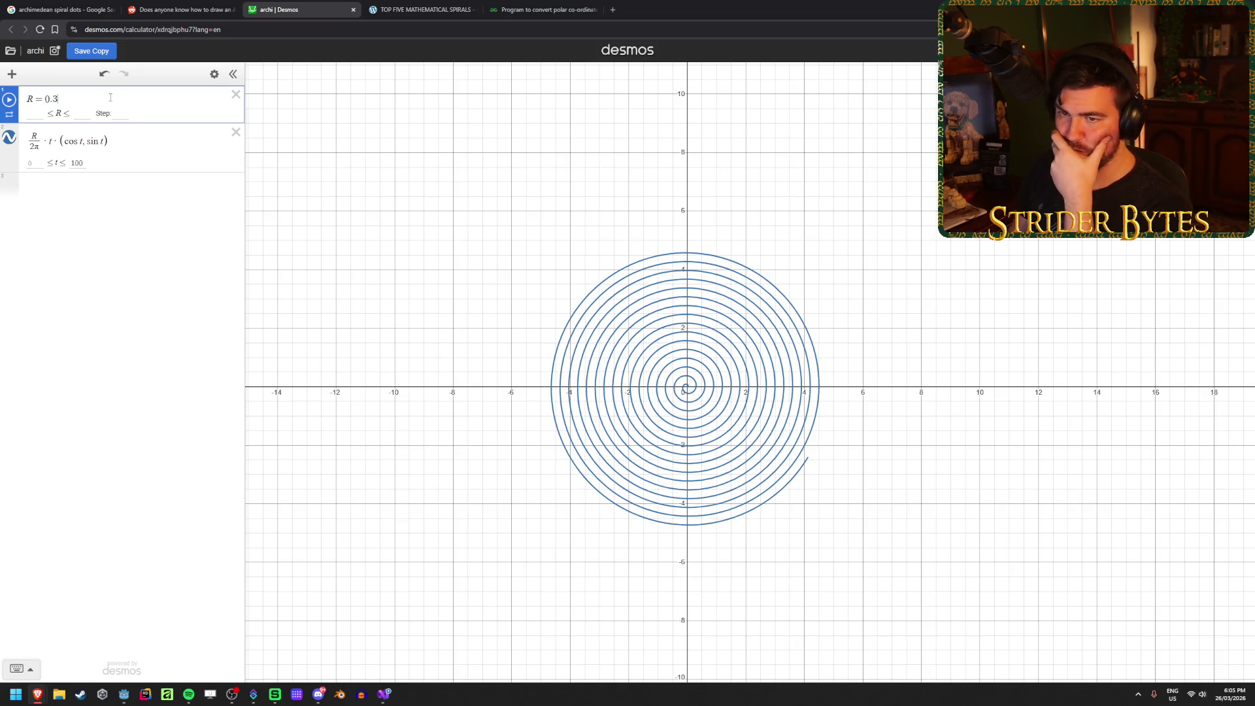
pyautogui.press('Return')
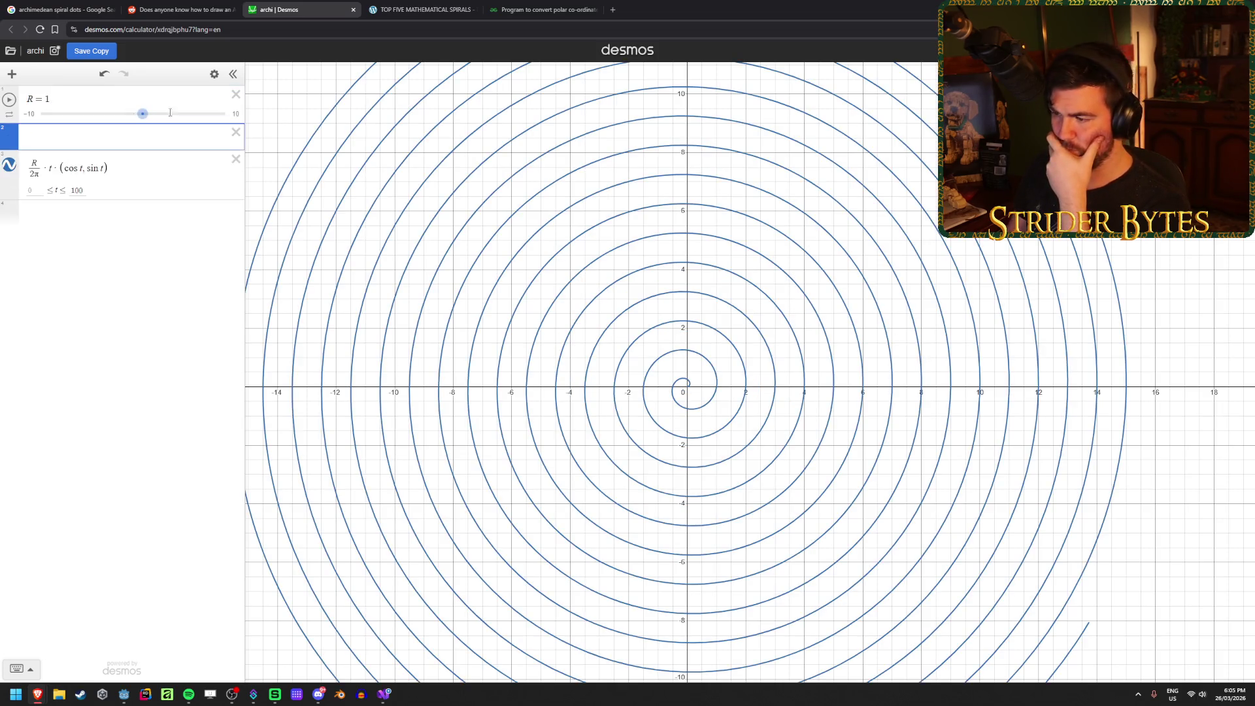
# Step: Restore the accidentally deleted spiral expression and place the caret at the formula's end
pyautogui.scroll(5, 719, 412)
pyautogui.scroll(1, 646, 374)
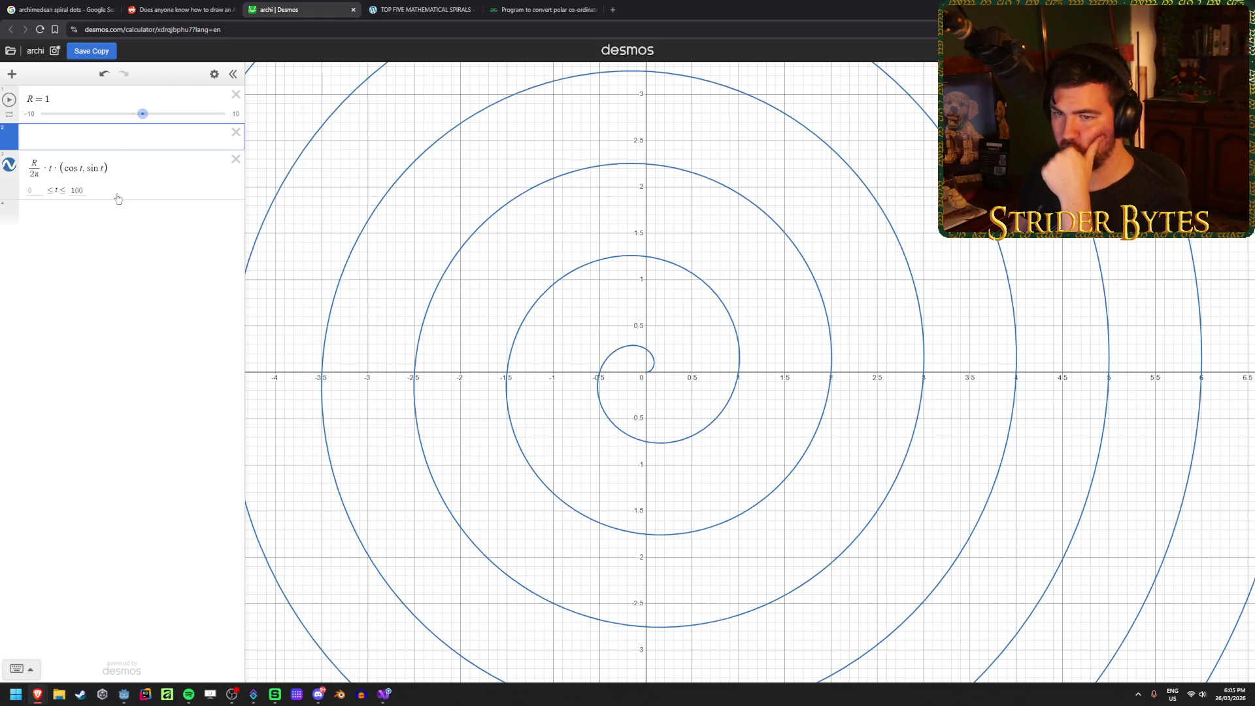
pyautogui.click(115, 168)
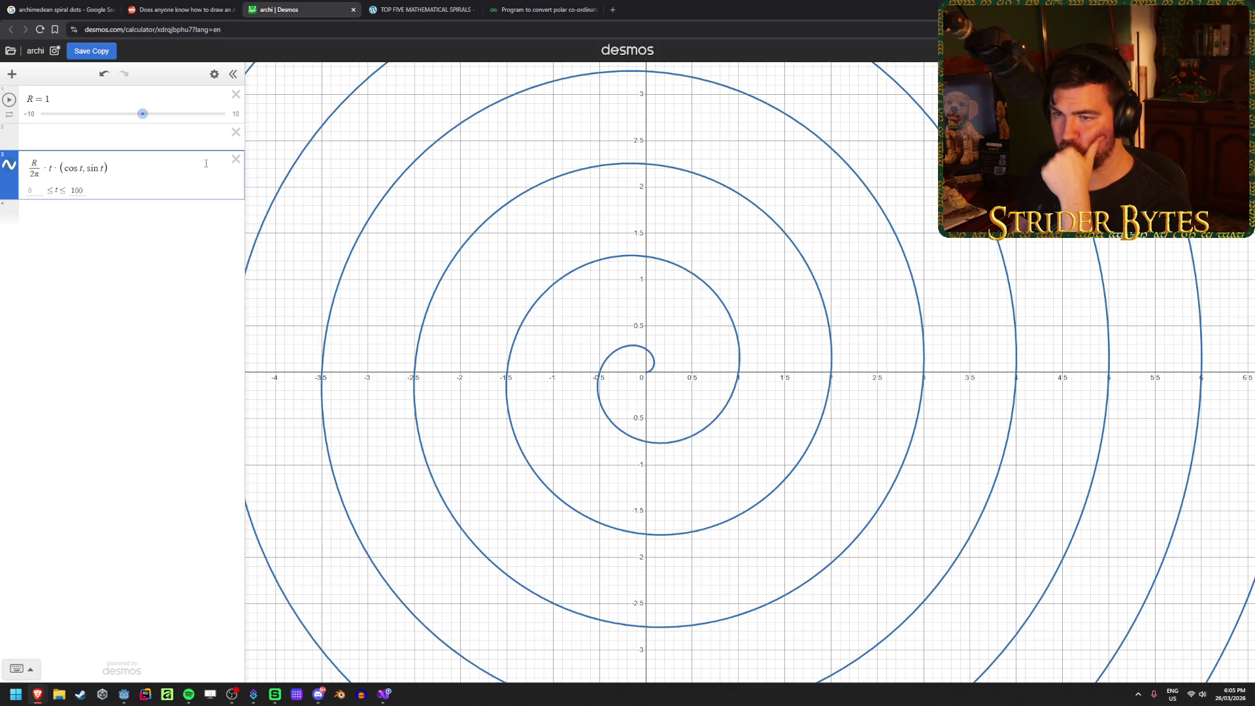
pyautogui.click(236, 160)
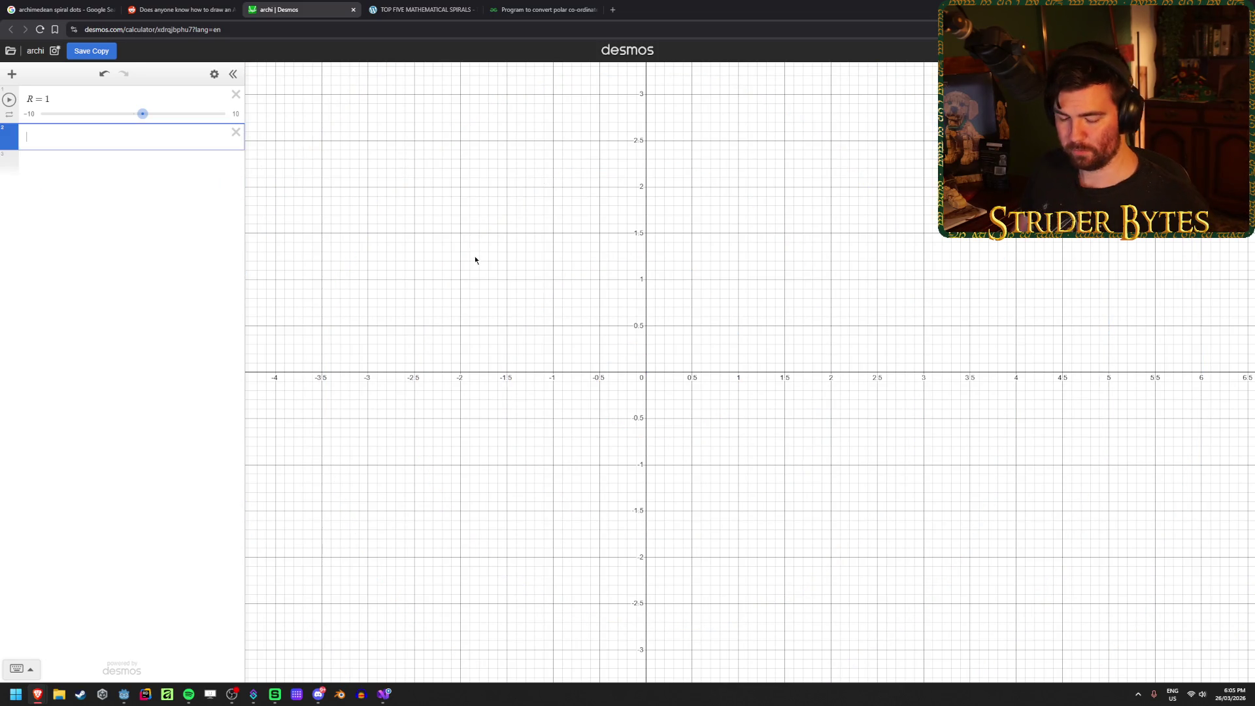
pyautogui.hotkey('ctrl', 'z')
pyautogui.click(104, 75)
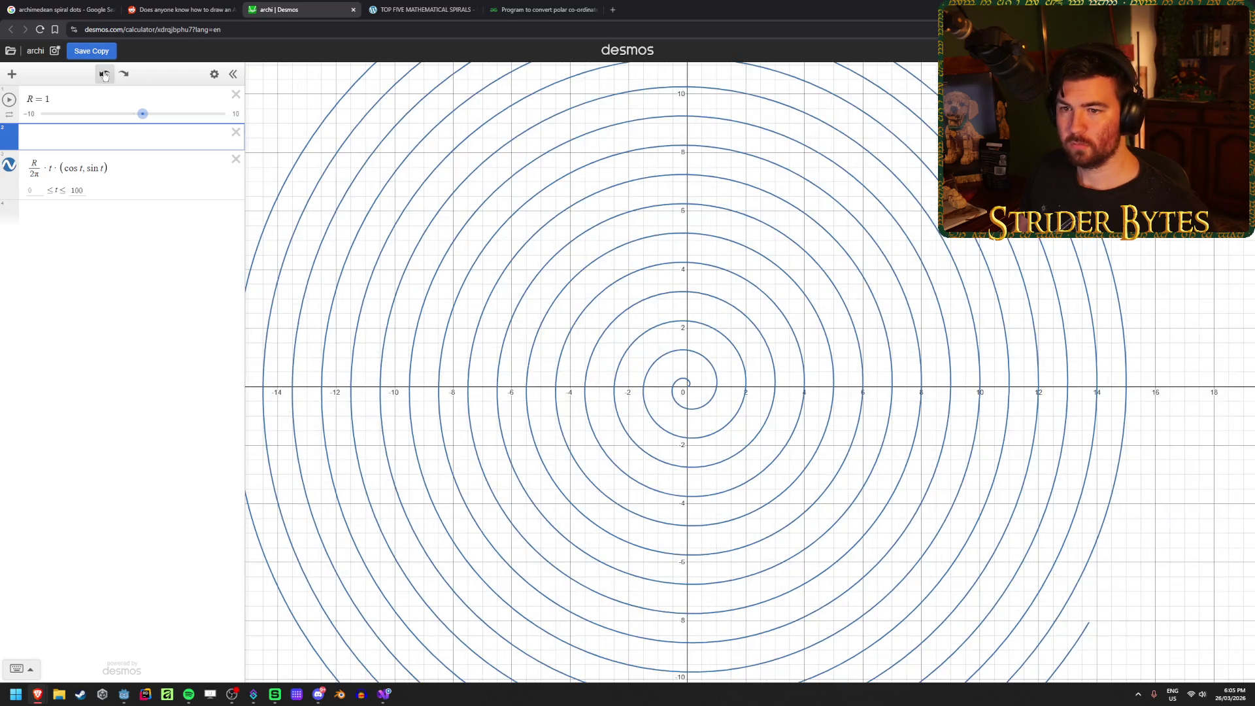
pyautogui.click(123, 74)
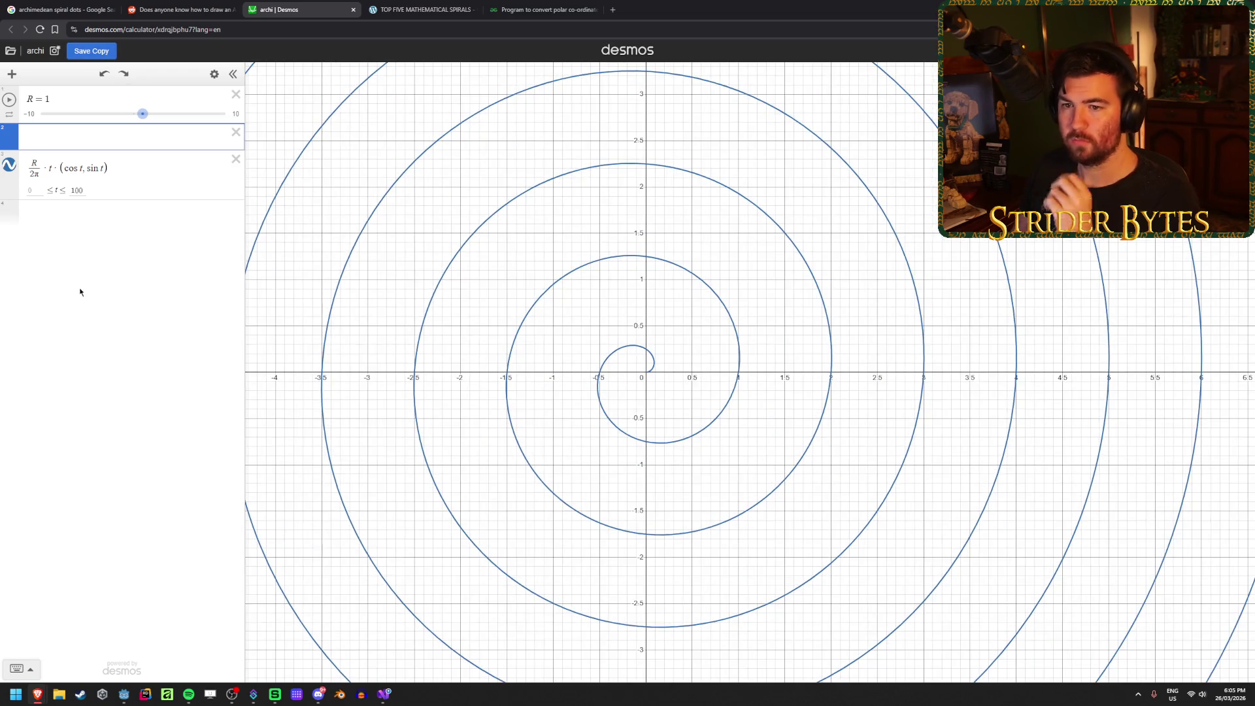
pyautogui.click(36, 162)
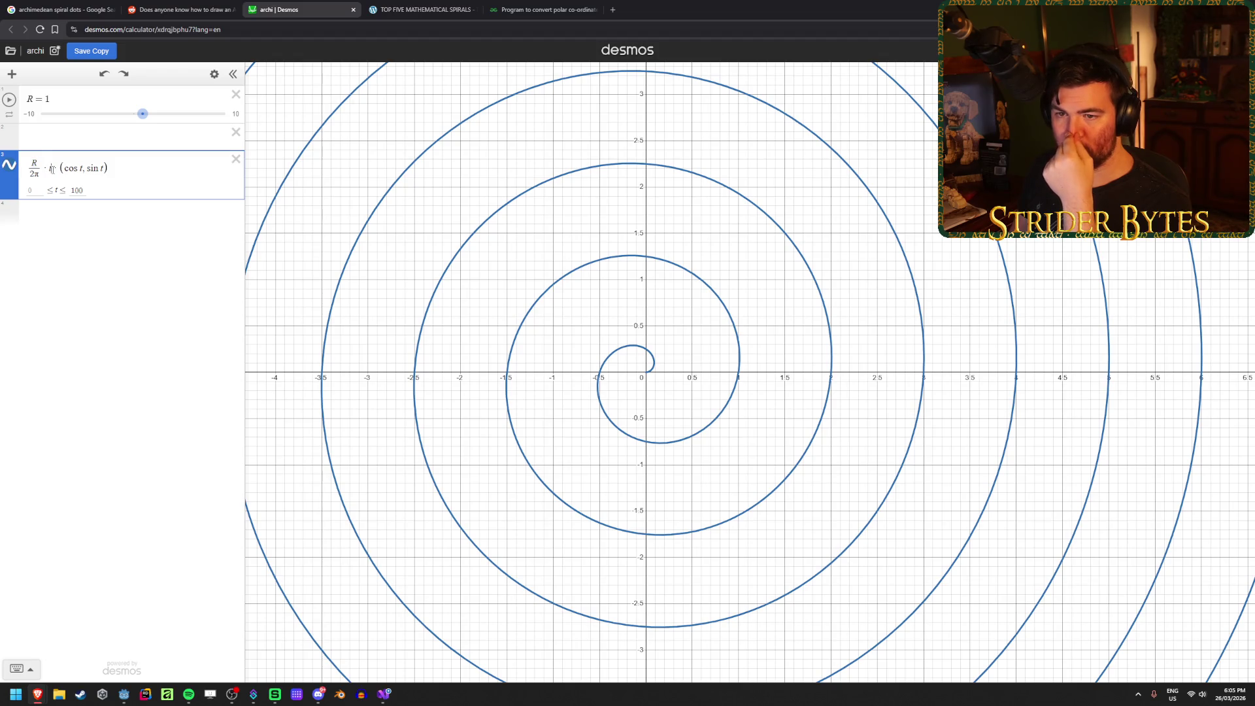
pyautogui.scroll(-10, 503, 382)
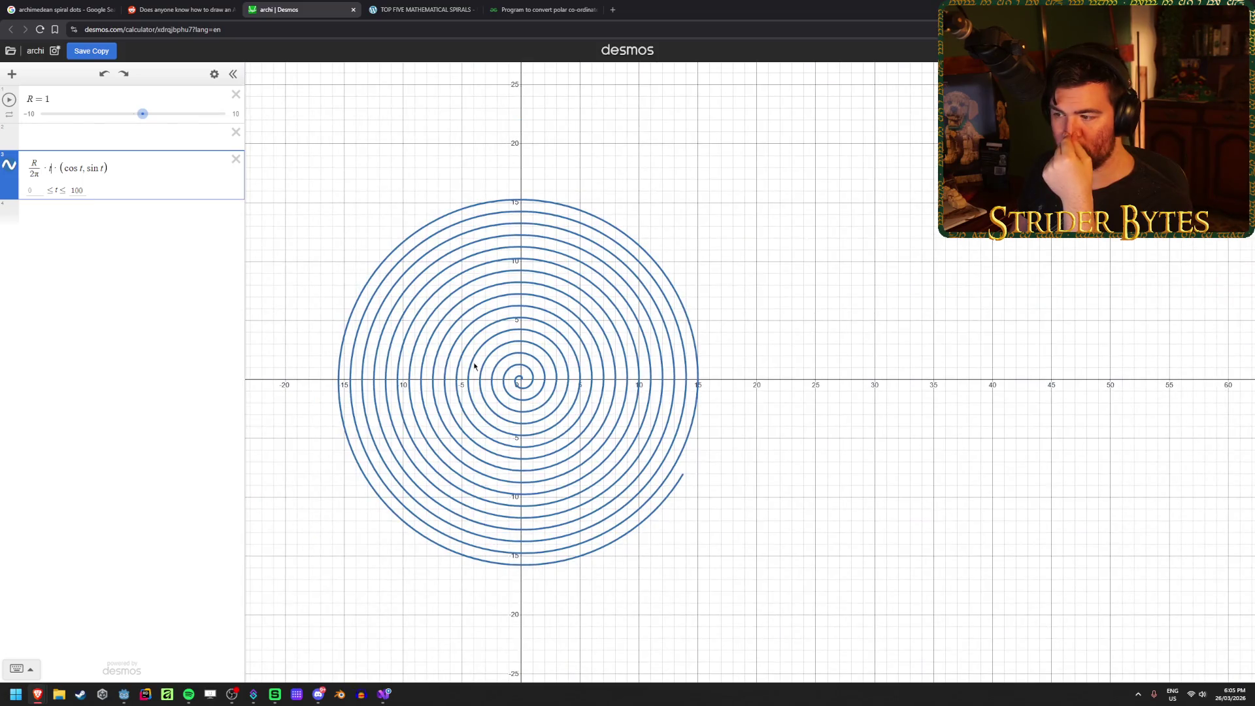
pyautogui.scroll(3, 503, 382)
pyautogui.scroll(10, 530, 393)
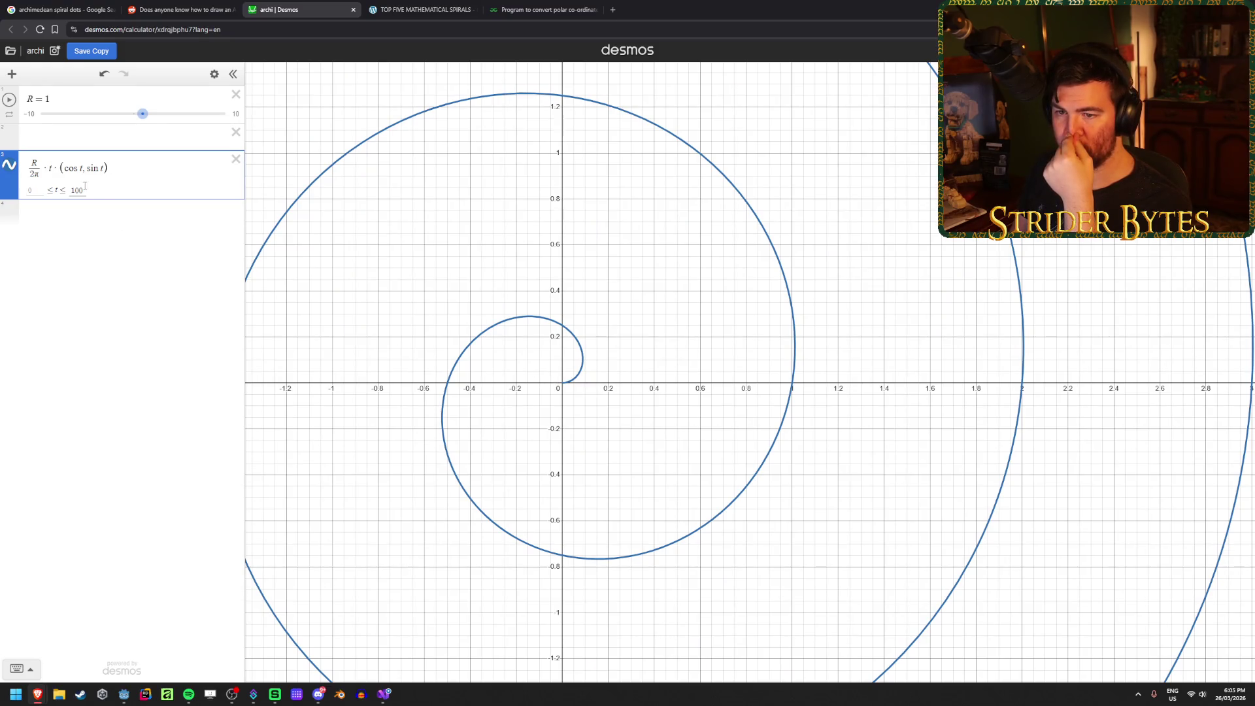
pyautogui.click(134, 168)
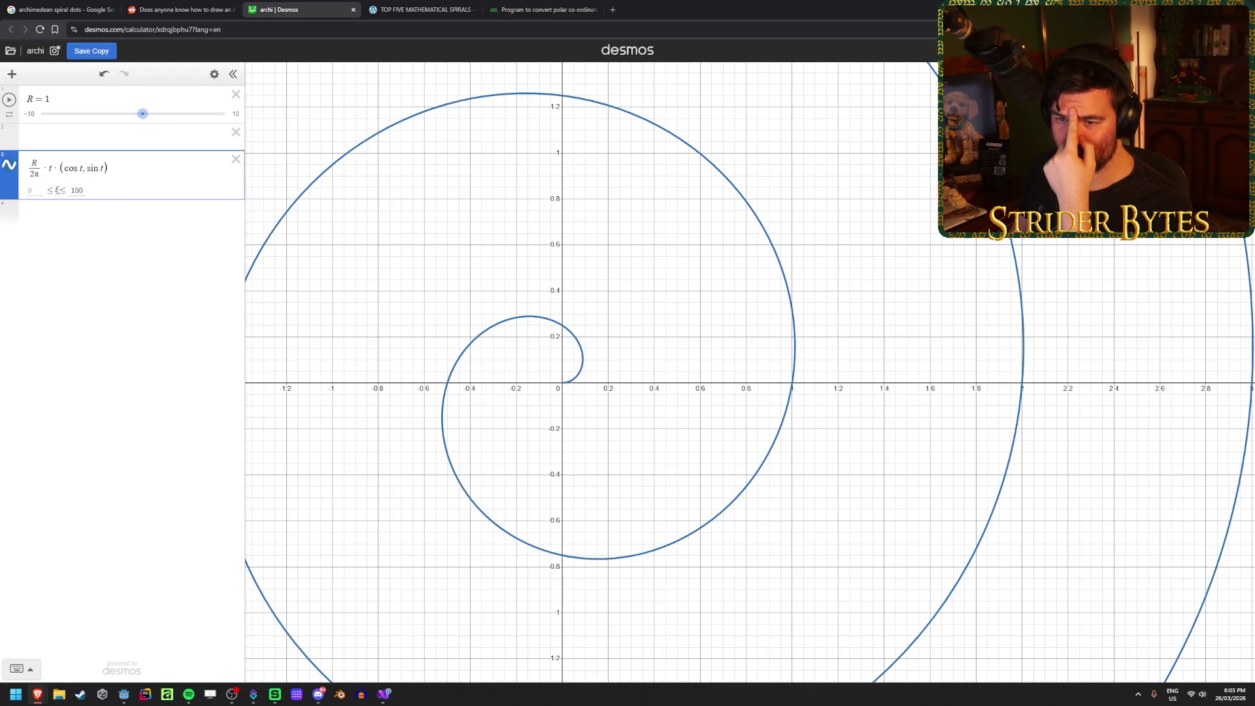
pyautogui.click(85, 191)
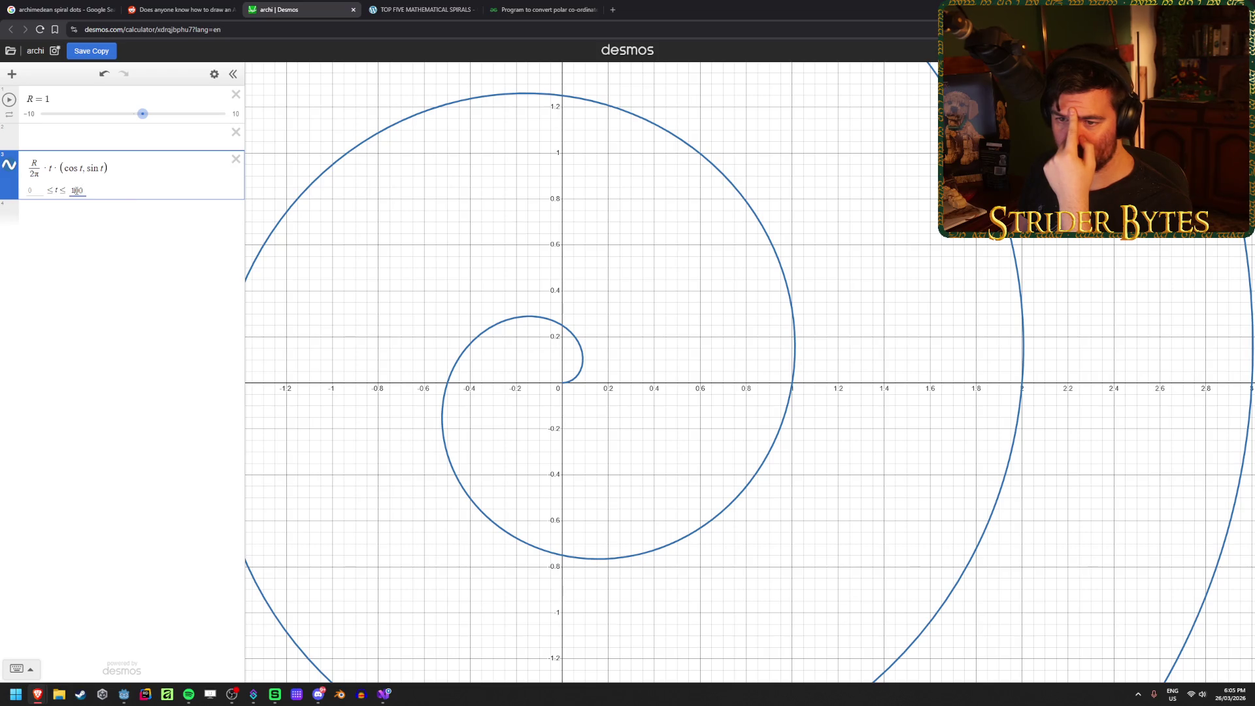
pyautogui.doubleClick(77, 190)
pyautogui.write('50')
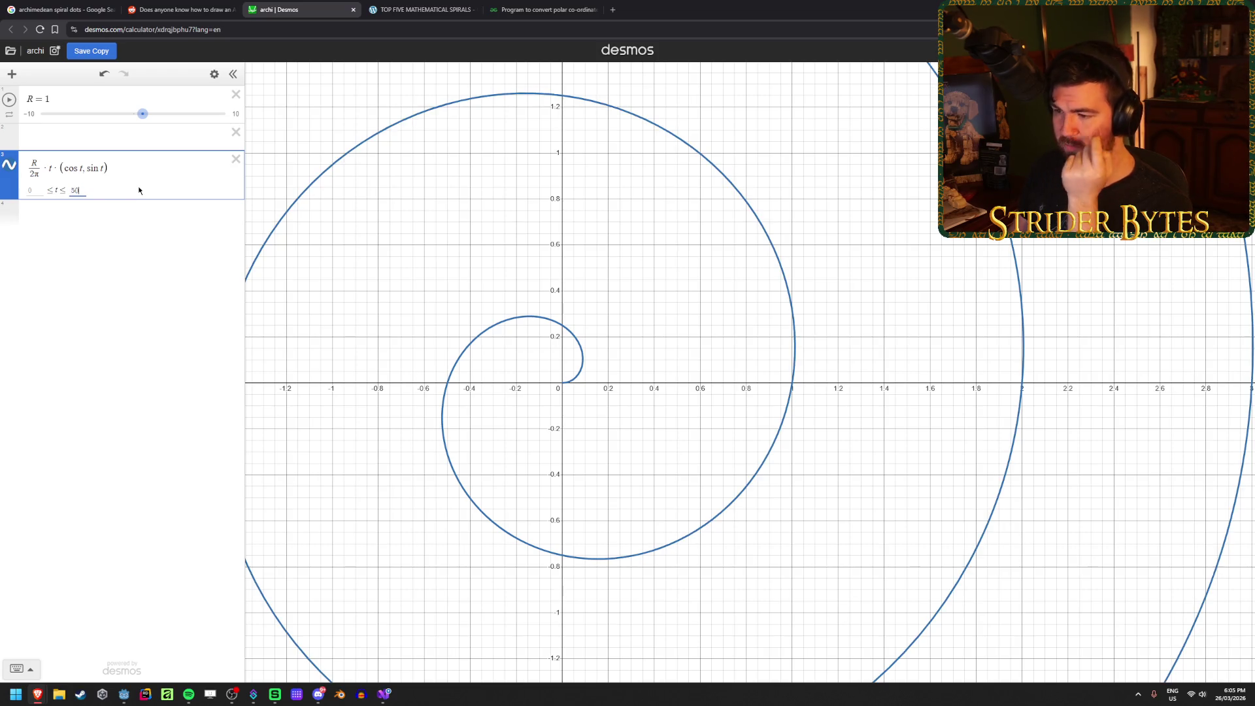
pyautogui.press('BackSpace')
pyautogui.press('BackSpace')
pyautogui.write('1')
pyautogui.press('BackSpace')
pyautogui.write('3')
pyautogui.press('BackSpace')
pyautogui.write('1')
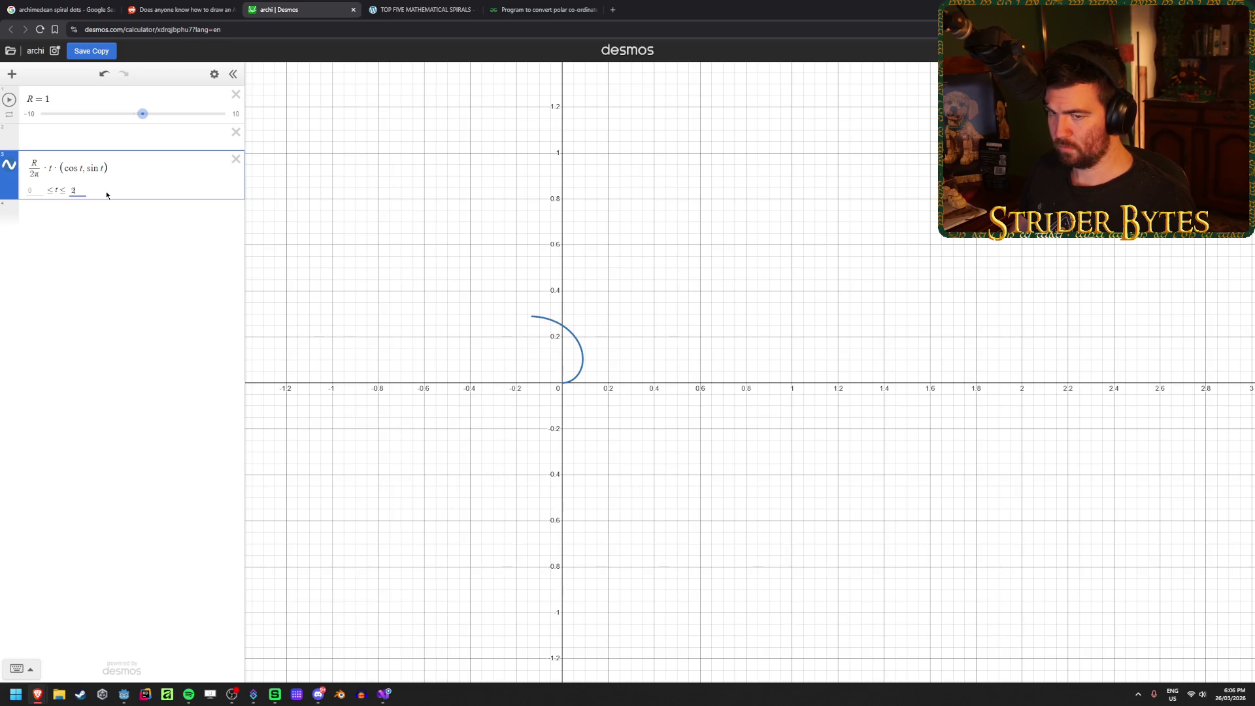
pyautogui.press('BackSpace')
pyautogui.write('4')
pyautogui.press('BackSpace')
pyautogui.write('5')
pyautogui.press('BackSpace')
pyautogui.write('6')
pyautogui.press('BackSpace')
pyautogui.write('7')
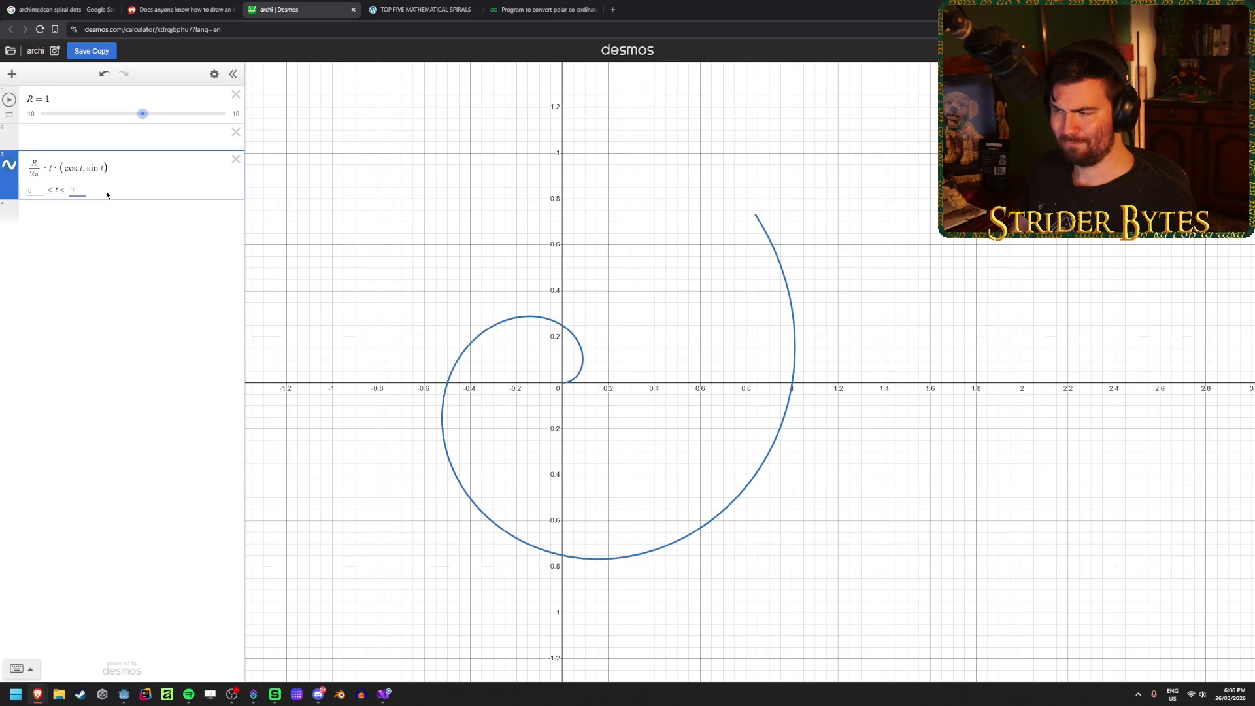
pyautogui.press('BackSpace')
pyautogui.write('8')
pyautogui.press('BackSpace')
pyautogui.write('9')
pyautogui.press('BackSpace')
pyautogui.write('10')
pyautogui.press('BackSpace')
pyautogui.write('00')
pyautogui.scroll(-1, 539, 300)
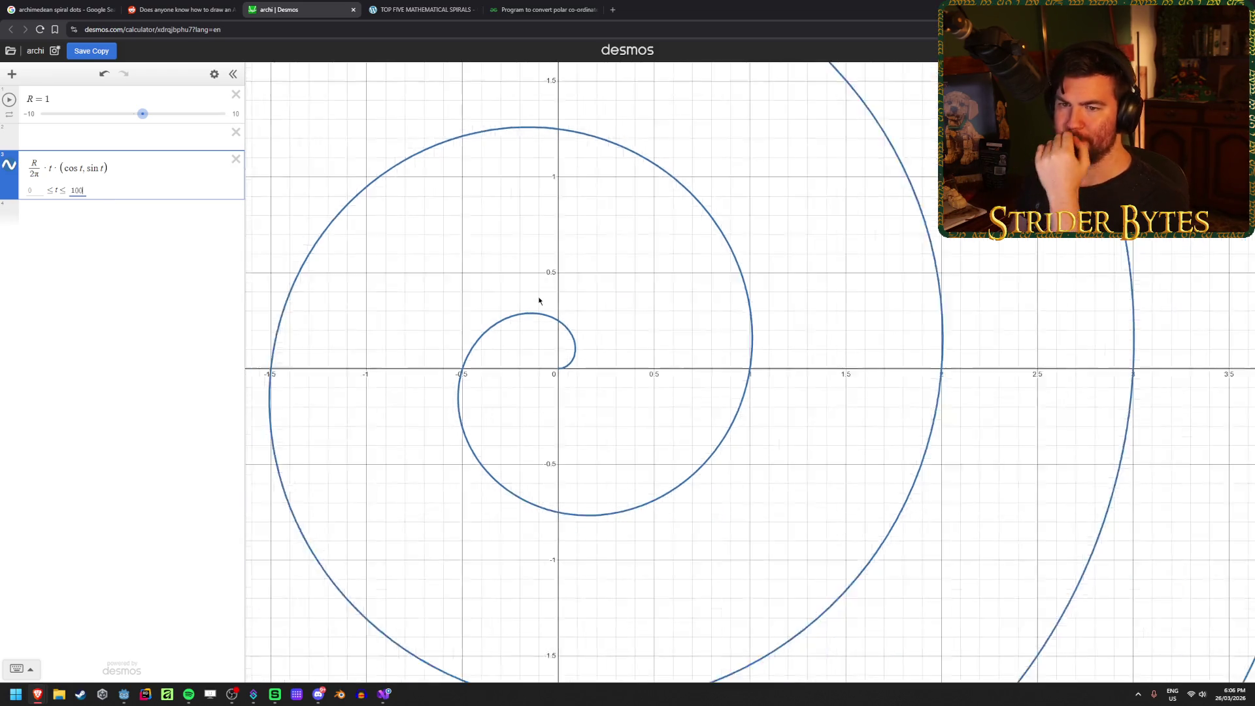
pyautogui.moveTo(380, 700)
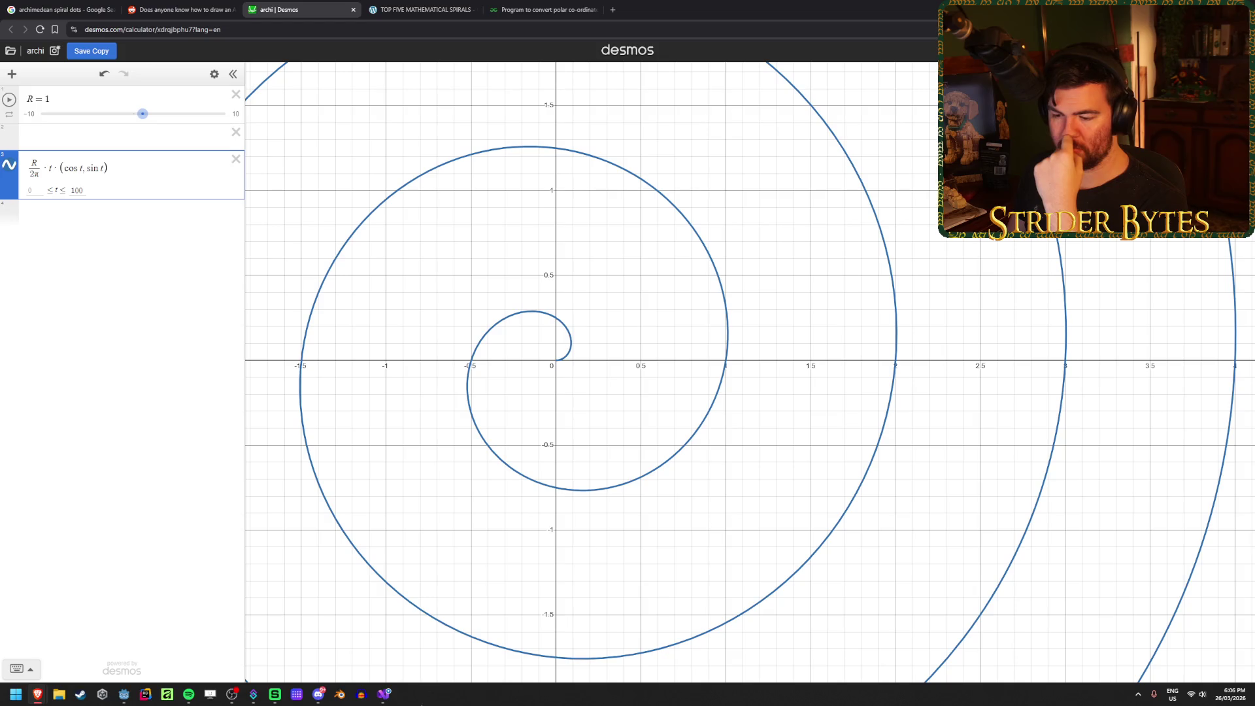
pyautogui.hotkey('alt', 'Tab')
pyautogui.click(713, 452)
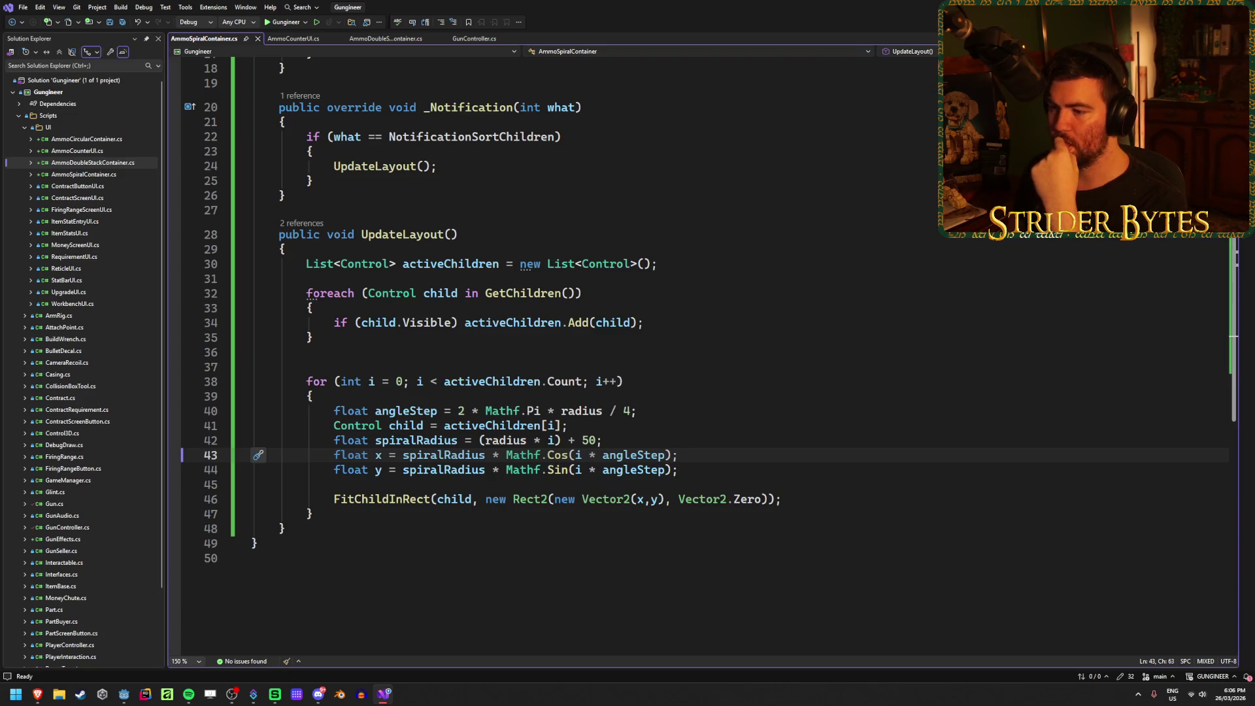
pyautogui.hotkey('alt', 'Tab')
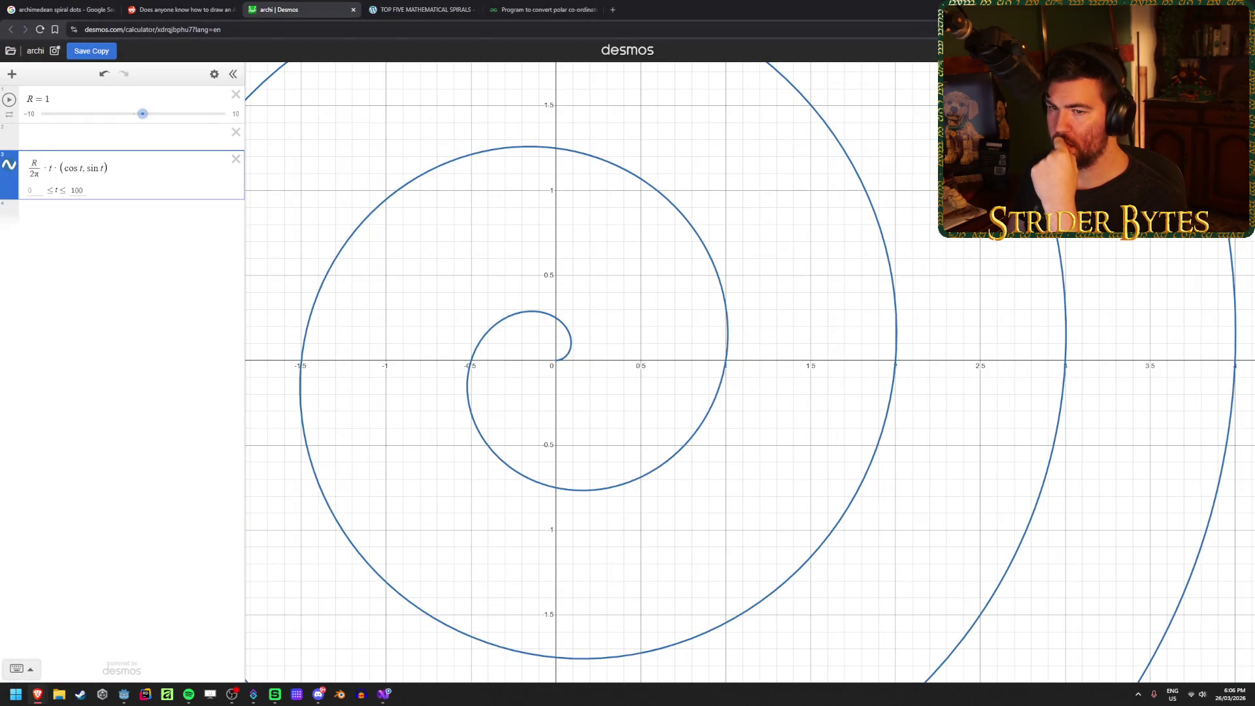
pyautogui.click(384, 694)
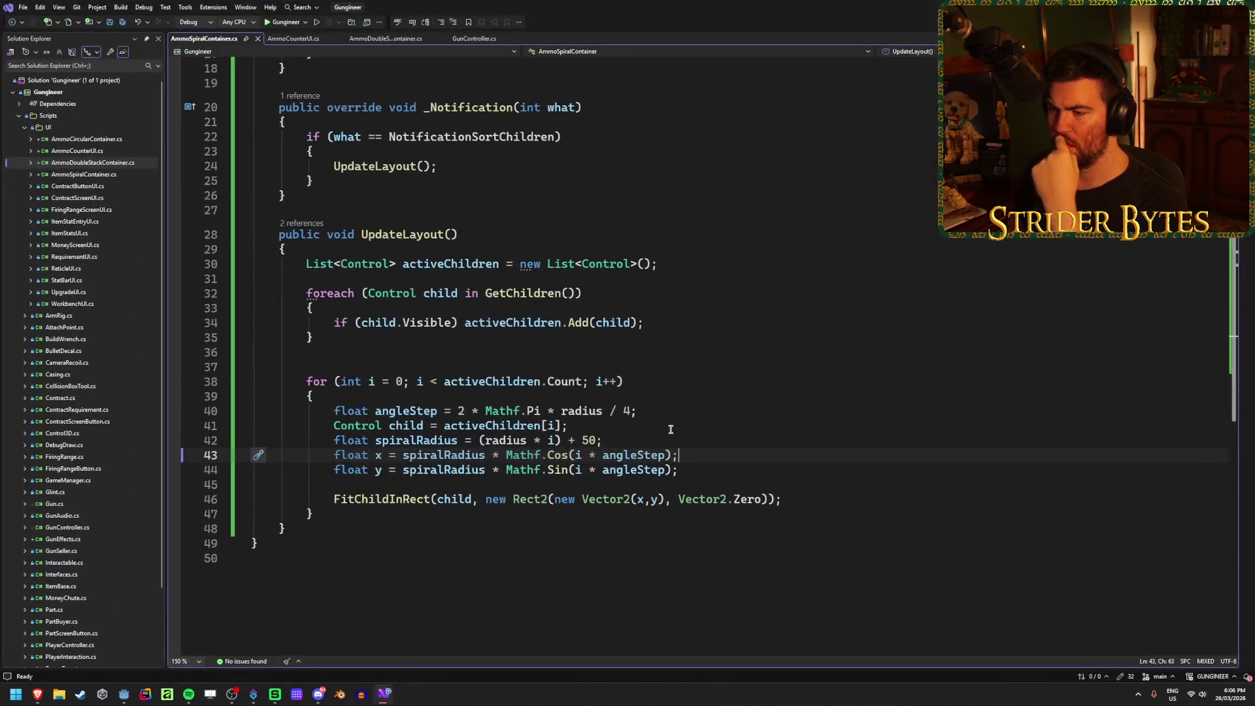
pyautogui.doubleClick(647, 455)
pyautogui.press('BackSpace')
pyautogui.press('BackSpace')
pyautogui.press('BackSpace')
pyautogui.press('BackSpace')
pyautogui.doubleClick(648, 469)
pyautogui.press('BackSpace')
pyautogui.press('BackSpace')
pyautogui.press('BackSpace')
pyautogui.hotkey('ctrl', 's')
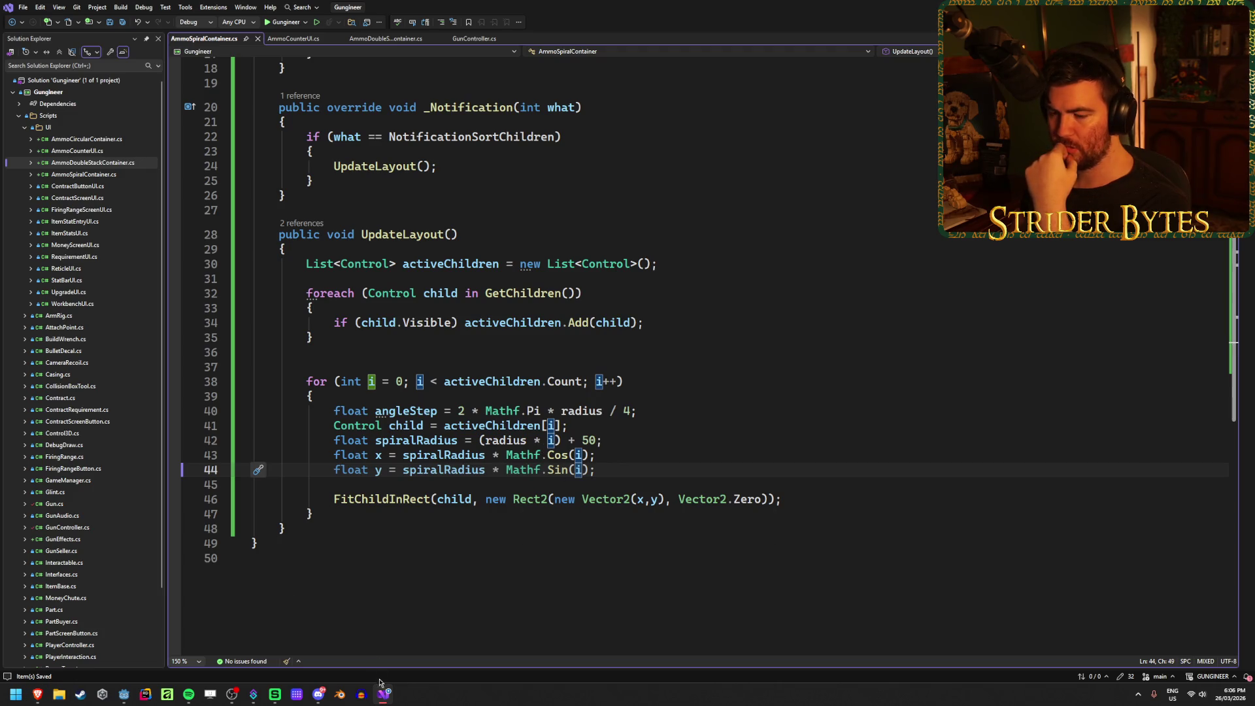
pyautogui.click(16, 693)
pyautogui.moveTo(37, 693)
pyautogui.click(335, 636)
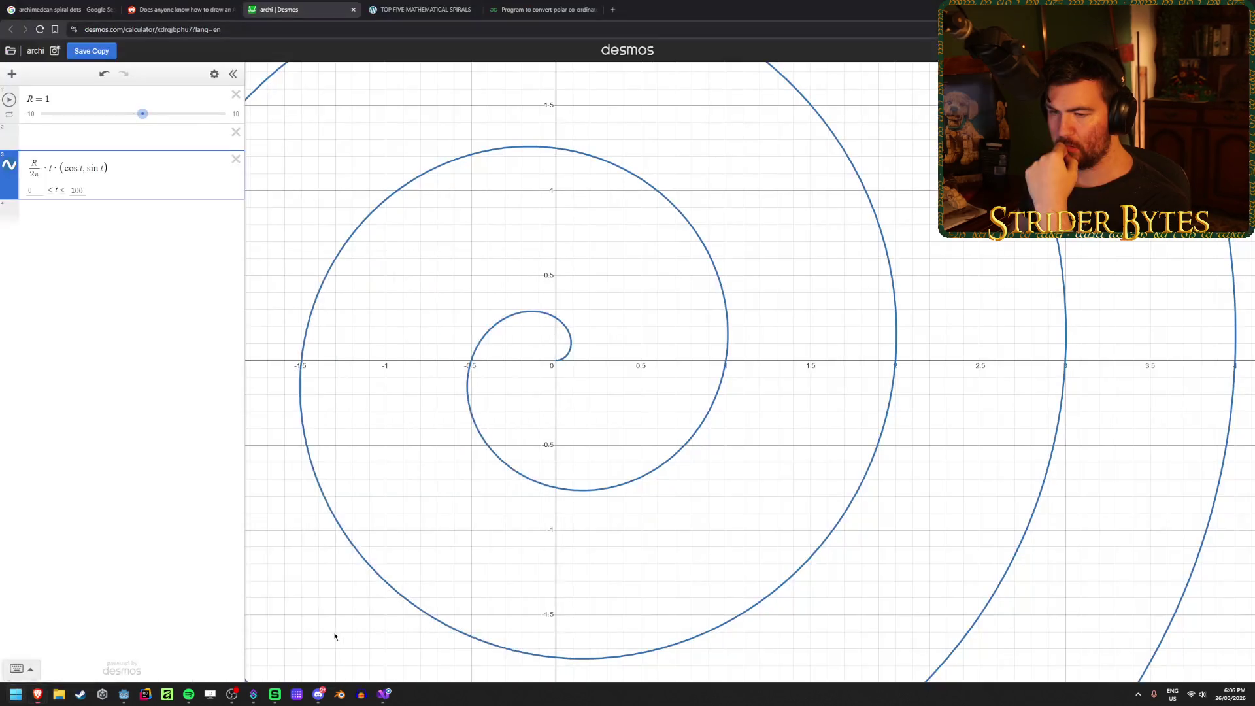
pyautogui.hotkey('alt', 'Tab')
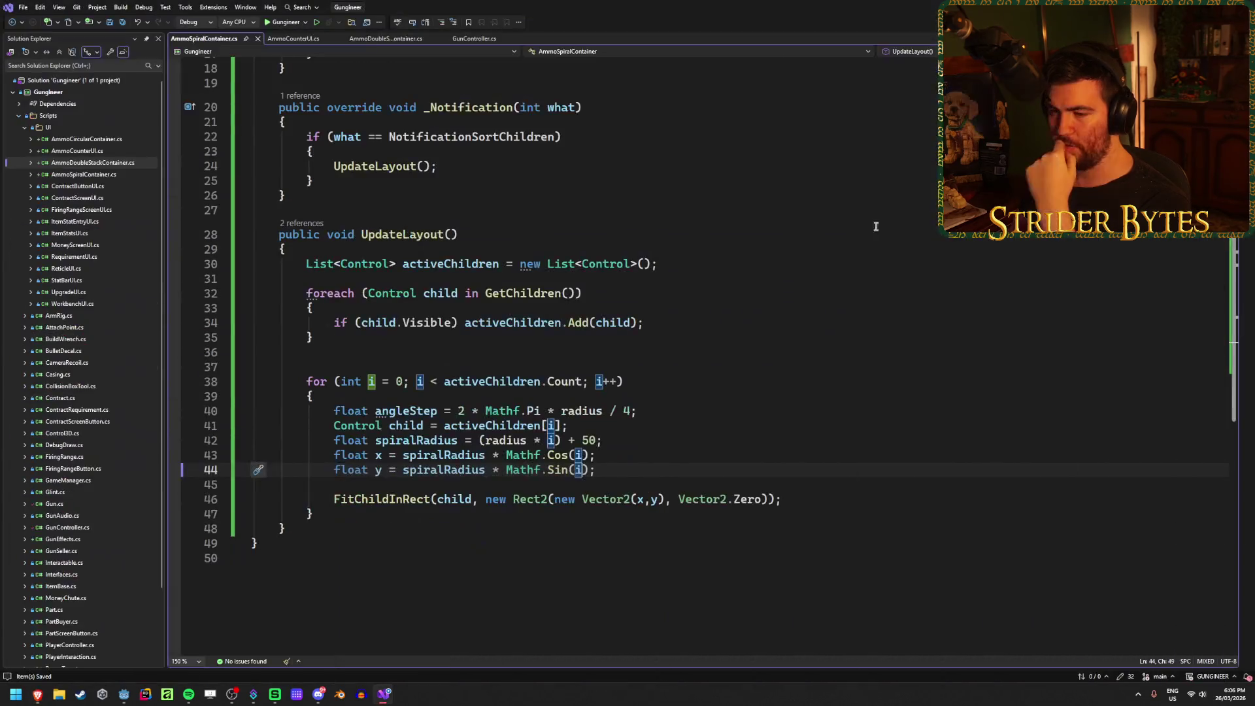
pyautogui.moveTo(631, 411); pyautogui.dragTo(543, 420)
pyautogui.press('BackSpace')
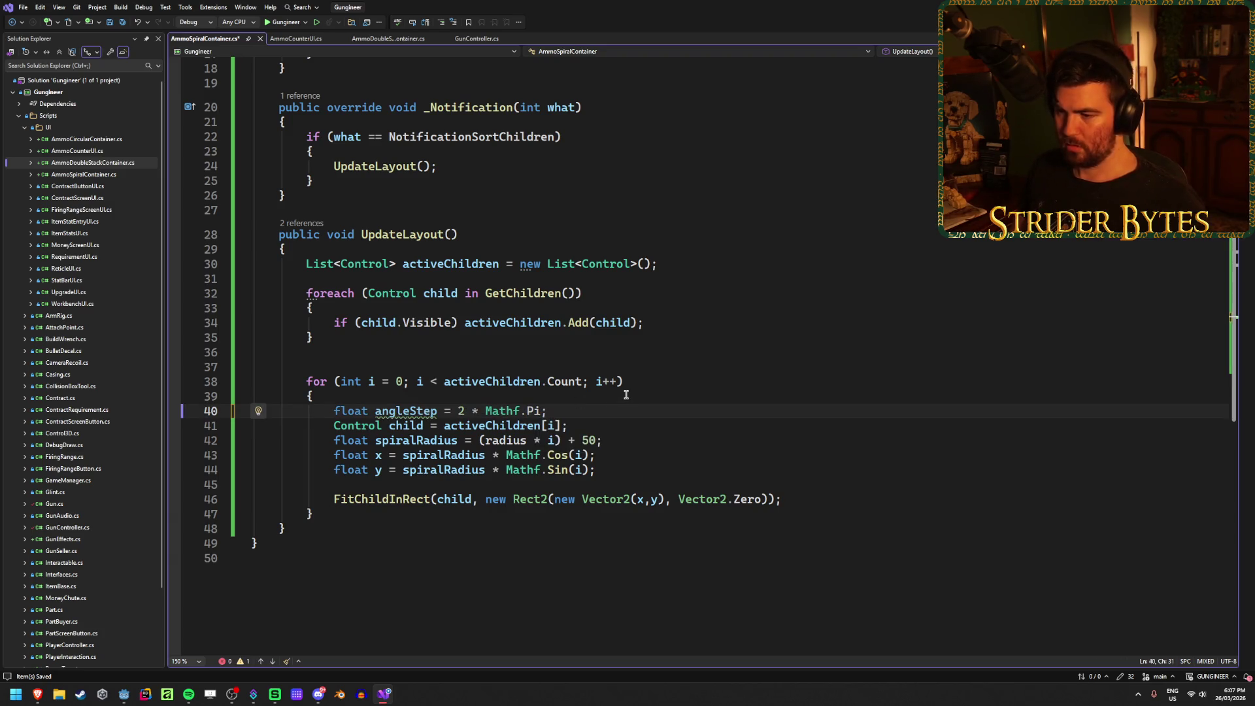
# Step: Change line 40 to angleStep = radius / (2 * Mathf.Pi) and save
pyautogui.write('radius ')
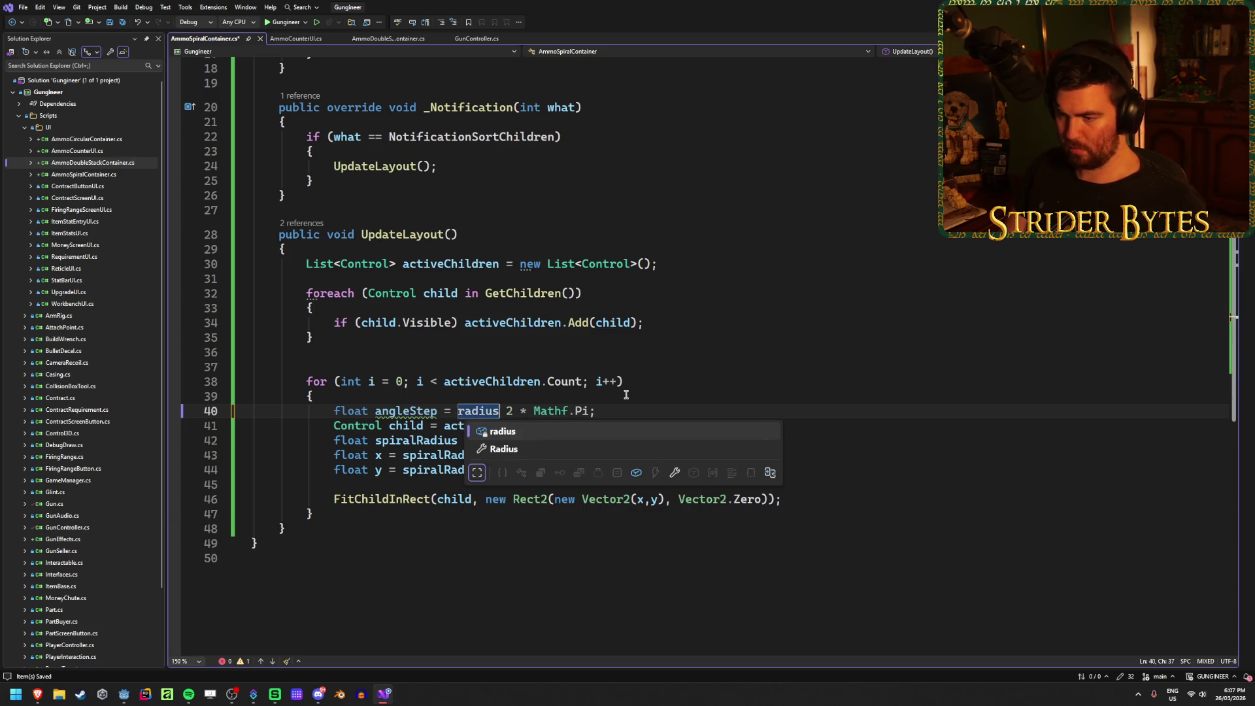
pyautogui.write('/')
pyautogui.click(630, 413)
pyautogui.hotkey('ctrl', 's')
pyautogui.hotkey('ctrl', 'Left')
pyautogui.hotkey('ctrl', 'Left')
pyautogui.hotkey('ctrl', 'Left')
pyautogui.write('(')
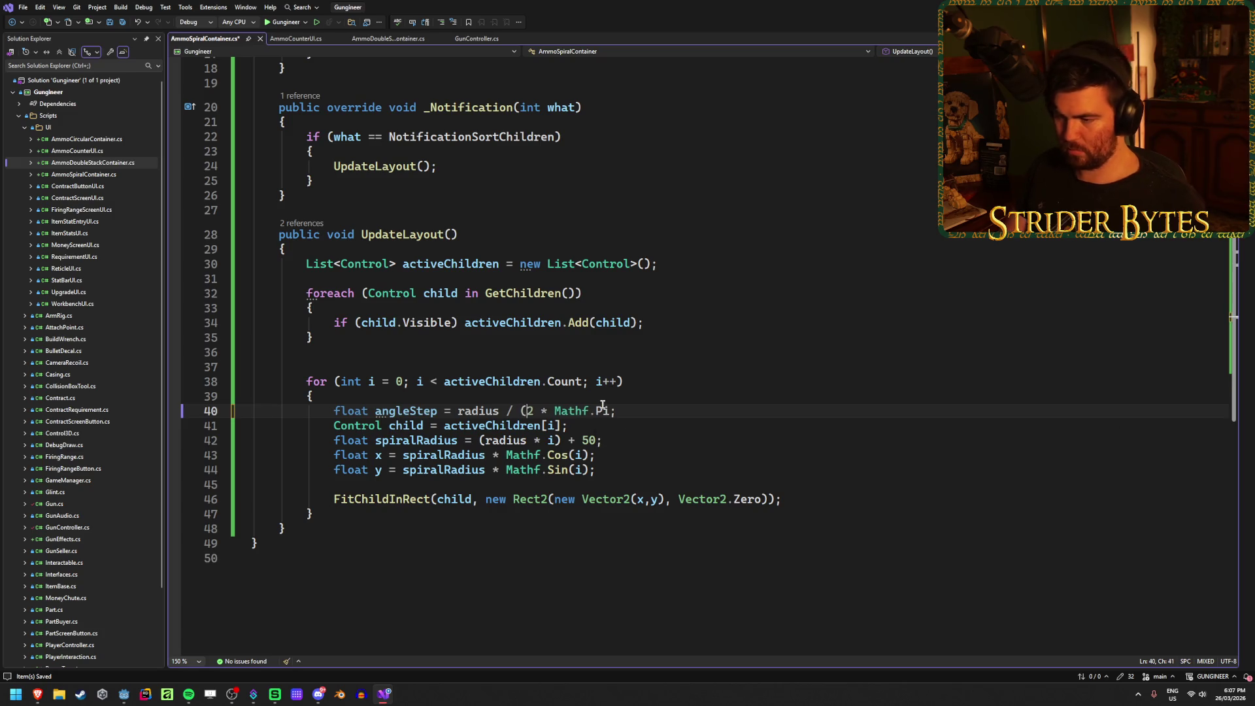
pyautogui.write(')')
pyautogui.press('End')
pyautogui.hotkey('ctrl', 's')
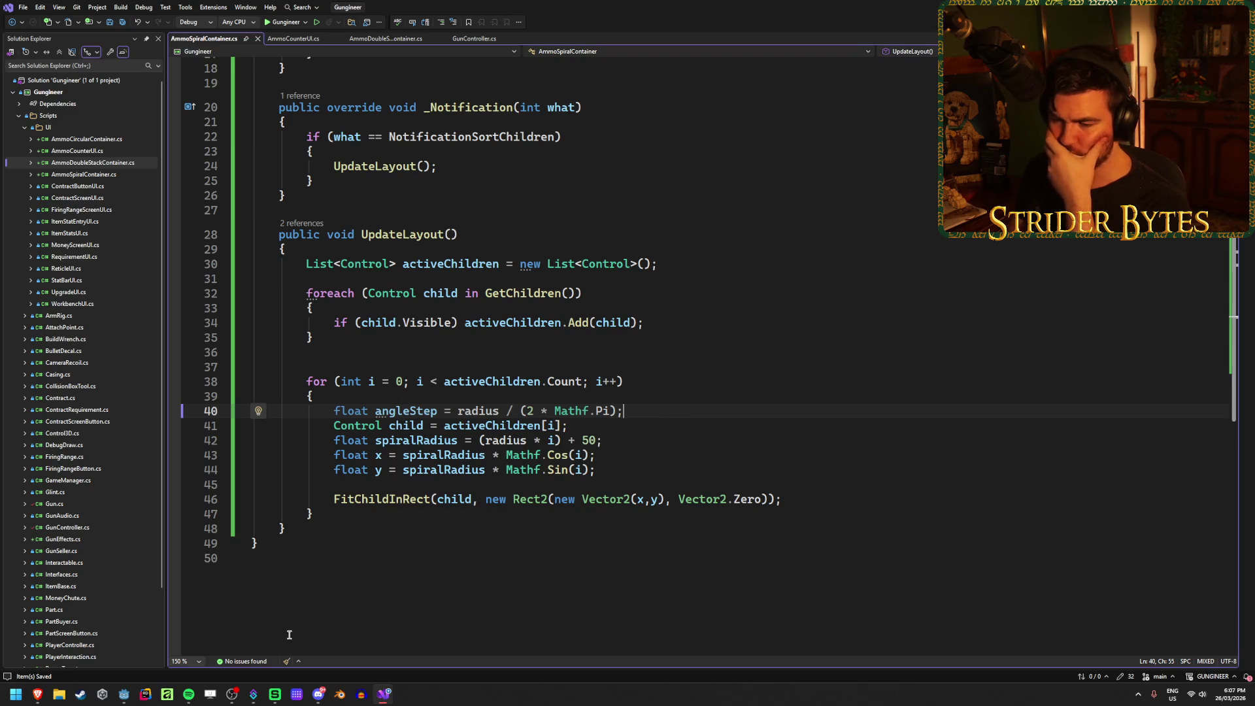
# Step: Replace (radius * i) + 50 with 'angleStep * i;', checking against the Desmos formula
pyautogui.moveTo(37, 694)
pyautogui.click(366, 640)
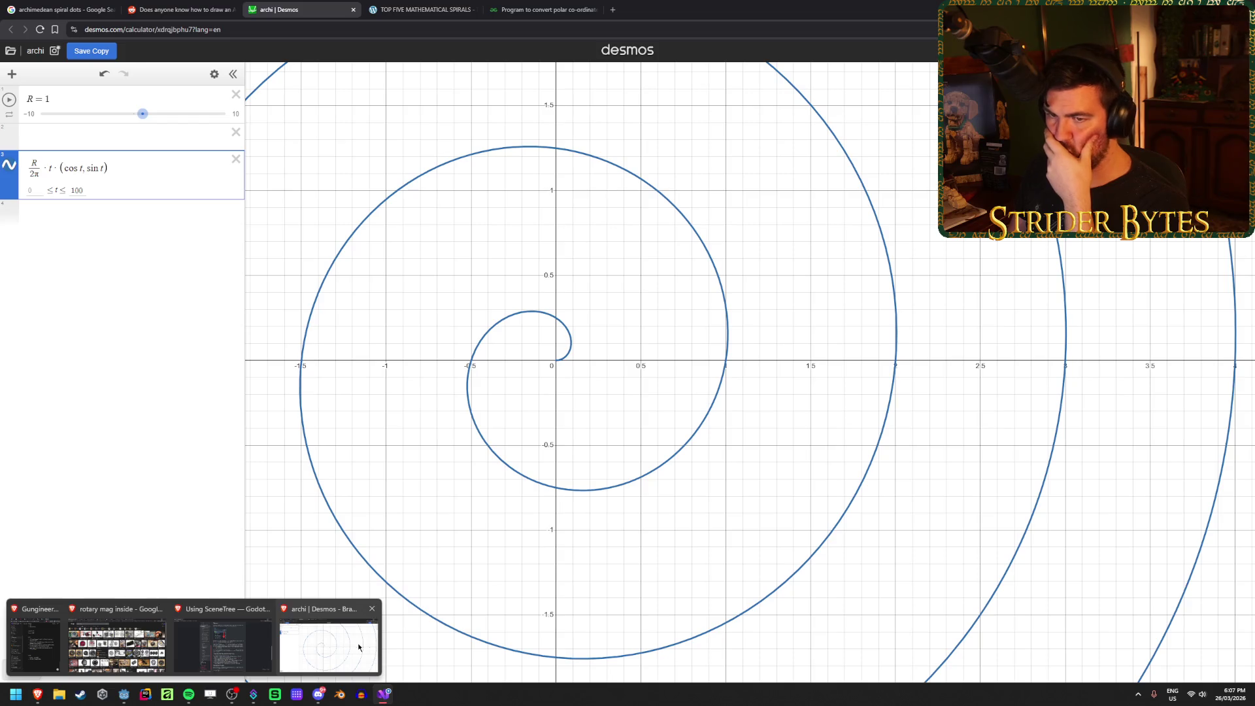
pyautogui.hotkey('alt', 'Tab')
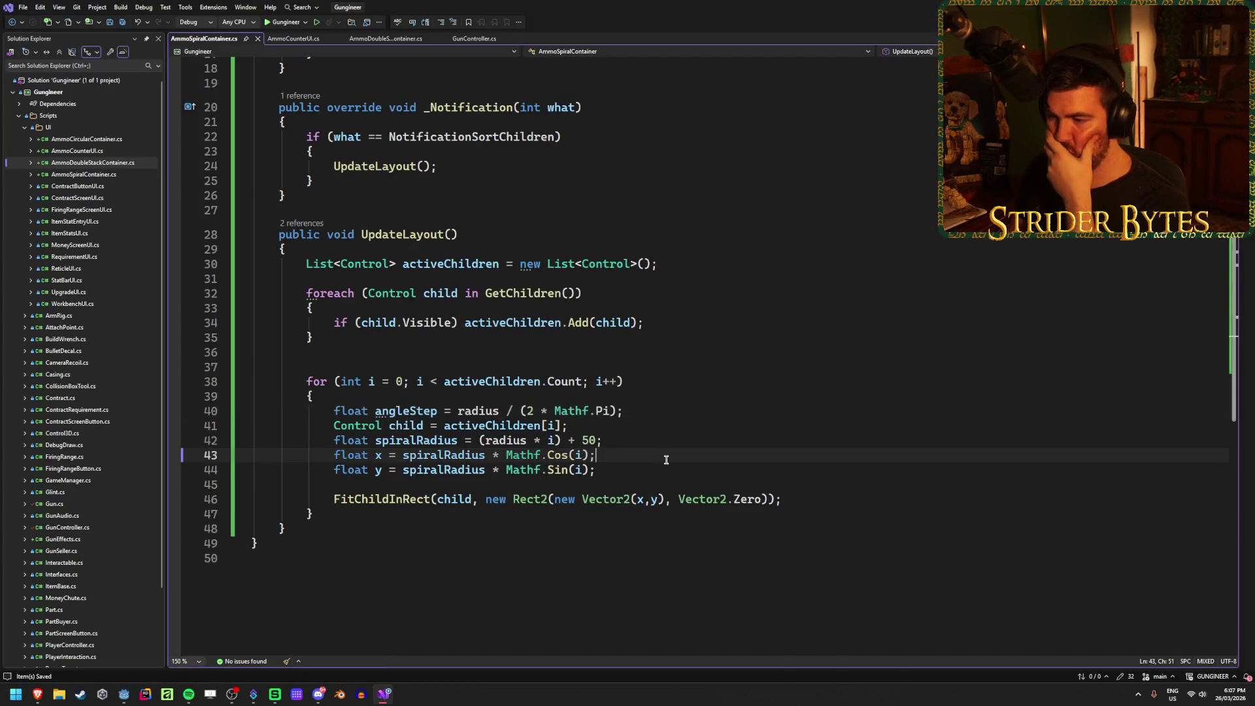
pyautogui.moveTo(660, 444); pyautogui.dragTo(479, 443)
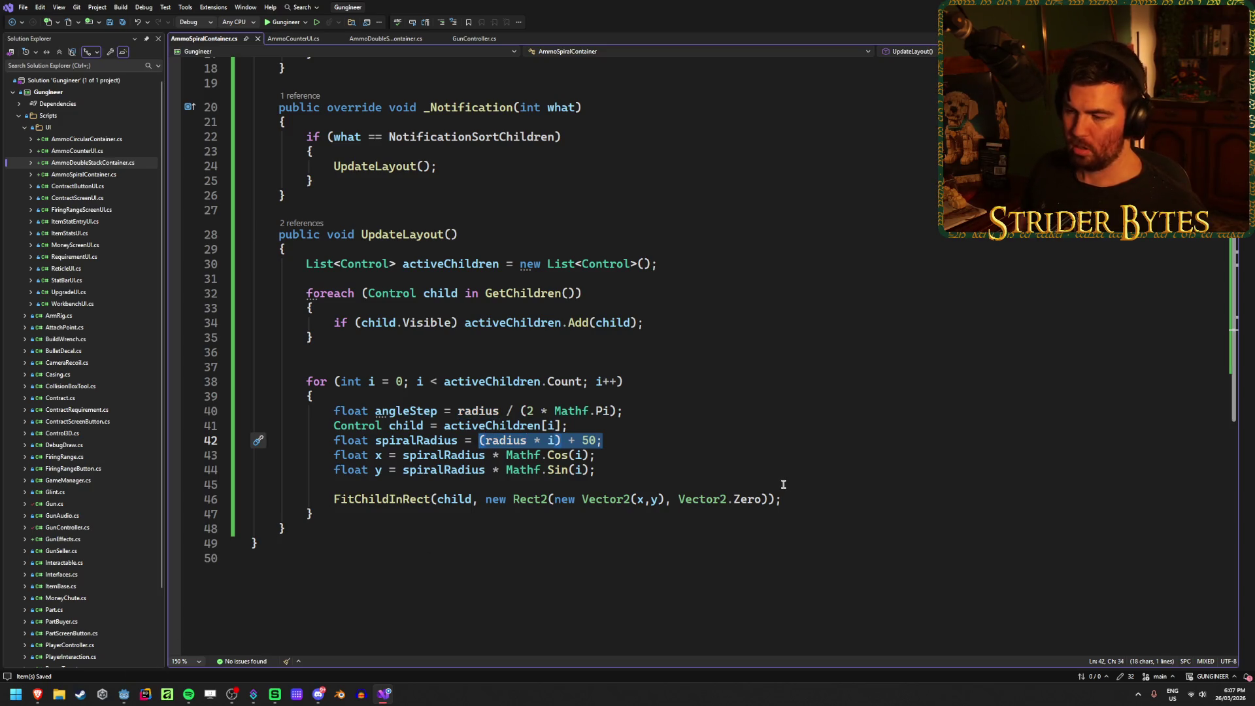
pyautogui.write('angleS')
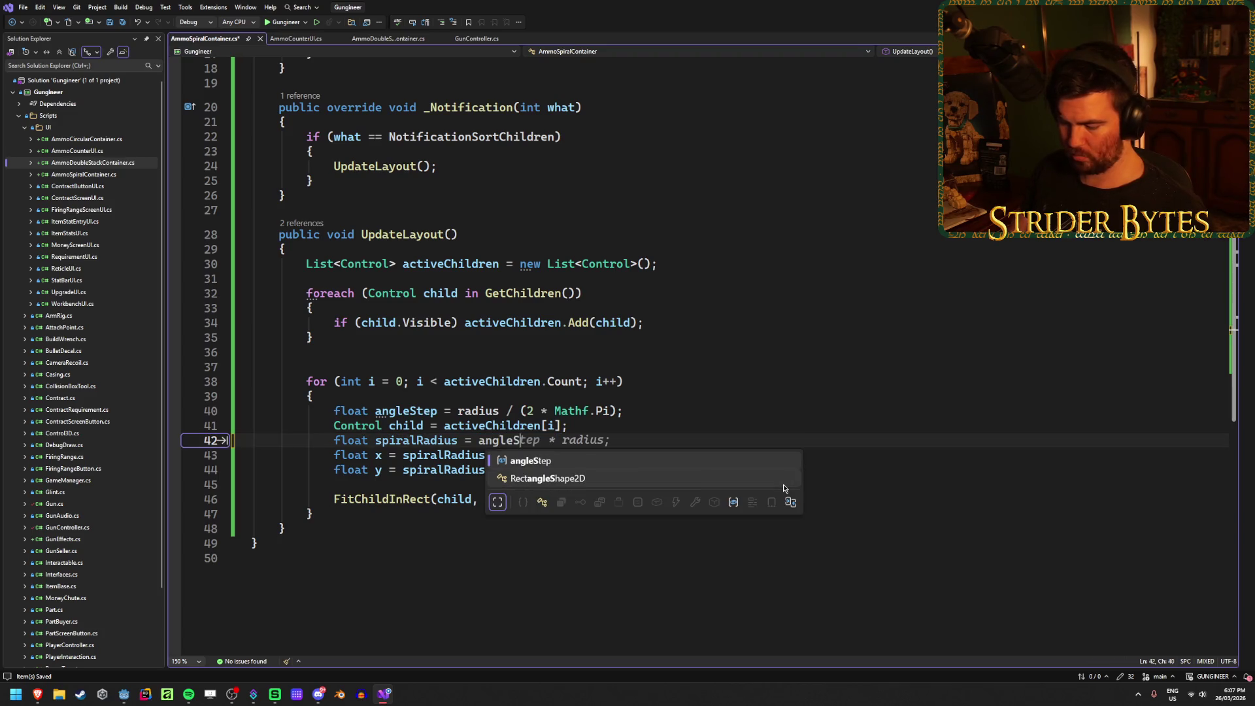
pyautogui.write('tep')
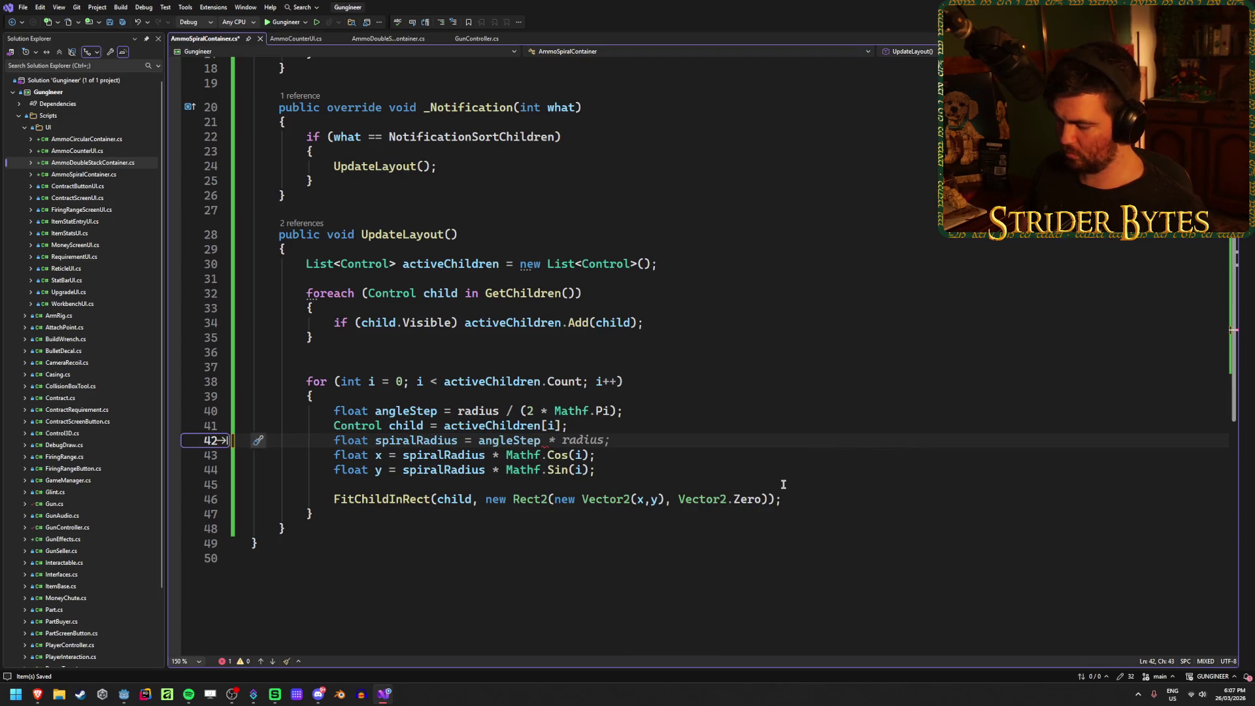
pyautogui.write(' * i;')
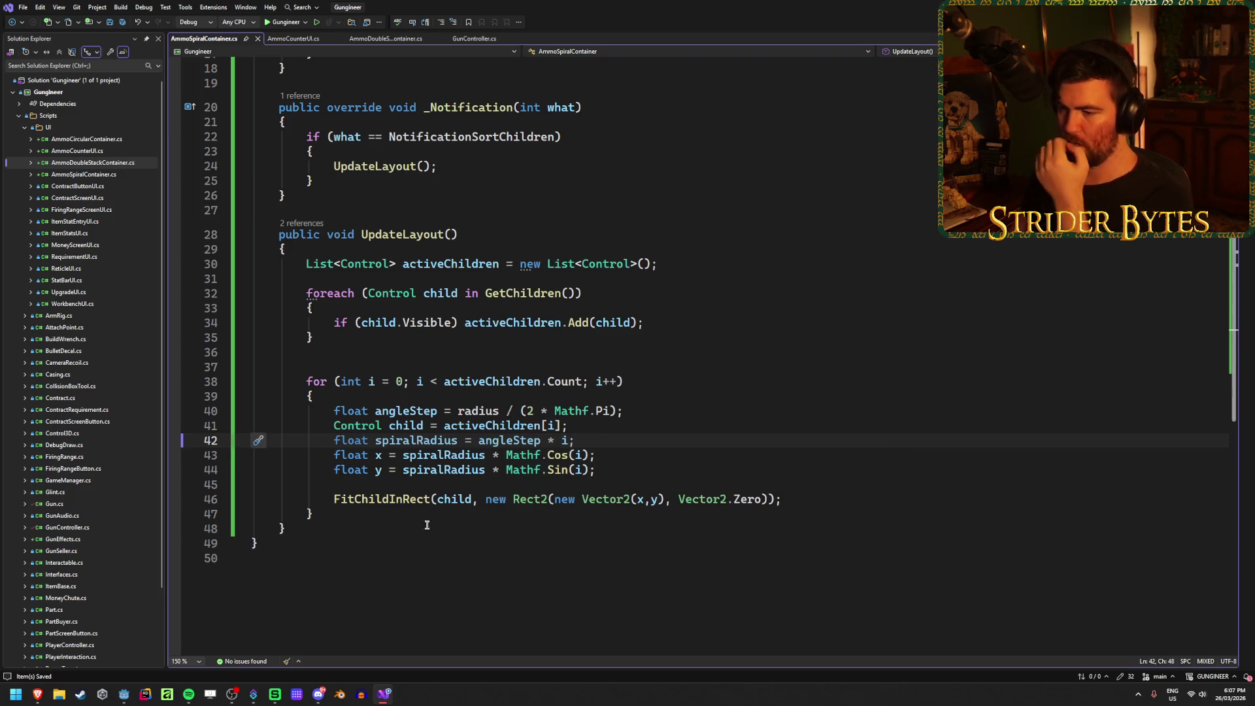
pyautogui.moveTo(37, 694)
pyautogui.click(328, 645)
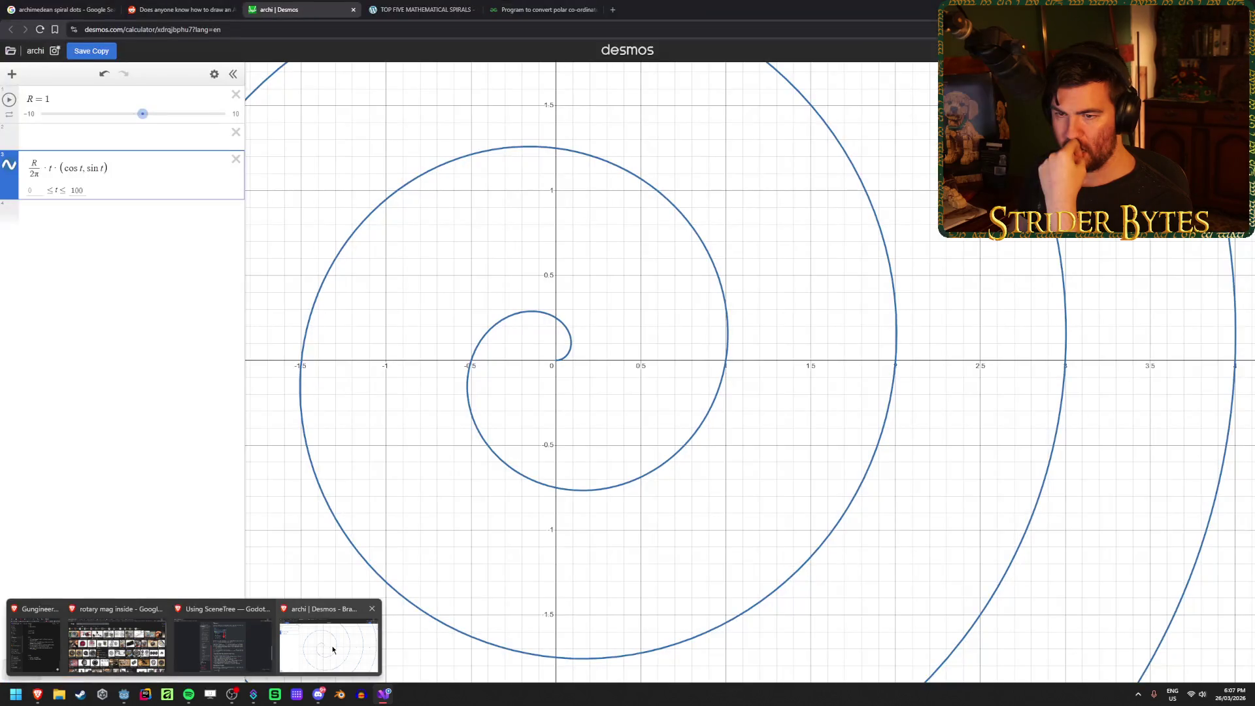
pyautogui.hotkey('alt', 'Tab')
pyautogui.click(674, 468)
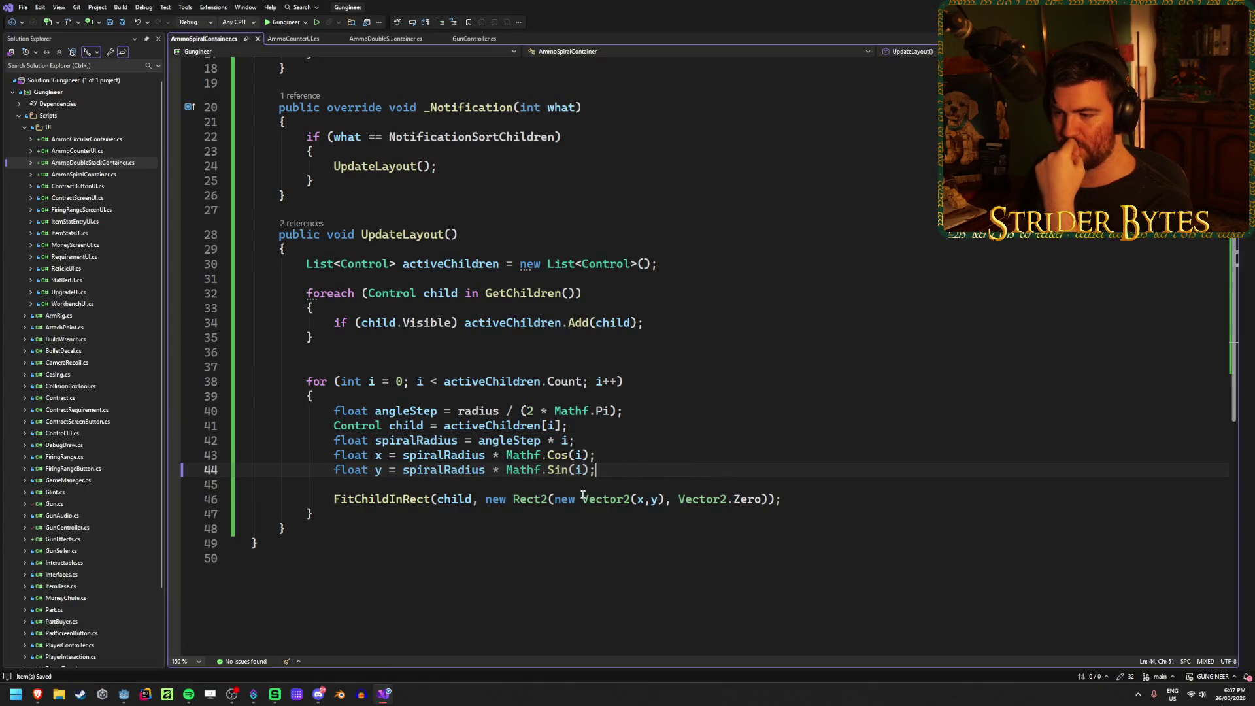
pyautogui.hotkey('alt', 'Tab')
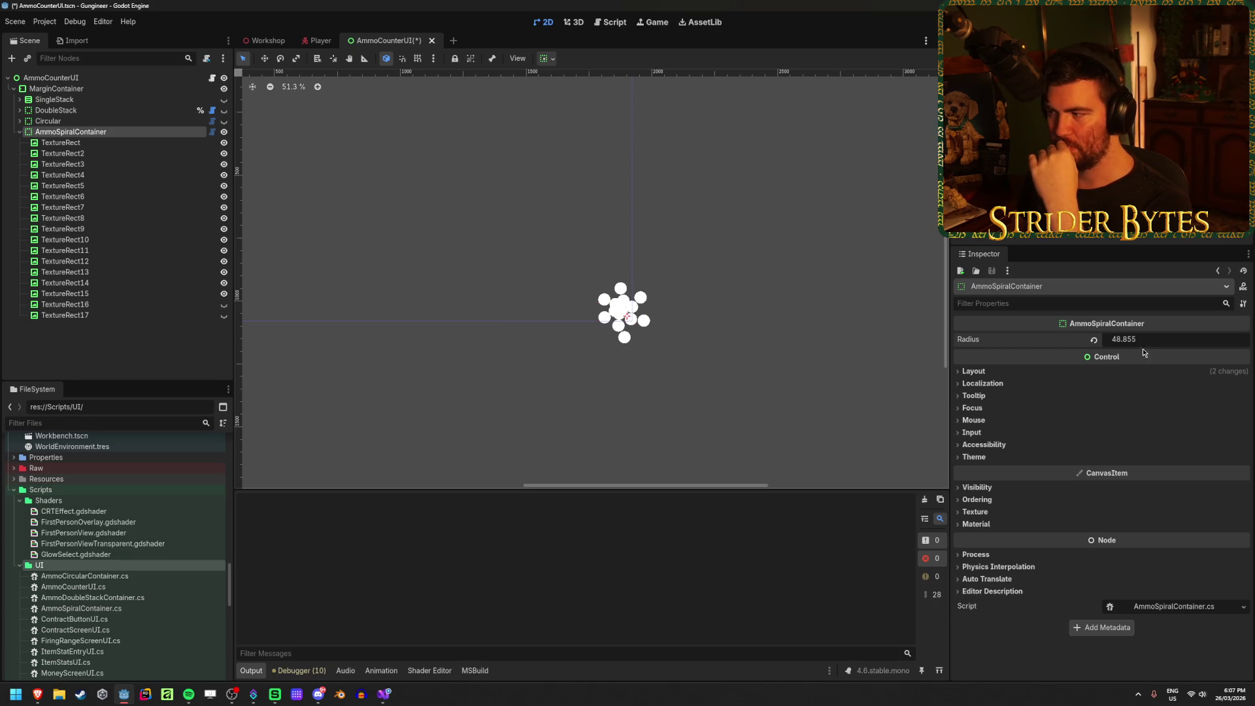
# Step: Widen the Radius, show TextureRect16 and duplicate TextureRect17 into many more ammo icons
pyautogui.moveTo(1144, 339); pyautogui.dragTo(1209, 339)
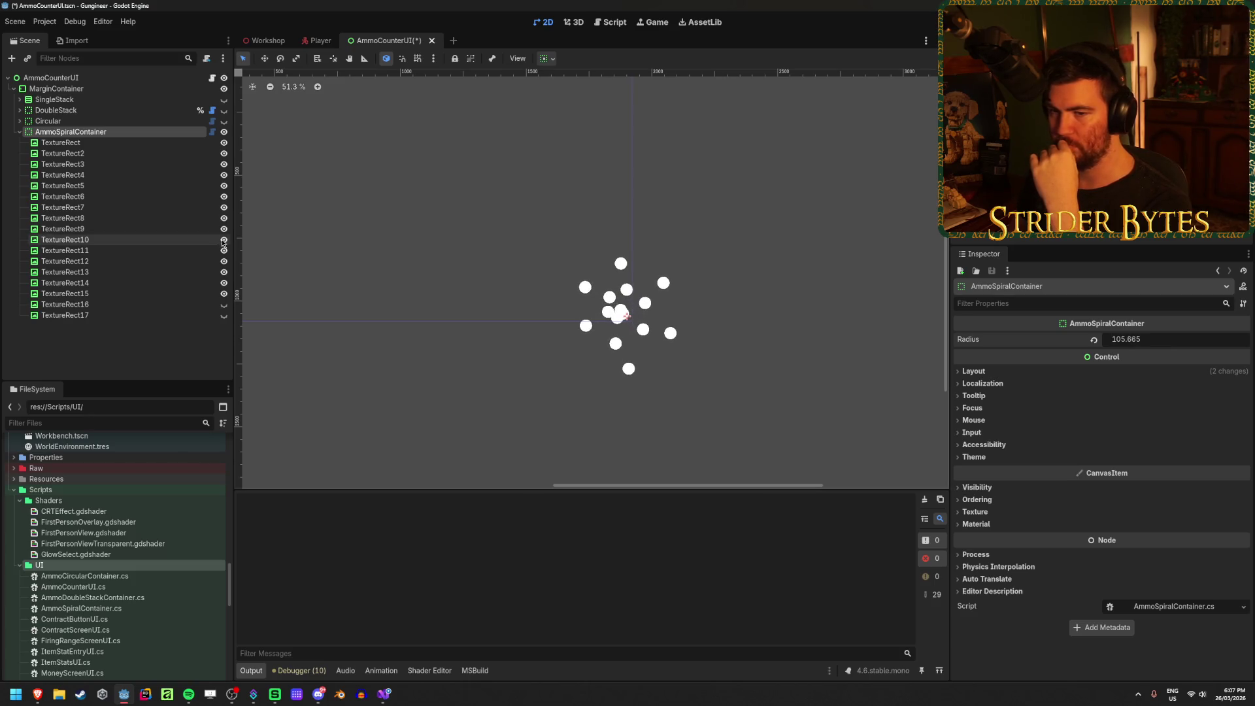
pyautogui.click(223, 304)
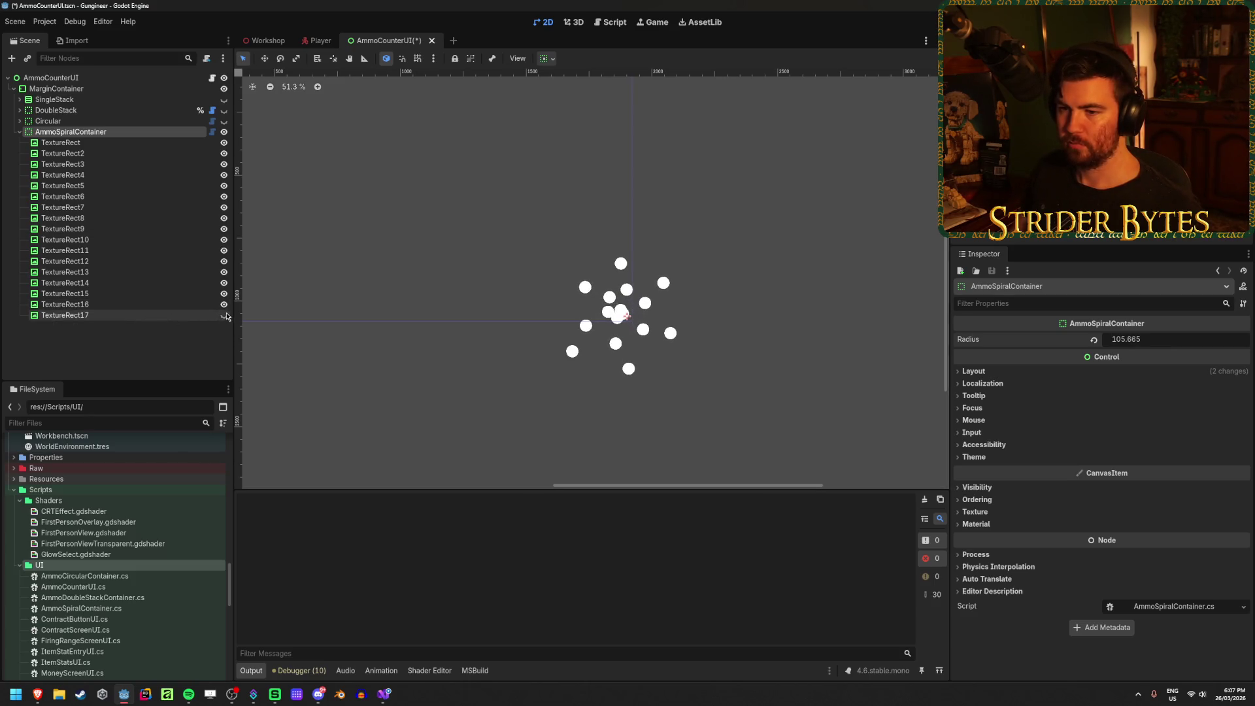
pyautogui.click(172, 318)
pyautogui.hotkey('ctrl', 'd')
pyautogui.hotkey('ctrl', 'd')
pyautogui.hotkey('ctrl', 'd')
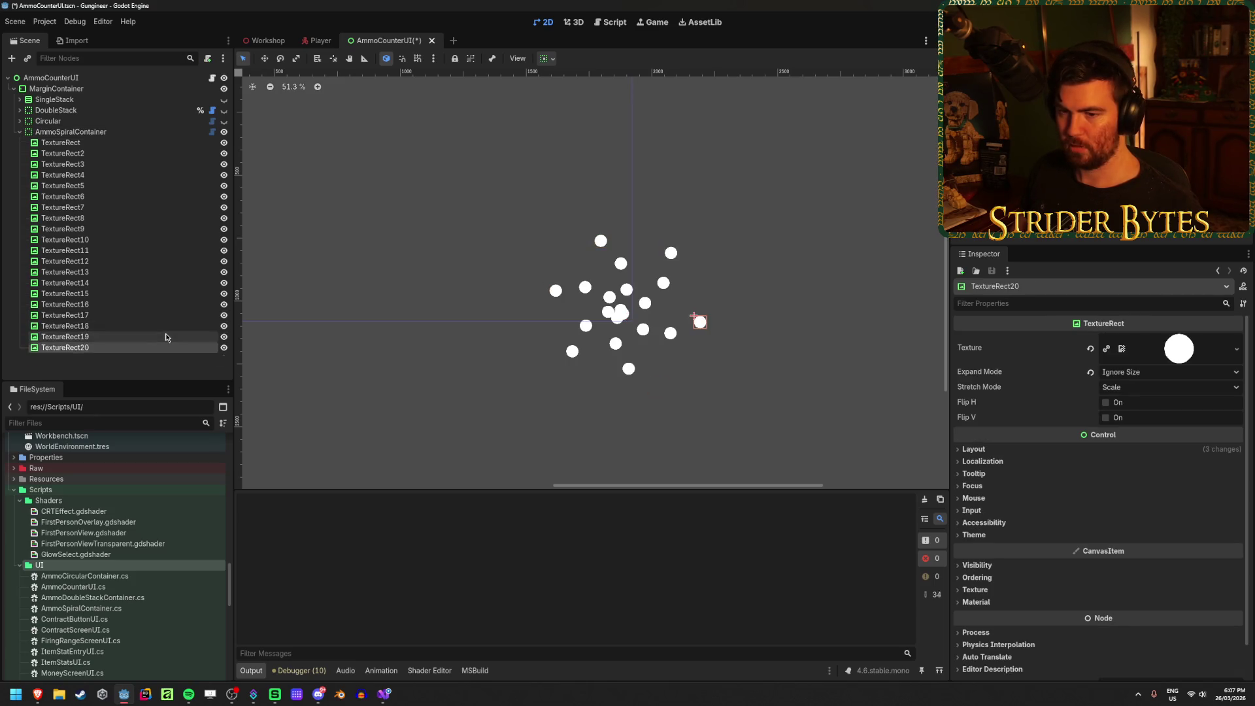
pyautogui.hotkey('ctrl', 'd')
pyautogui.hotkey('ctrl', 'd')
pyautogui.hotkey('ctrl', 'd')
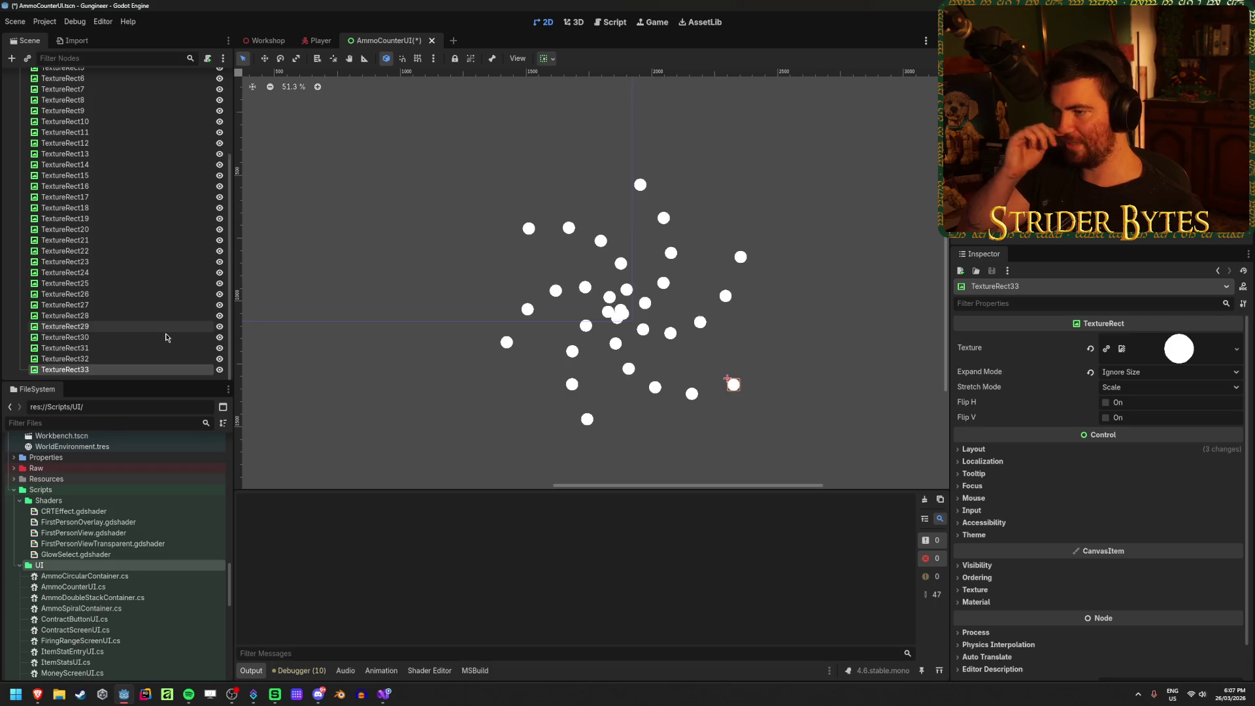
pyautogui.hotkey('ctrl', 'd')
pyautogui.hotkey('ctrl', 'd')
pyautogui.hotkey('ctrl', 'd')
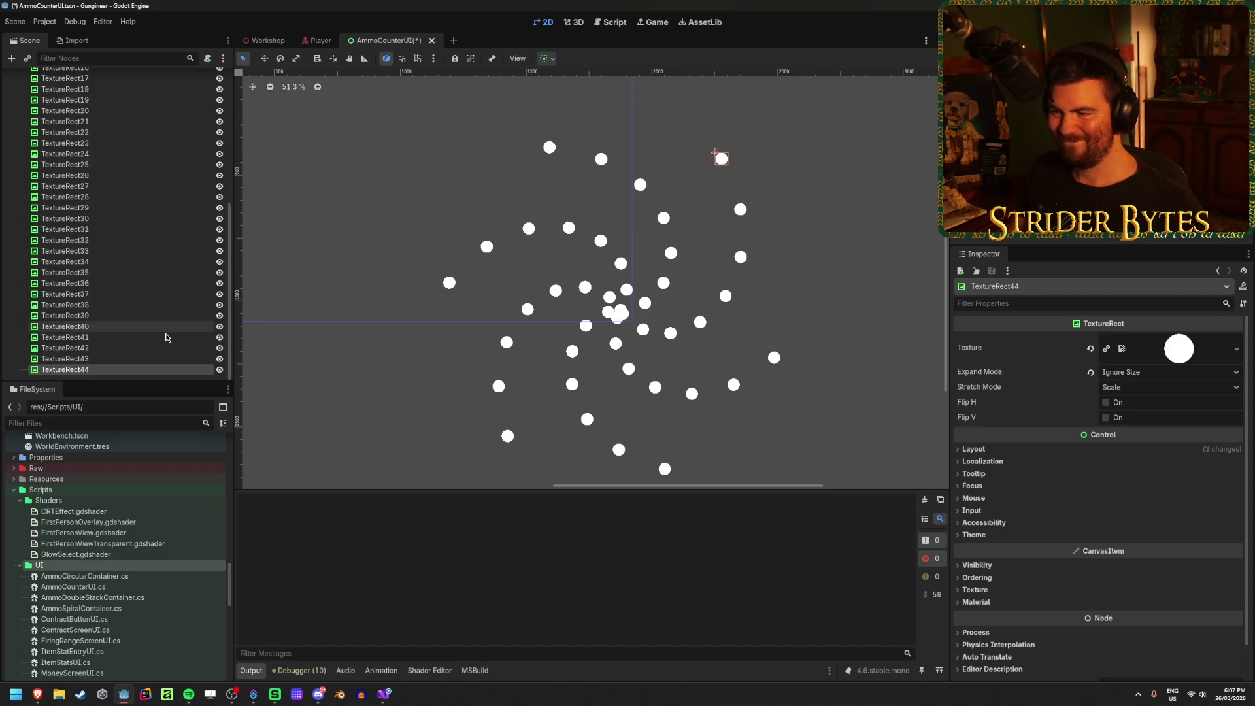
# Step: Try AmmoSpiralContainer Radius values 65.66 and 150, then settle it at 73.0
pyautogui.scroll(10, 227, 162)
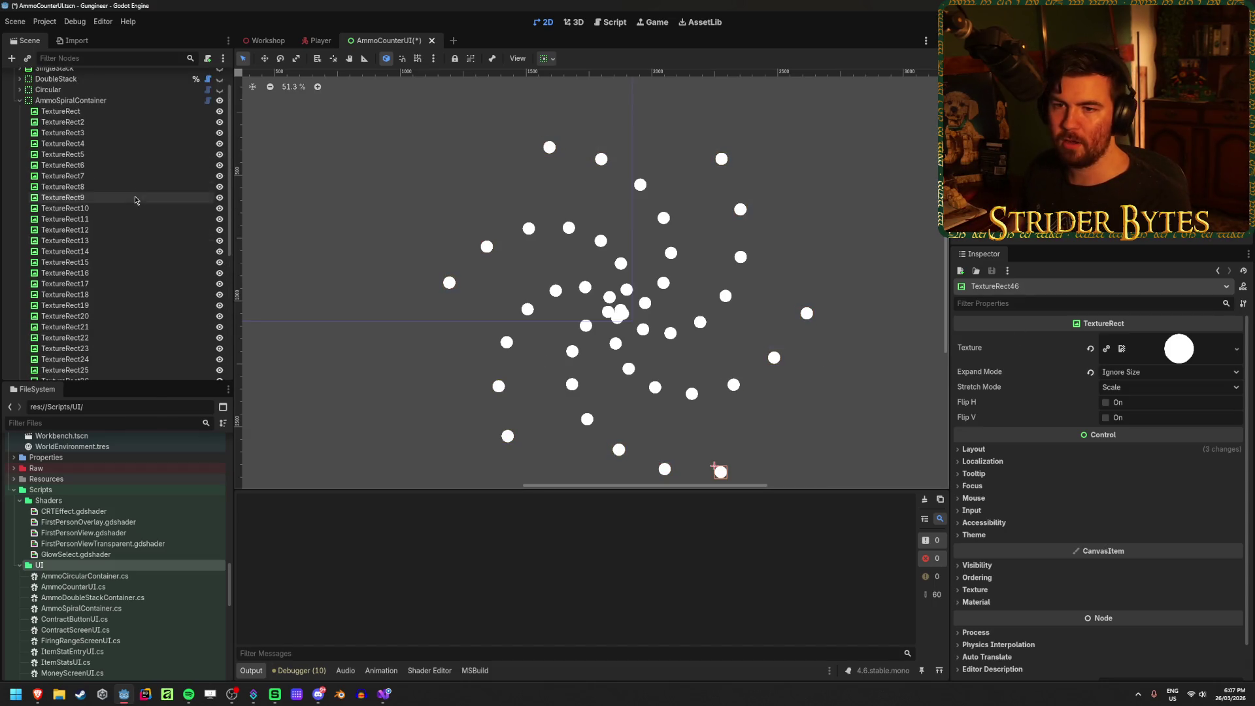
pyautogui.click(70, 132)
pyautogui.click(1169, 340)
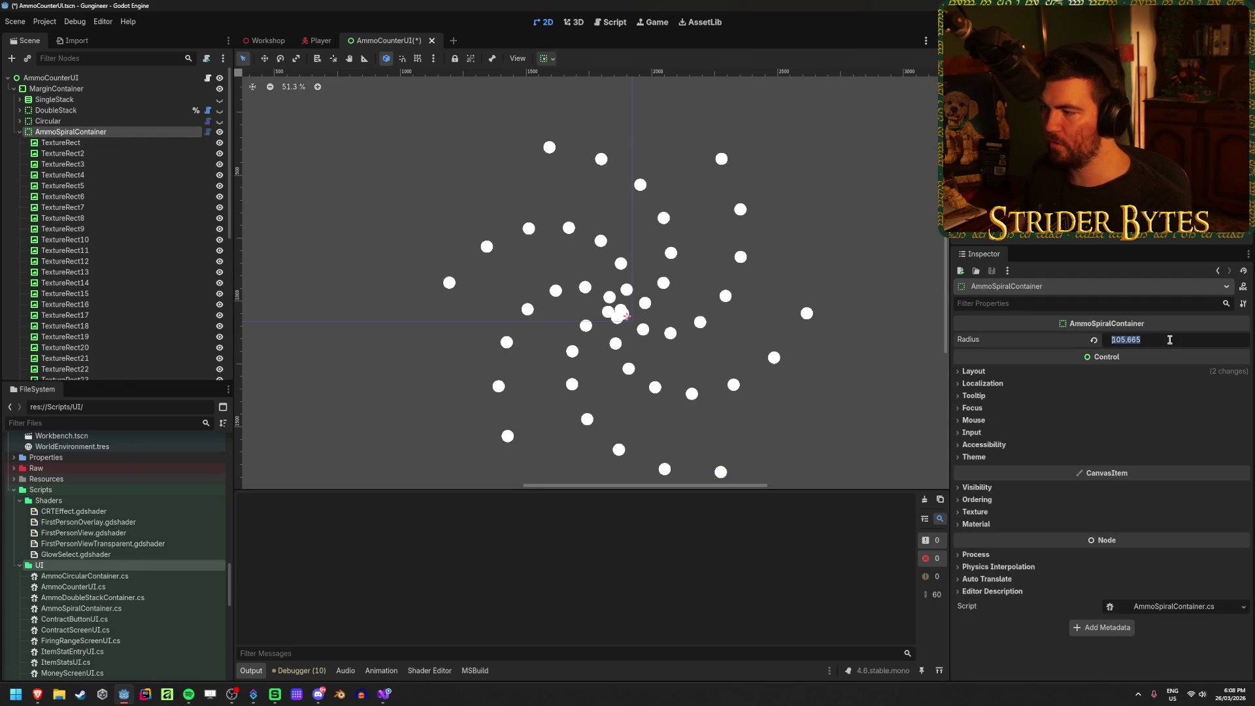
pyautogui.write('65.66')
pyautogui.press('Return')
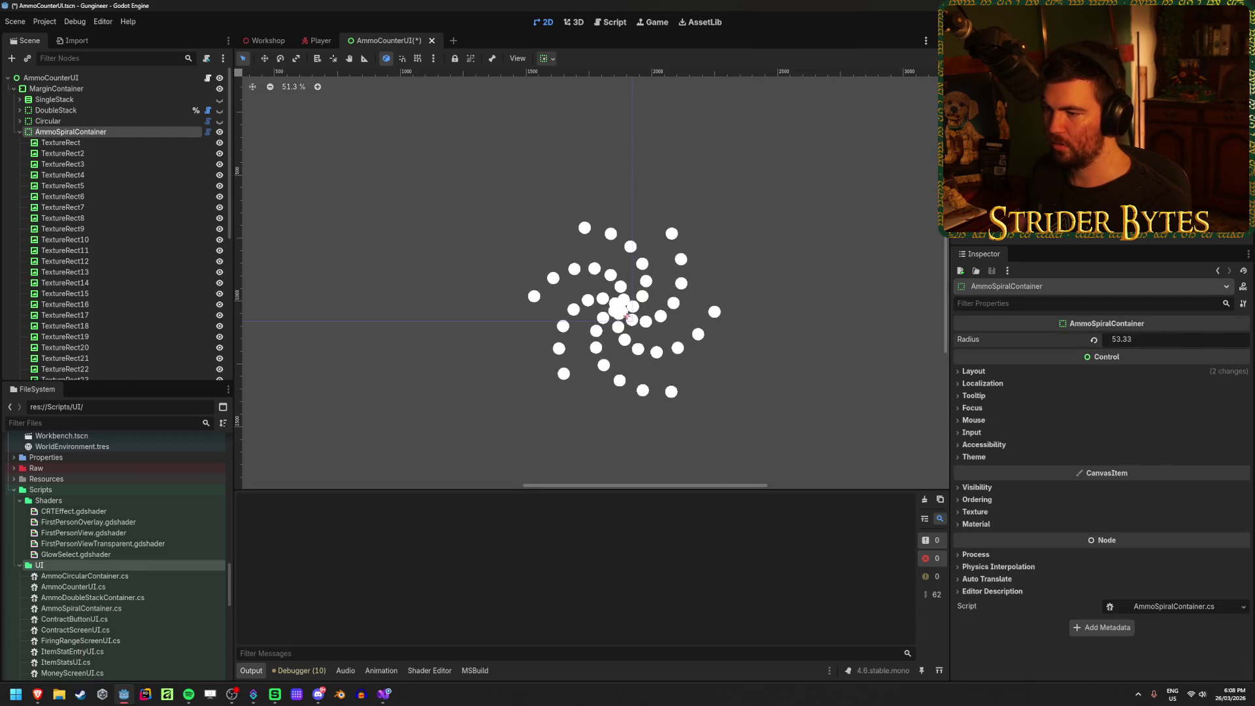
pyautogui.moveTo(1169, 339); pyautogui.dragTo(1207, 339)
pyautogui.click(1120, 340)
pyautogui.write('150')
pyautogui.press('Return')
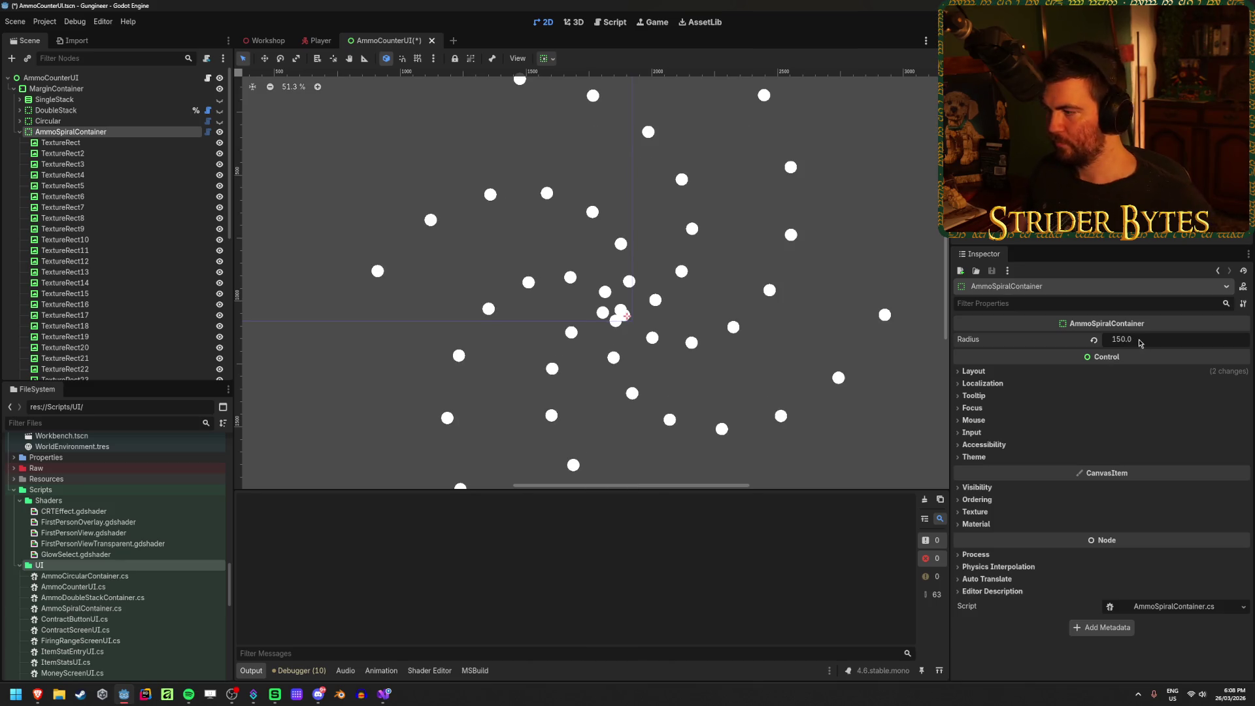
pyautogui.moveTo(1125, 343); pyautogui.dragTo(985, 343)
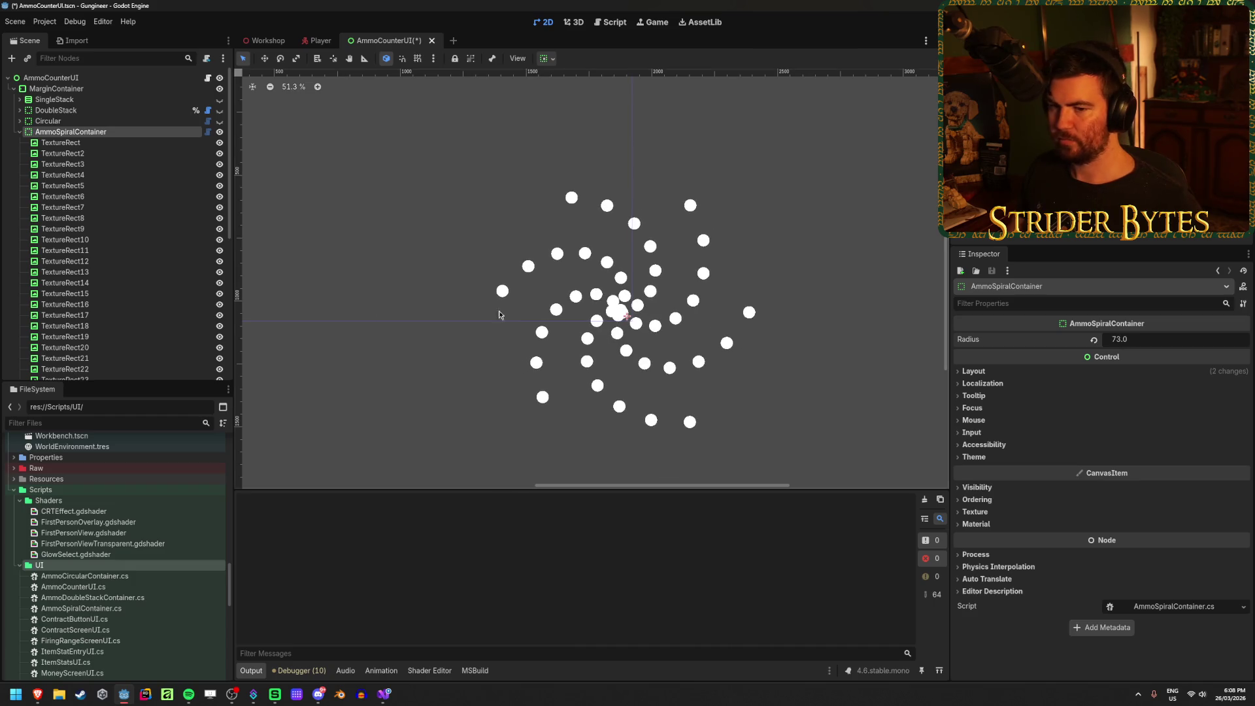
pyautogui.scroll(-6, 101, 283)
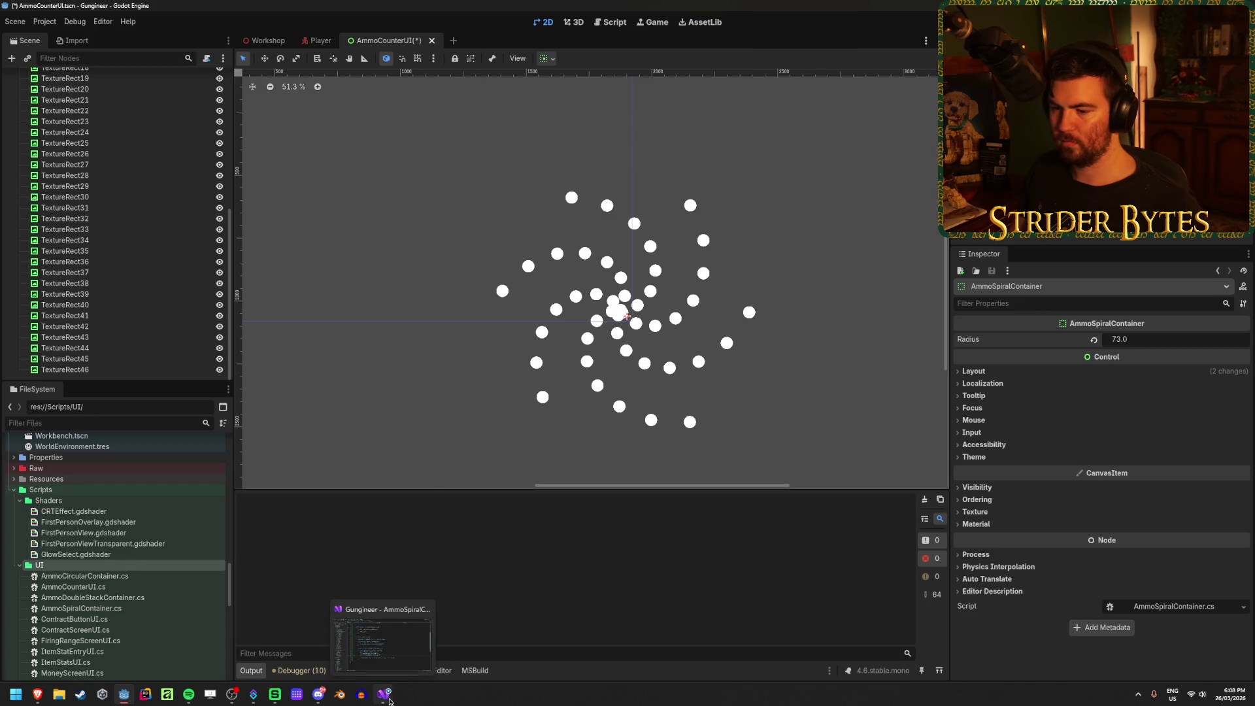
pyautogui.click(389, 701)
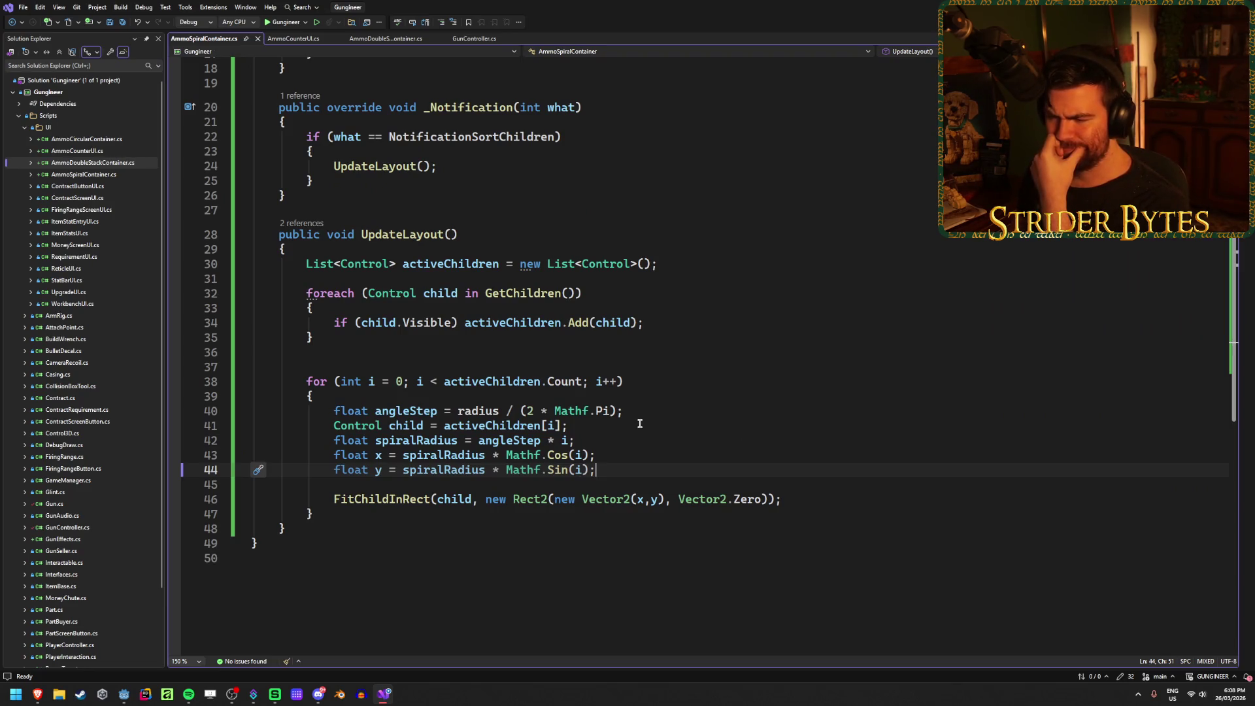
# Step: Animate the R slider, pause it, lower R to 0.1, then return R to 1
pyautogui.moveTo(37, 693)
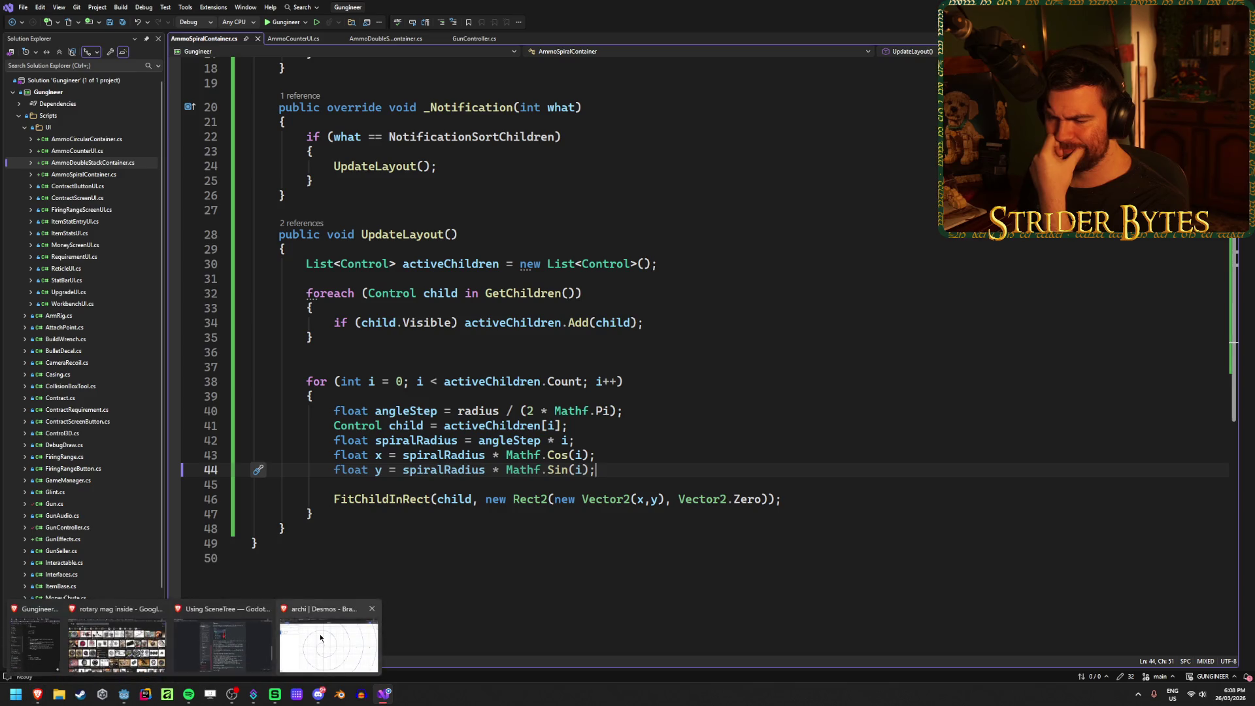
pyautogui.moveTo(321, 637)
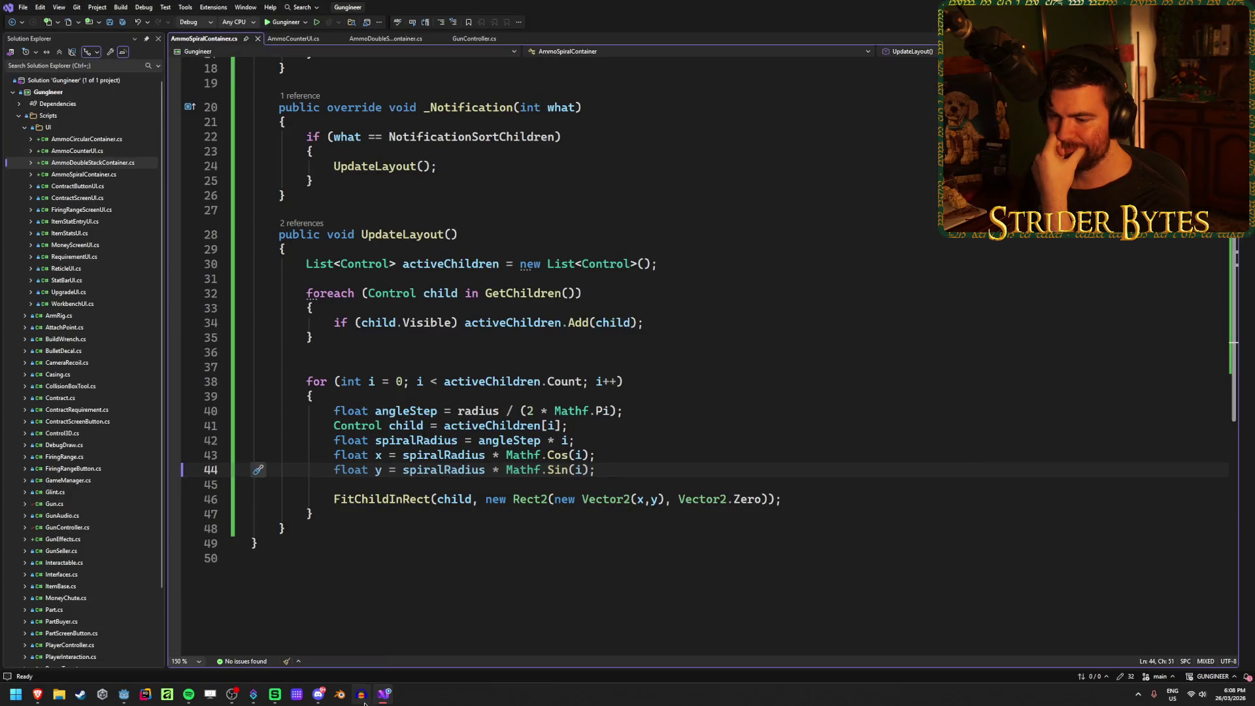
pyautogui.click(298, 644)
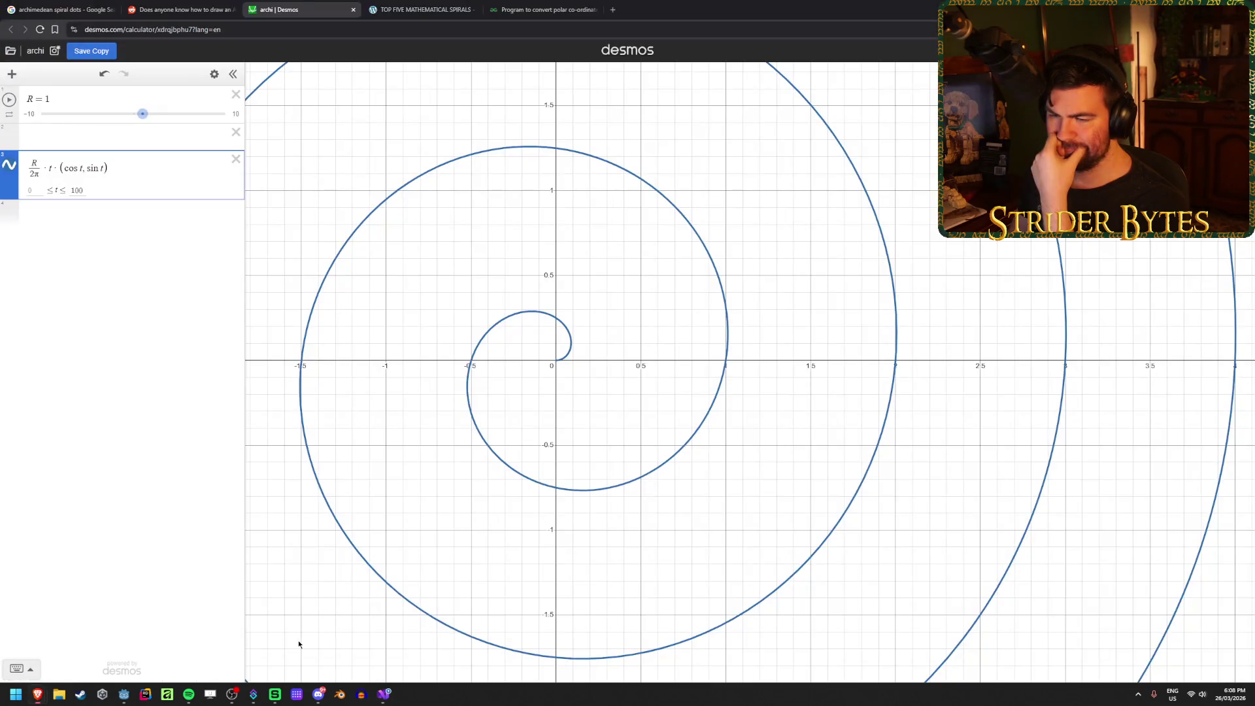
pyautogui.click(9, 100)
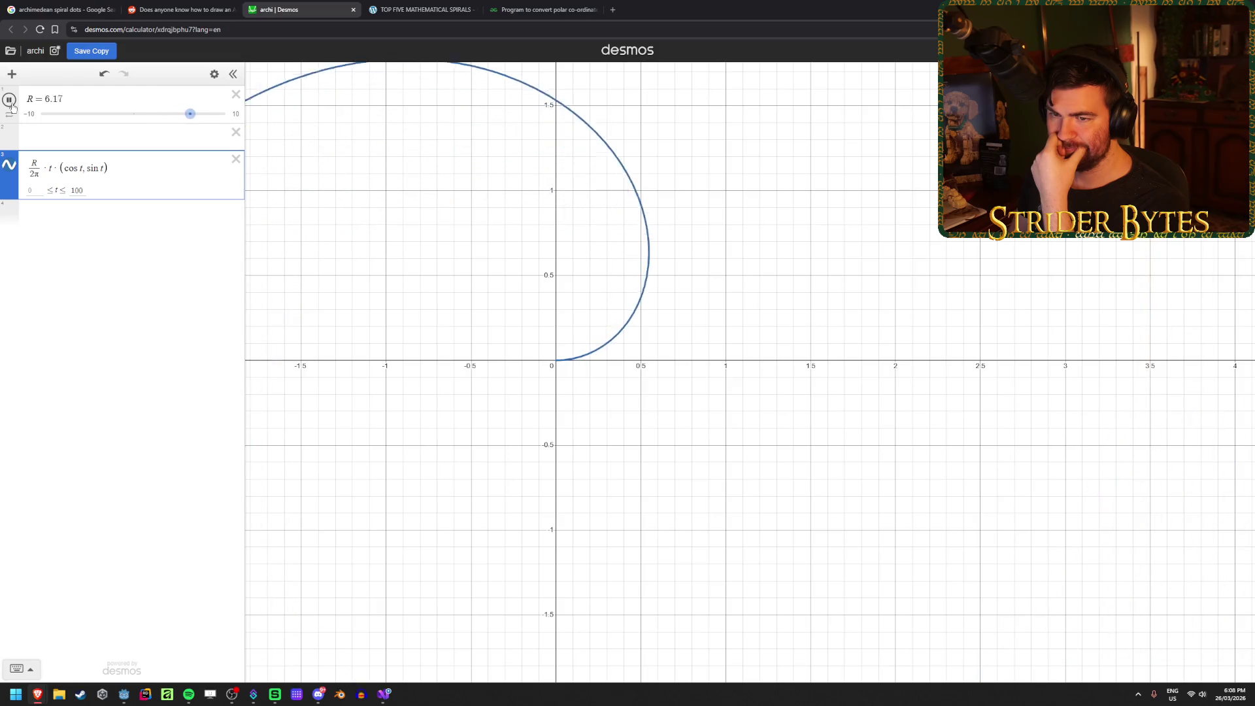
pyautogui.click(9, 100)
pyautogui.moveTo(167, 114); pyautogui.dragTo(135, 119)
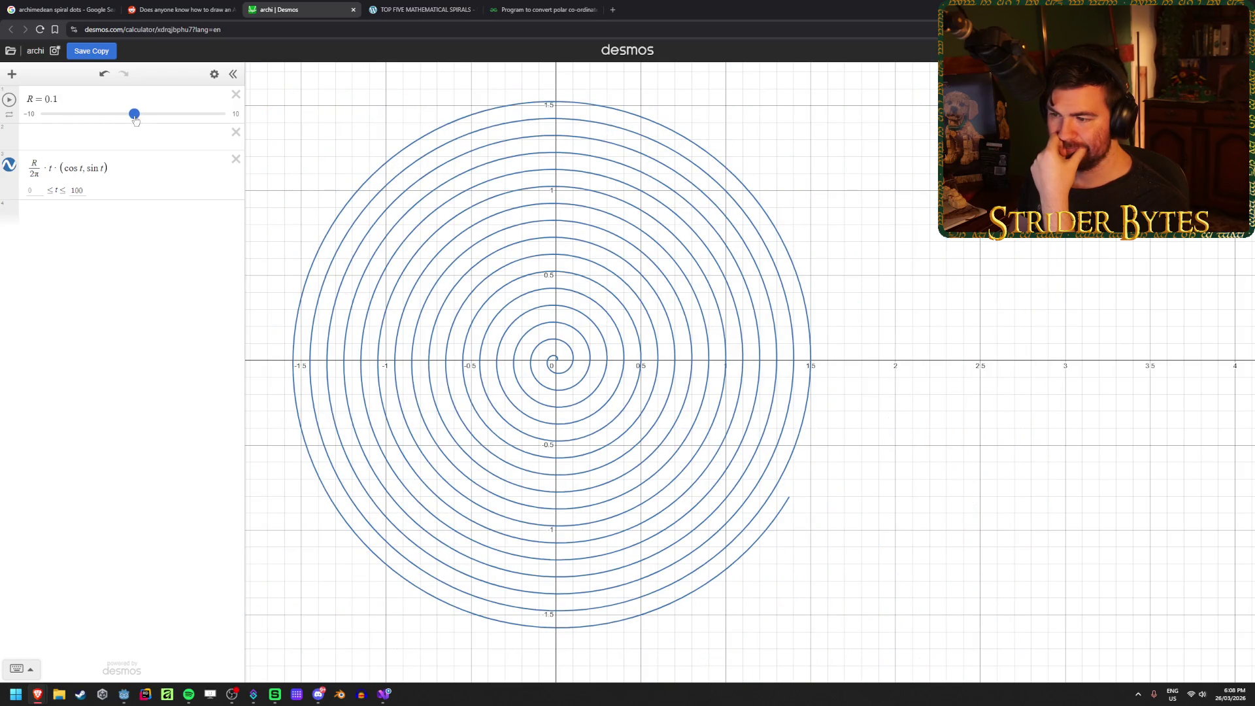
pyautogui.moveTo(135, 119); pyautogui.dragTo(145, 118)
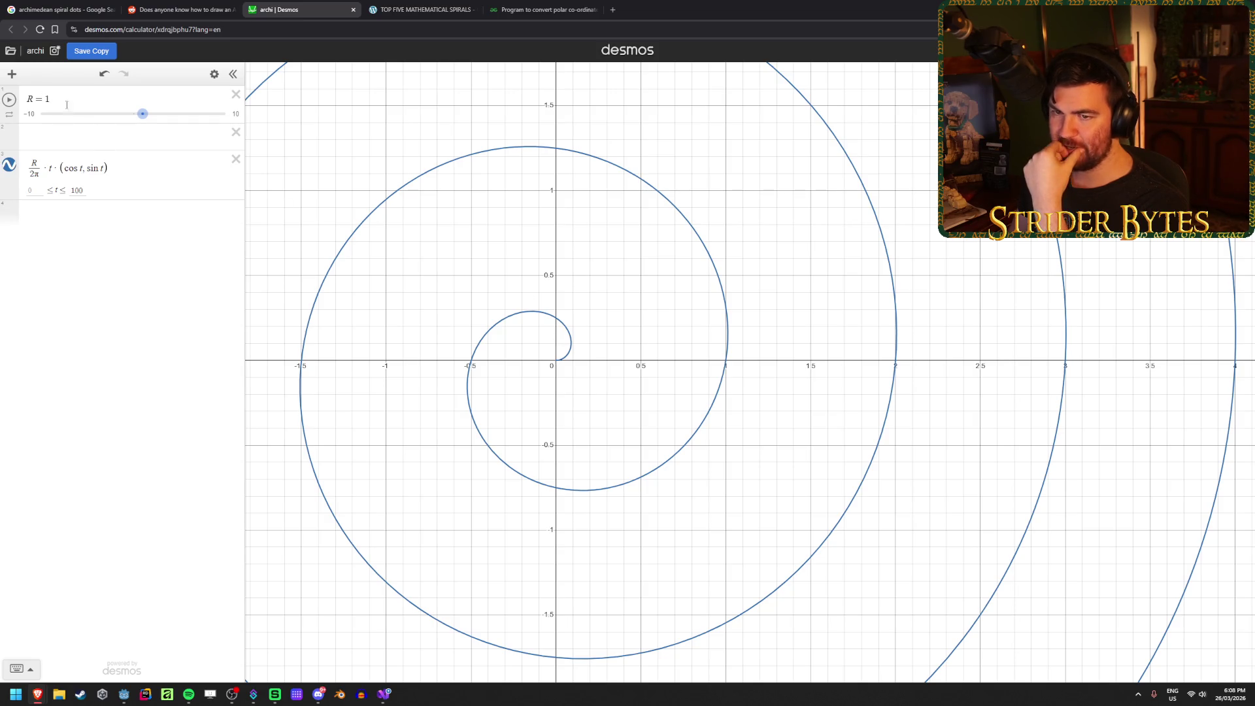
# Step: Toggle the spiral curve's visibility and set its lower t bound back to 0
pyautogui.scroll(-5, 728, 359)
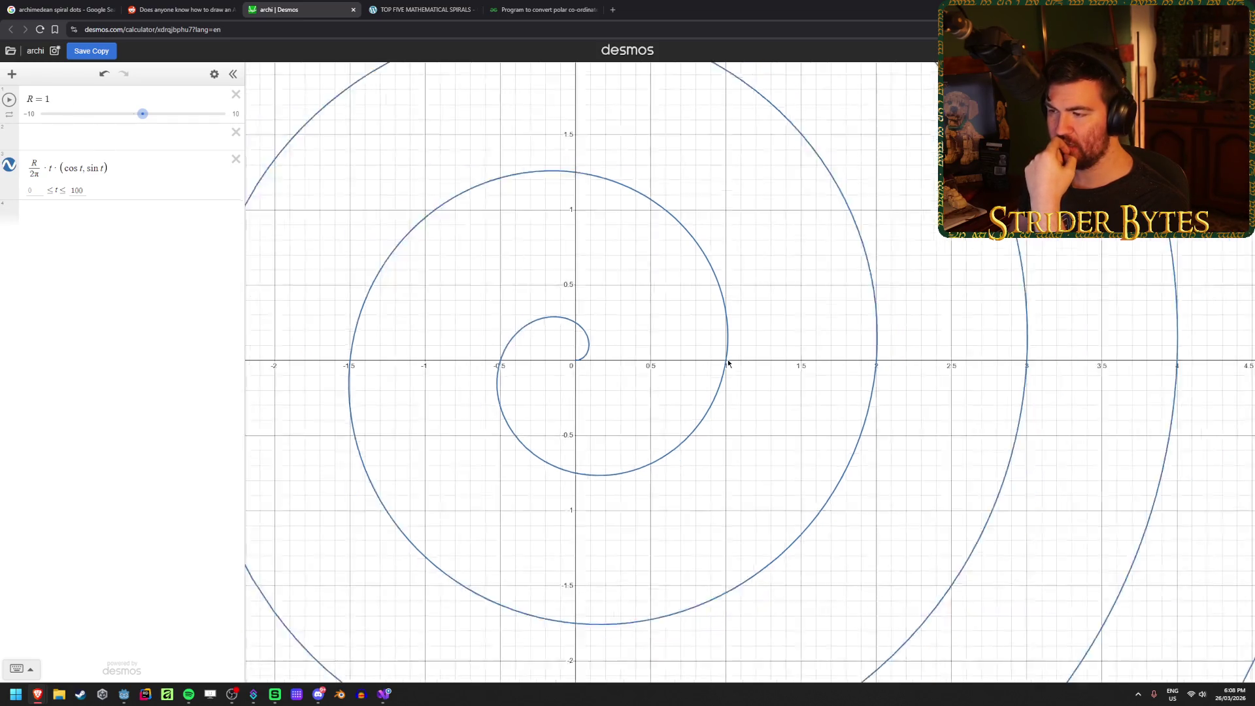
pyautogui.scroll(6, 725, 363)
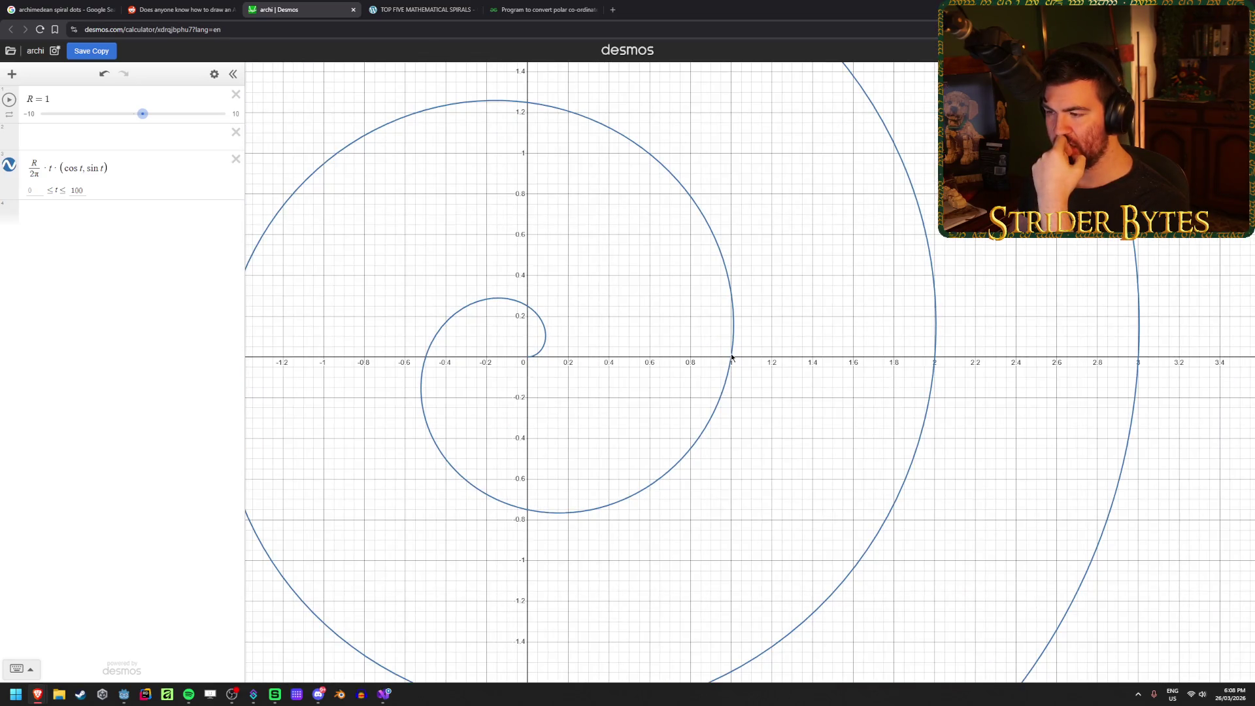
pyautogui.scroll(-2, 727, 361)
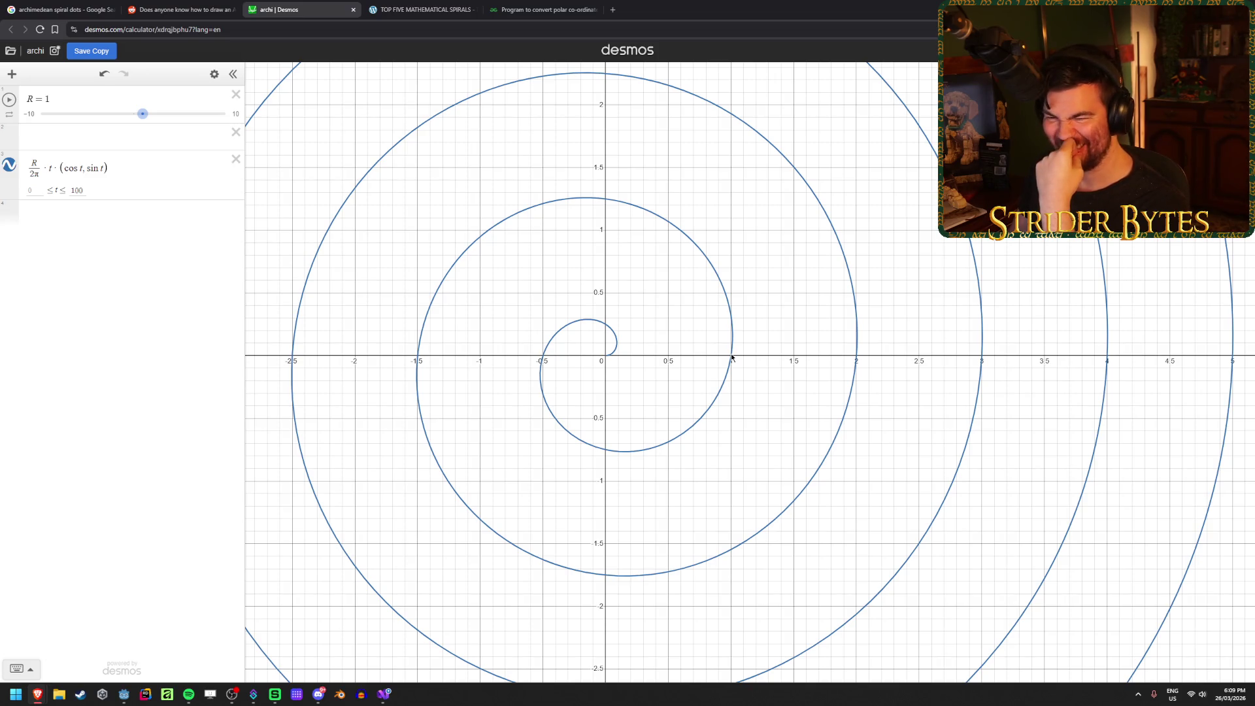
pyautogui.click(12, 167)
pyautogui.click(12, 167)
pyautogui.click(12, 167)
pyautogui.click(12, 168)
pyautogui.click(108, 168)
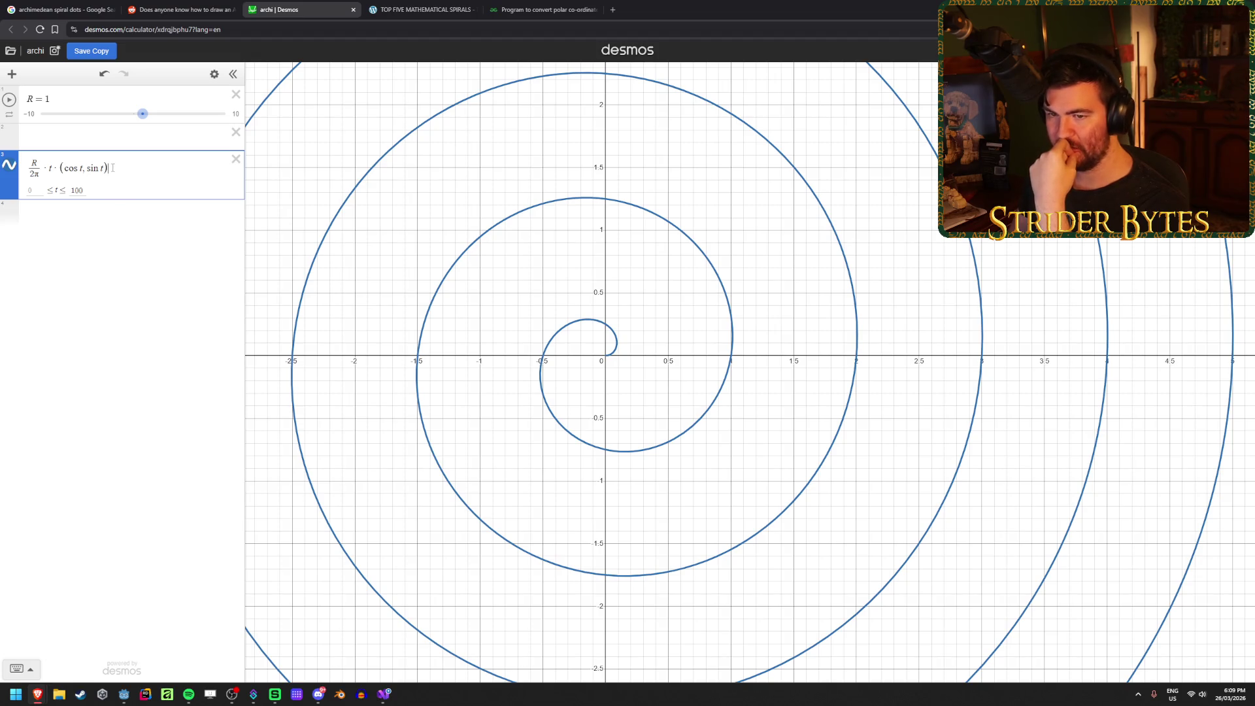
pyautogui.write('1')
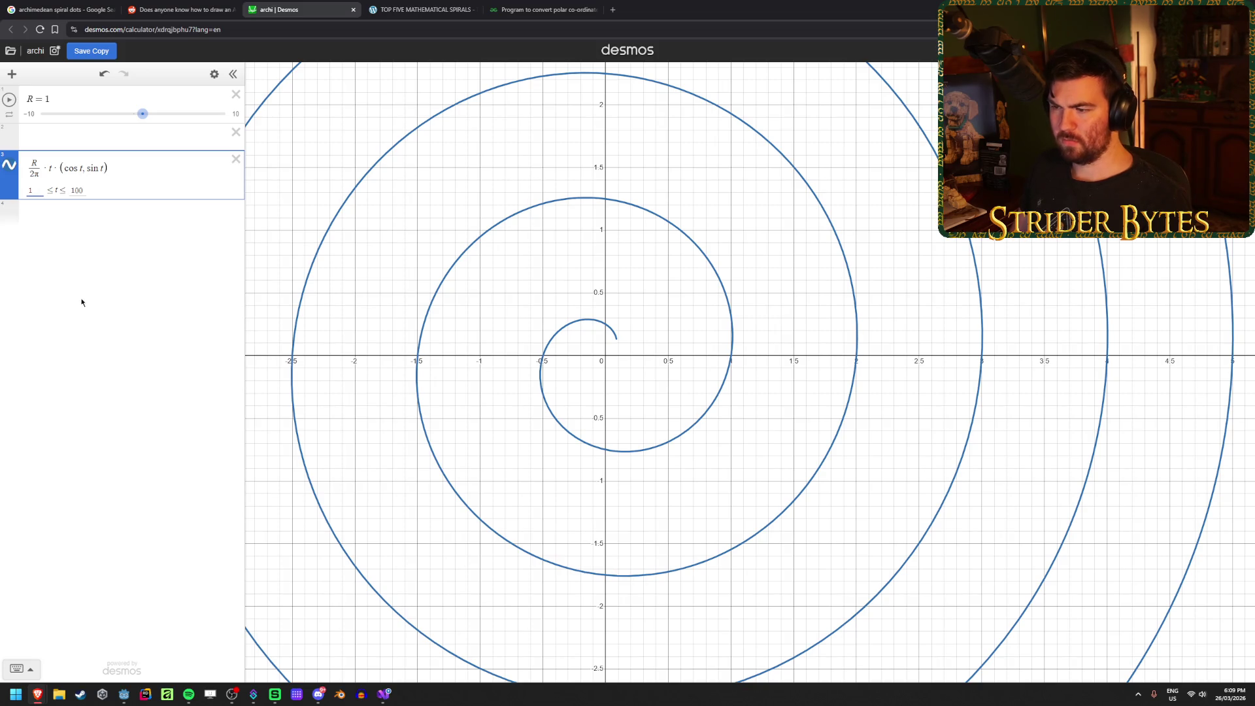
pyautogui.press('BackSpace')
pyautogui.write('0')
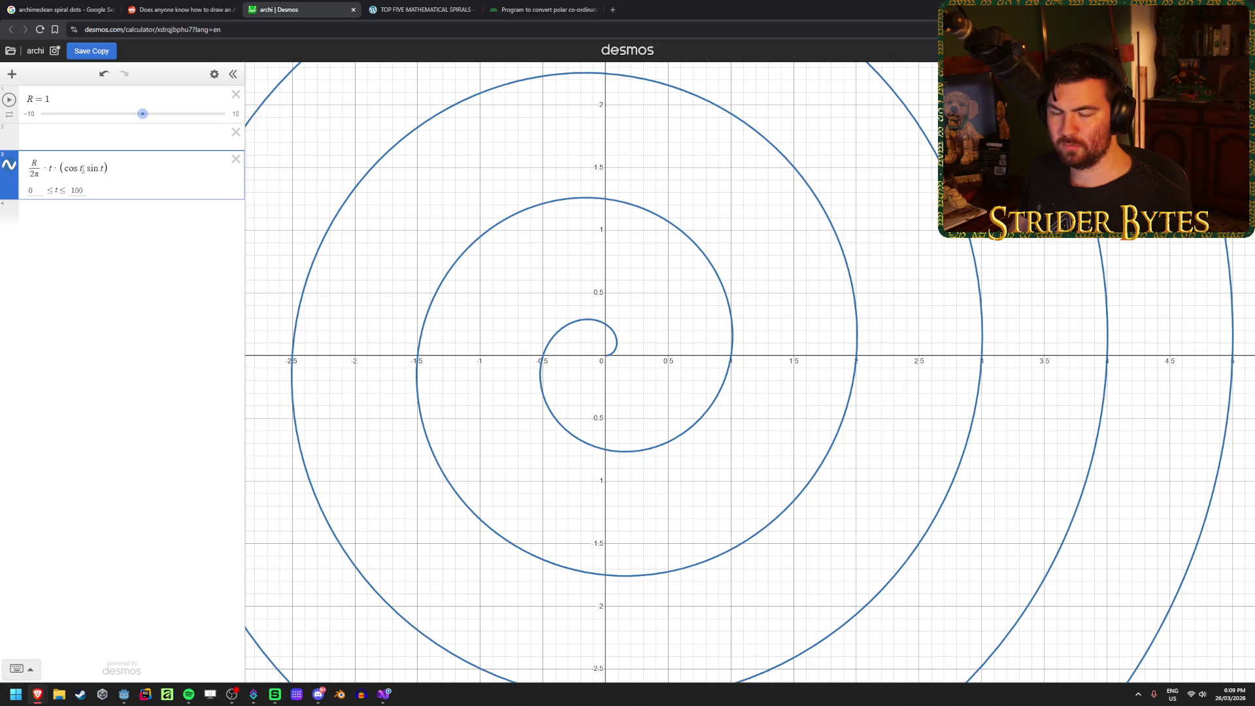
# Step: Add a new expression '1,1' below the spiral and reopen it for fixing
pyautogui.click(36, 211)
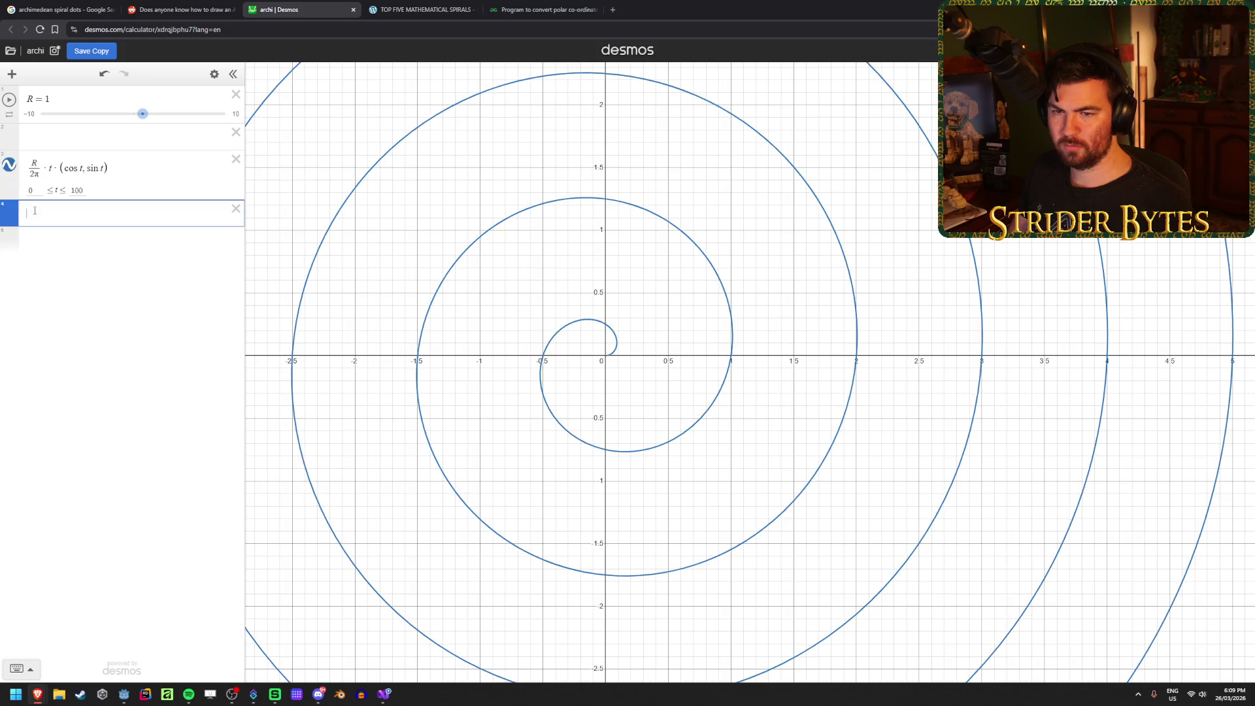
pyautogui.write('1,1')
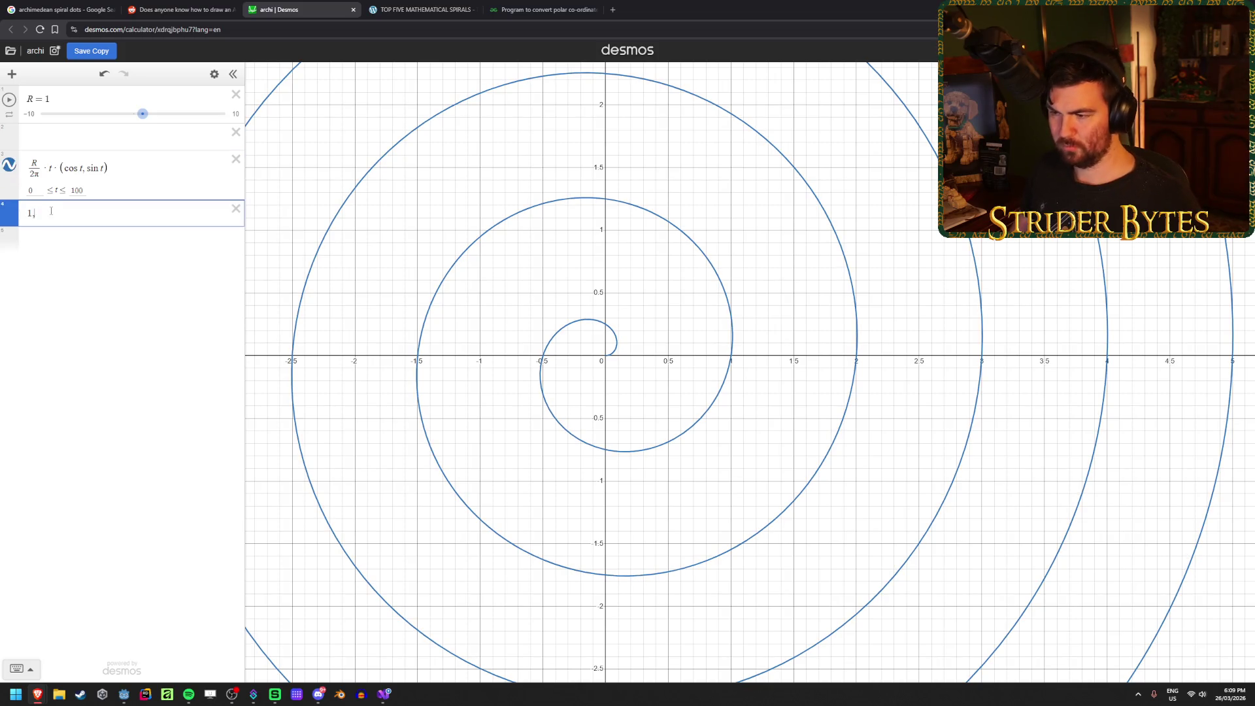
pyautogui.press('Return')
pyautogui.click(50, 217)
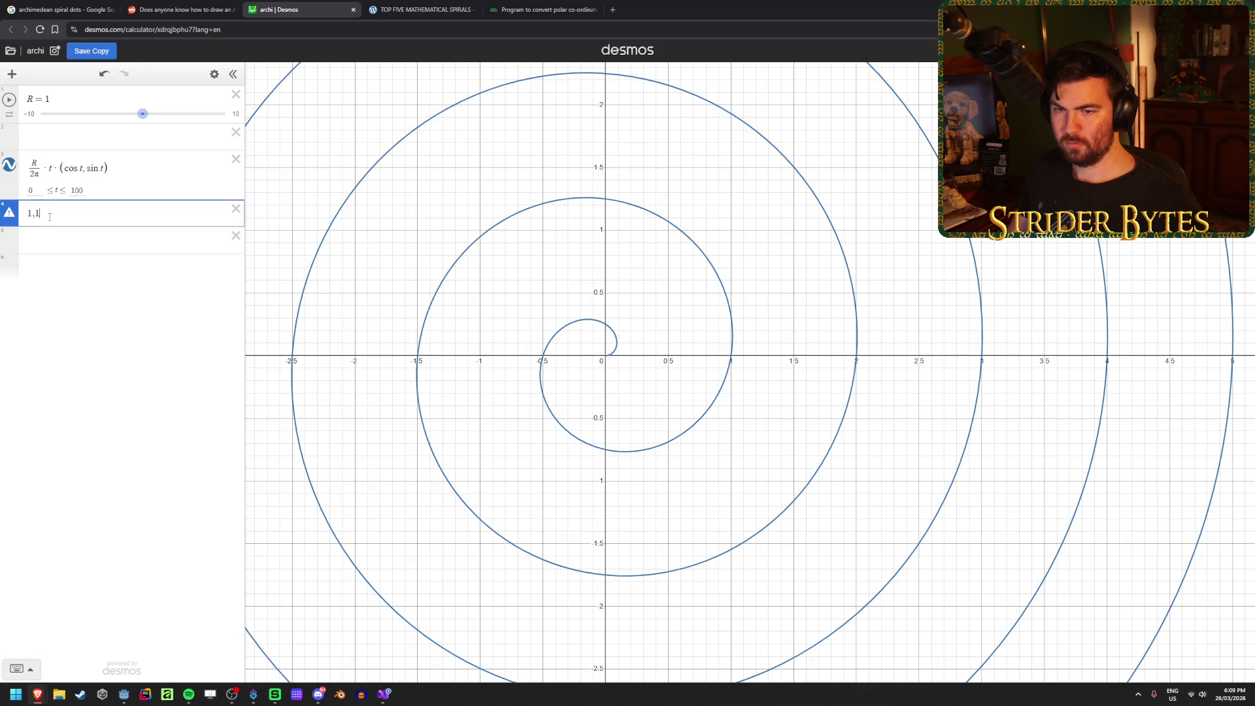
pyautogui.moveTo(9, 214)
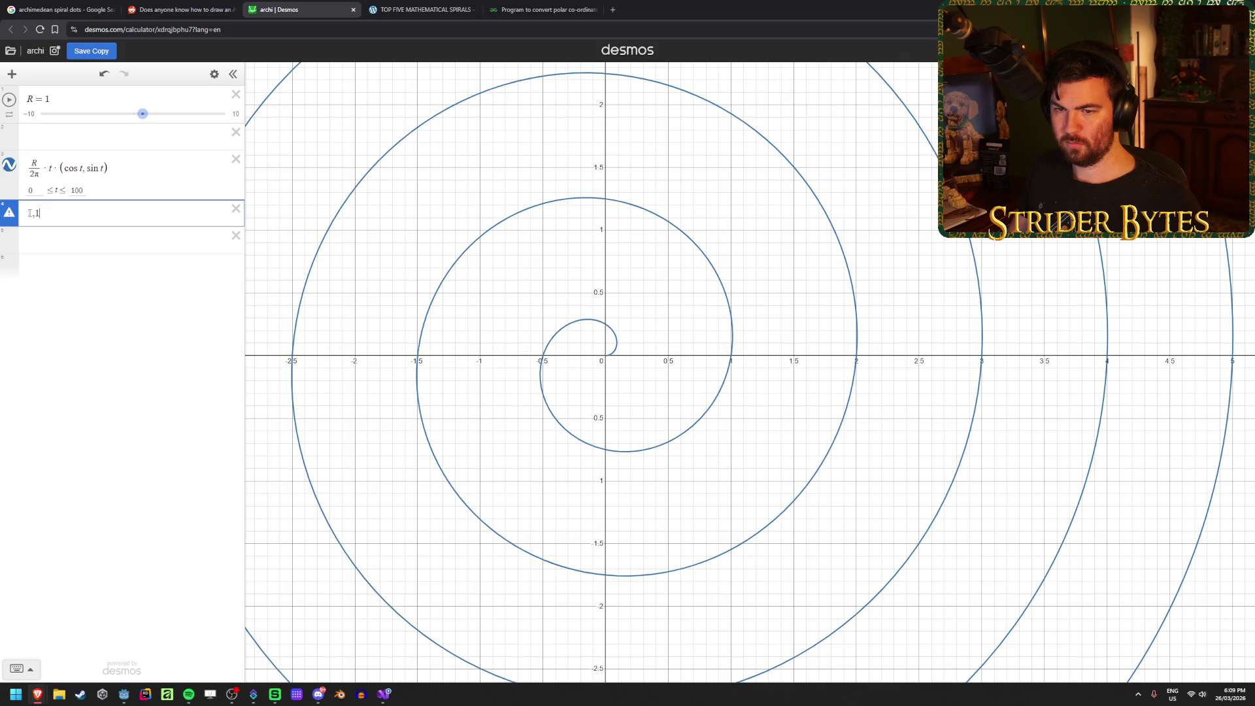
# Step: Plot the test point (1,1) in Desmos, delete it, and go back to AmmoSpiralContainer.cs
pyautogui.write('(')
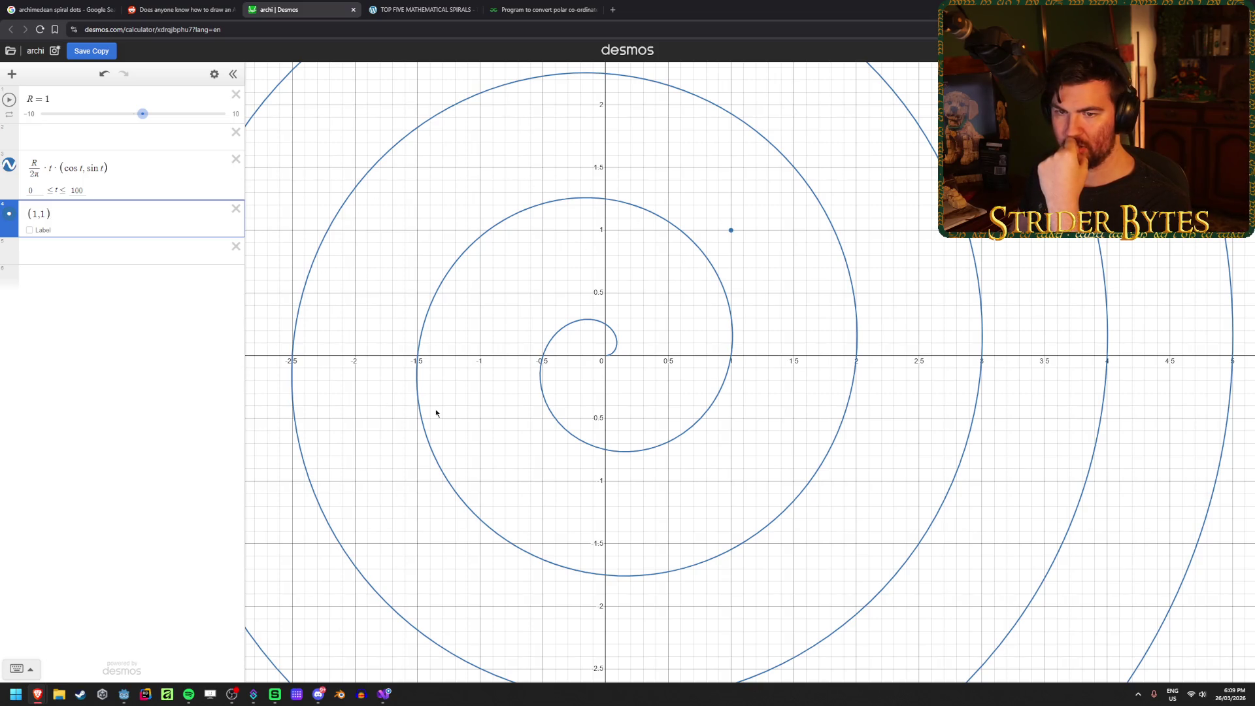
pyautogui.click(236, 209)
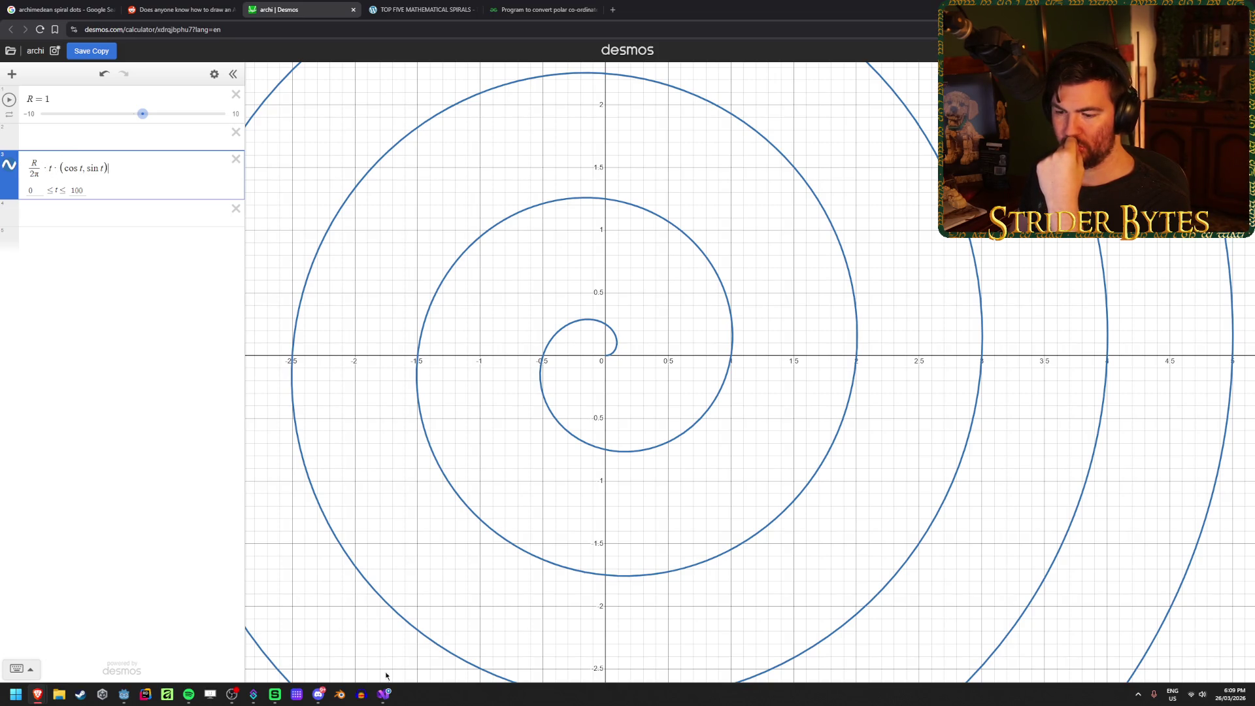
pyautogui.moveTo(389, 693)
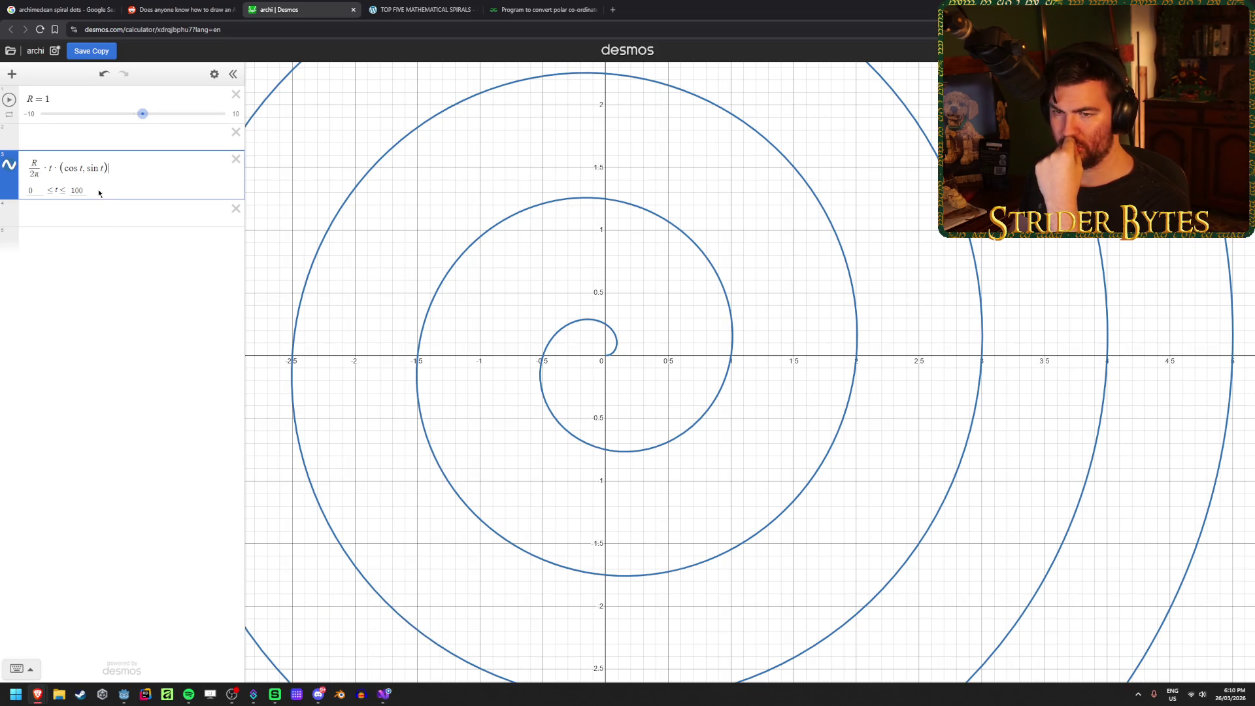
pyautogui.hotkey('alt', 'Tab')
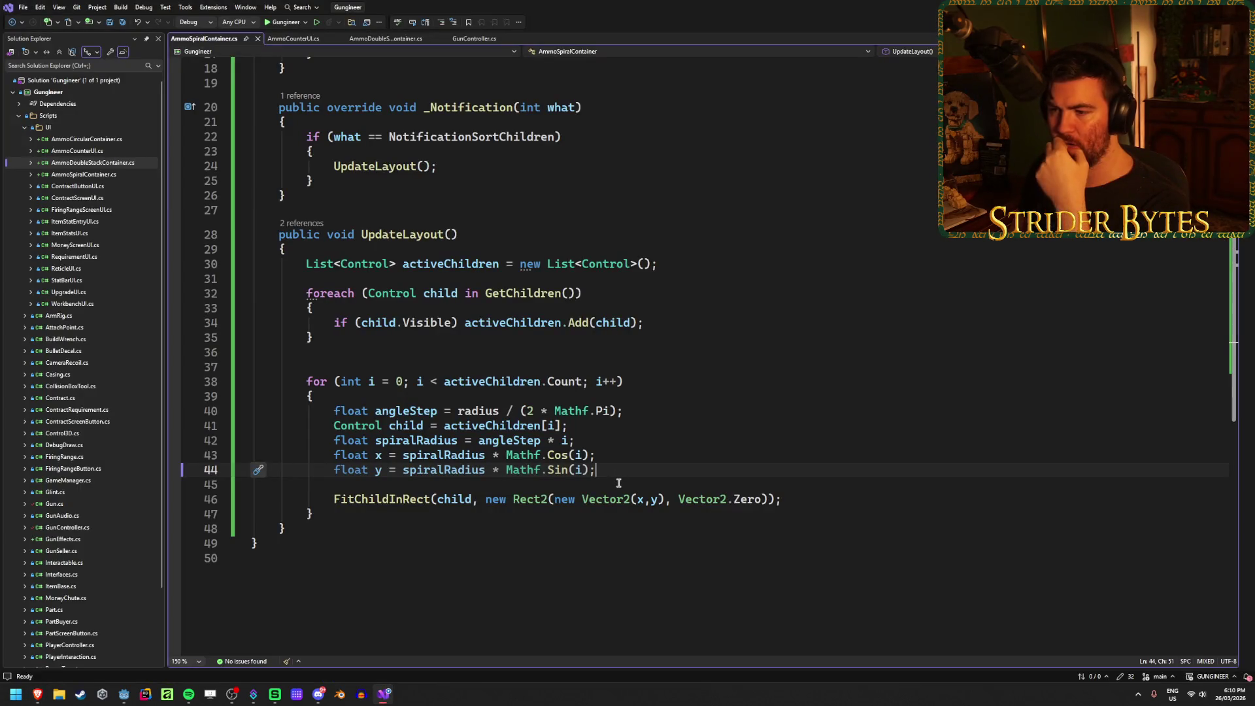
# Step: Inspect the angleStep variable on line 40 and compare it with the Desmos spiral graph
pyautogui.click(409, 411)
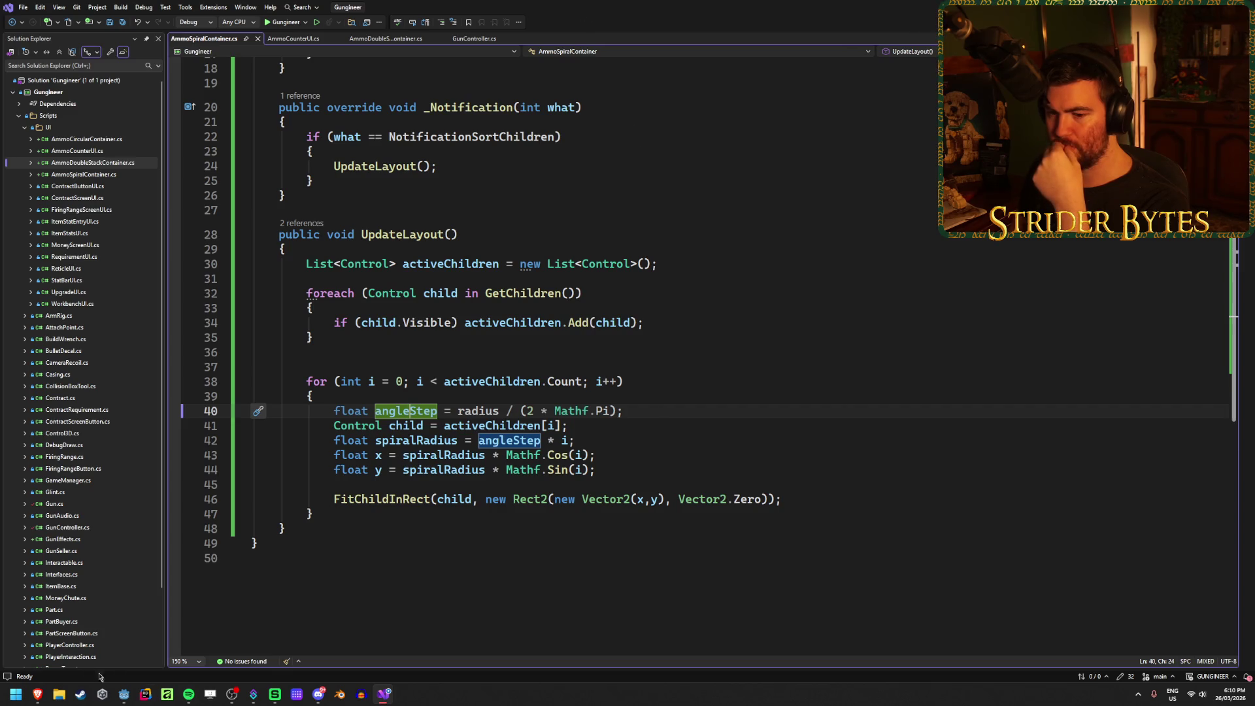
pyautogui.moveTo(37, 694)
pyautogui.click(346, 645)
pyautogui.click(346, 645)
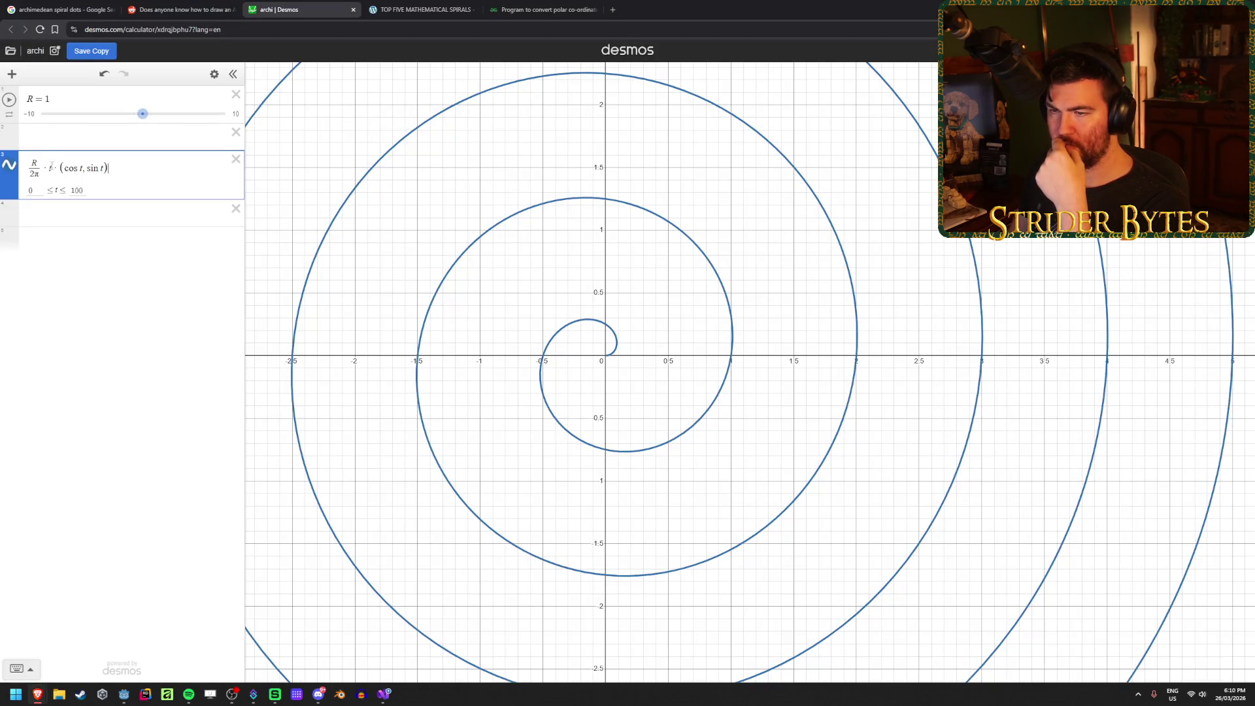
pyautogui.hotkey('alt', 'Tab')
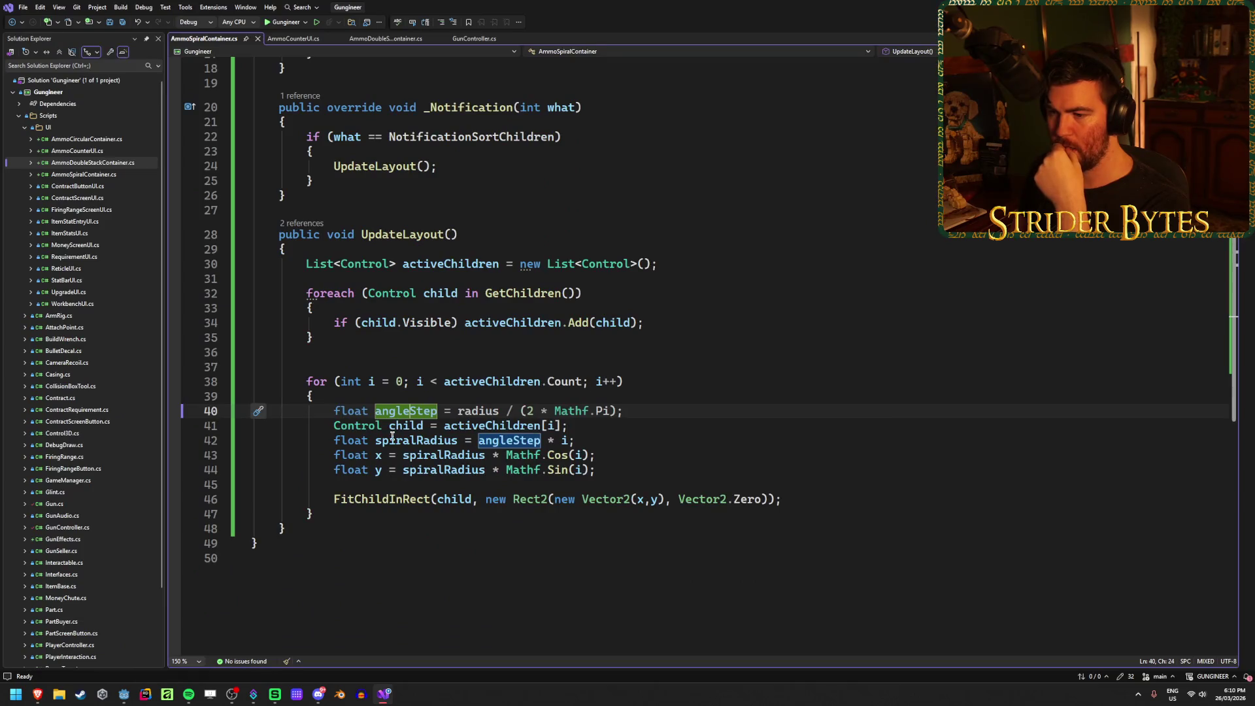
# Step: Inspect spiralRadius on lines 42–43 and glance at the dots in the Godot scene
pyautogui.click(404, 440)
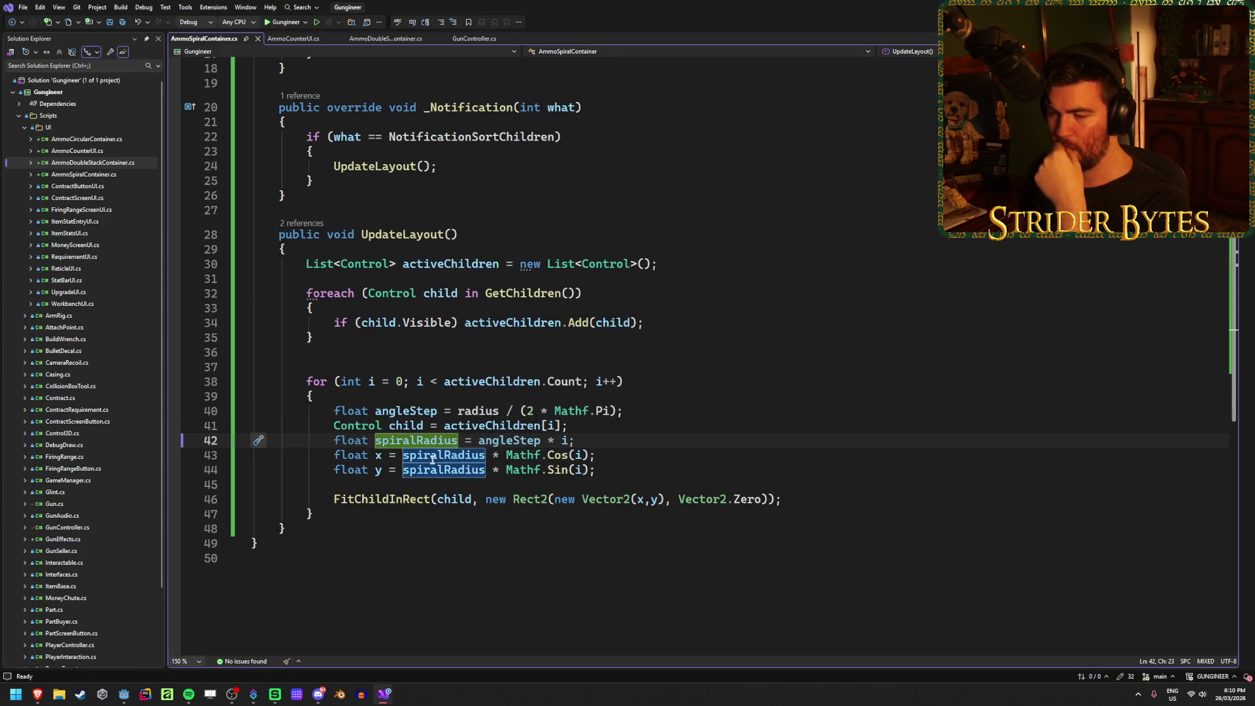
pyautogui.press('Down')
pyautogui.press('End')
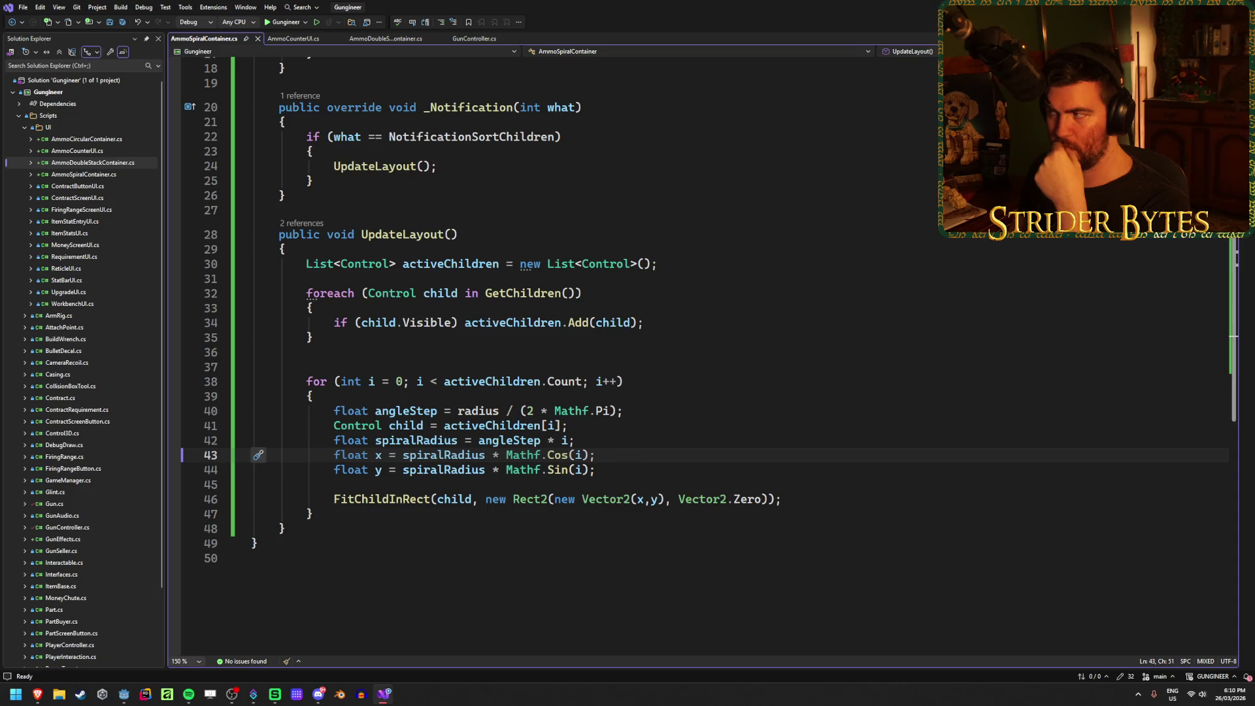
pyautogui.hotkey('alt', 'Tab')
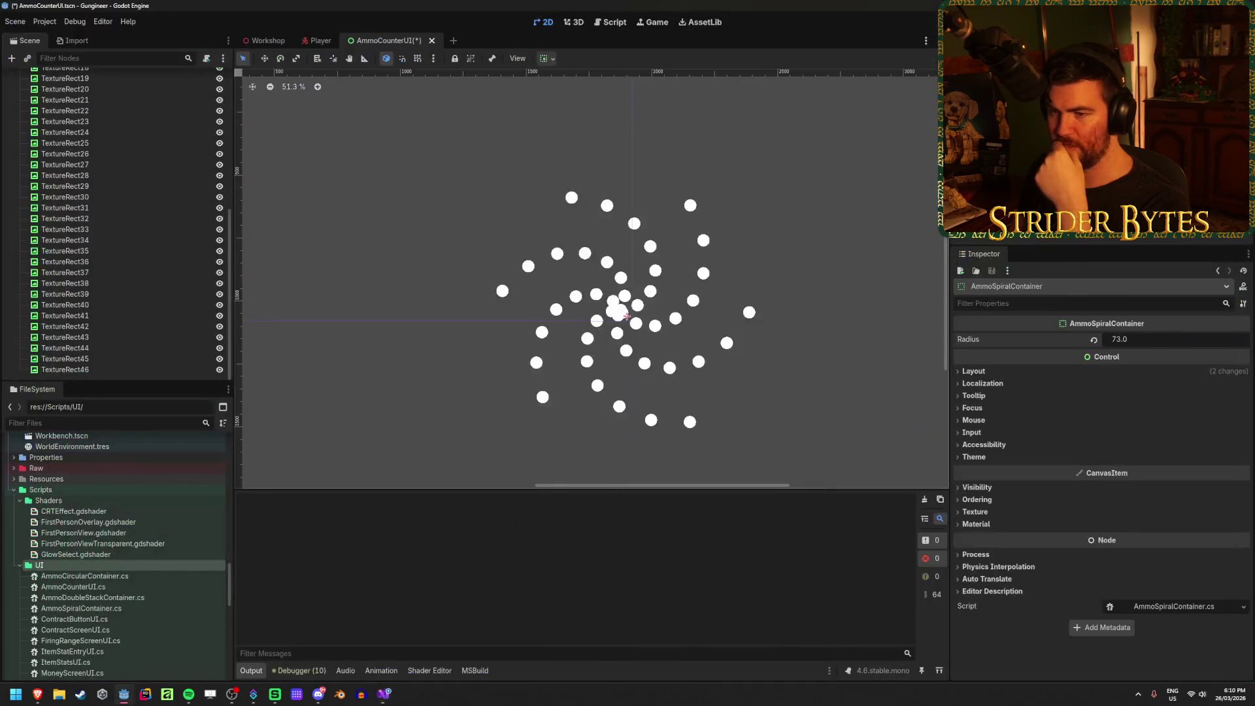
pyautogui.click(383, 693)
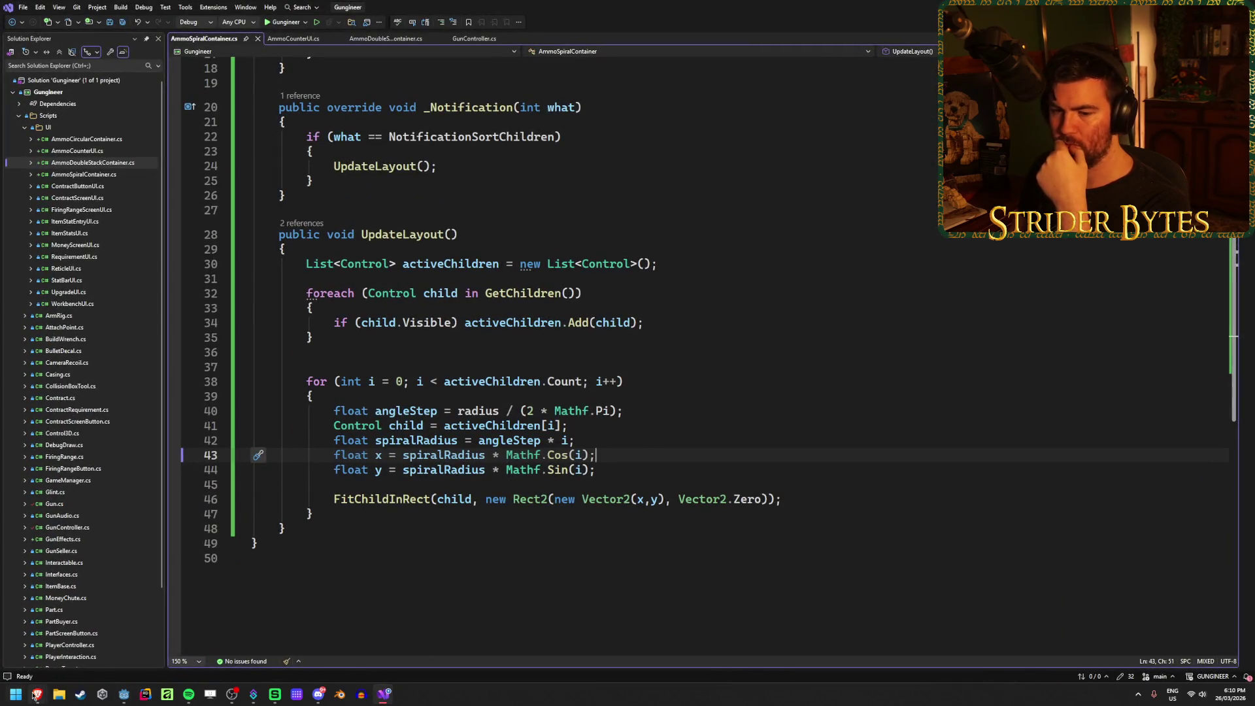
# Step: Vary R in Desmos to compare spiral tightness, then return to Godot so the project rebuilds
pyautogui.moveTo(37, 693)
pyautogui.click(288, 630)
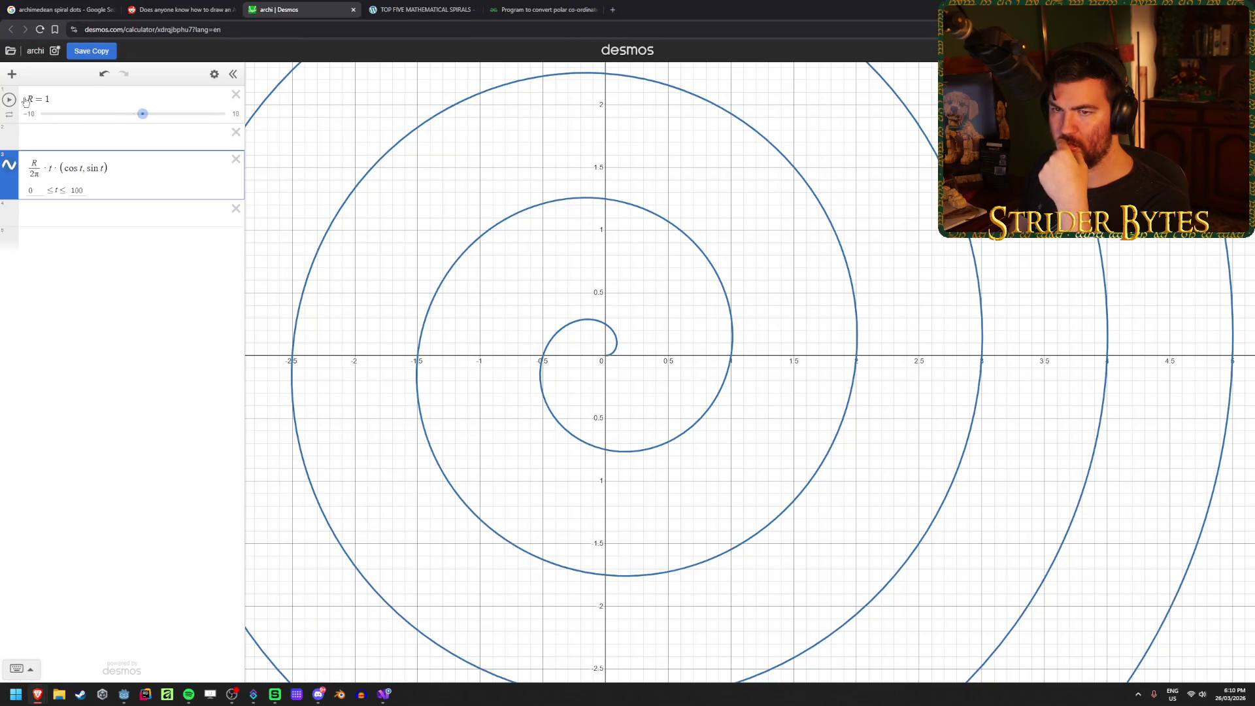
pyautogui.moveTo(143, 115)
pyautogui.mouseDown()
pyautogui.moveTo(124, 117)
pyautogui.moveTo(152, 117)
pyautogui.mouseUp()
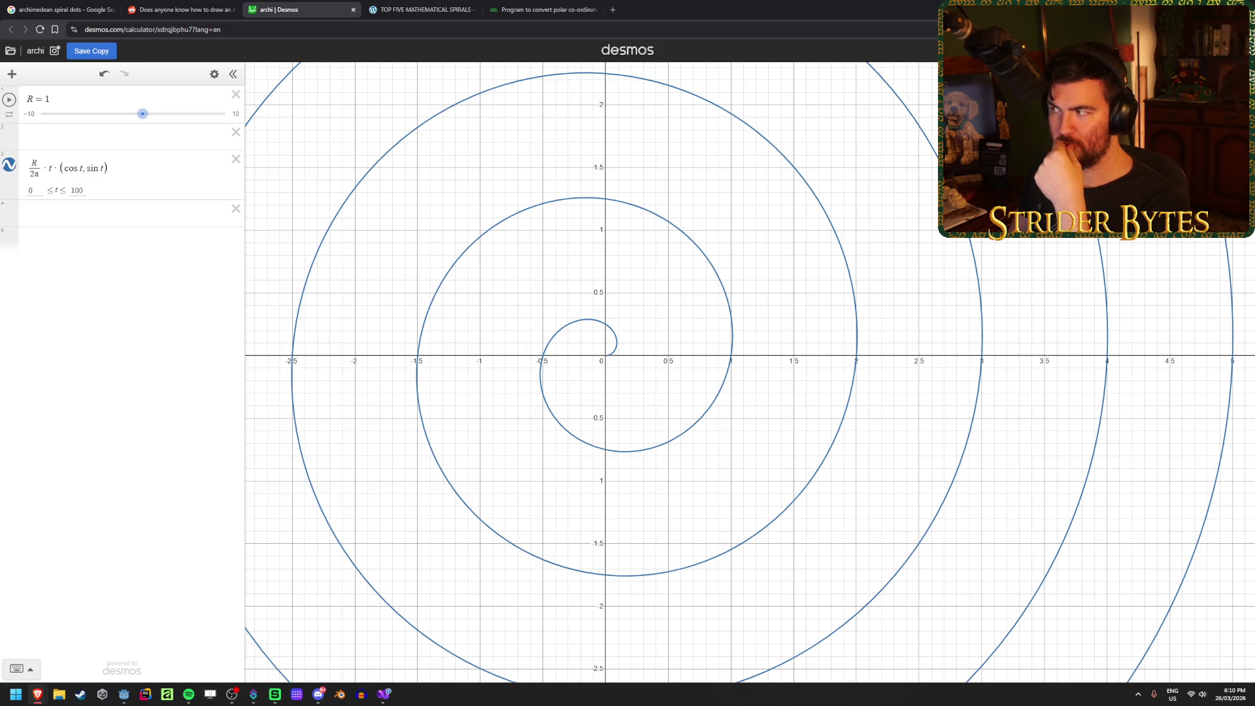
pyautogui.hotkey('alt', 'Tab')
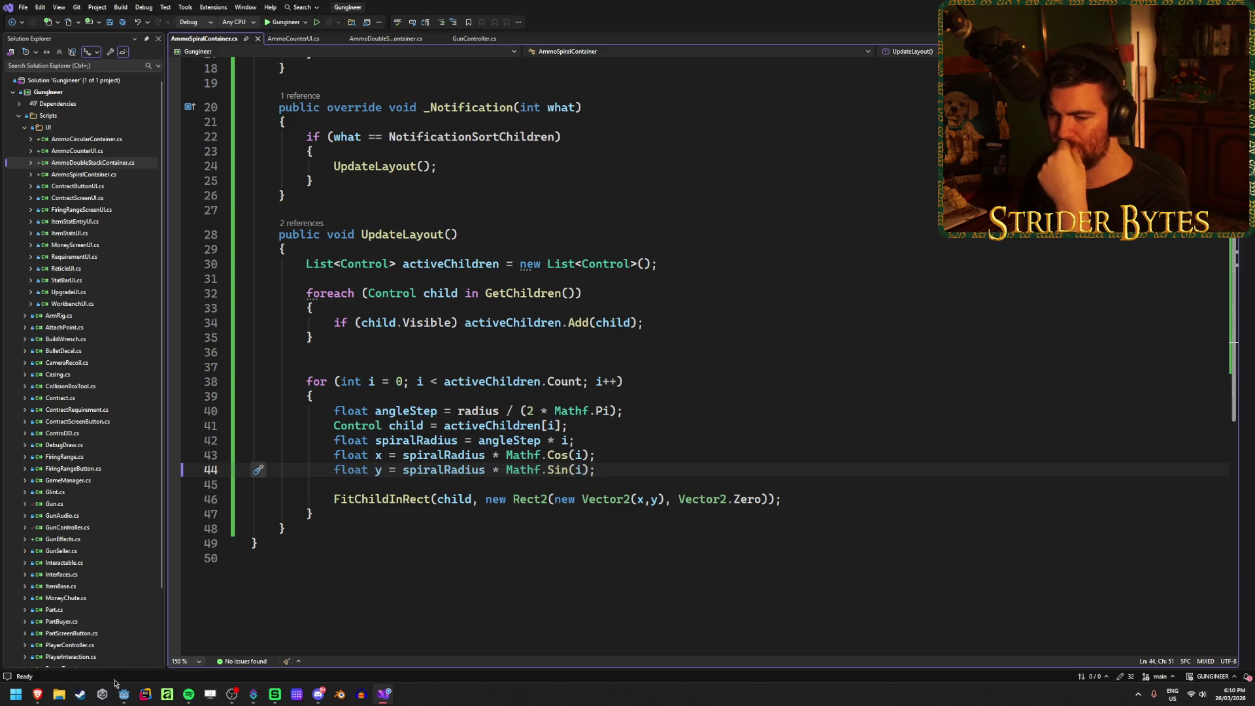
pyautogui.hotkey('alt', 'Tab')
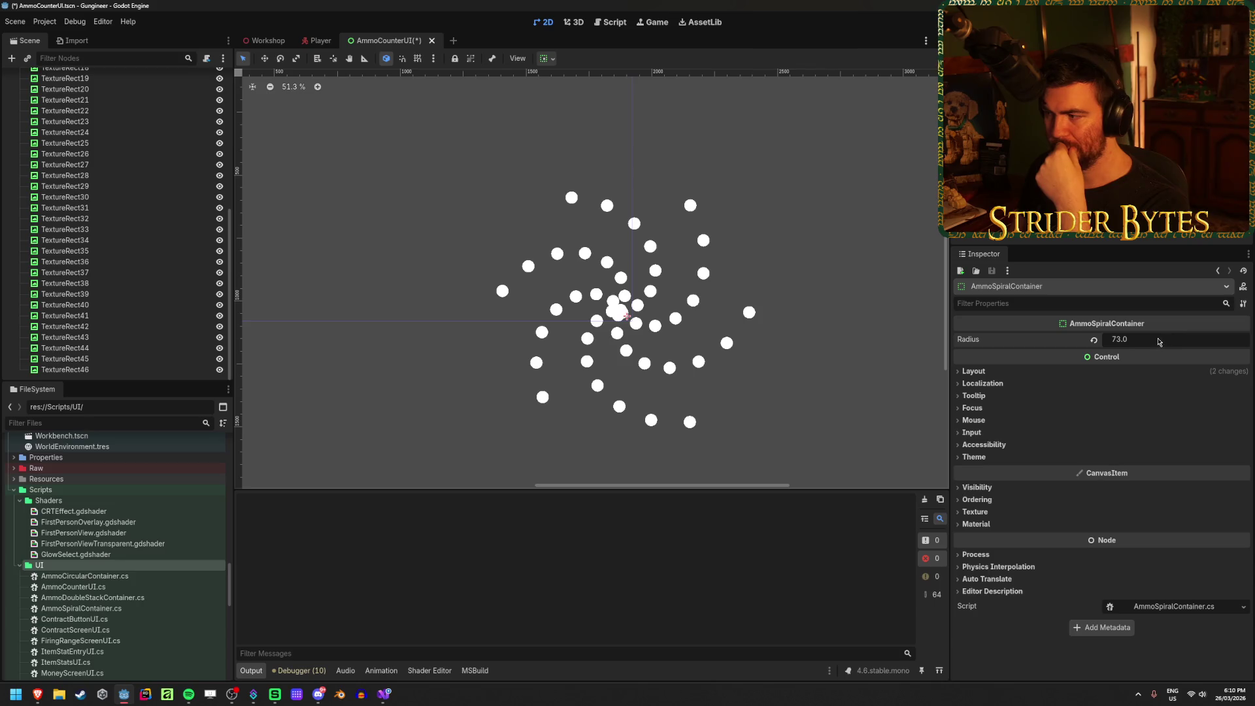
# Step: Set the spiral container's Radius to 100 in the Inspector
pyautogui.scroll(6, 735, 282)
pyautogui.moveTo(1133, 339); pyautogui.dragTo(1137, 342)
pyautogui.click(1138, 339)
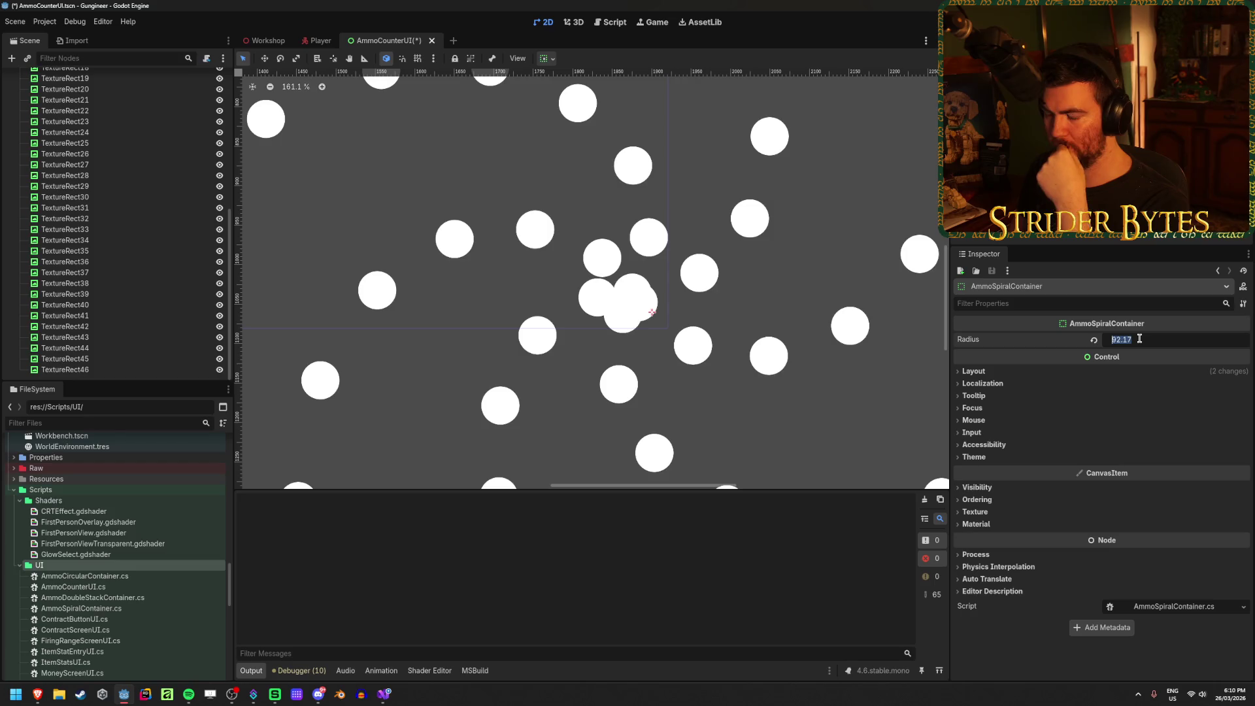
pyautogui.write('00')
pyautogui.press('Return')
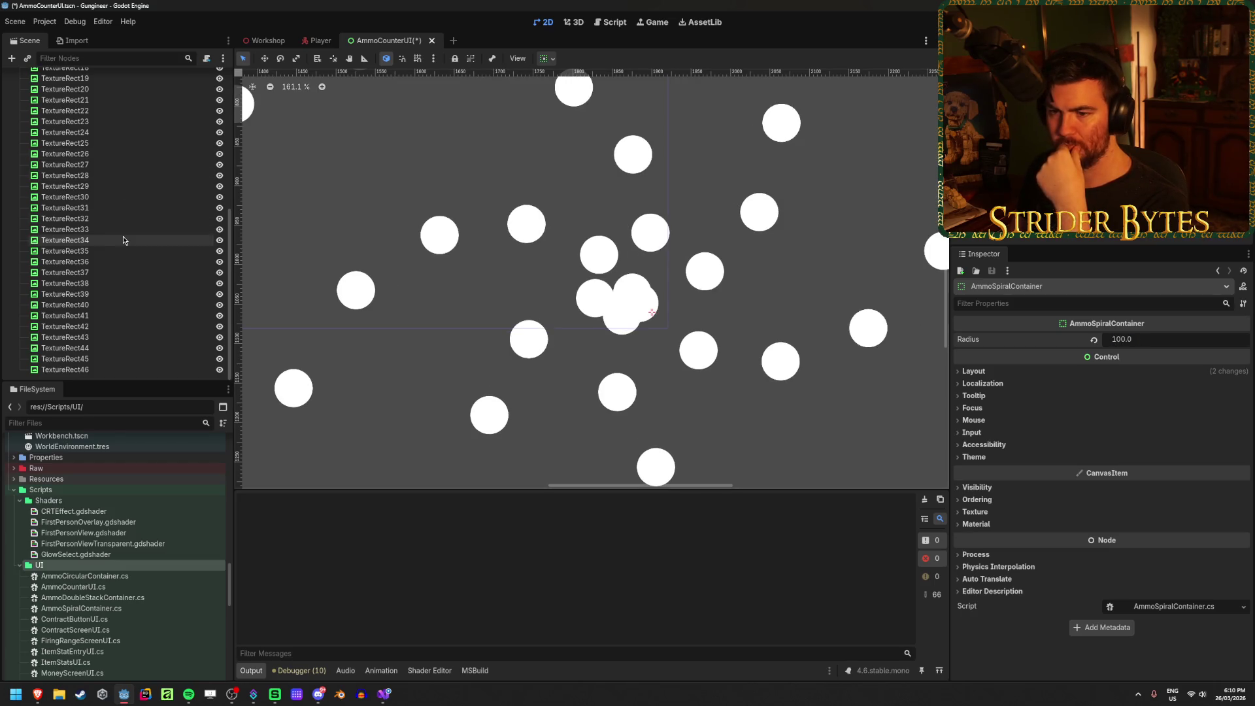
# Step: Hide ammo icons TextureRect8 through TextureRect44, leaving the first seven visible, then return to the script
pyautogui.click(219, 347)
pyautogui.click(219, 337)
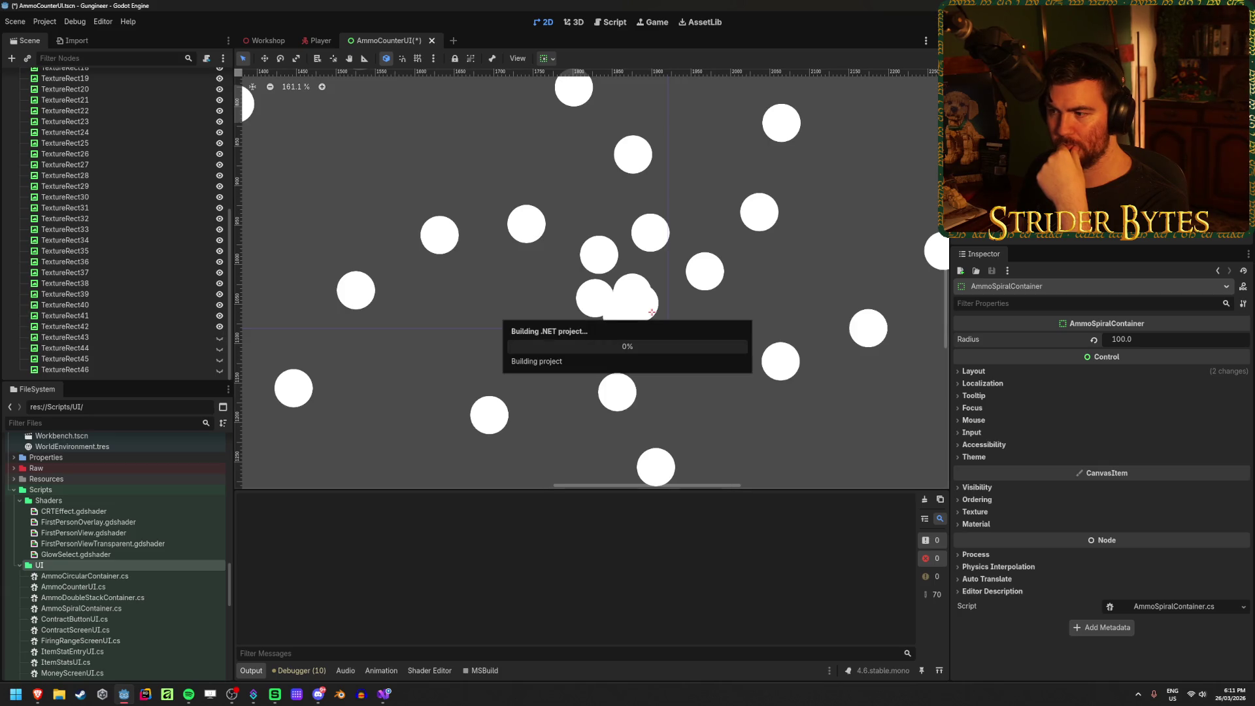
pyautogui.scroll(-2, 511, 249)
pyautogui.scroll(-4, 511, 252)
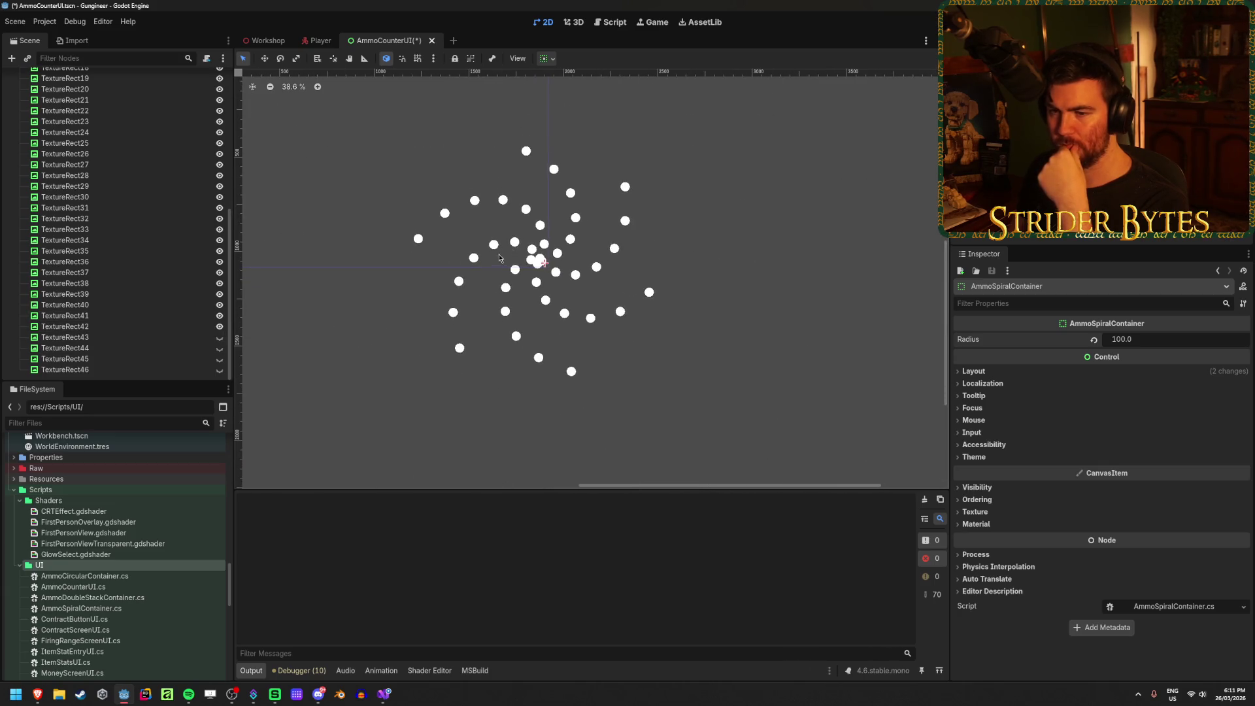
pyautogui.click(219, 326)
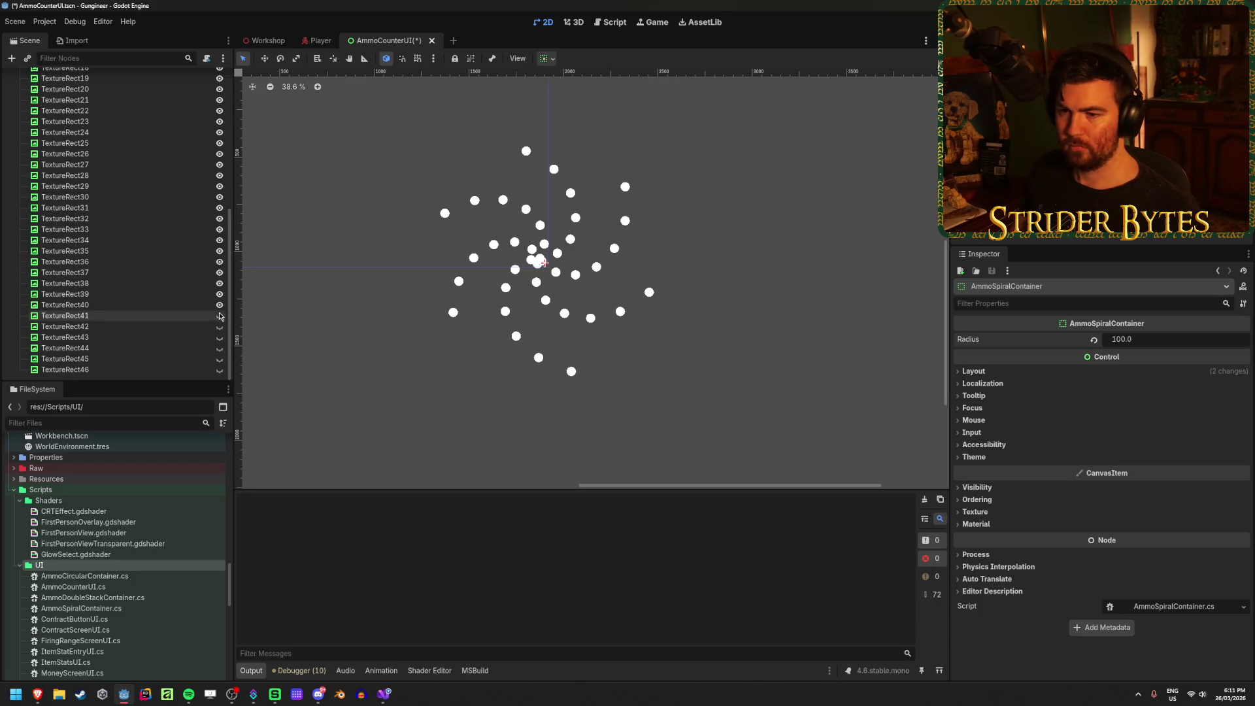
pyautogui.click(213, 304)
pyautogui.scroll(5, 196, 262)
pyautogui.keyDown('shift'); pyautogui.click(163, 187); pyautogui.keyUp('shift')
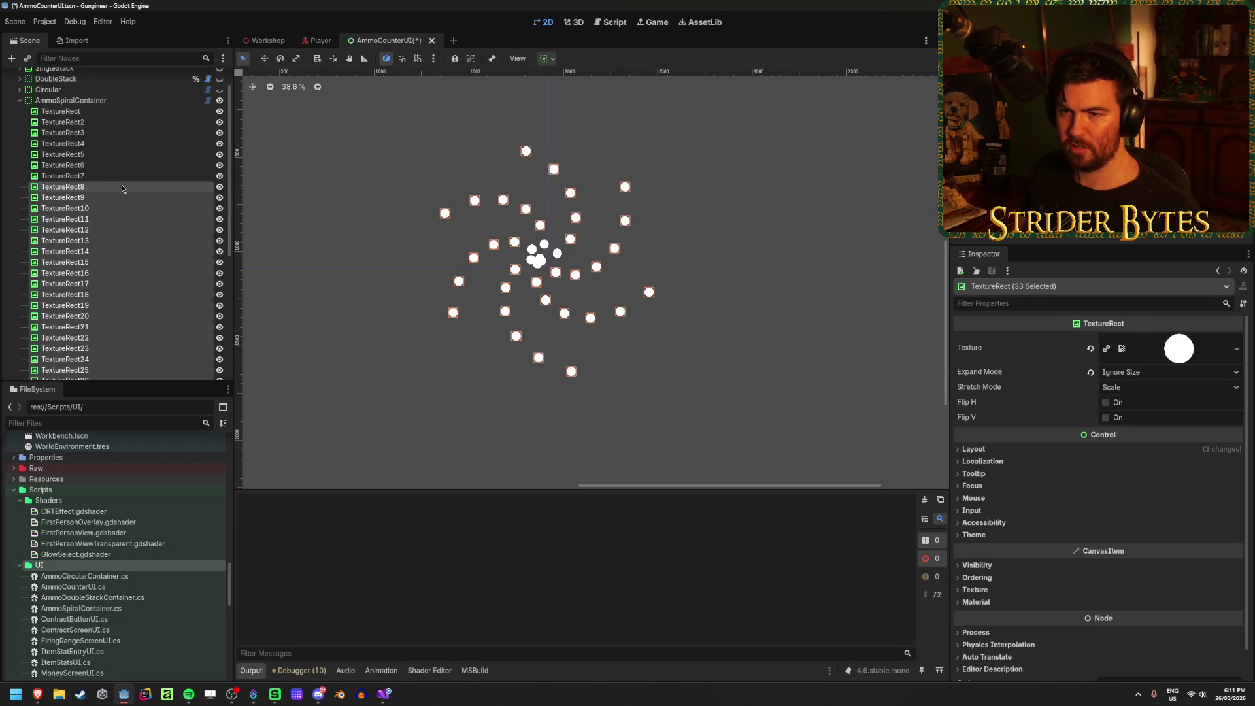
pyautogui.click(219, 188)
pyautogui.click(164, 154)
pyautogui.scroll(2, 169, 177)
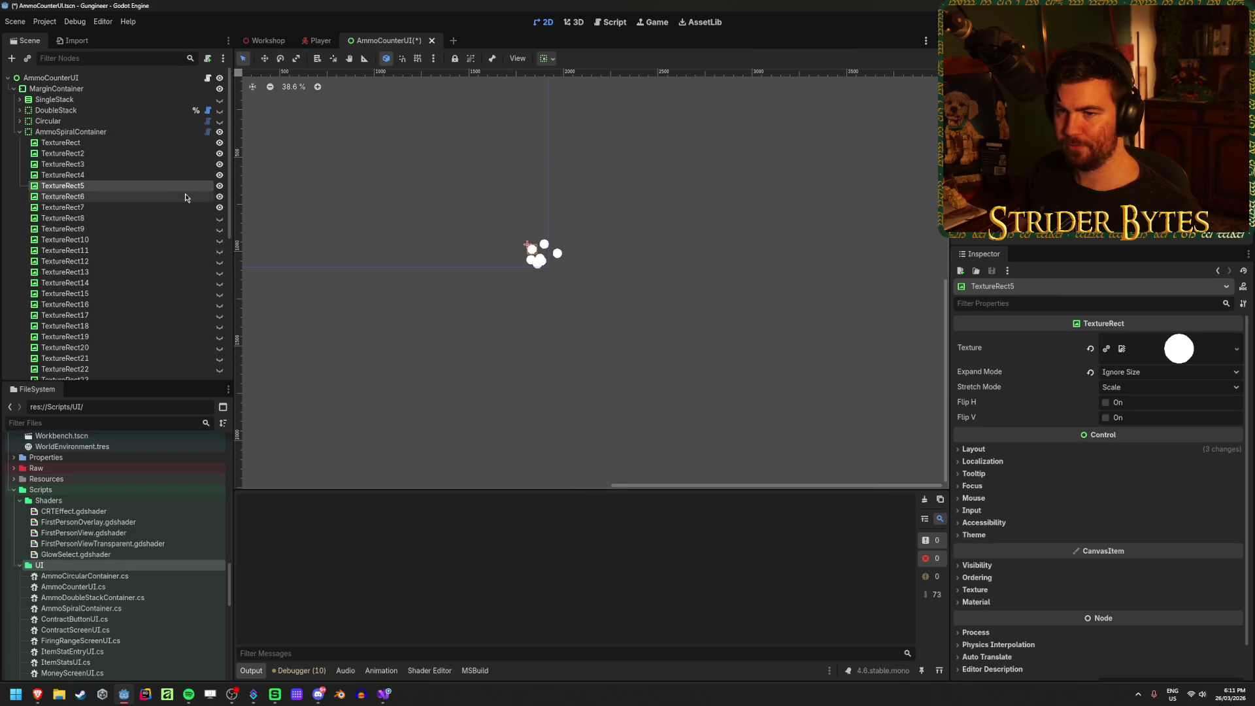
pyautogui.click(163, 142)
pyautogui.click(383, 694)
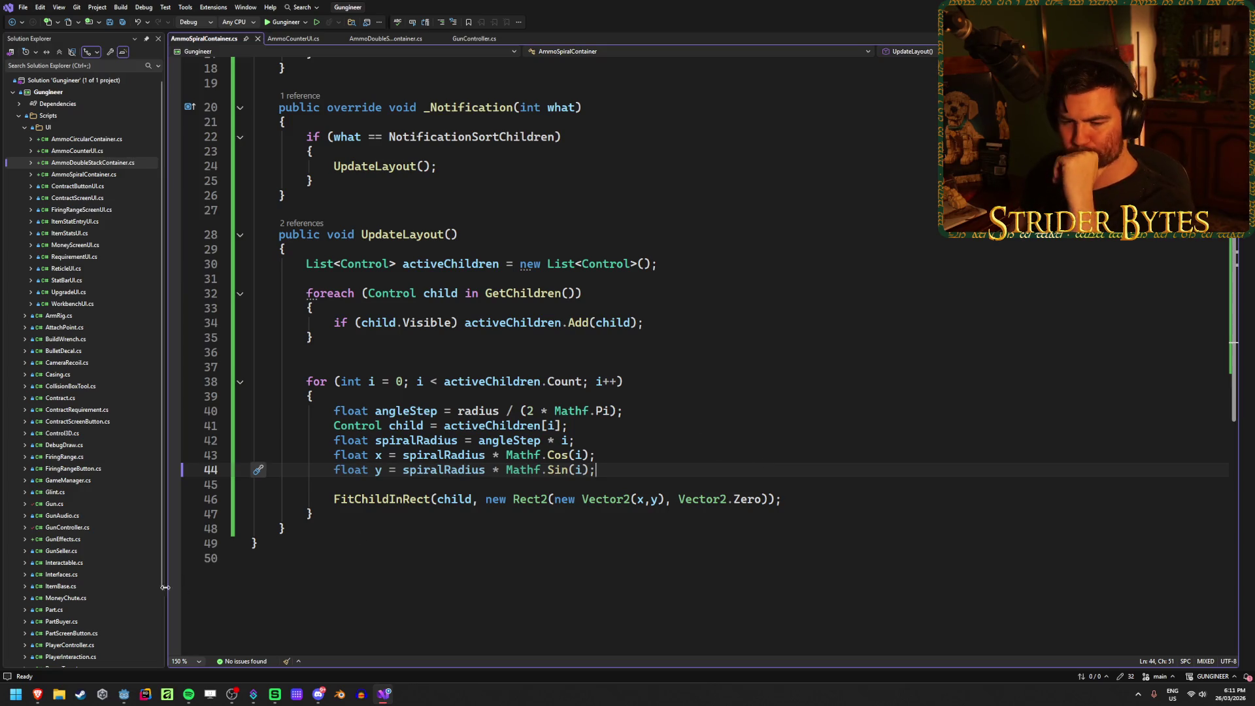
# Step: Zoom the Desmos spiral graph out and back in, then switch to the Reddit Archimedean spiral thread
pyautogui.moveTo(37, 697)
pyautogui.click(325, 644)
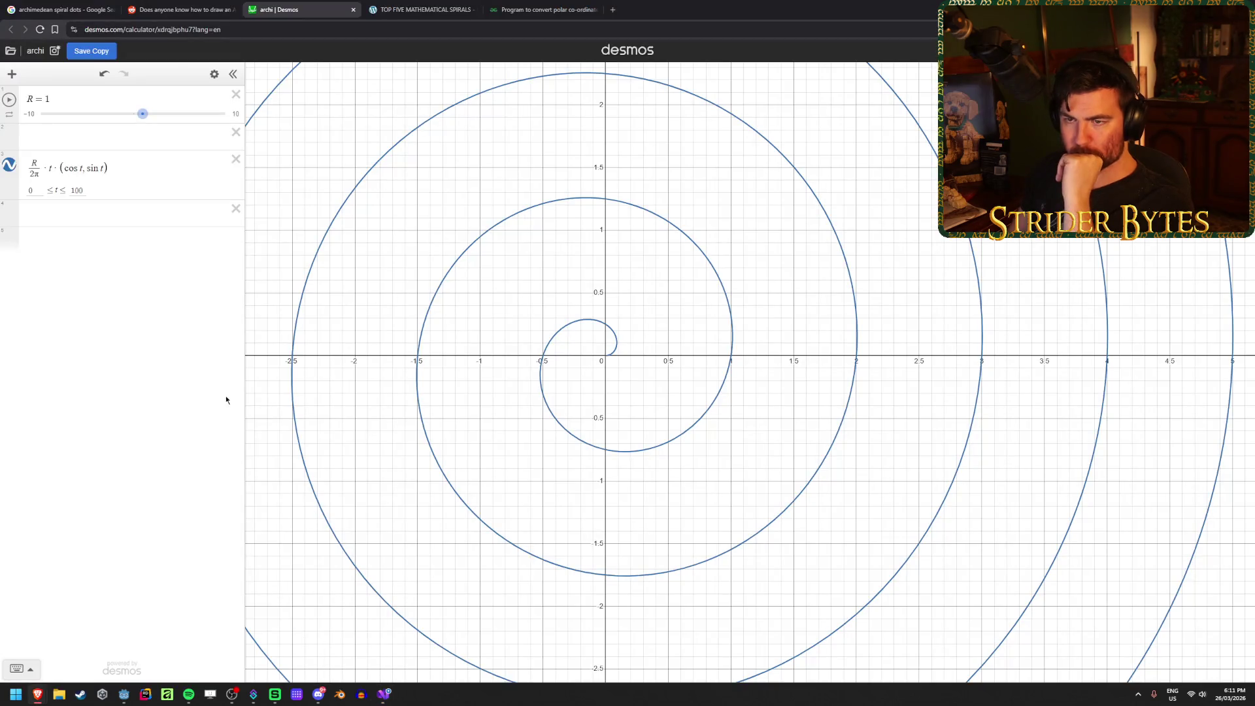
pyautogui.scroll(-10, 648, 366)
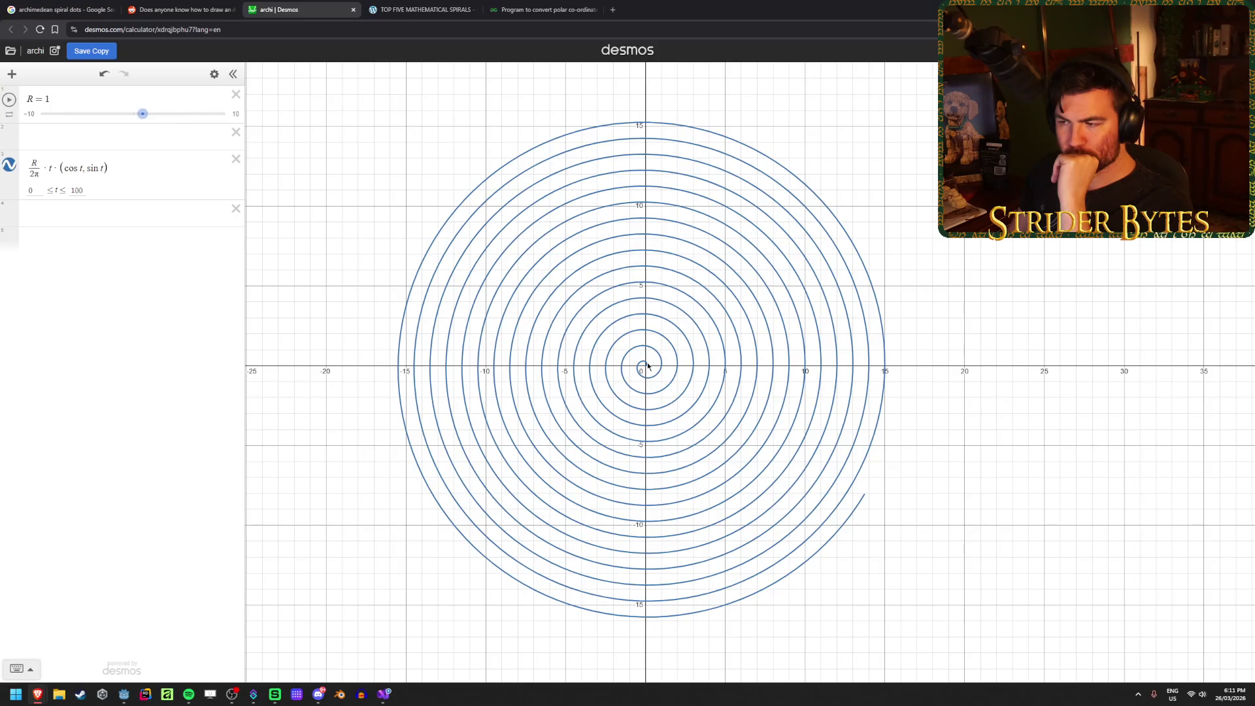
pyautogui.scroll(10, 648, 366)
pyautogui.click(166, 4)
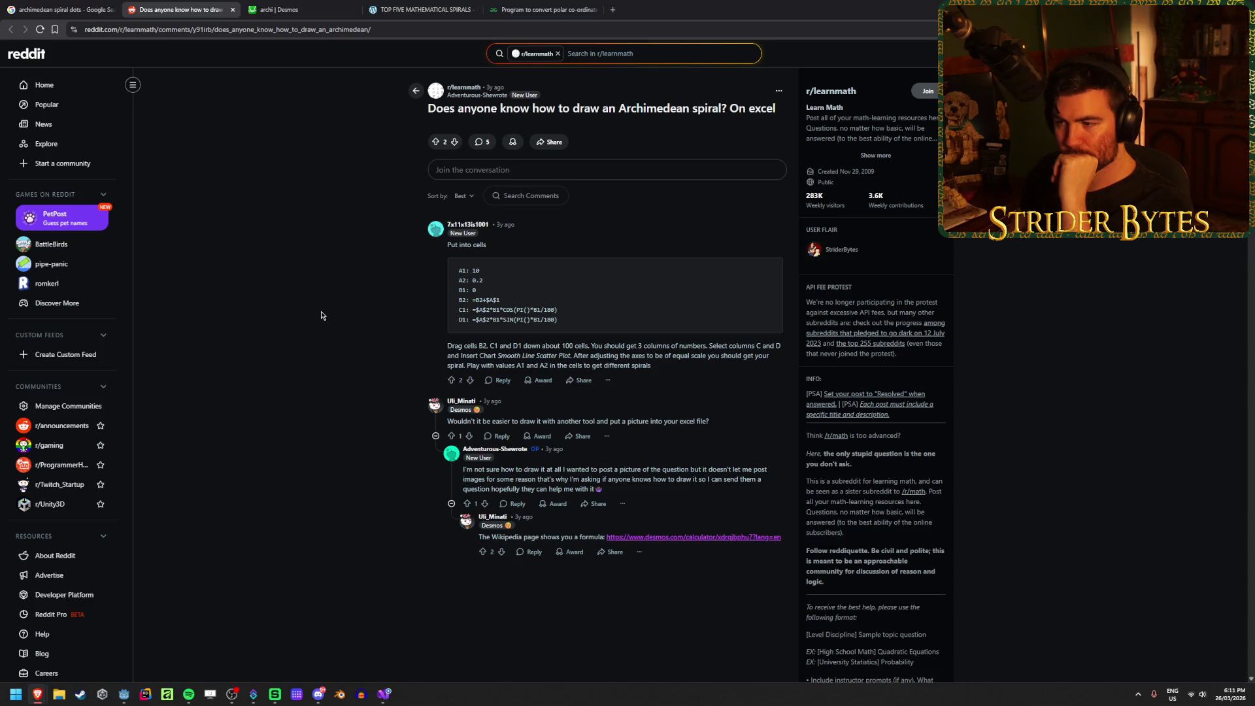
# Step: Read the top answer's C1/D1 formulas, instructions paragraph and the A1: 10 line
pyautogui.moveTo(457, 308); pyautogui.dragTo(615, 316)
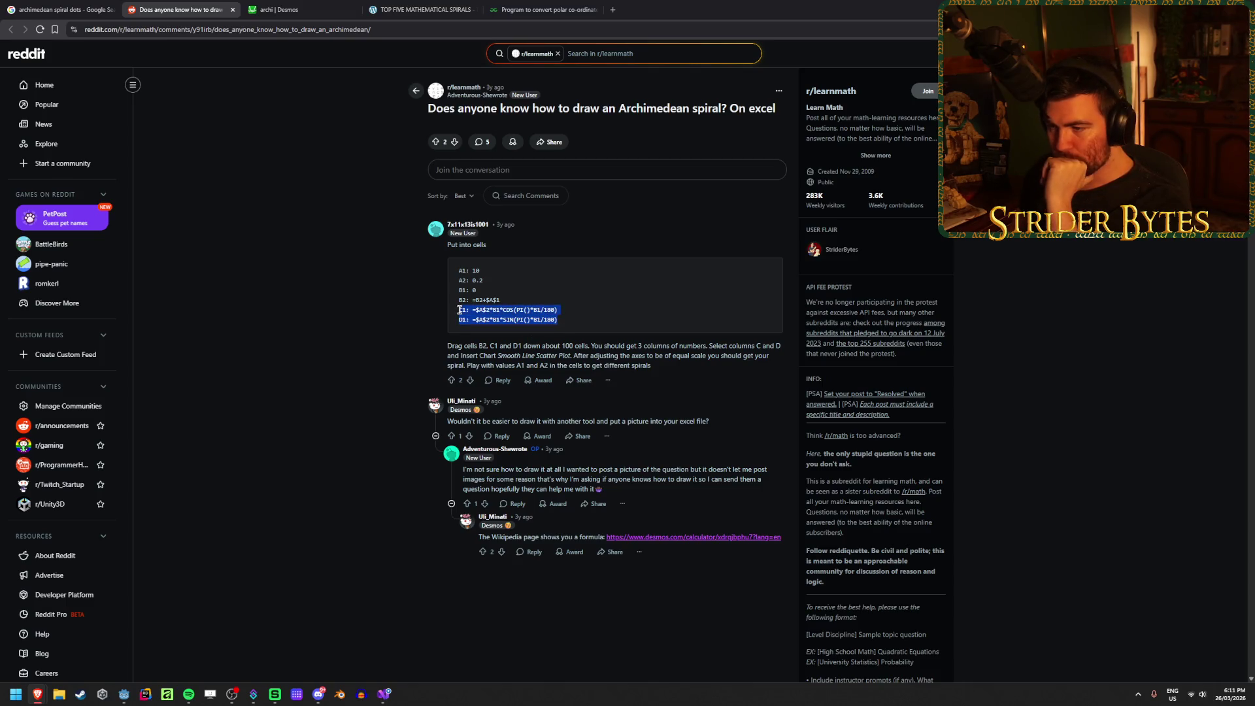
pyautogui.click(615, 317)
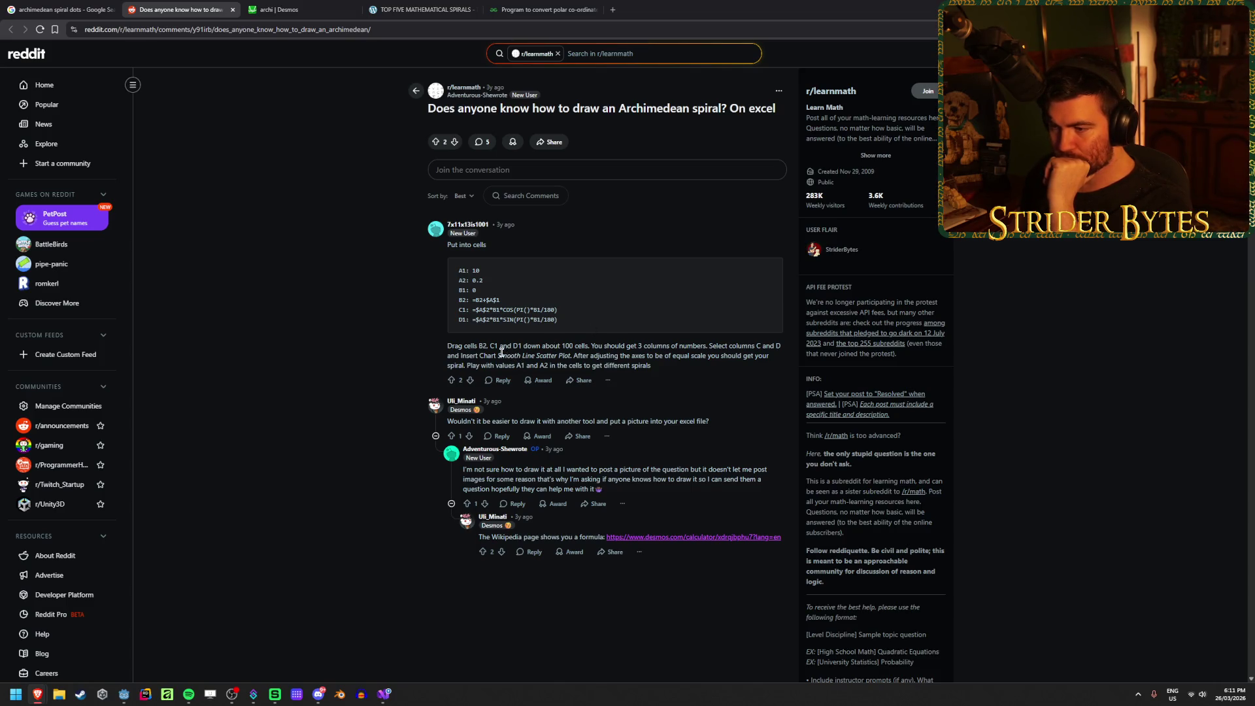
pyautogui.moveTo(591, 346); pyautogui.dragTo(523, 355)
pyautogui.moveTo(458, 270)
pyautogui.mouseDown()
pyautogui.moveTo(500, 275)
pyautogui.moveTo(458, 280)
pyautogui.moveTo(452, 295)
pyautogui.moveTo(500, 299)
pyautogui.mouseUp()
pyautogui.click(471, 297)
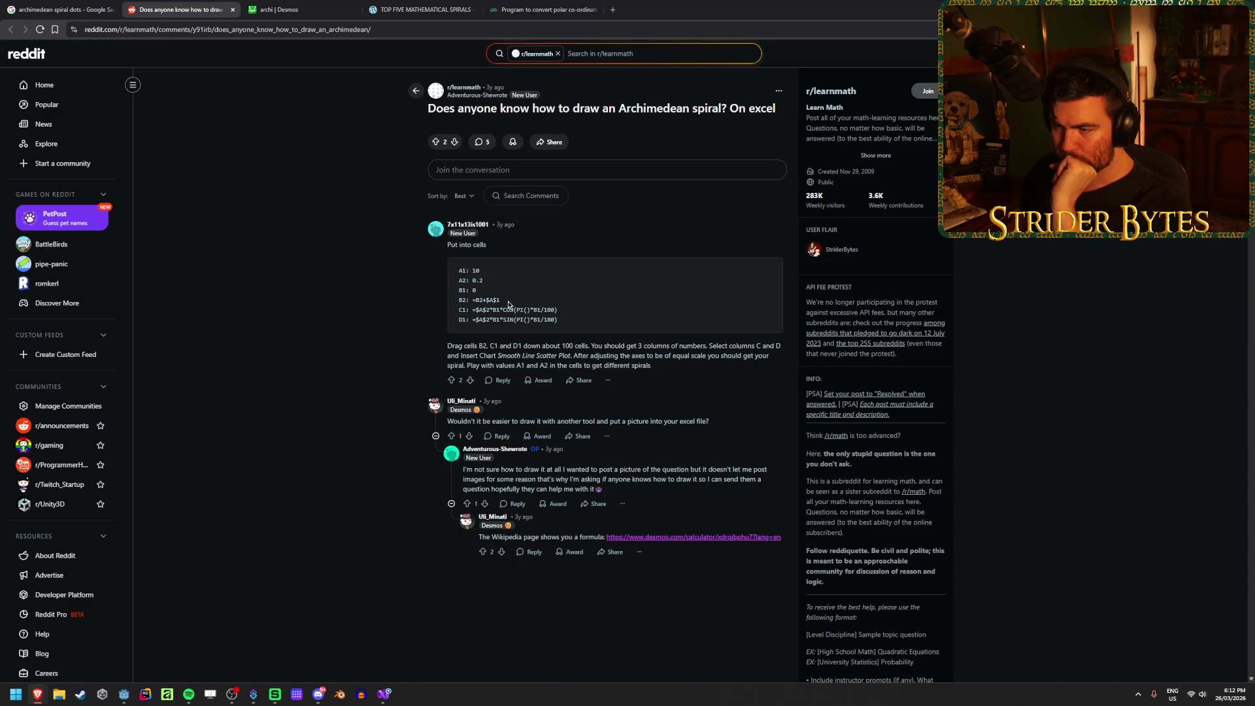
# Step: Study the B2 increment, A2 value 0.2 and C1's degrees-to-radians conversion, then return to Visual Studio
pyautogui.moveTo(461, 301); pyautogui.dragTo(517, 301)
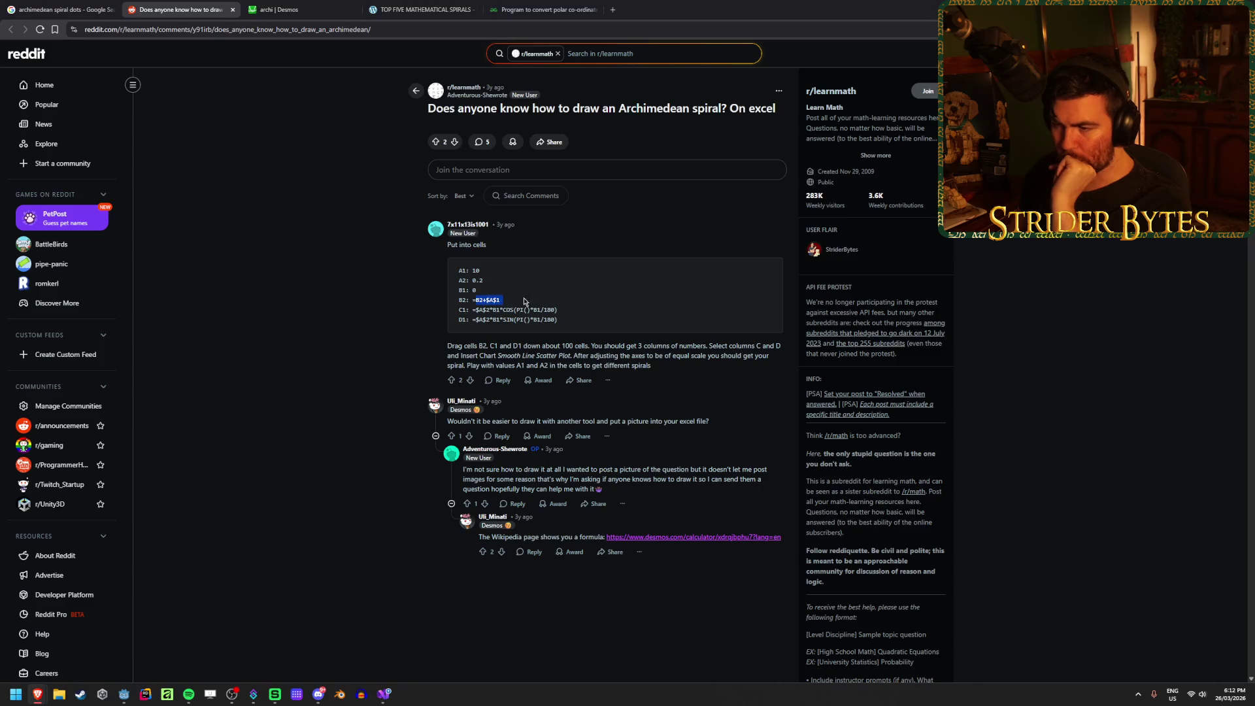
pyautogui.click(512, 298)
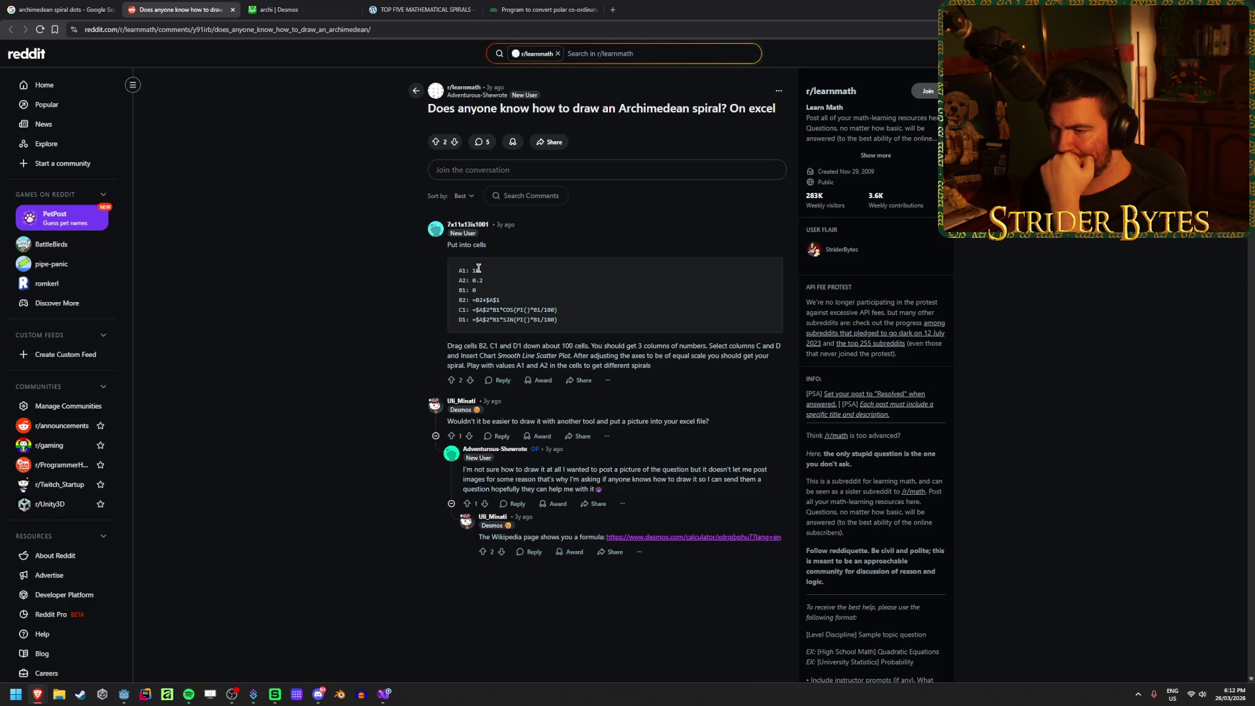
pyautogui.moveTo(556, 309); pyautogui.dragTo(472, 316)
pyautogui.doubleClick(473, 277)
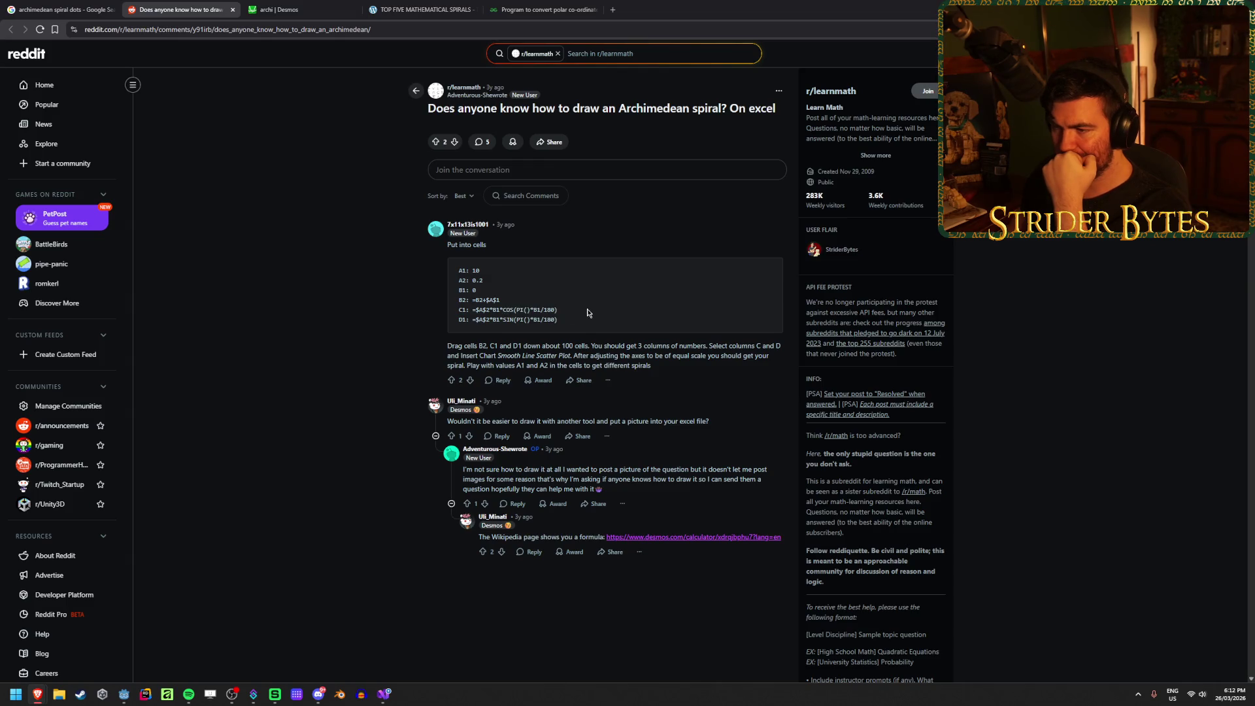
pyautogui.moveTo(587, 313); pyautogui.dragTo(499, 310)
pyautogui.click(566, 315)
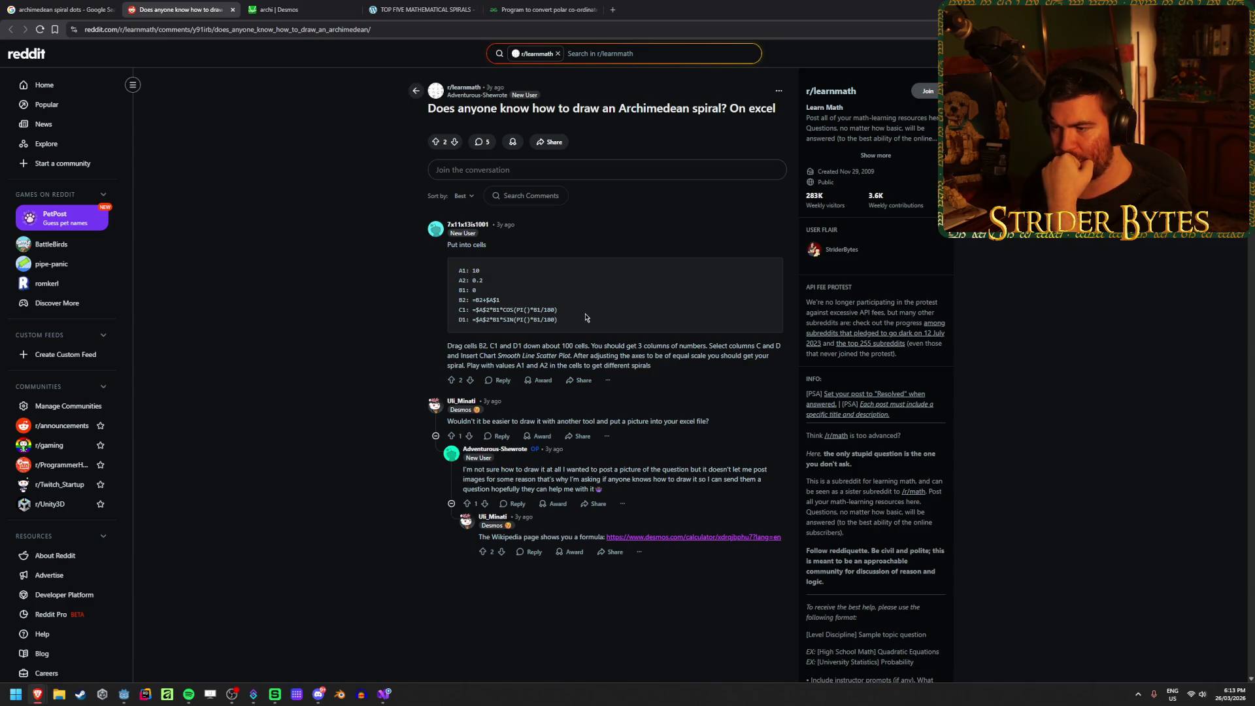
pyautogui.moveTo(557, 309); pyautogui.dragTo(501, 312)
pyautogui.click(502, 312)
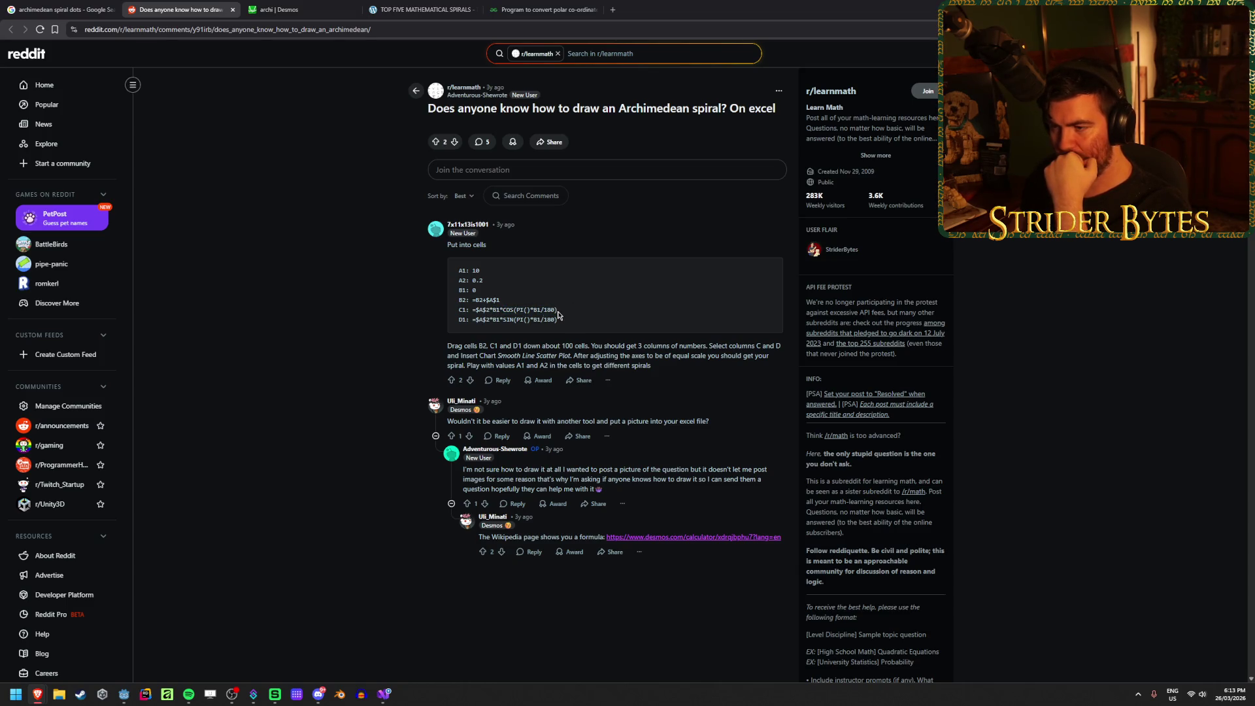
pyautogui.click(384, 695)
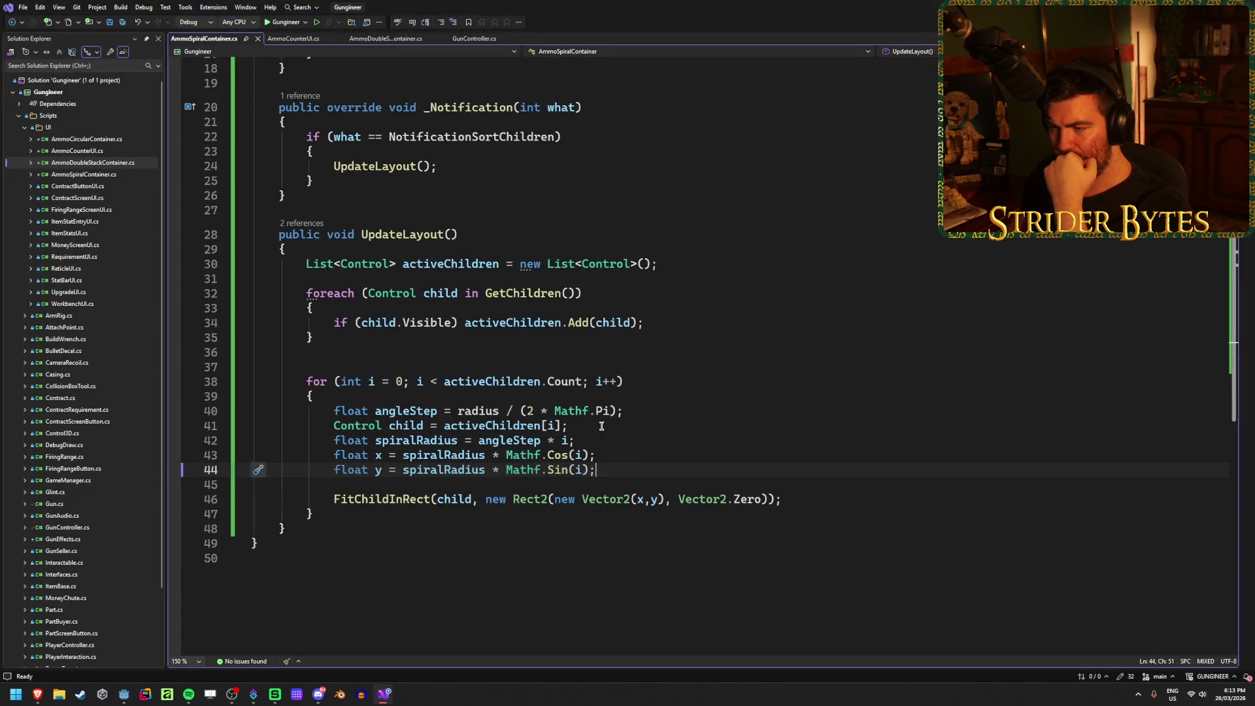
# Step: On line 40, remove the radius division from angleStep, append / 180f, and save
pyautogui.moveTo(614, 412); pyautogui.dragTo(457, 413)
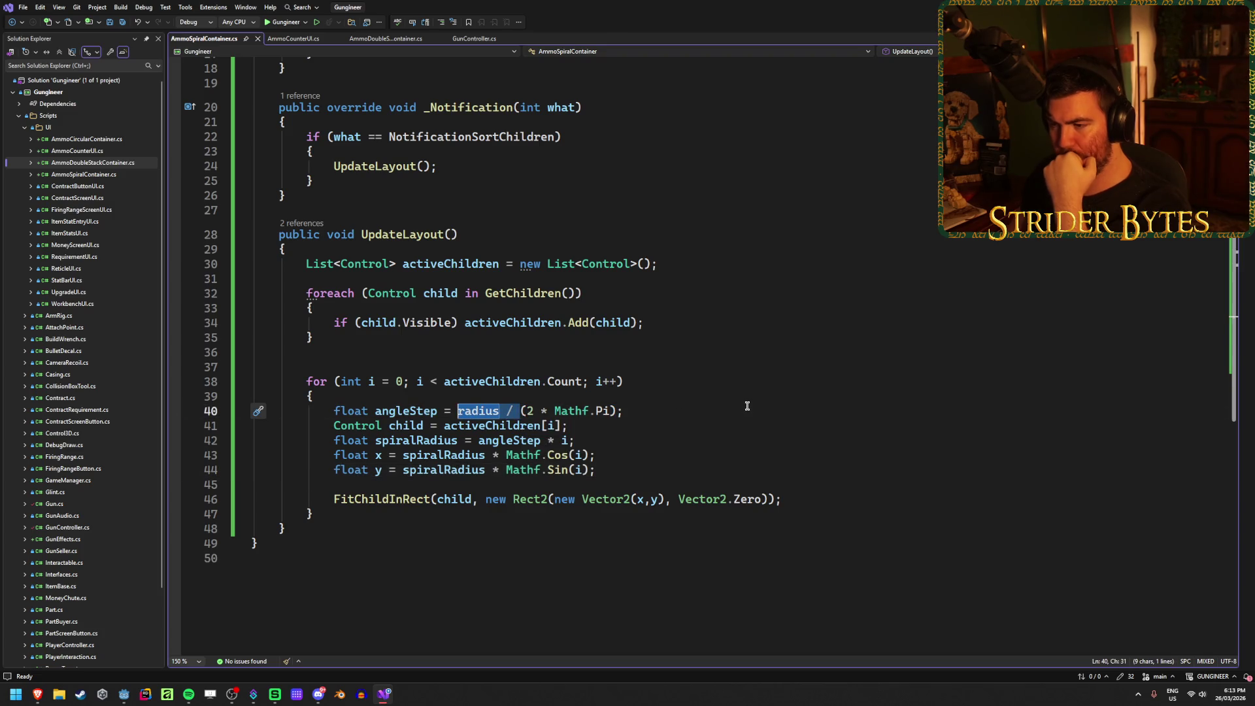
pyautogui.press('Delete')
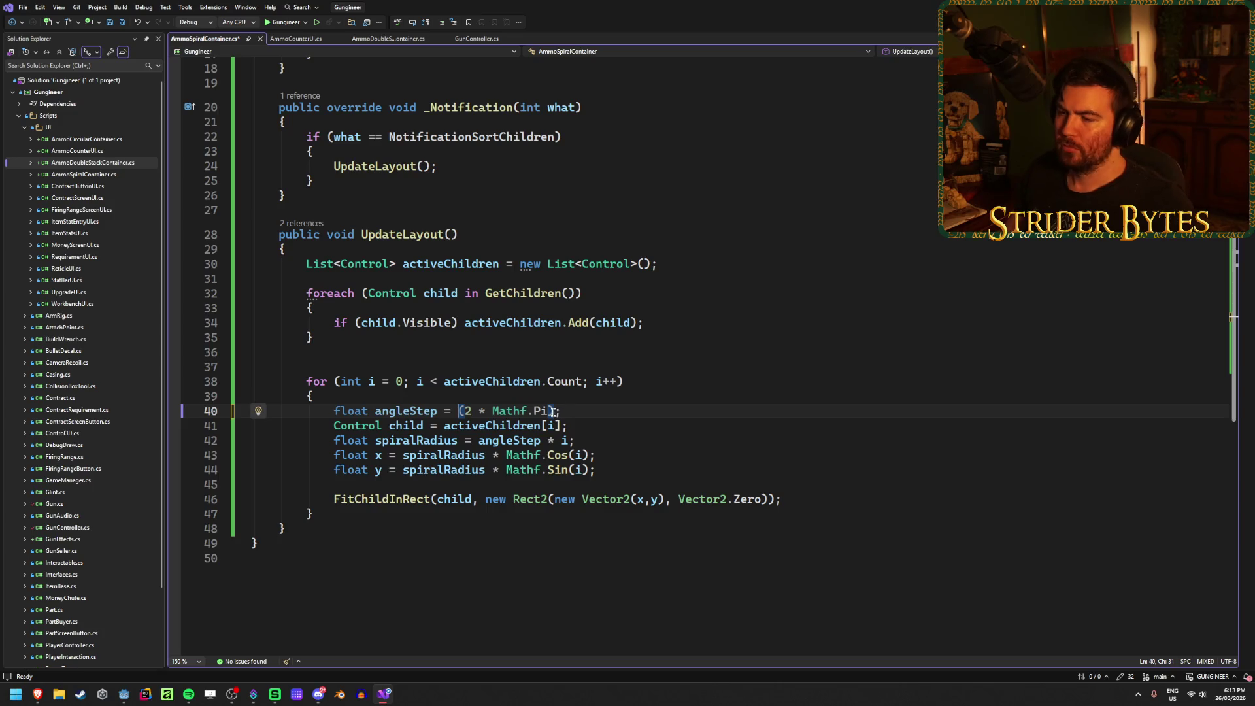
pyautogui.click(554, 411)
pyautogui.write('/ 180f')
pyautogui.hotkey('ctrl', 's')
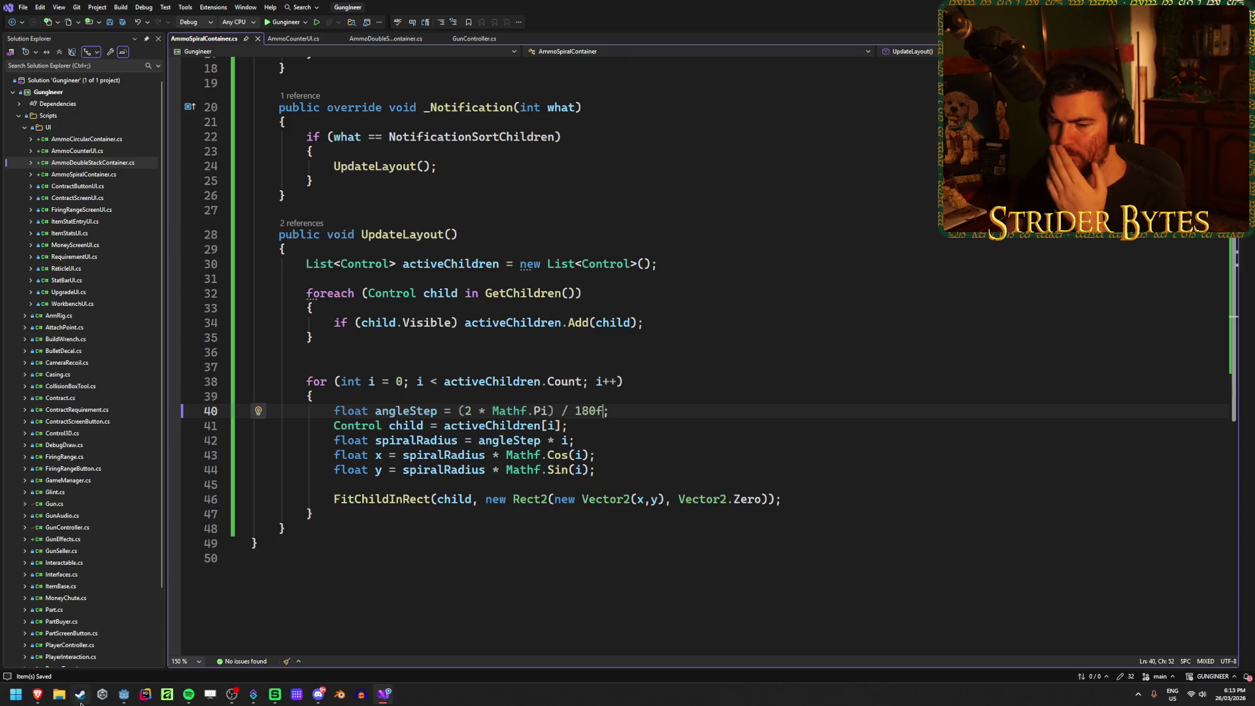
# Step: Check the Reddit thread, then delete the leftover 2 so angleStep becomes Mathf.Pi / 180f
pyautogui.moveTo(37, 694)
pyautogui.moveTo(347, 635)
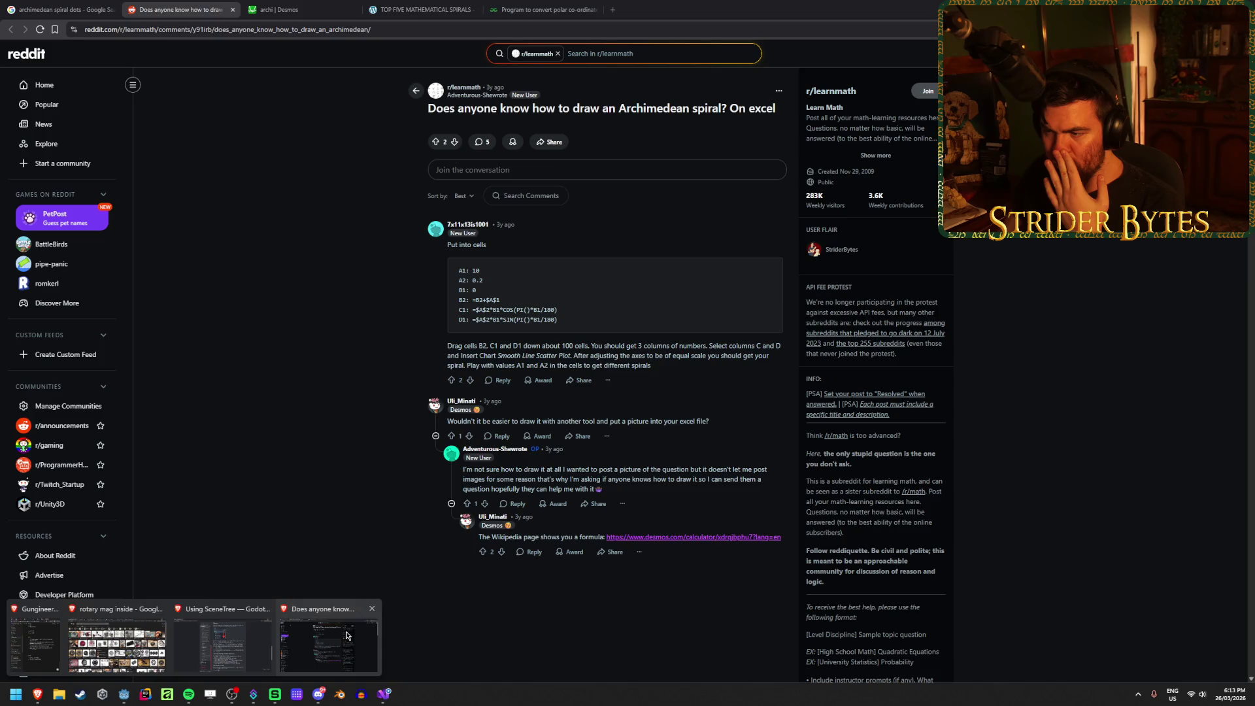
pyautogui.click(347, 635)
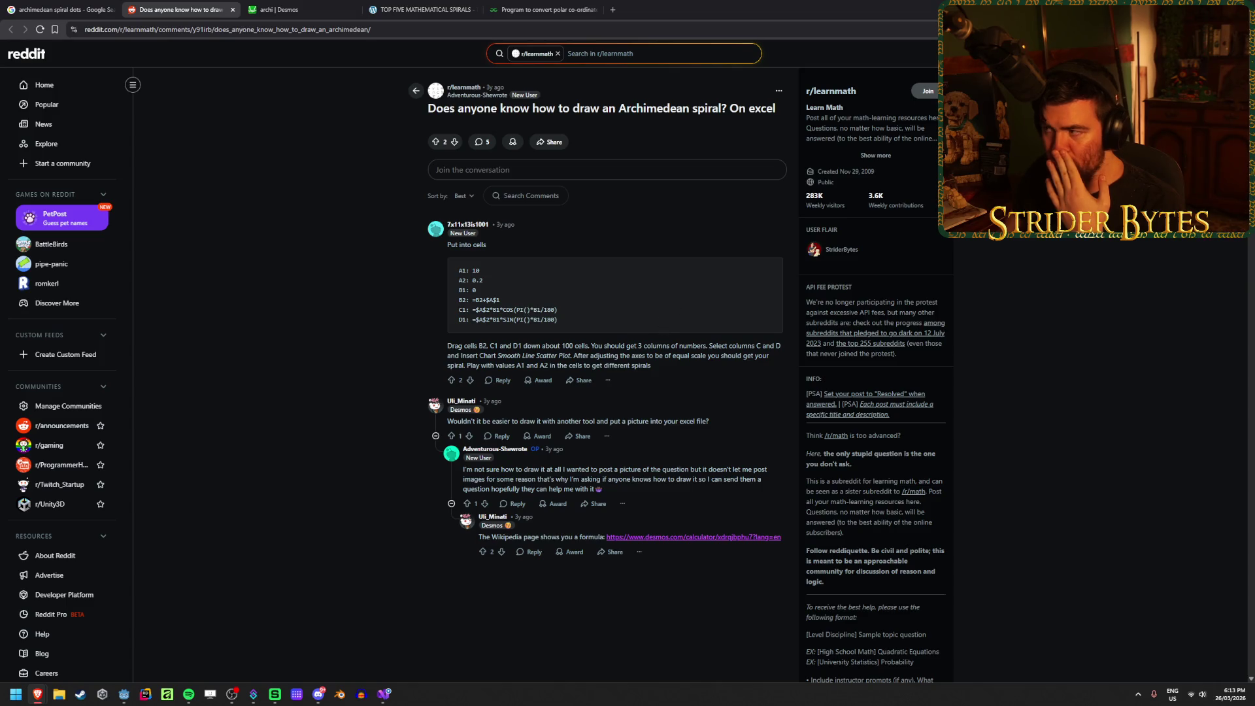
pyautogui.hotkey('alt', 'Tab')
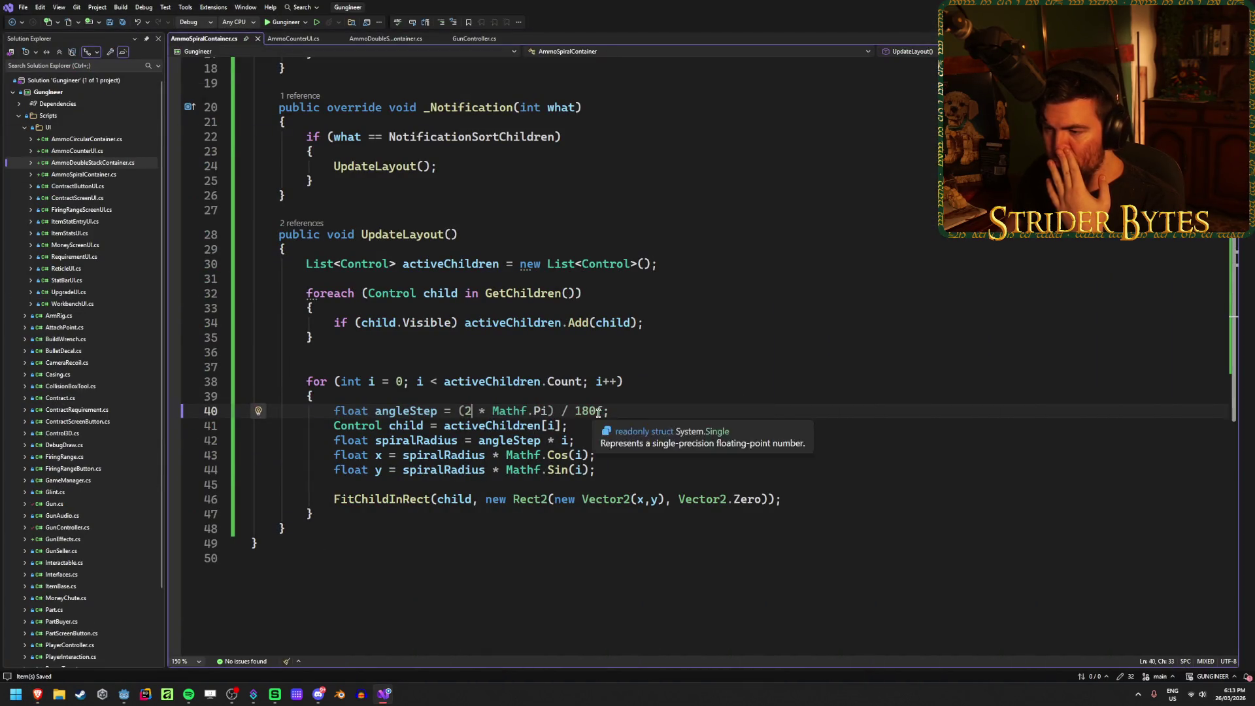
pyautogui.press('BackSpace')
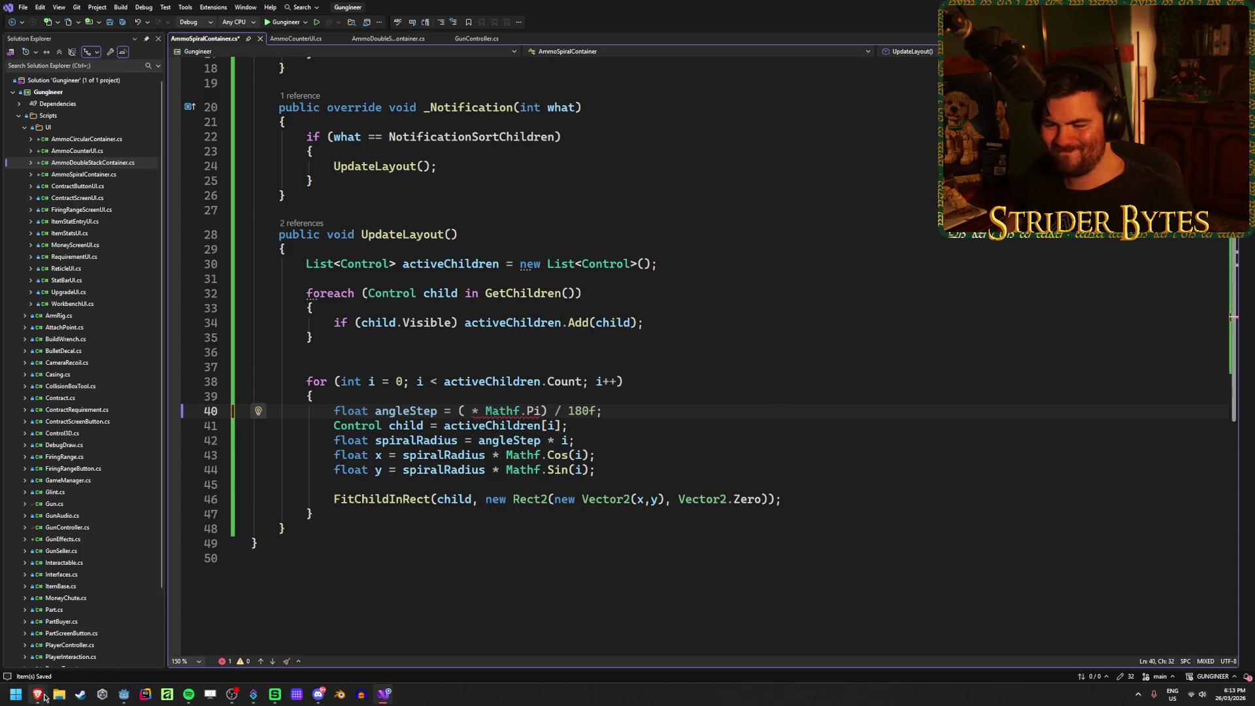
pyautogui.moveTo(37, 694)
pyautogui.moveTo(353, 649)
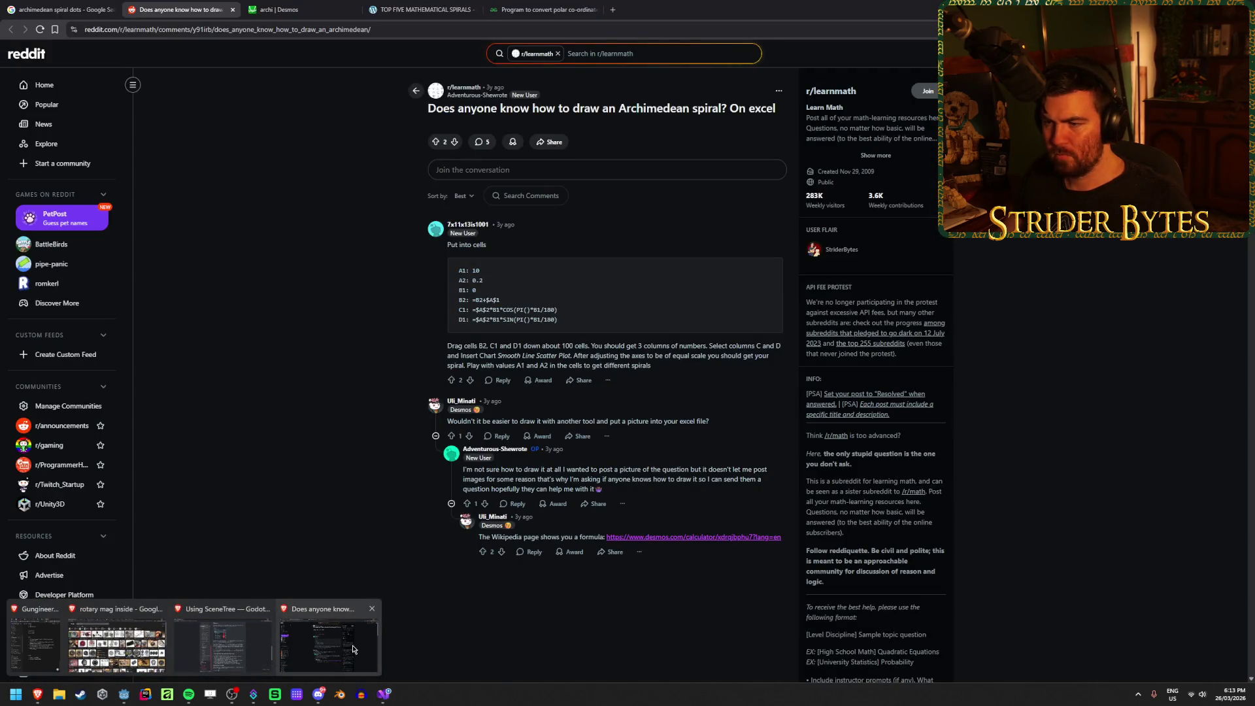